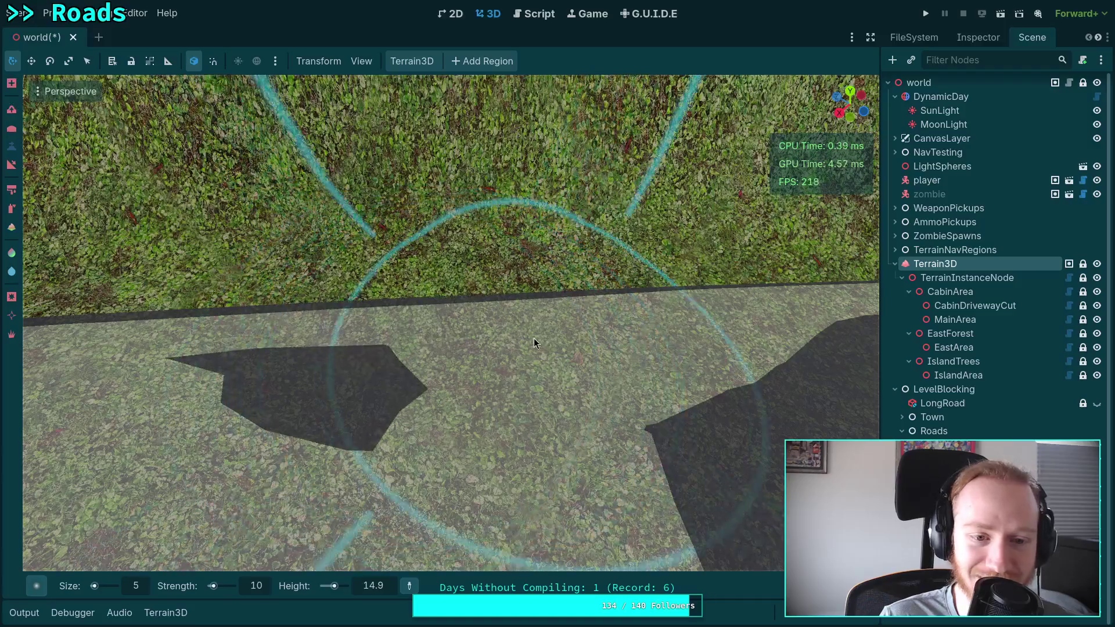
Step: Switch the LongRoad material's culling to Back, inspect along the road, then restore Front
mouse_move(674, 341)
left_mouse_down()
mouse_move(541, 281)
mouse_move(846, 170)
left_mouse_up()
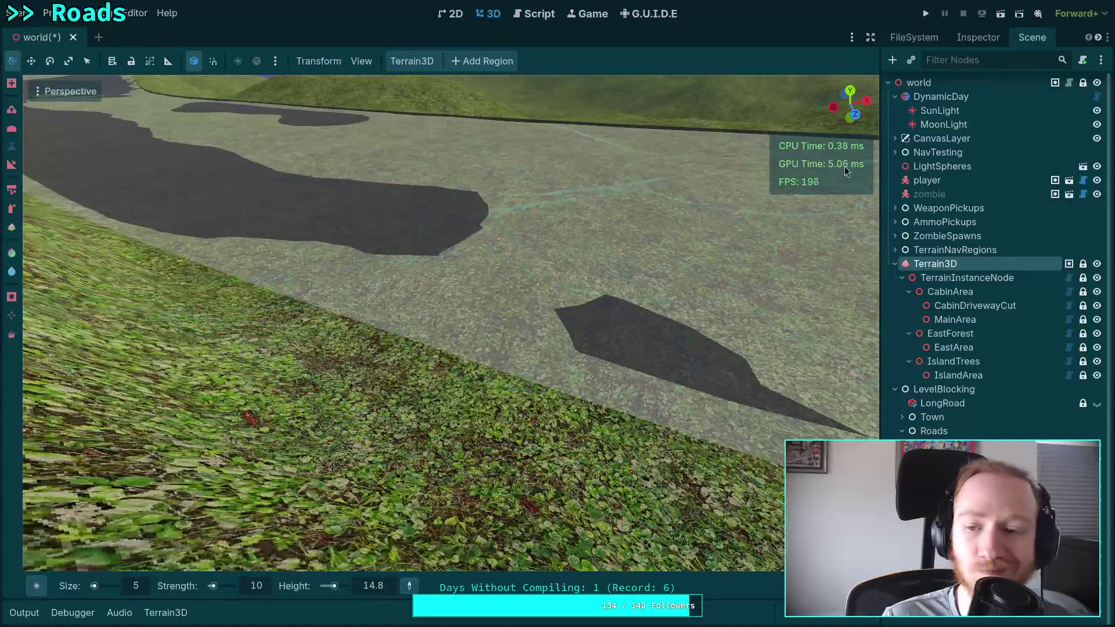
left_click(943, 402)
left_click(978, 37)
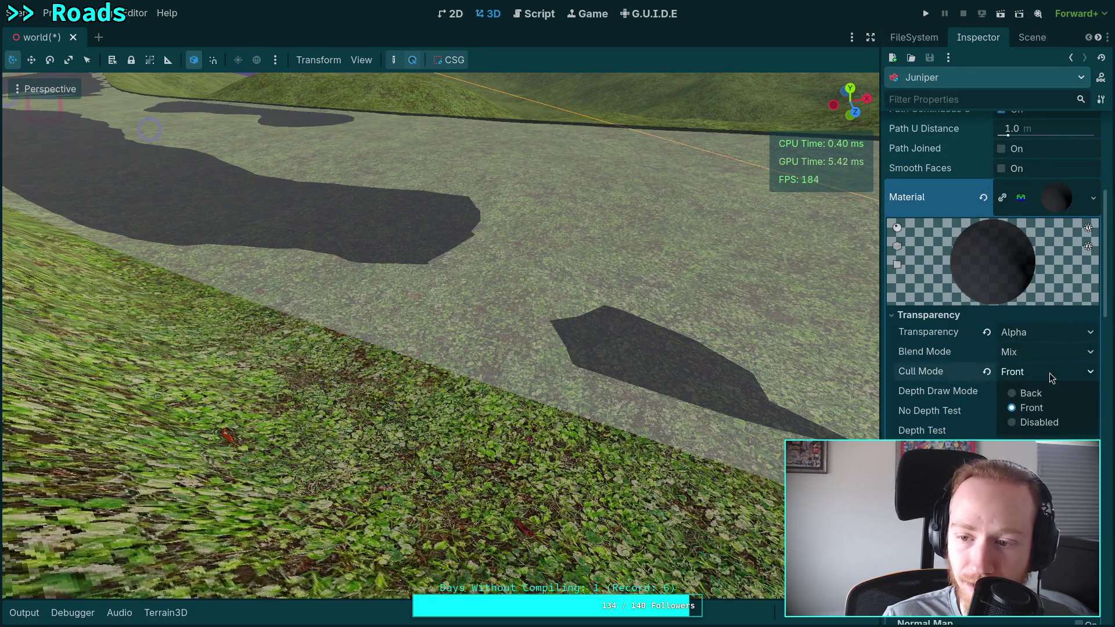
left_click(1032, 394)
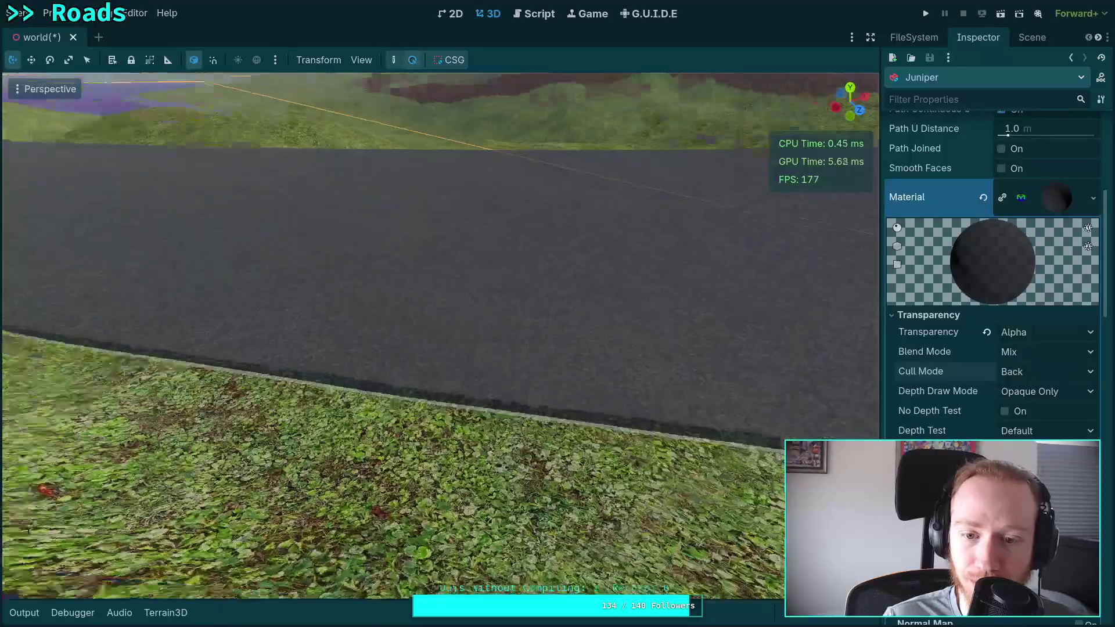
key("w")
key("w")
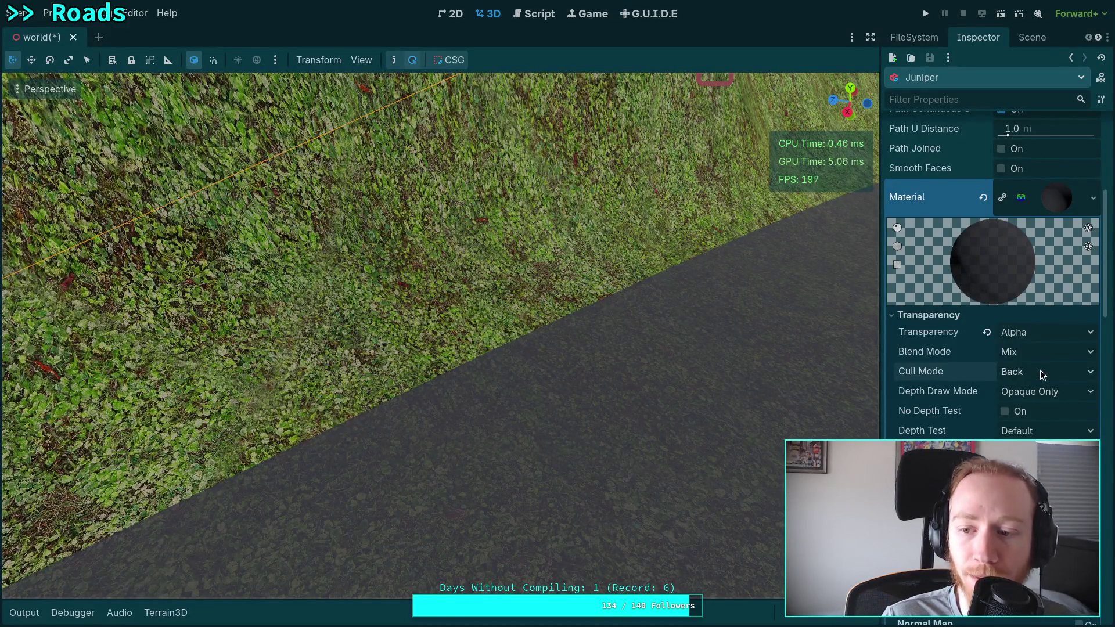
left_click(1032, 408)
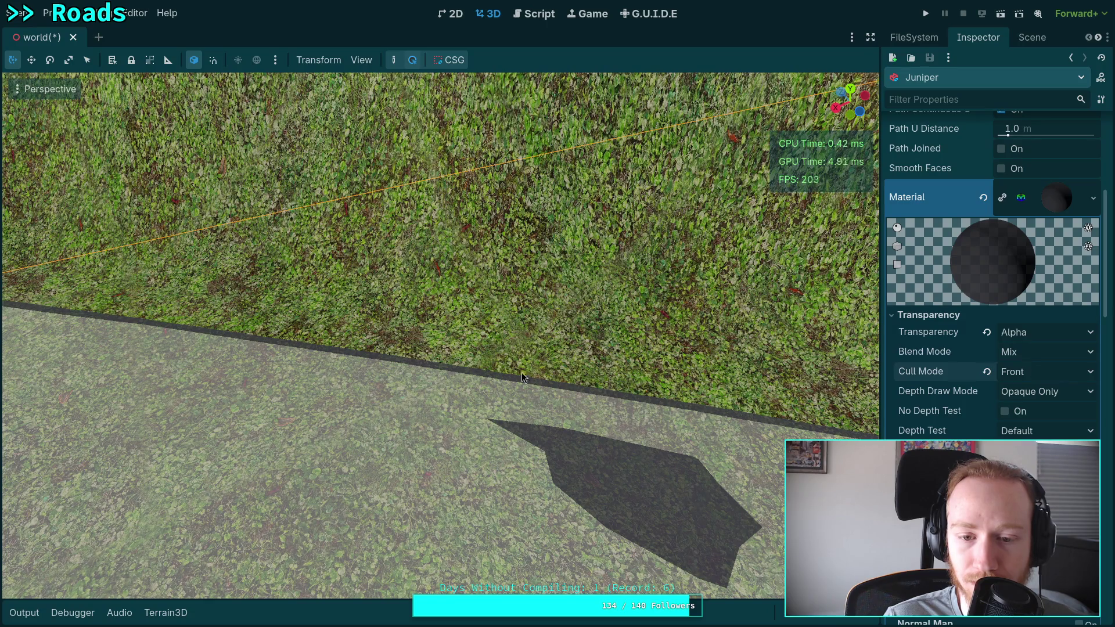
left_click_drag(590, 424, 617, 377)
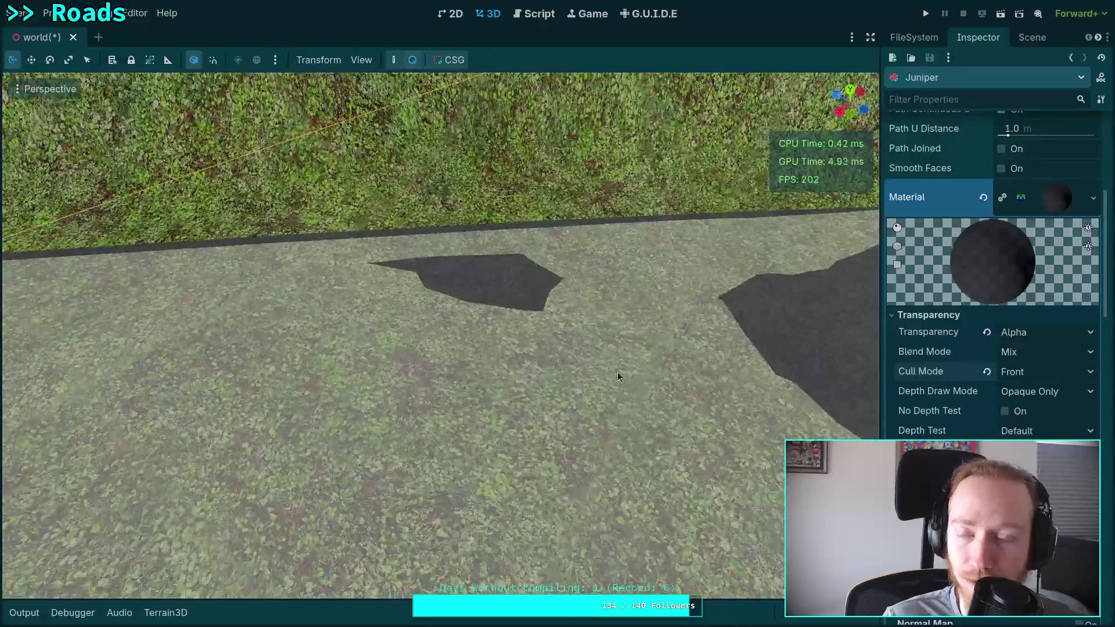
Step: Select Terrain3D and raise the terrain with the height brush to fill the dark pit
left_click(1032, 37)
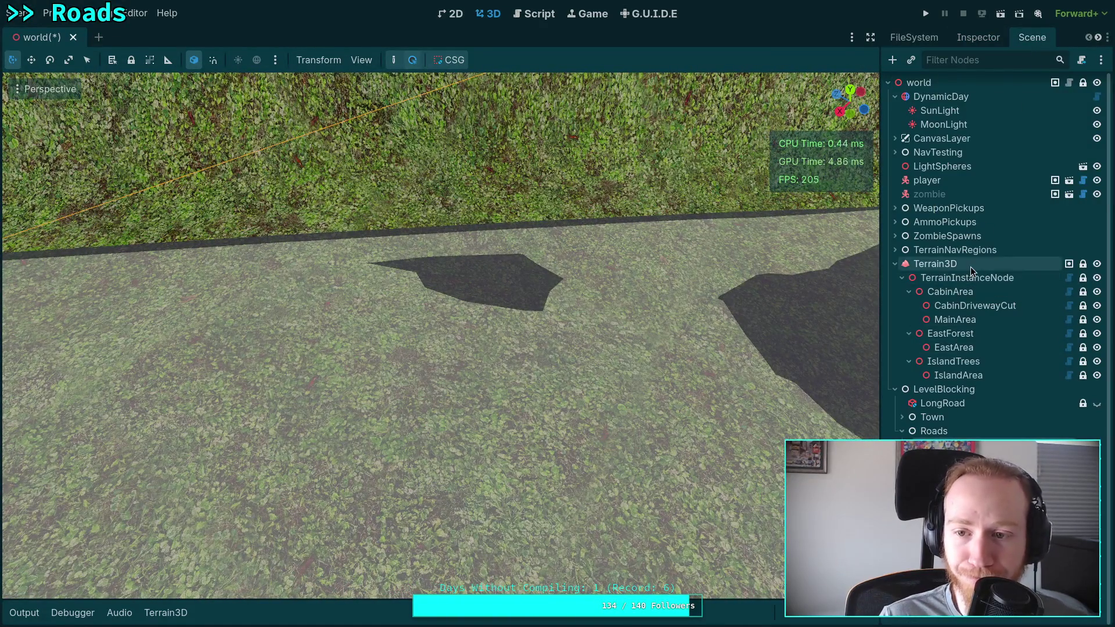
left_click(971, 268)
mouse_move(282, 356)
left_mouse_down()
mouse_move(239, 308)
mouse_move(169, 306)
mouse_move(218, 291)
mouse_move(448, 293)
left_mouse_up()
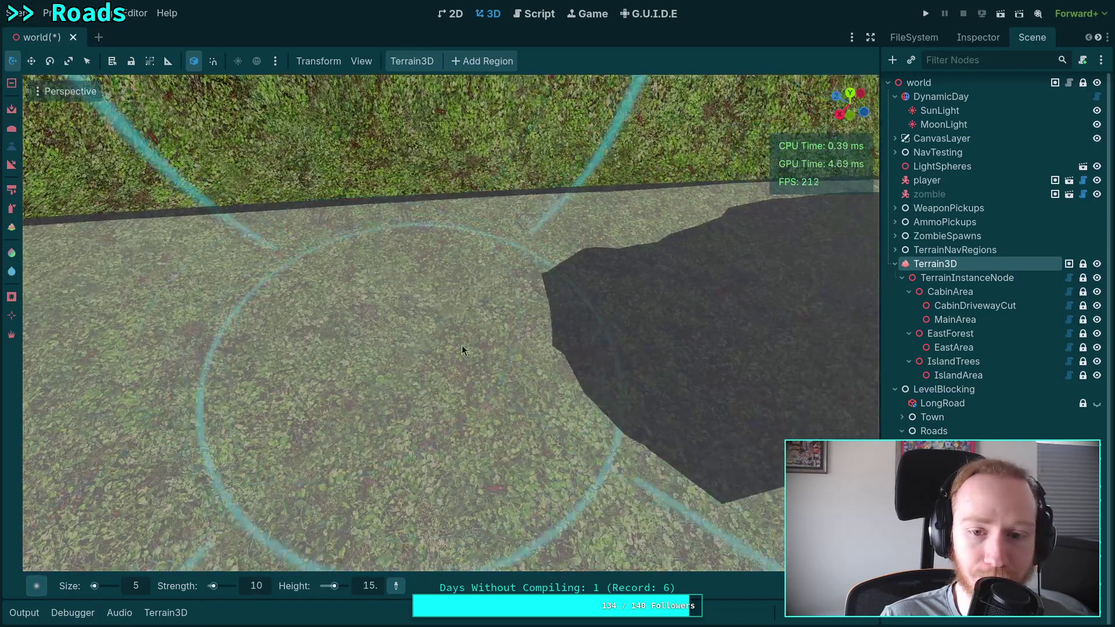
mouse_move(461, 350)
left_mouse_down()
mouse_move(598, 368)
mouse_move(662, 279)
mouse_move(604, 349)
left_mouse_up()
mouse_move(560, 392)
left_mouse_down()
mouse_move(623, 367)
mouse_move(523, 291)
mouse_move(629, 278)
mouse_move(714, 295)
left_mouse_up()
Step: Cover the dark patch and flatten the triangular bump at the road's upper-left edge
left_click_drag(614, 290, 493, 293)
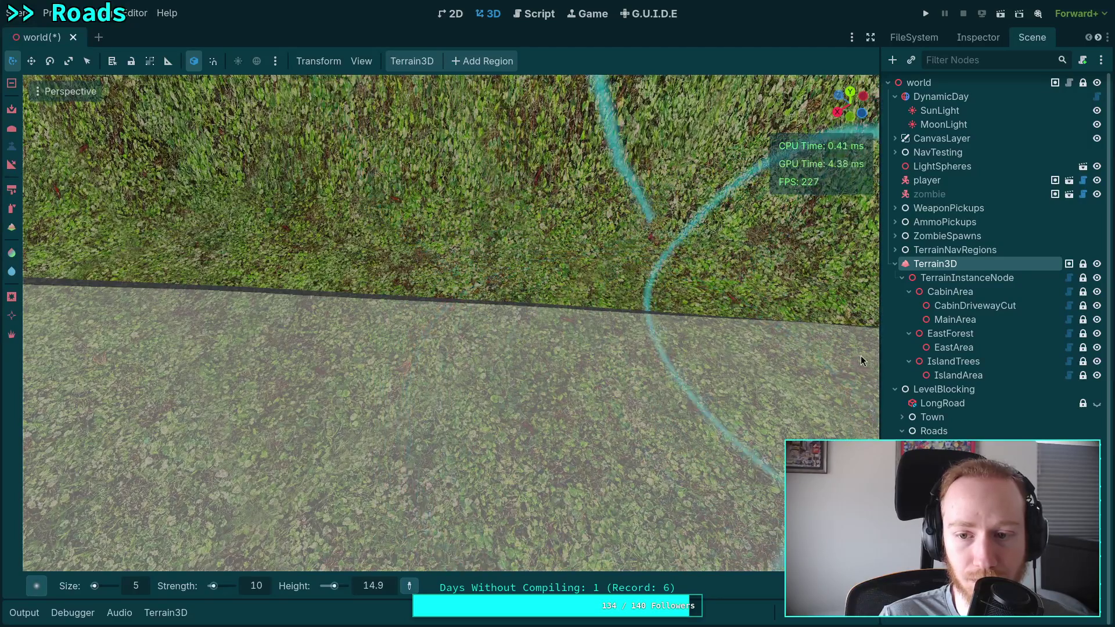
key("w")
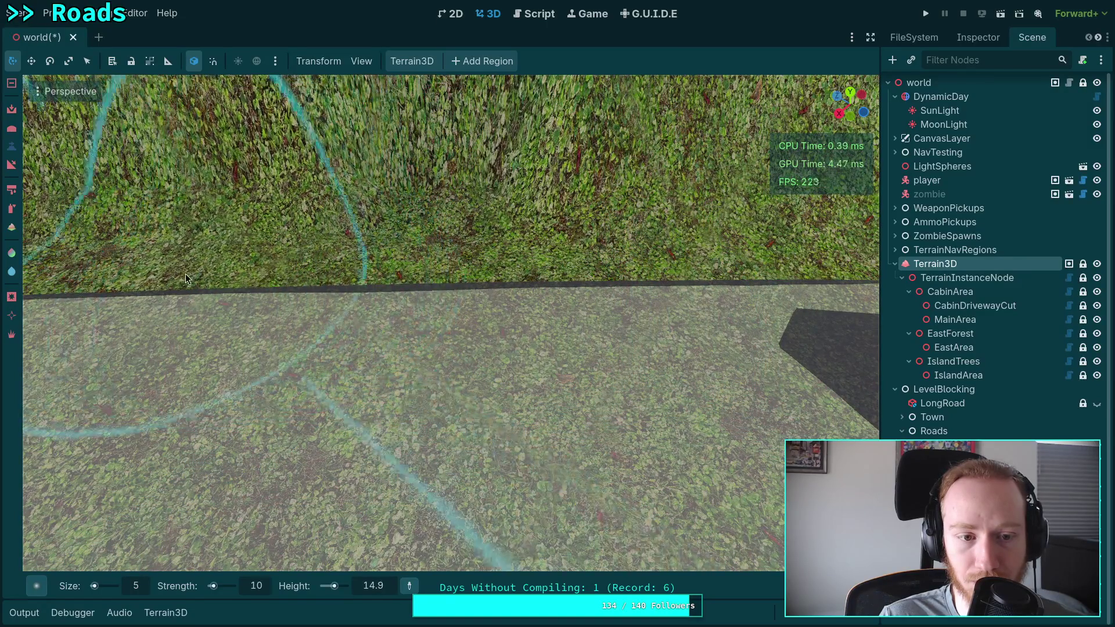
mouse_move(339, 264)
left_mouse_down()
mouse_move(349, 267)
mouse_move(256, 244)
left_mouse_up()
left_click_drag(406, 290, 413, 295)
scroll(417, 302, "up", 3)
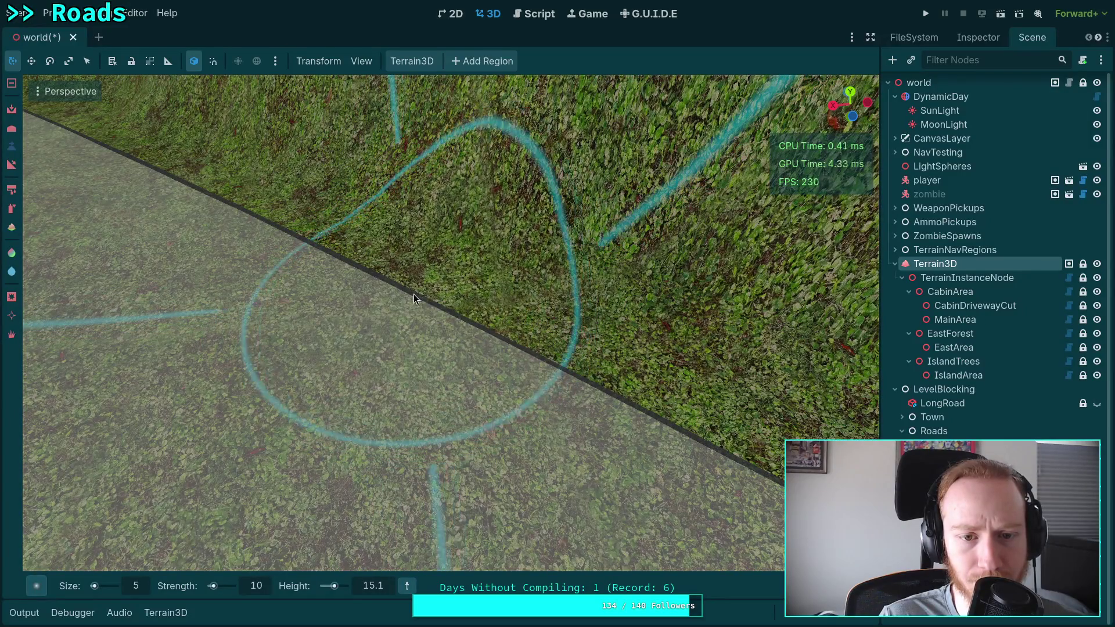
left_click_drag(387, 274, 420, 286)
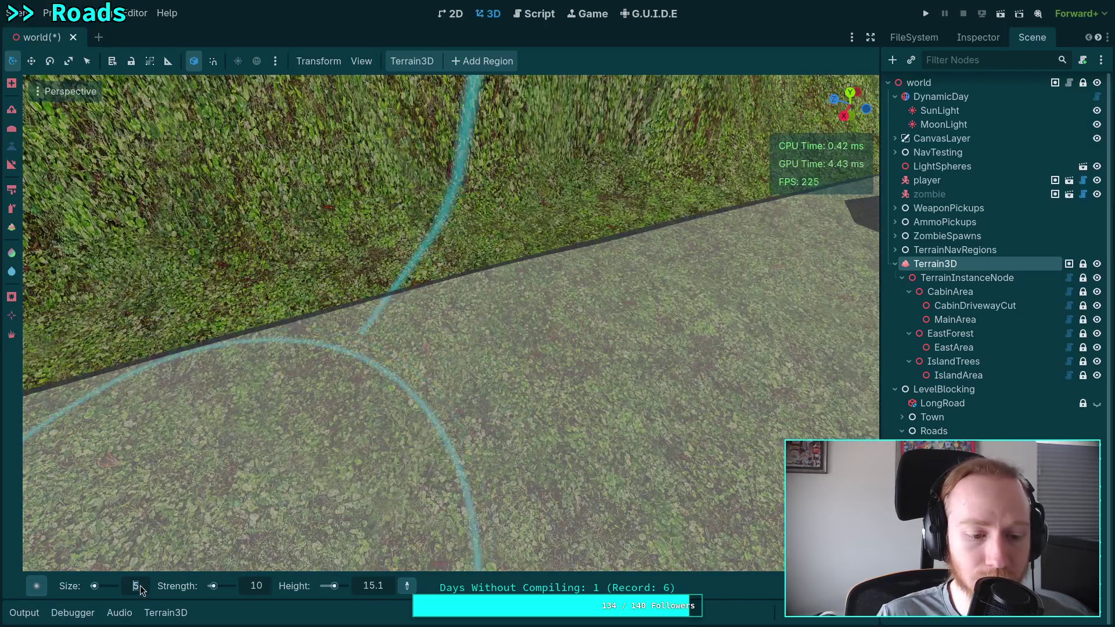
mouse_move(410, 284)
left_mouse_down()
mouse_move(444, 279)
mouse_move(421, 375)
mouse_move(304, 367)
mouse_move(285, 401)
mouse_move(230, 408)
mouse_move(364, 411)
mouse_move(155, 410)
mouse_move(238, 378)
left_mouse_up()
left_click_drag(133, 399, 246, 356)
scroll(241, 368, "up", 3)
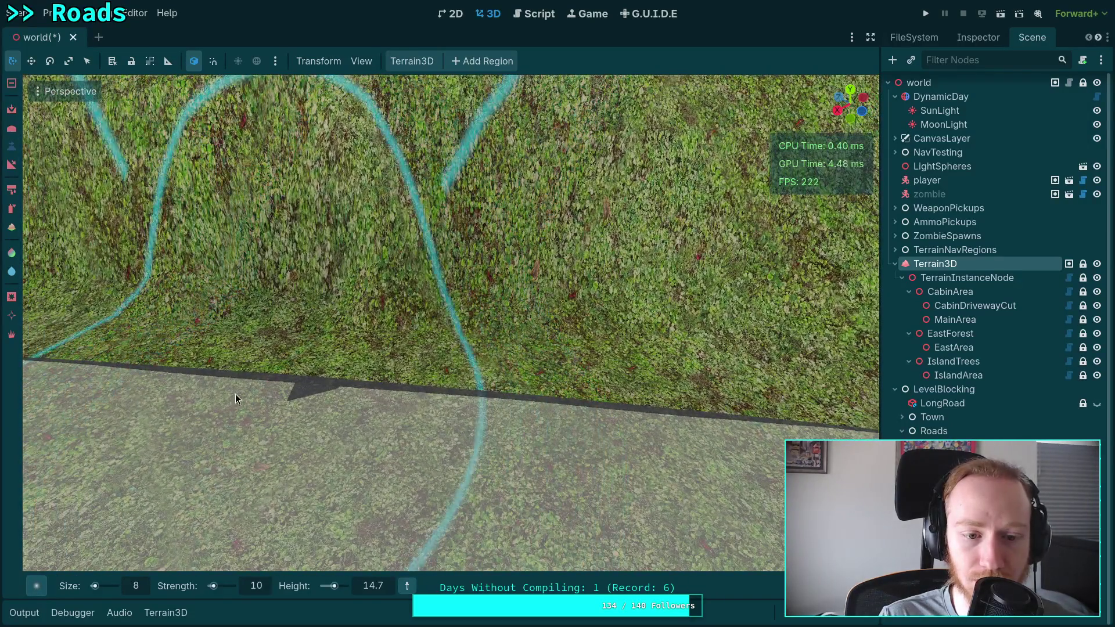
left_click_drag(235, 398, 295, 383)
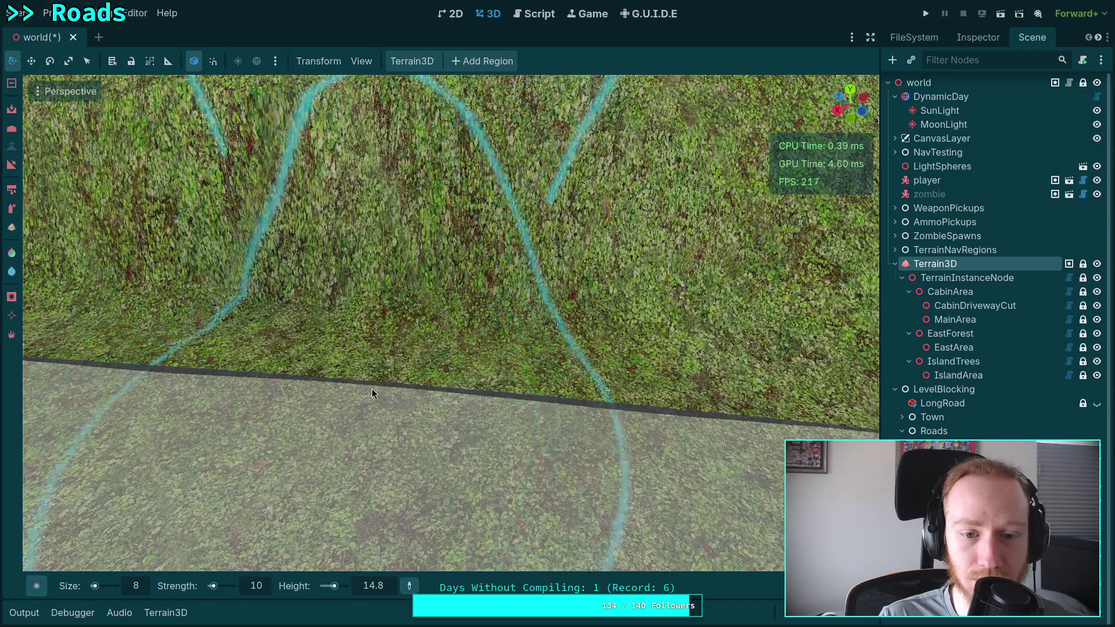
Step: Fly along the road to the dark asphalt blob and cover it with terrain
key("w")
key("w")
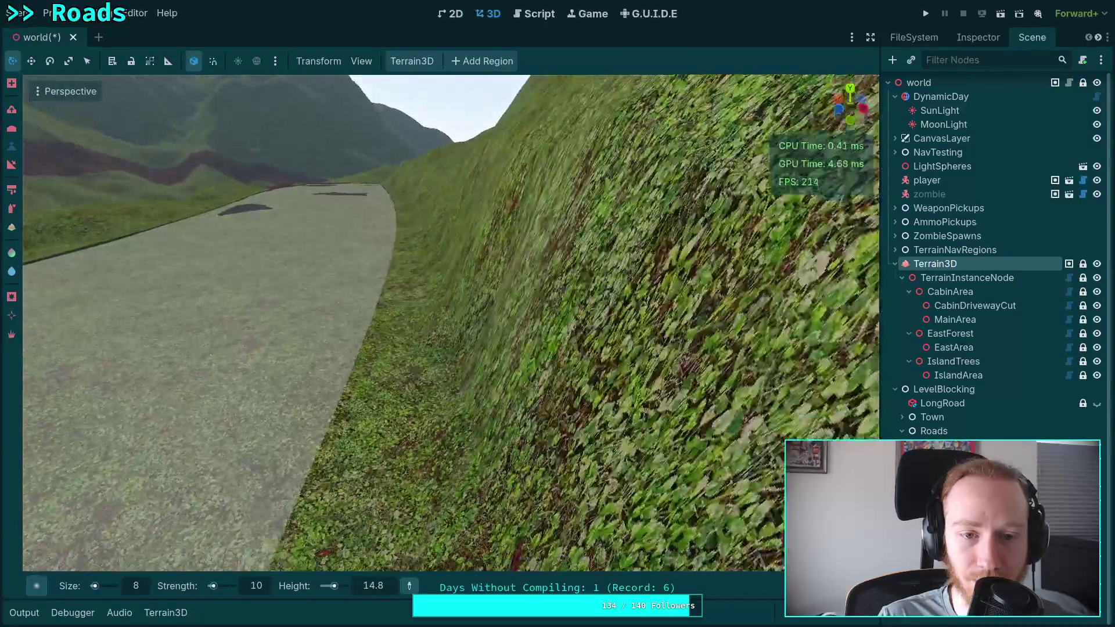
key("w")
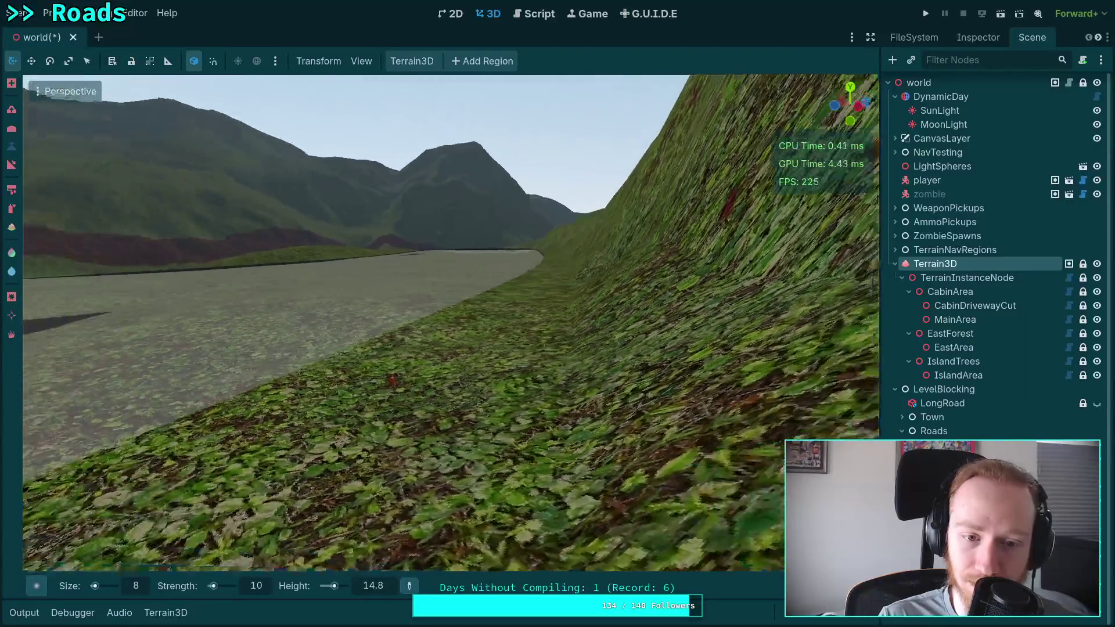
key("w")
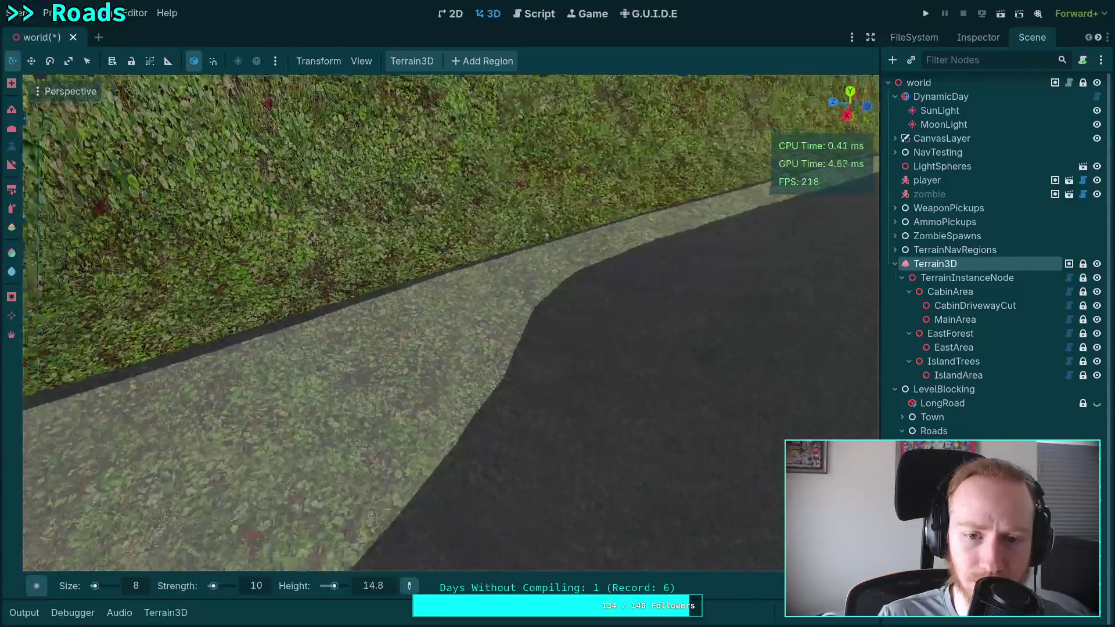
key("w")
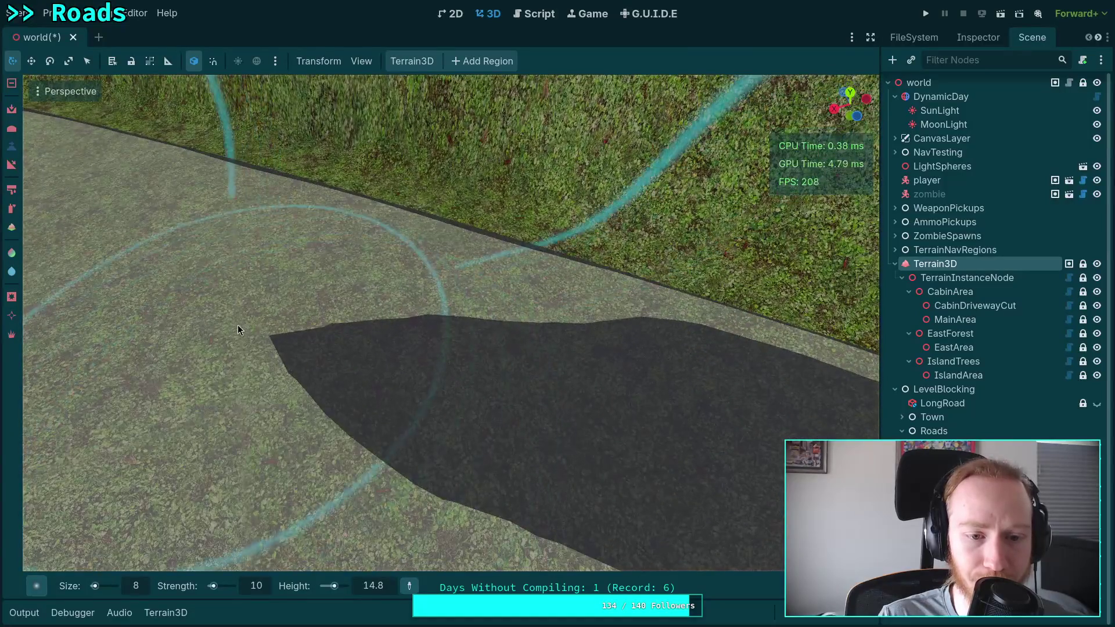
key("w")
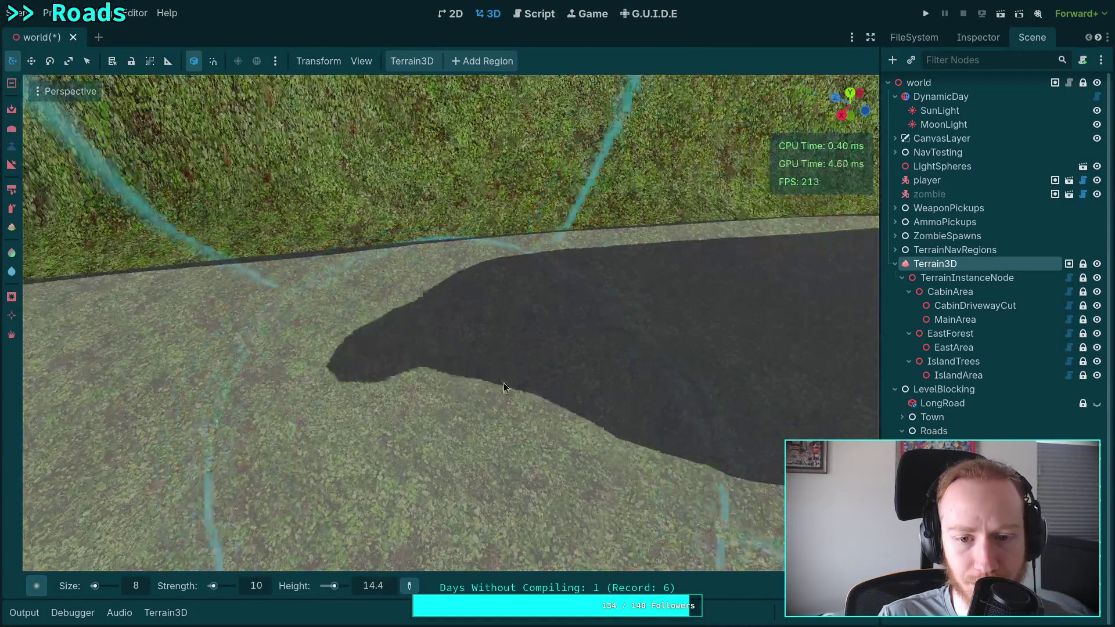
left_click_drag(490, 317, 427, 312)
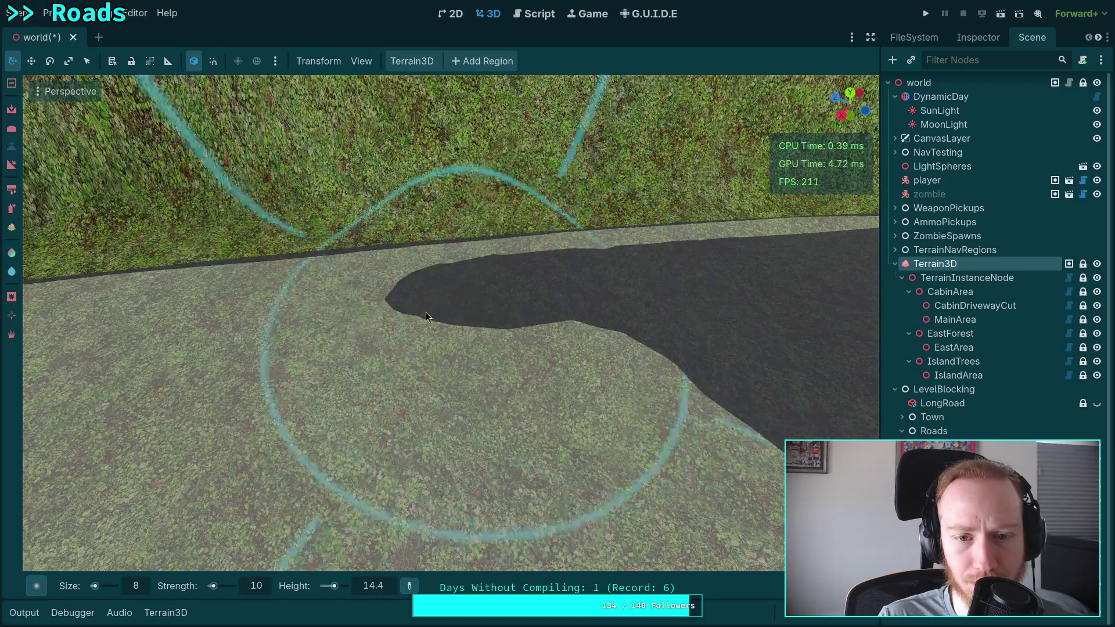
mouse_move(403, 259)
left_mouse_down()
mouse_move(608, 248)
mouse_move(584, 275)
mouse_move(783, 260)
left_mouse_up()
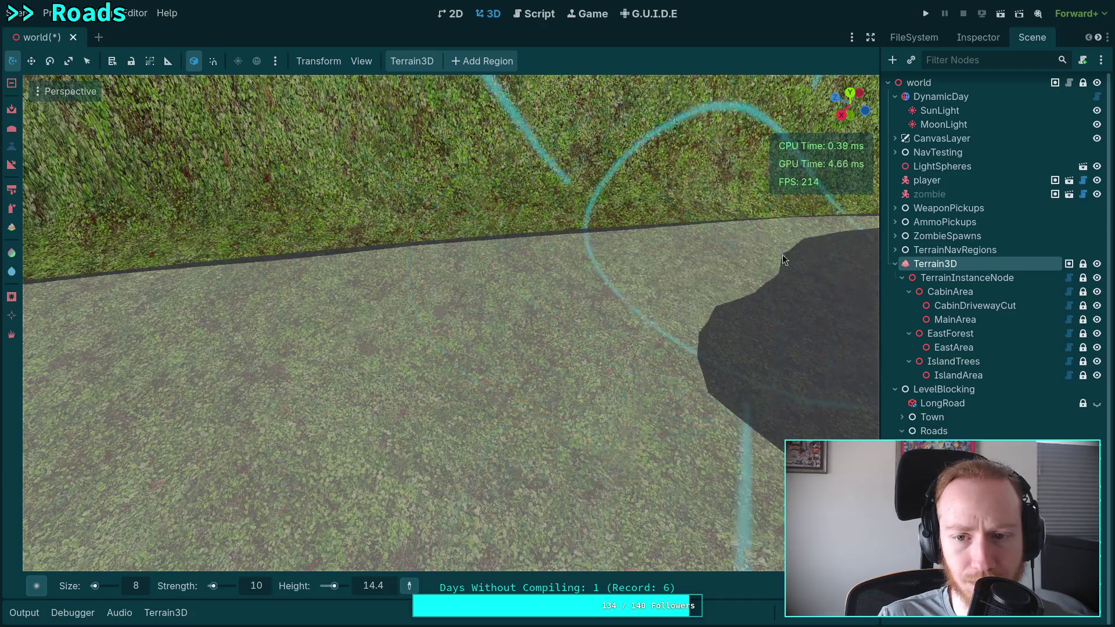
mouse_move(704, 324)
left_mouse_down()
mouse_move(573, 316)
mouse_move(581, 325)
left_mouse_up()
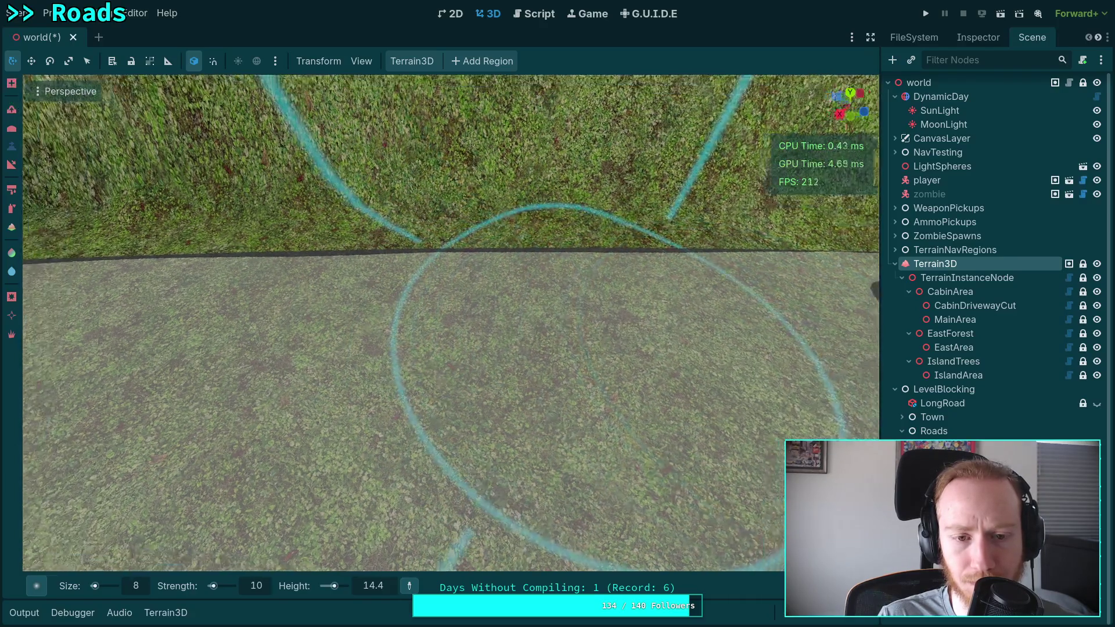
Step: Resculpt across the road, covering the lower-left dark patches, and sample the road surface height
scroll(450, 322, "down", 3)
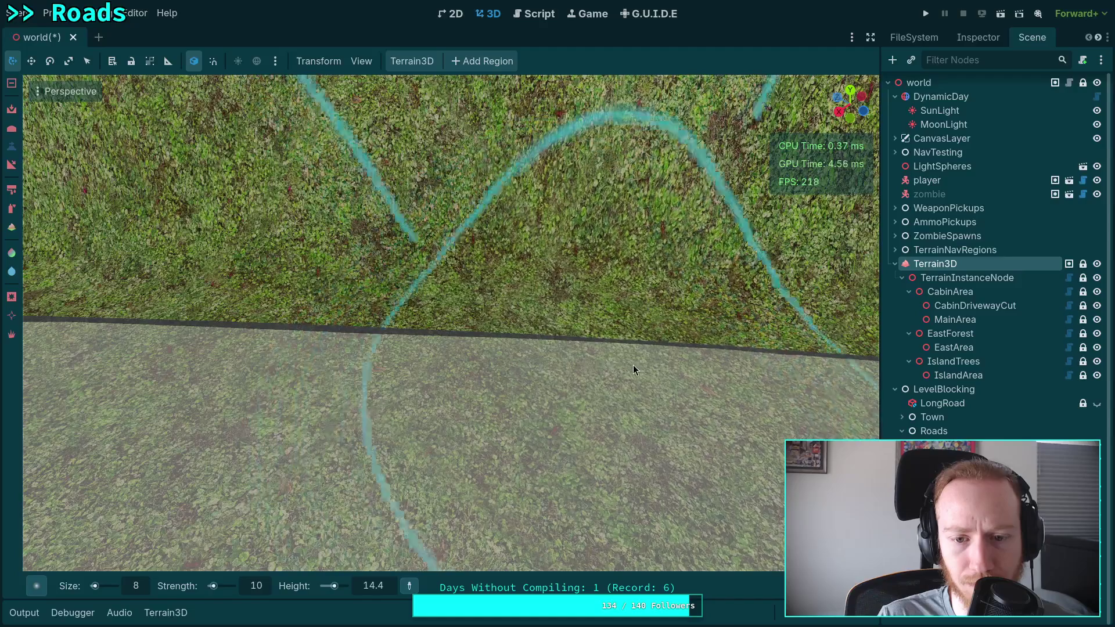
scroll(633, 365, "up", 2)
scroll(496, 354, "down", 2)
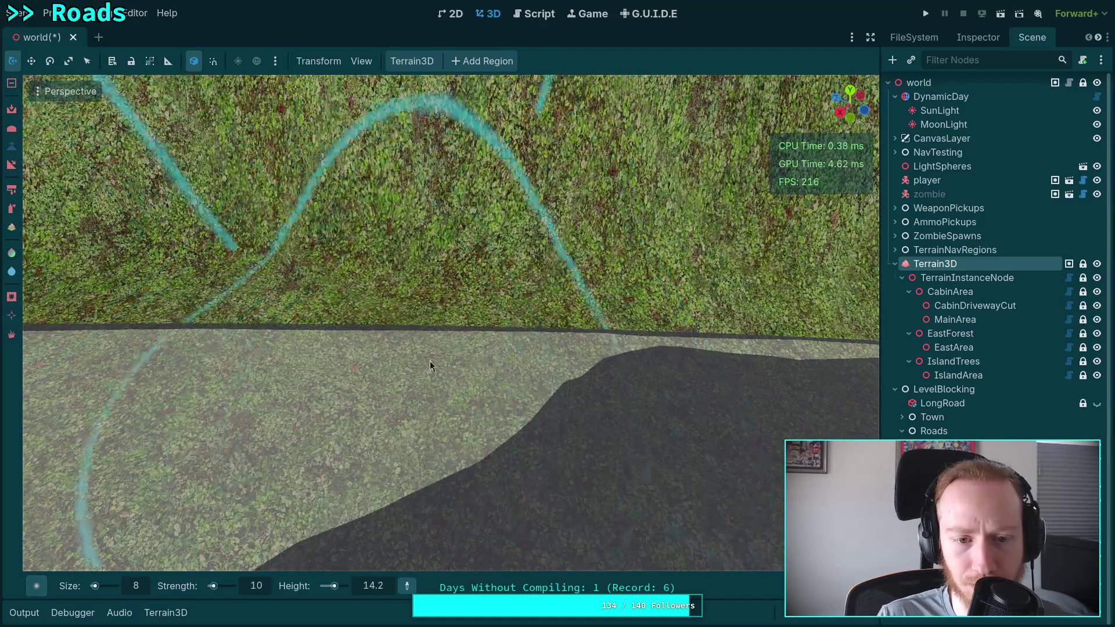
scroll(466, 353, "up", 1)
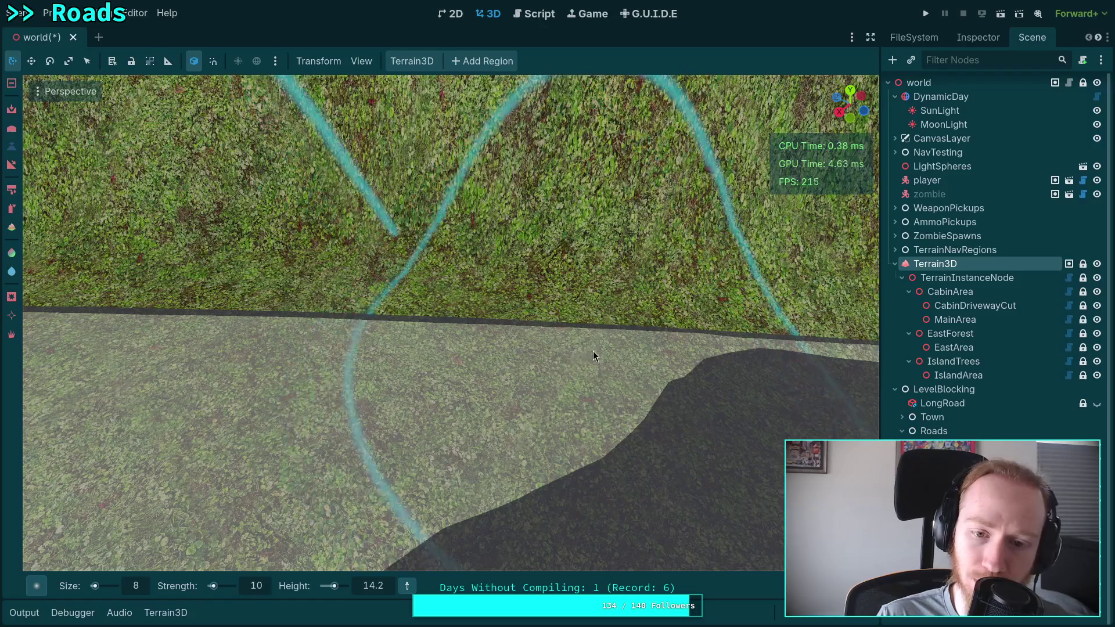
mouse_move(595, 350)
left_mouse_down()
mouse_move(264, 336)
mouse_move(430, 344)
mouse_move(552, 323)
mouse_move(312, 309)
mouse_move(406, 321)
mouse_move(402, 309)
mouse_move(486, 305)
mouse_move(440, 330)
mouse_move(223, 316)
left_mouse_up()
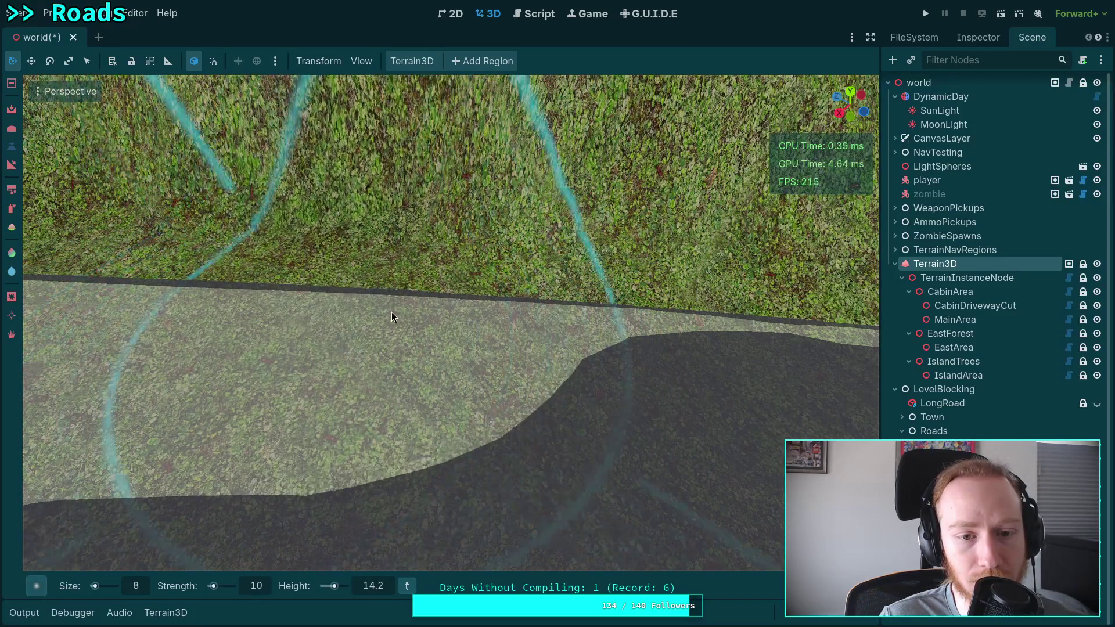
mouse_move(446, 331)
left_mouse_down()
mouse_move(378, 348)
mouse_move(240, 283)
mouse_move(391, 329)
mouse_move(459, 401)
mouse_move(305, 359)
mouse_move(496, 271)
mouse_move(451, 207)
mouse_move(407, 282)
left_mouse_up()
mouse_move(390, 378)
left_mouse_down()
mouse_move(290, 329)
mouse_move(464, 252)
mouse_move(602, 218)
mouse_move(469, 159)
mouse_move(427, 155)
mouse_move(456, 131)
mouse_move(469, 186)
mouse_move(453, 168)
mouse_move(441, 174)
mouse_move(456, 151)
mouse_move(492, 184)
left_mouse_up()
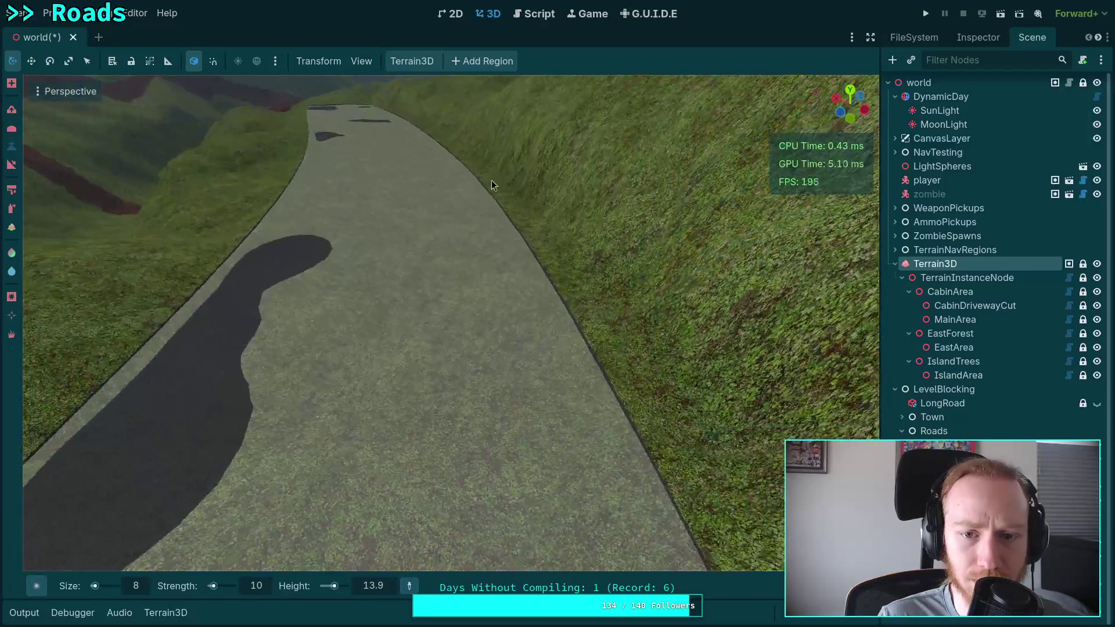
left_click(378, 254)
Step: Sample a height of about 14.1 and sculpt over the dark road's left edge and lower part
mouse_move(507, 286)
left_mouse_down()
mouse_move(500, 252)
mouse_move(495, 284)
mouse_move(511, 291)
mouse_move(488, 282)
mouse_move(465, 302)
mouse_move(453, 293)
left_mouse_up()
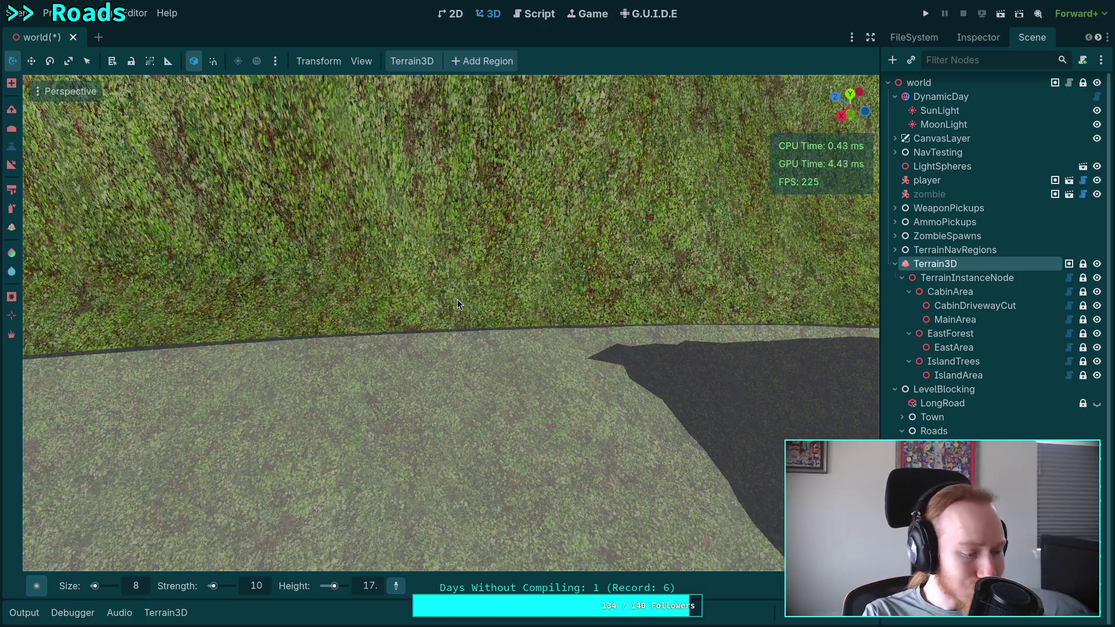
mouse_move(458, 299)
left_mouse_down()
mouse_move(441, 313)
mouse_move(242, 344)
left_mouse_up()
left_click(273, 329, "ctrl")
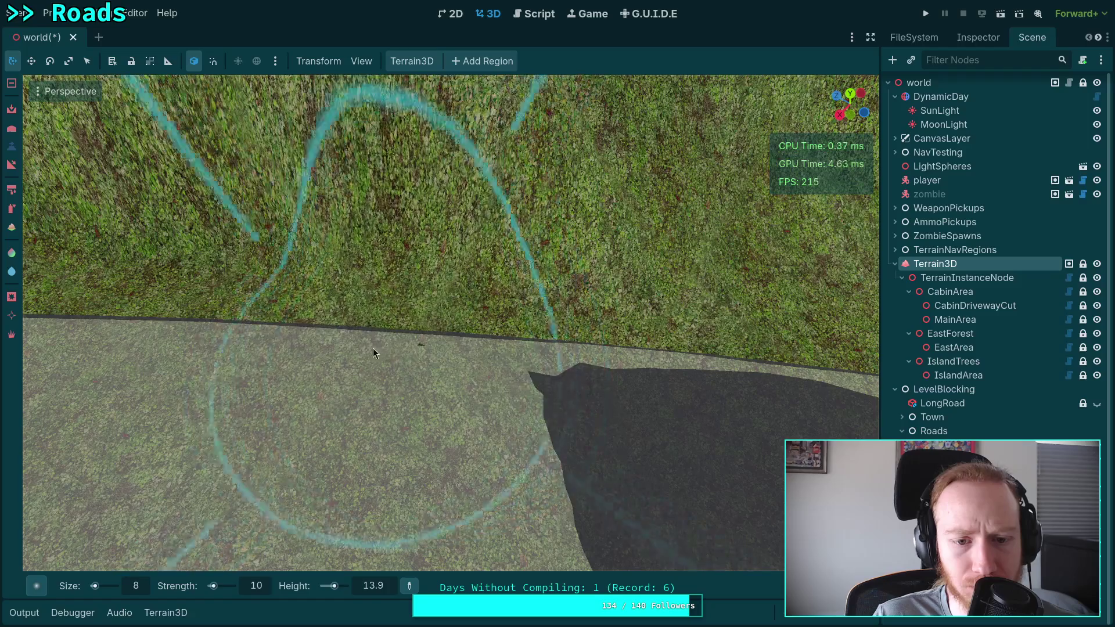
left_click(373, 347, "ctrl")
mouse_move(386, 346)
left_mouse_down()
mouse_move(562, 359)
mouse_move(570, 388)
left_mouse_up()
mouse_move(446, 437)
left_mouse_down()
mouse_move(536, 392)
mouse_move(398, 364)
mouse_move(357, 397)
mouse_move(553, 313)
mouse_move(652, 247)
mouse_move(694, 241)
mouse_move(716, 211)
mouse_move(671, 208)
mouse_move(448, 319)
mouse_move(340, 358)
mouse_move(424, 337)
mouse_move(305, 335)
mouse_move(374, 298)
mouse_move(316, 263)
mouse_move(705, 296)
mouse_move(633, 325)
mouse_move(698, 319)
mouse_move(585, 316)
mouse_move(534, 261)
mouse_move(615, 340)
mouse_move(456, 331)
mouse_move(469, 302)
mouse_move(495, 305)
mouse_move(412, 299)
mouse_move(347, 317)
mouse_move(400, 329)
mouse_move(333, 330)
mouse_move(610, 328)
mouse_move(337, 340)
mouse_move(505, 346)
left_mouse_up()
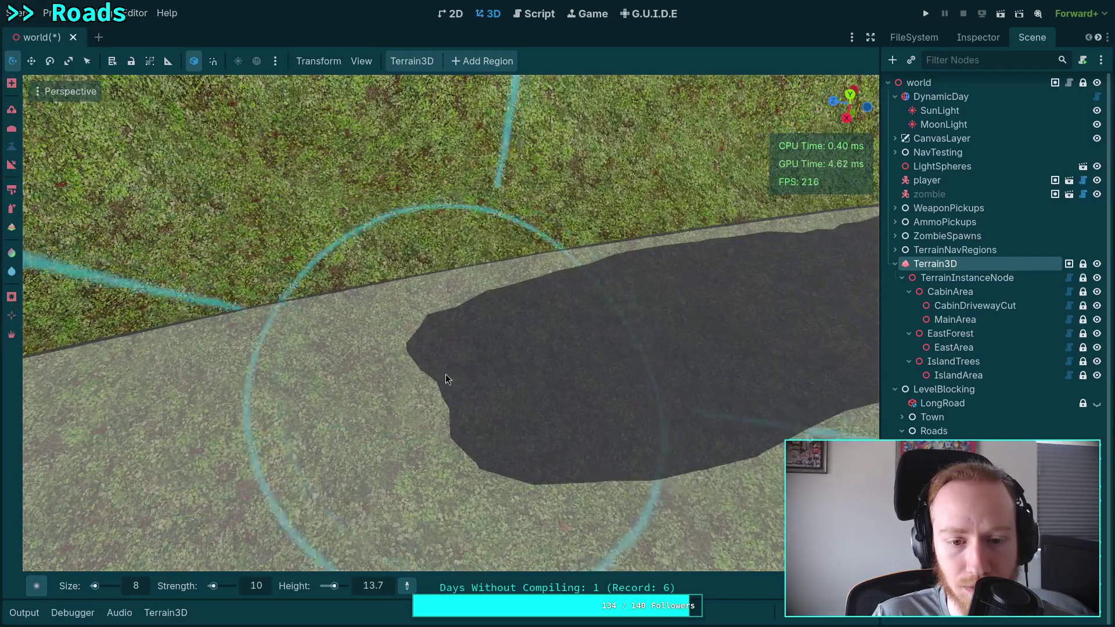
mouse_move(445, 374)
left_mouse_down()
mouse_move(618, 365)
mouse_move(636, 349)
mouse_move(519, 340)
mouse_move(205, 394)
mouse_move(387, 323)
mouse_move(475, 318)
left_mouse_up()
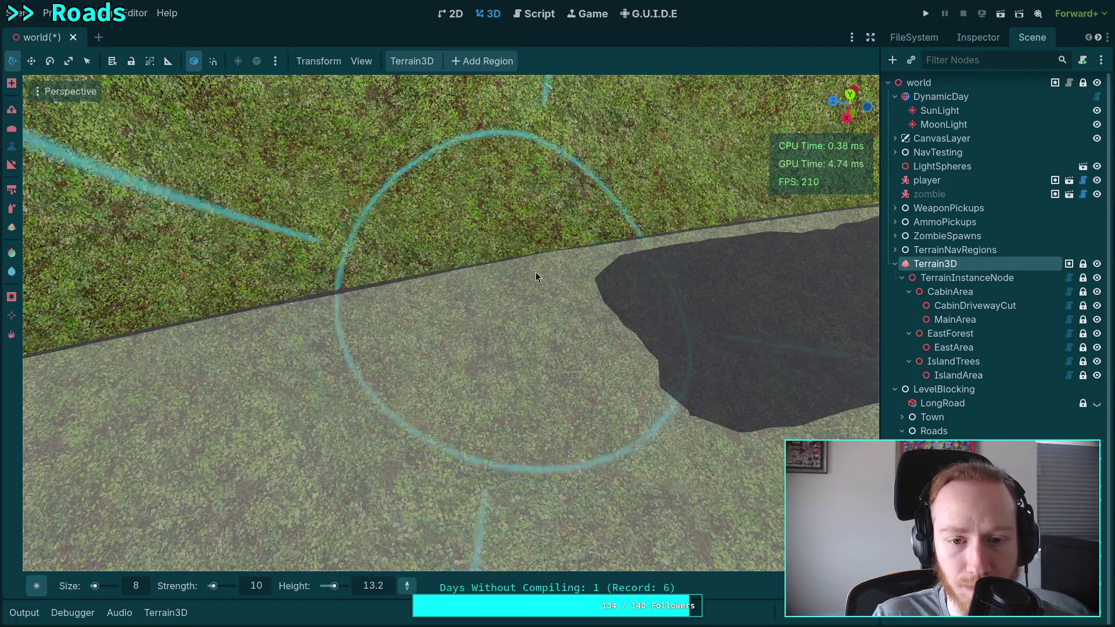
left_click_drag(600, 266, 529, 282)
left_click_drag(505, 291, 308, 318)
Step: Move further along the road and raise the terrain over the dark road wedges
left_click_drag(437, 294, 442, 247)
left_click_drag(599, 324, 340, 304)
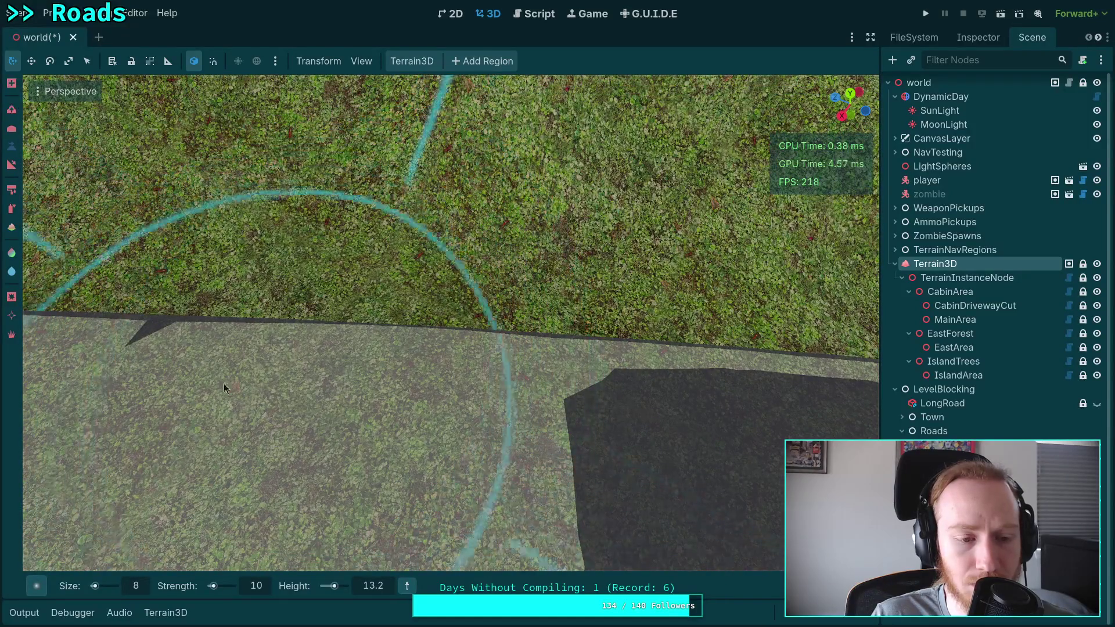
left_click_drag(226, 388, 187, 362)
mouse_move(379, 319)
left_mouse_down()
mouse_move(399, 329)
mouse_move(360, 337)
left_mouse_up()
mouse_move(587, 349)
left_mouse_down()
mouse_move(478, 343)
mouse_move(549, 345)
left_mouse_up()
left_click_drag(699, 372, 586, 364)
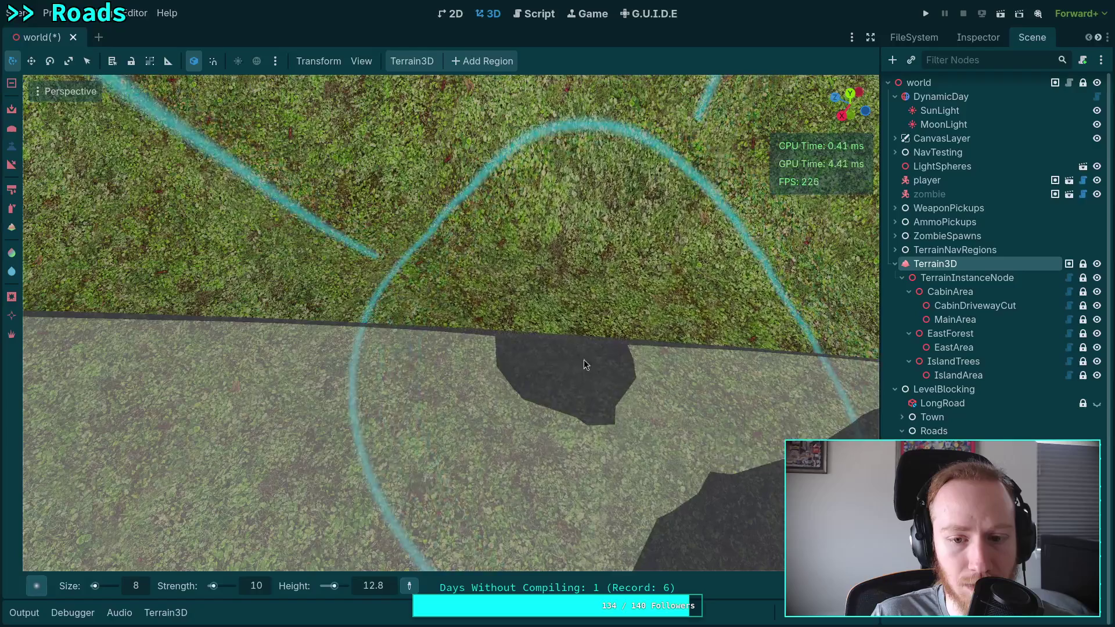
mouse_move(485, 375)
left_mouse_down()
mouse_move(542, 362)
mouse_move(533, 350)
mouse_move(350, 368)
mouse_move(423, 357)
mouse_move(174, 348)
left_mouse_up()
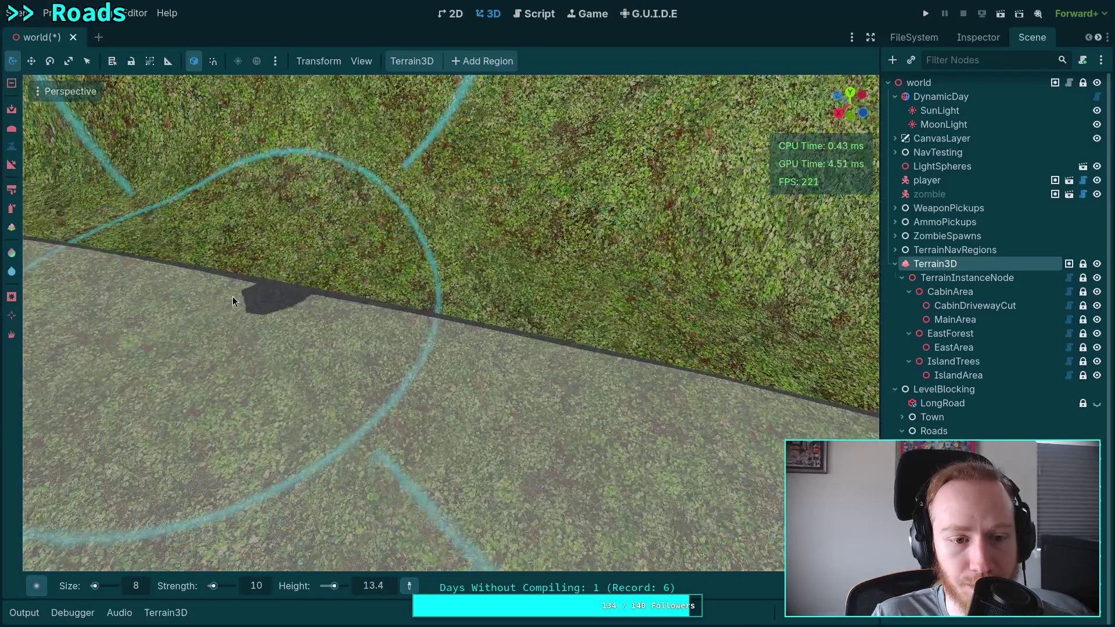
Step: Cover the centred road-edge wedge and its lower edge, continuing along the road
mouse_move(233, 296)
left_mouse_down()
mouse_move(182, 284)
mouse_move(193, 282)
left_mouse_up()
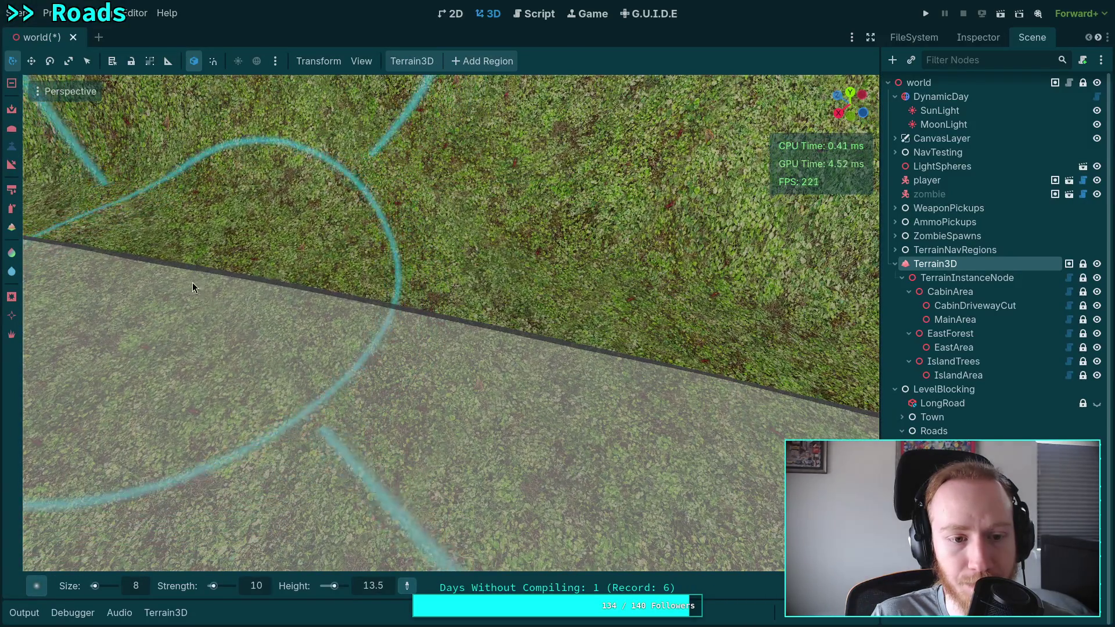
mouse_move(121, 263)
left_mouse_down()
mouse_move(403, 350)
mouse_move(316, 372)
mouse_move(356, 356)
mouse_move(583, 351)
mouse_move(554, 427)
left_mouse_up()
mouse_move(443, 442)
left_mouse_down()
mouse_move(438, 388)
mouse_move(465, 518)
mouse_move(448, 520)
mouse_move(408, 349)
mouse_move(423, 283)
left_mouse_up()
scroll(459, 445, "up", 3)
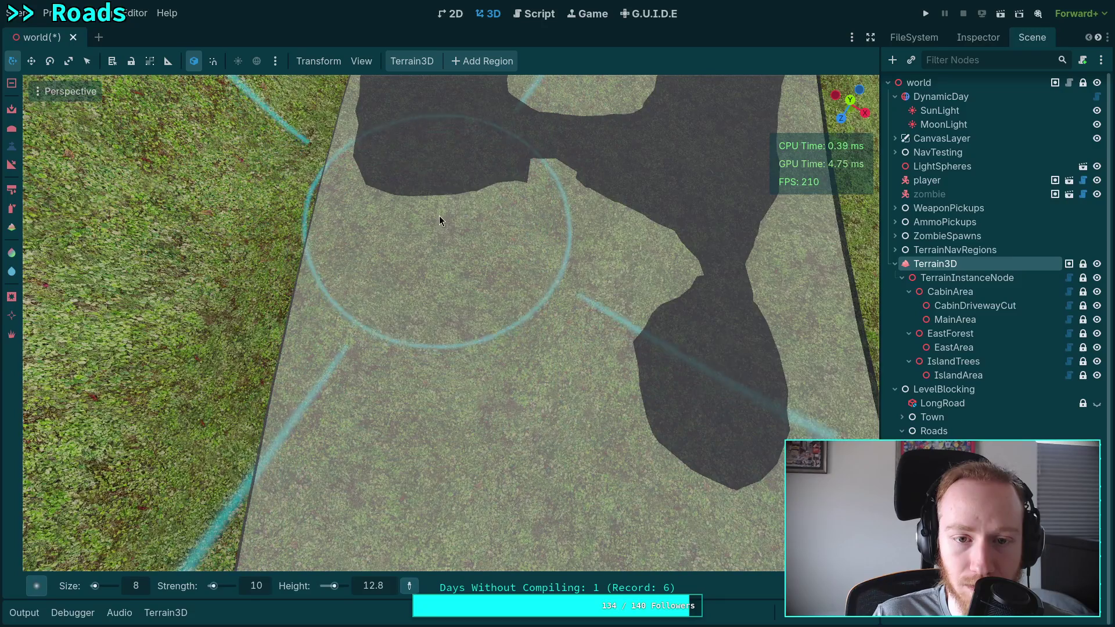
left_click_drag(440, 216, 453, 180)
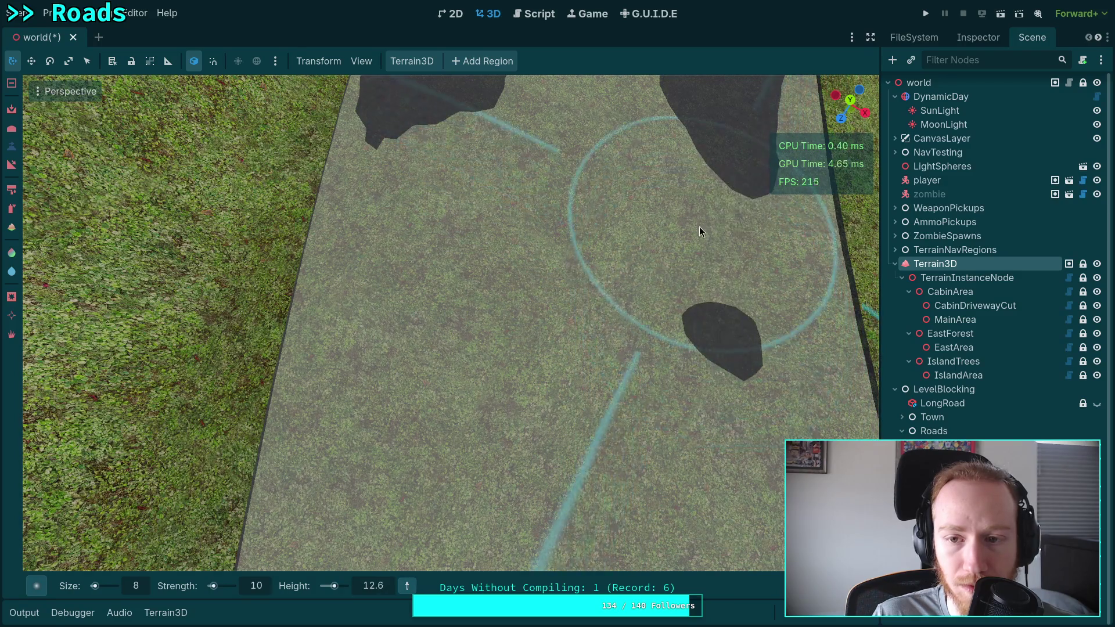
left_click_drag(637, 385, 621, 344)
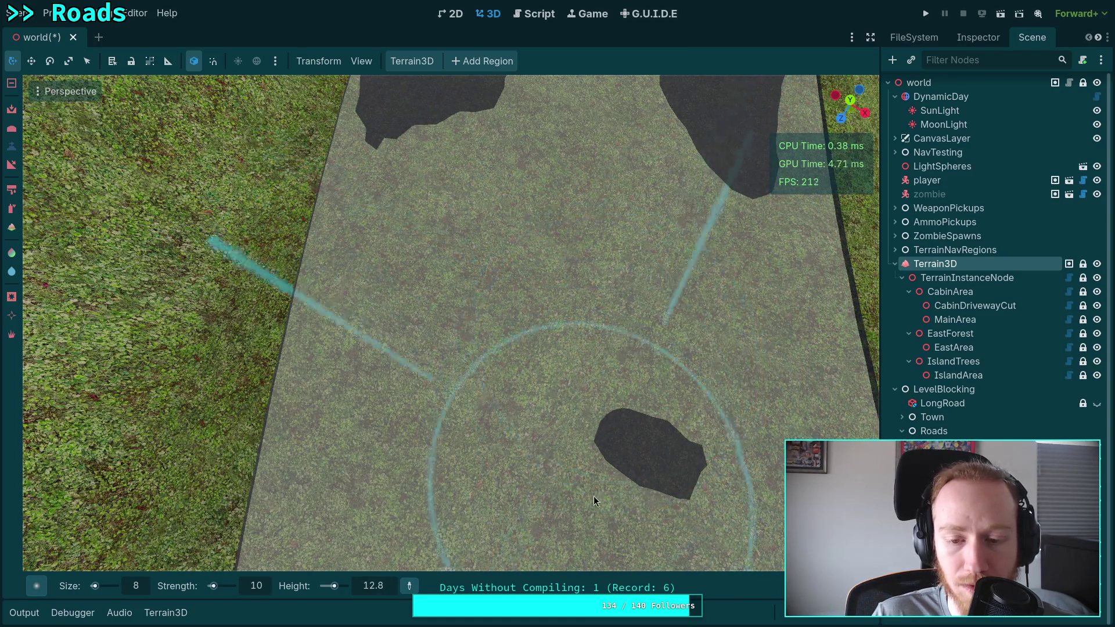
right_click(596, 418)
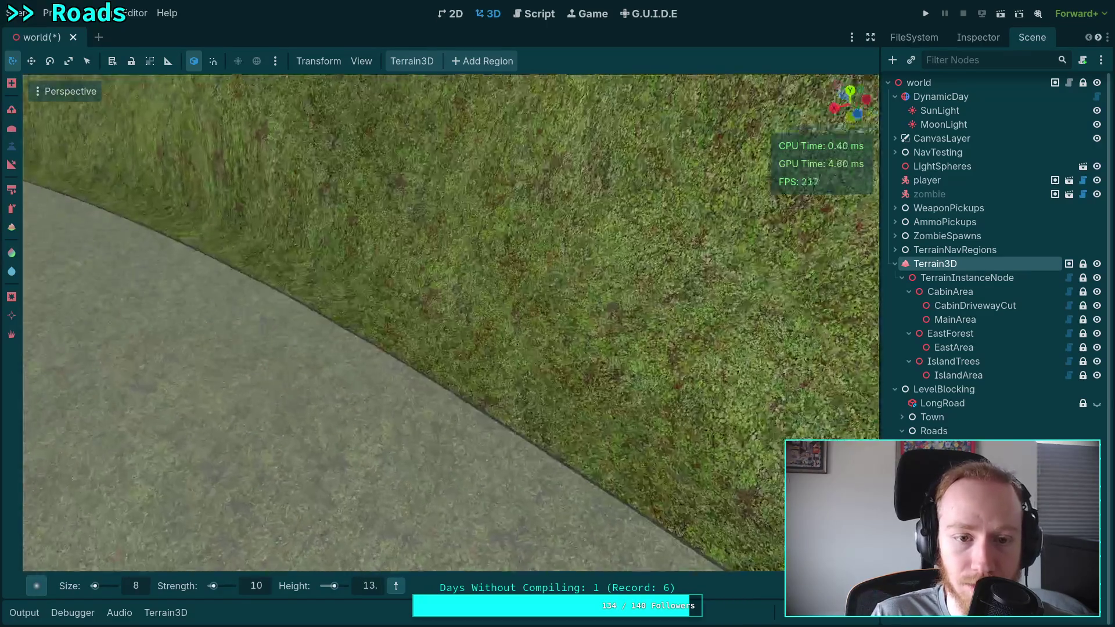
Step: Adjust the terrain height along the road edge and flatten the sunken patch beside it
right_click(573, 390)
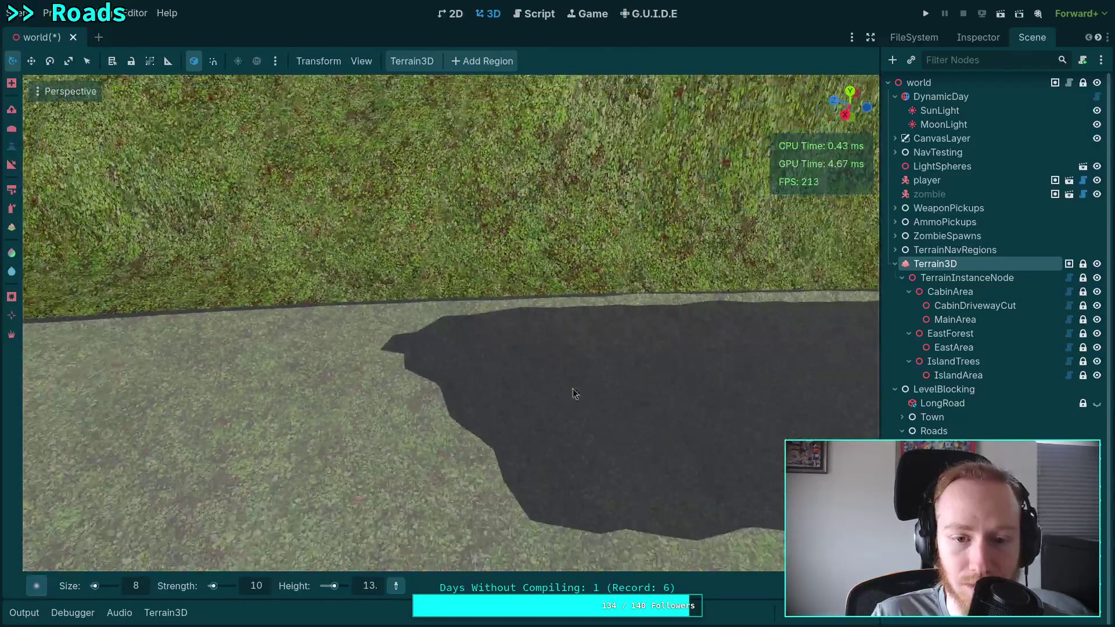
mouse_move(573, 389)
left_mouse_down()
mouse_move(411, 392)
mouse_move(477, 352)
mouse_move(347, 323)
mouse_move(765, 304)
mouse_move(380, 333)
left_mouse_up()
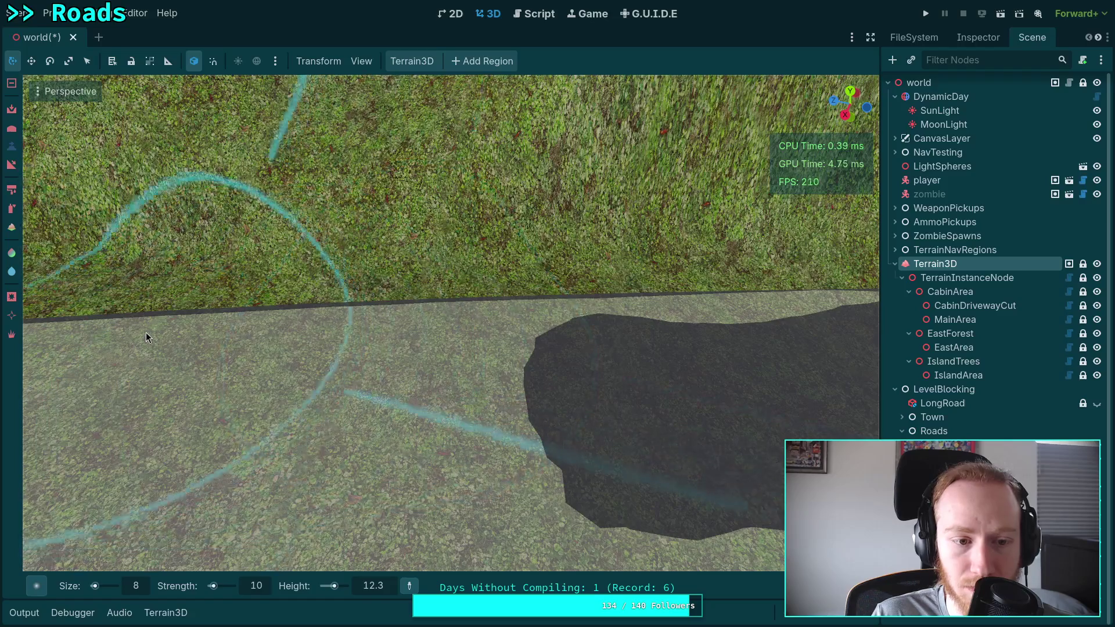
left_click_drag(176, 331, 137, 330)
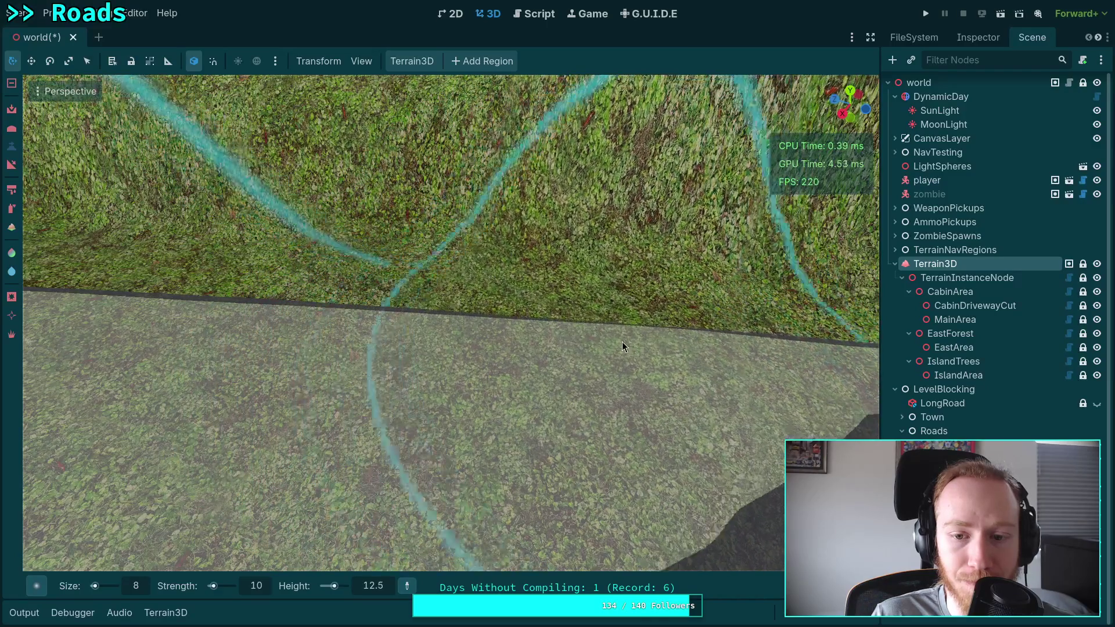
scroll(697, 351, "up", 5)
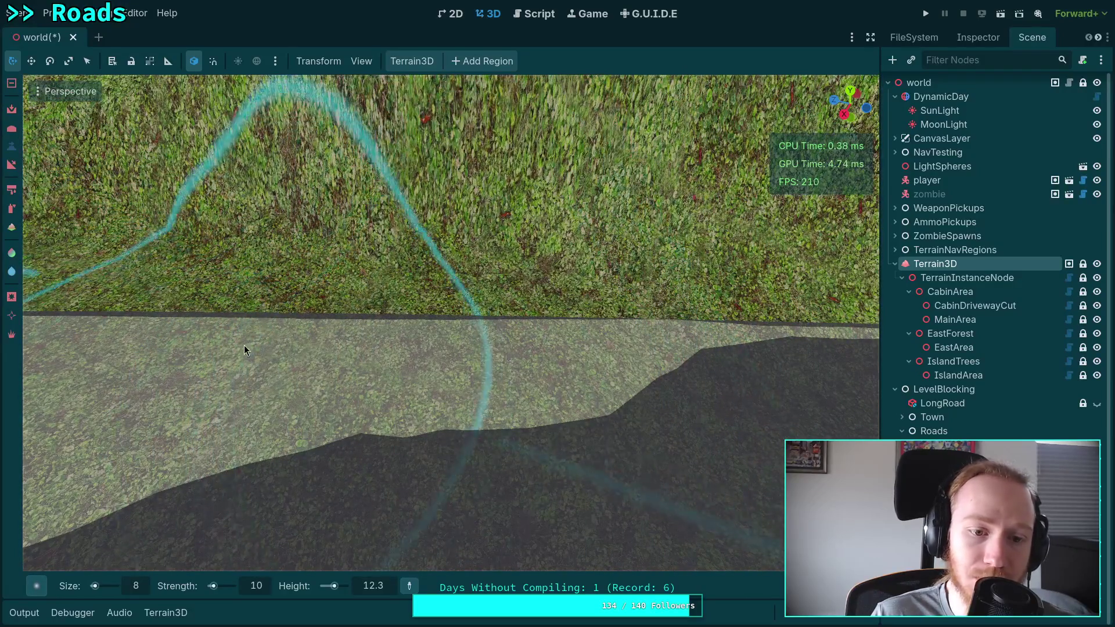
scroll(313, 345, "up", 3)
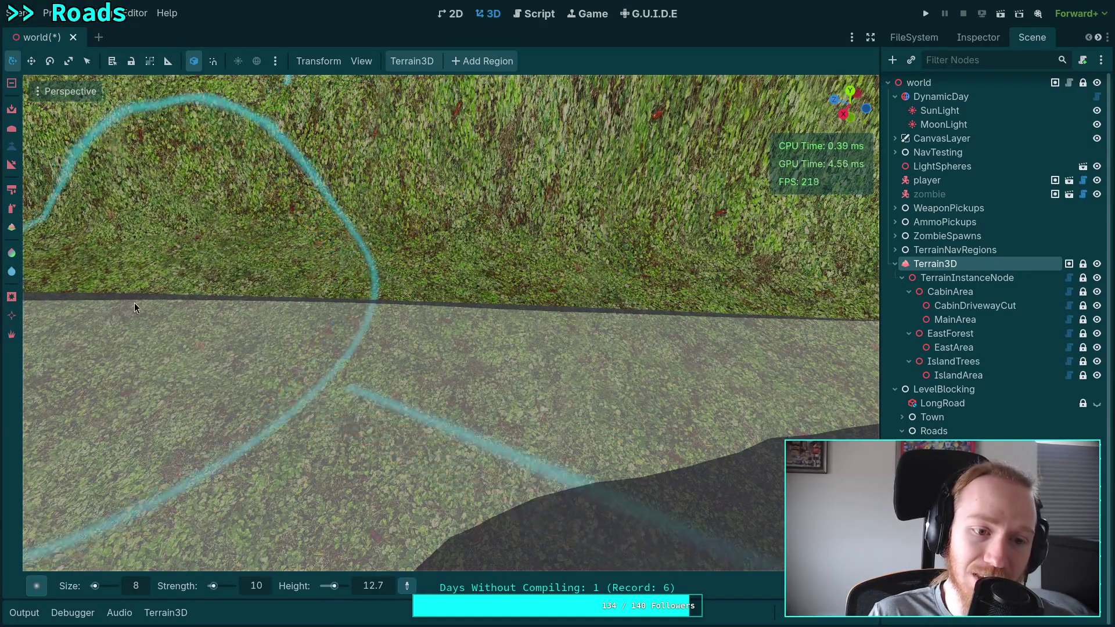
scroll(134, 302, "up", 2)
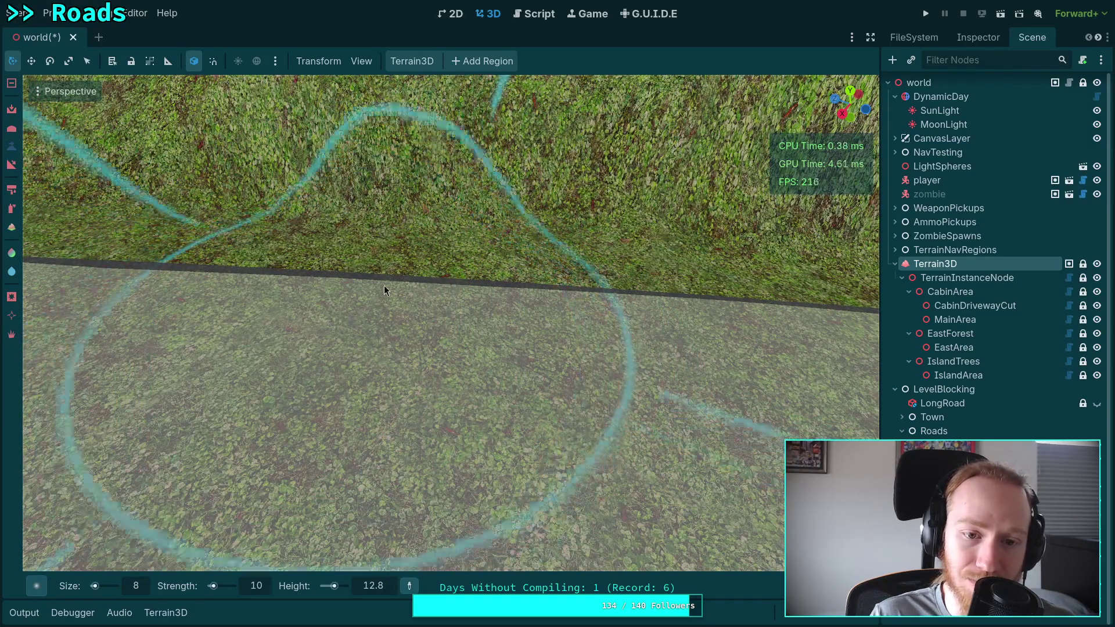
left_click_drag(205, 289, 165, 278)
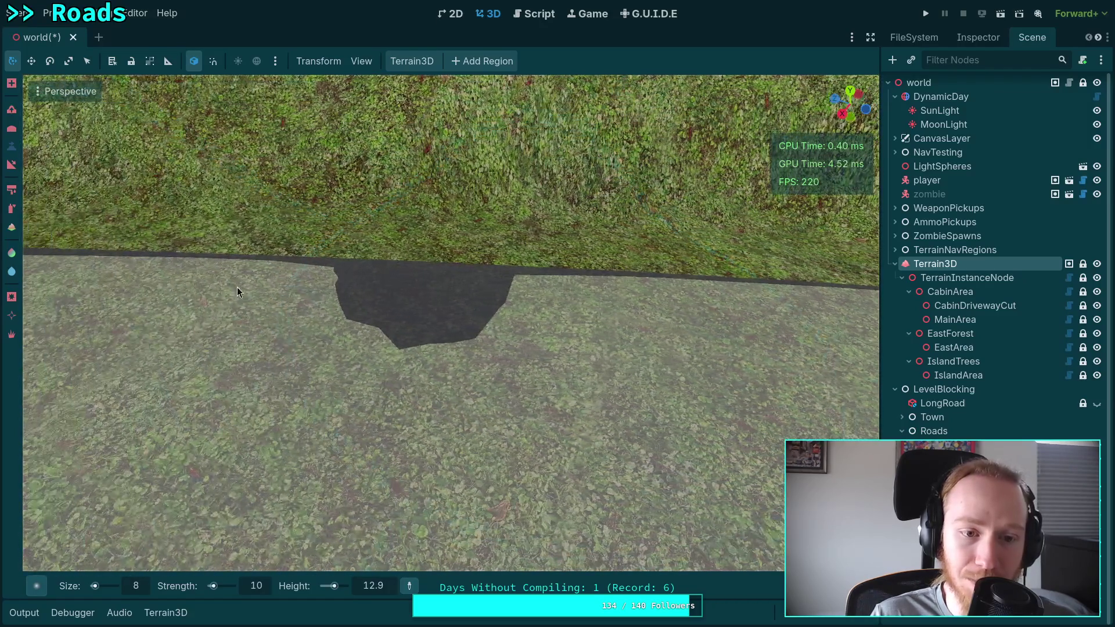
mouse_move(237, 292)
left_mouse_down()
mouse_move(263, 275)
mouse_move(487, 287)
mouse_move(341, 287)
left_mouse_up()
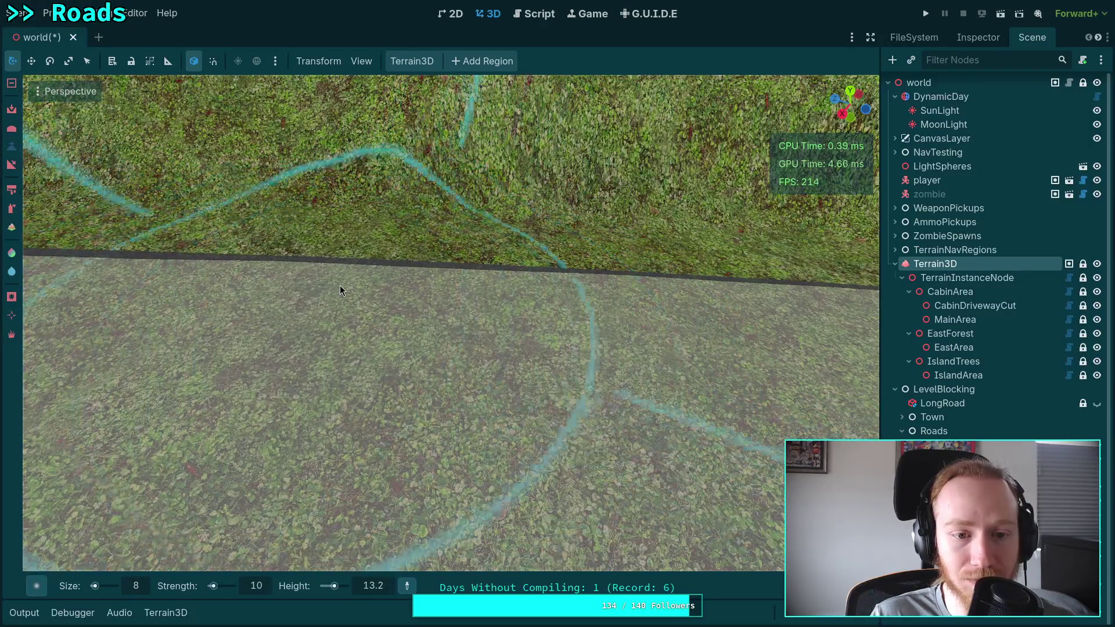
Step: Raise the terrain near the road edge, then fly back to reveal the dark road
right_click(348, 291)
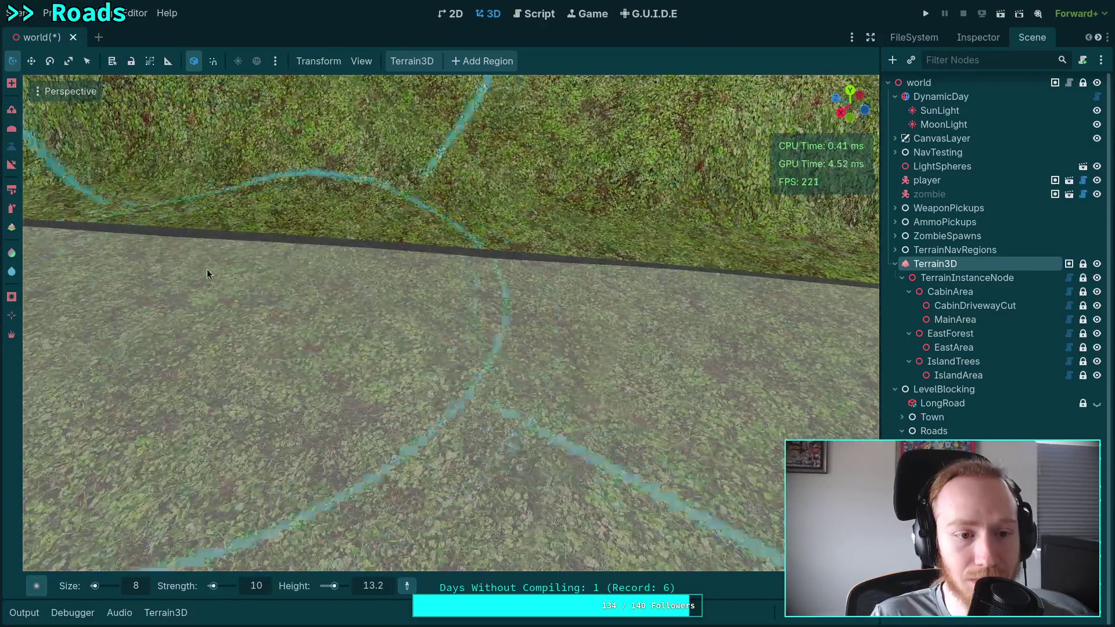
mouse_move(208, 274)
left_mouse_down()
mouse_move(231, 261)
mouse_move(298, 260)
mouse_move(509, 280)
left_mouse_up()
right_click(508, 280)
left_click(378, 250)
key("w")
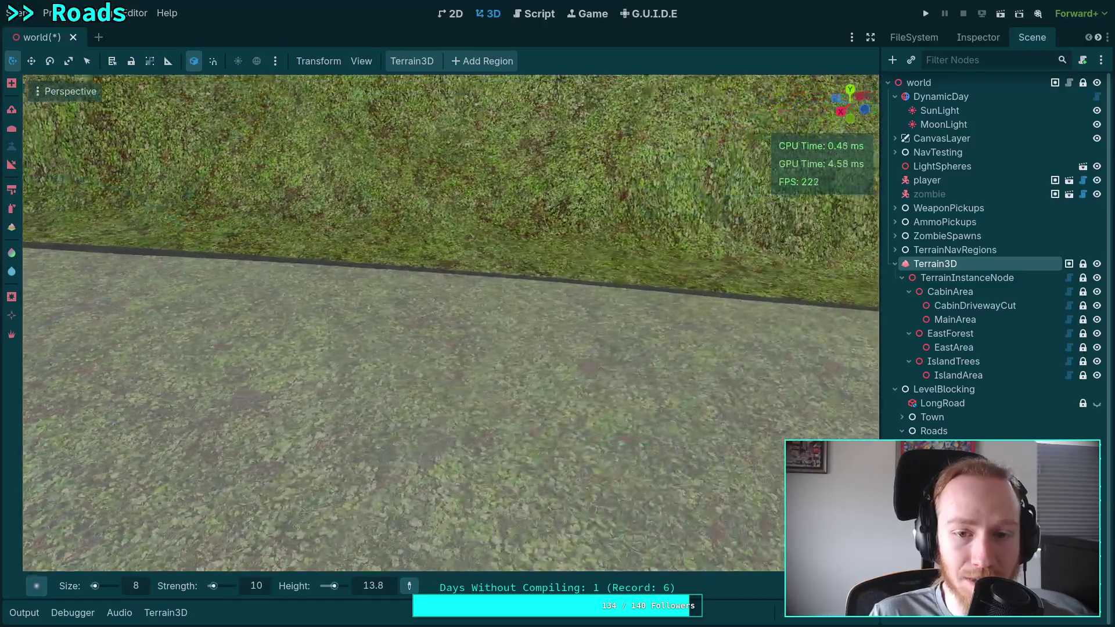
key("s")
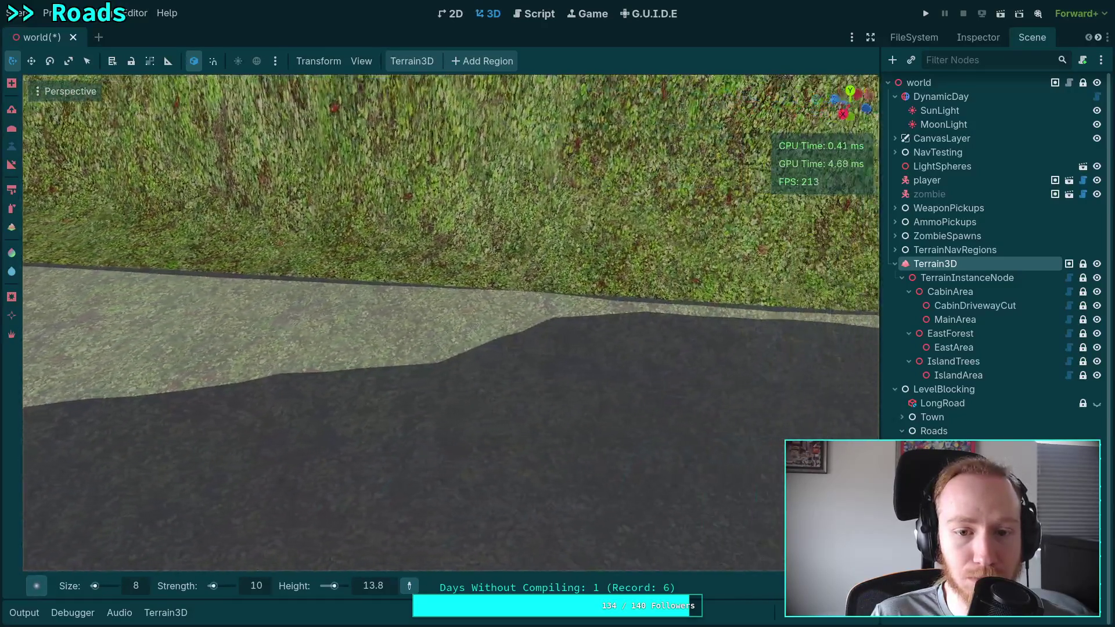
Step: Widen and extend the flattened band beside the road to the right at height 15.4
left_click_drag(385, 296, 608, 313)
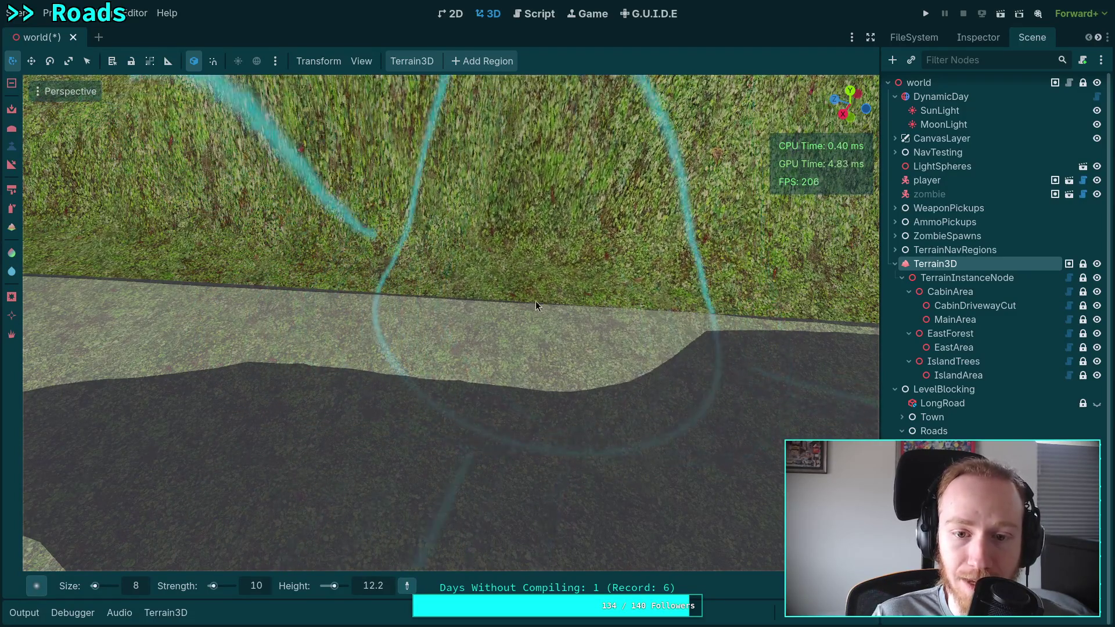
key("w")
mouse_move(462, 298)
left_mouse_down()
mouse_move(607, 307)
mouse_move(388, 315)
mouse_move(455, 302)
mouse_move(593, 304)
mouse_move(339, 298)
mouse_move(652, 301)
left_mouse_up()
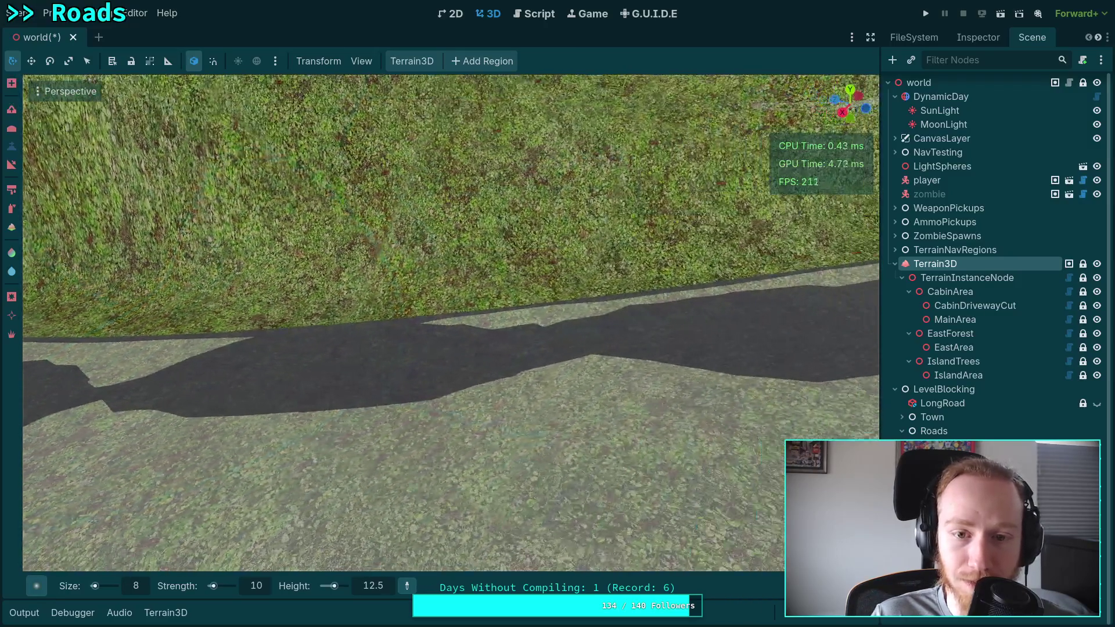
left_click_drag(326, 329, 629, 300)
mouse_move(490, 325)
left_mouse_down()
mouse_move(496, 294)
mouse_move(327, 311)
mouse_move(451, 306)
mouse_move(349, 314)
mouse_move(629, 333)
mouse_move(546, 317)
mouse_move(399, 316)
mouse_move(617, 314)
left_mouse_up()
left_click_drag(590, 353, 590, 354)
Step: Sculpt both road edges at brush height about 20.3, turning the dark wedge into a grassy bank
mouse_move(432, 387)
left_mouse_down()
mouse_move(653, 439)
mouse_move(386, 378)
mouse_move(379, 358)
left_mouse_up()
mouse_move(318, 386)
left_mouse_down()
mouse_move(302, 367)
mouse_move(774, 380)
mouse_move(364, 374)
mouse_move(619, 378)
left_mouse_up()
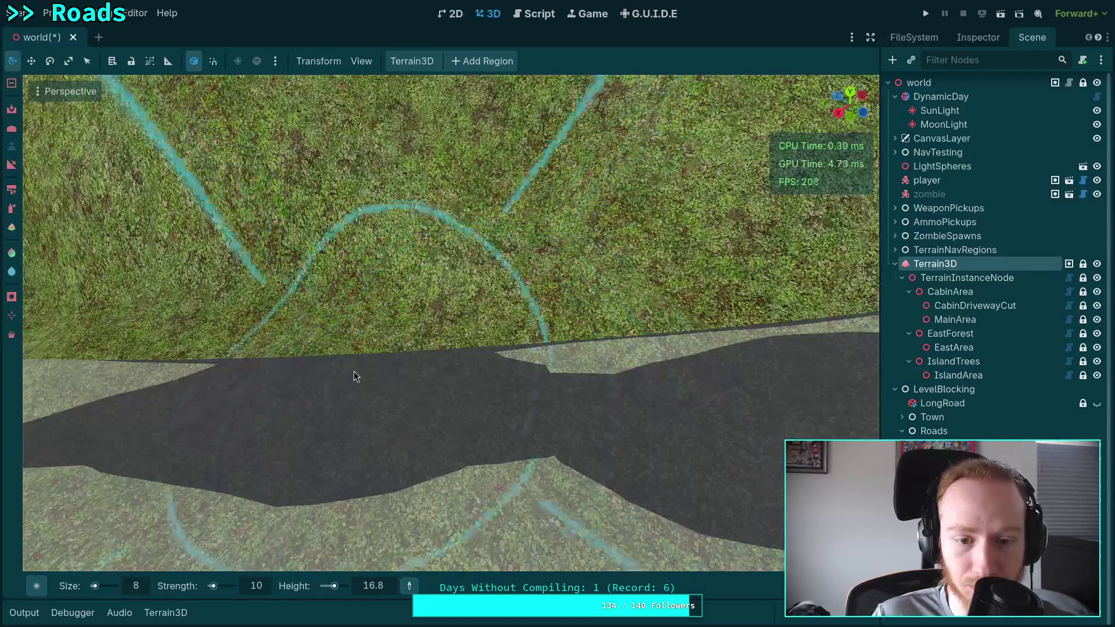
mouse_move(354, 373)
left_mouse_down()
mouse_move(606, 351)
mouse_move(320, 368)
mouse_move(716, 351)
left_mouse_up()
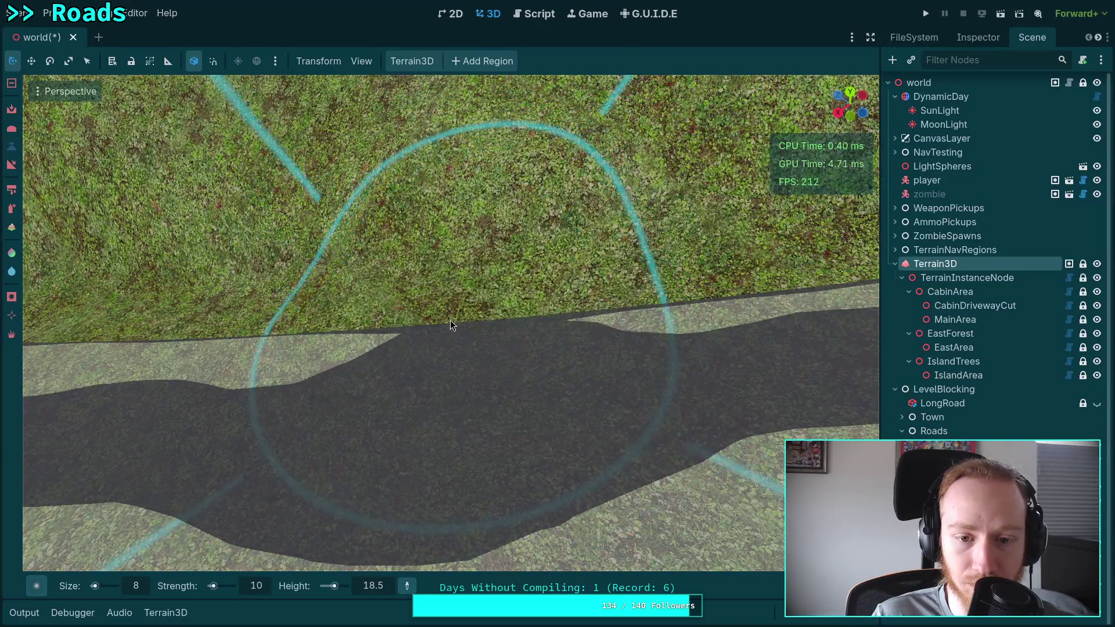
mouse_move(450, 322)
left_mouse_down()
mouse_move(657, 318)
mouse_move(543, 336)
mouse_move(559, 326)
left_mouse_up()
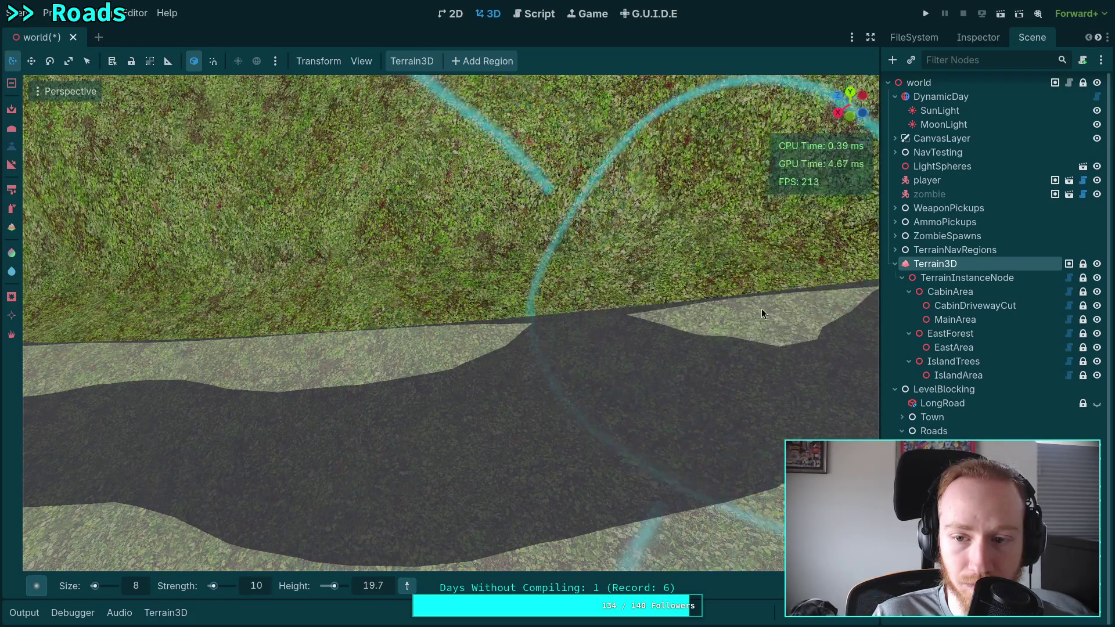
left_click_drag(668, 320, 640, 323)
scroll(493, 330, "down", 4)
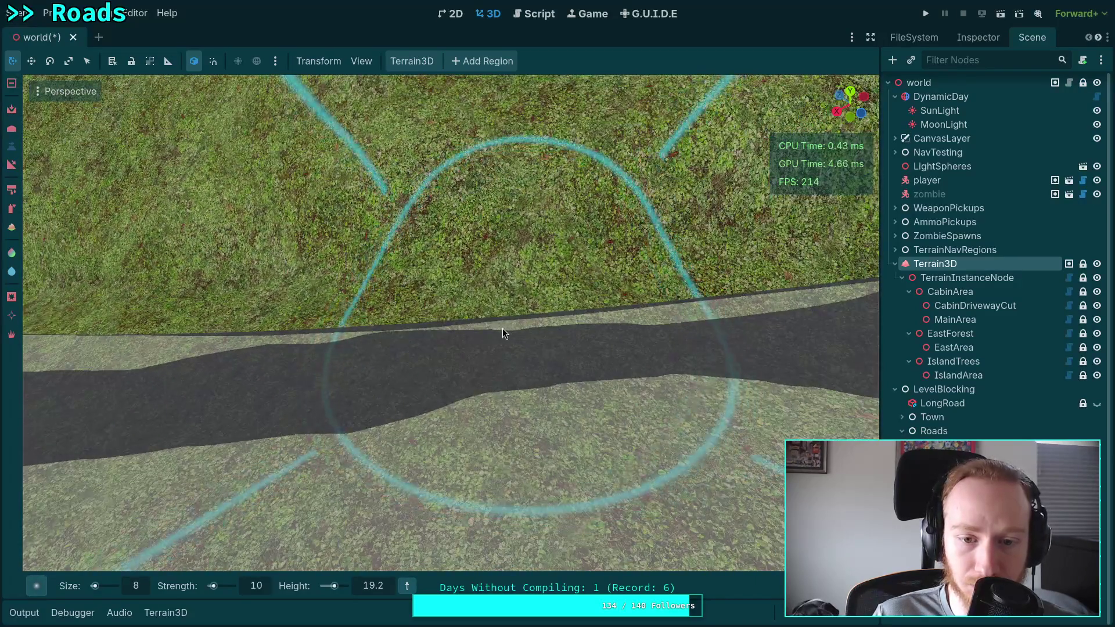
mouse_move(503, 329)
left_mouse_down()
mouse_move(438, 331)
mouse_move(447, 337)
left_mouse_up()
mouse_move(667, 320)
left_mouse_down()
mouse_move(506, 326)
mouse_move(551, 328)
mouse_move(528, 250)
left_mouse_up()
Step: Set the road material's Cull Mode to Back and reselect Terrain3D in the Scene tree
key("w")
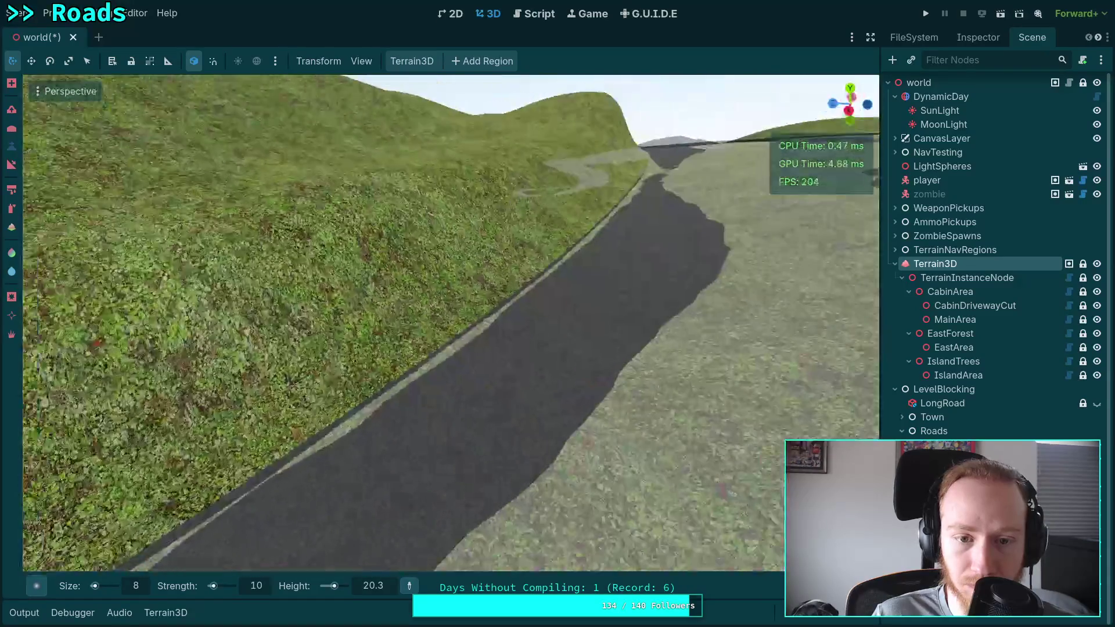
key("w")
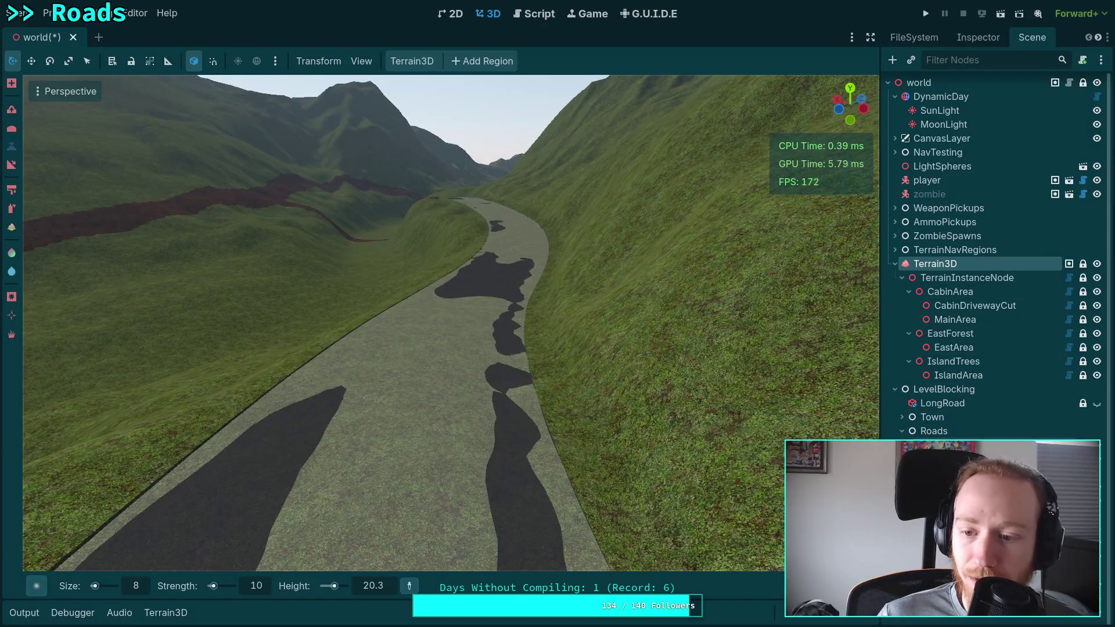
left_click(978, 37)
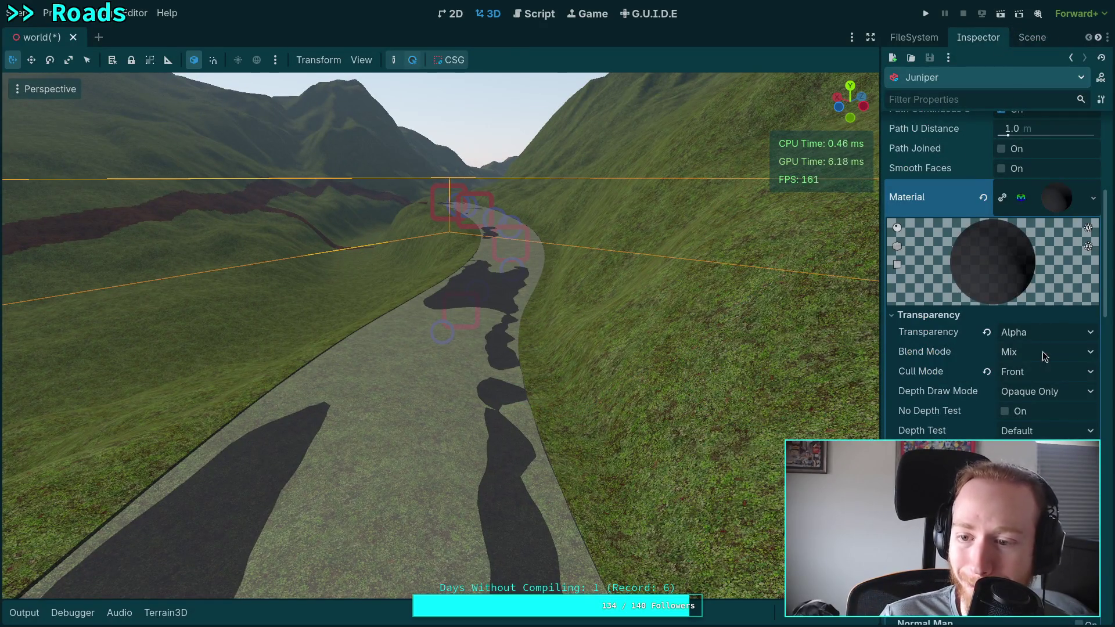
left_click(1031, 394)
left_click(899, 197)
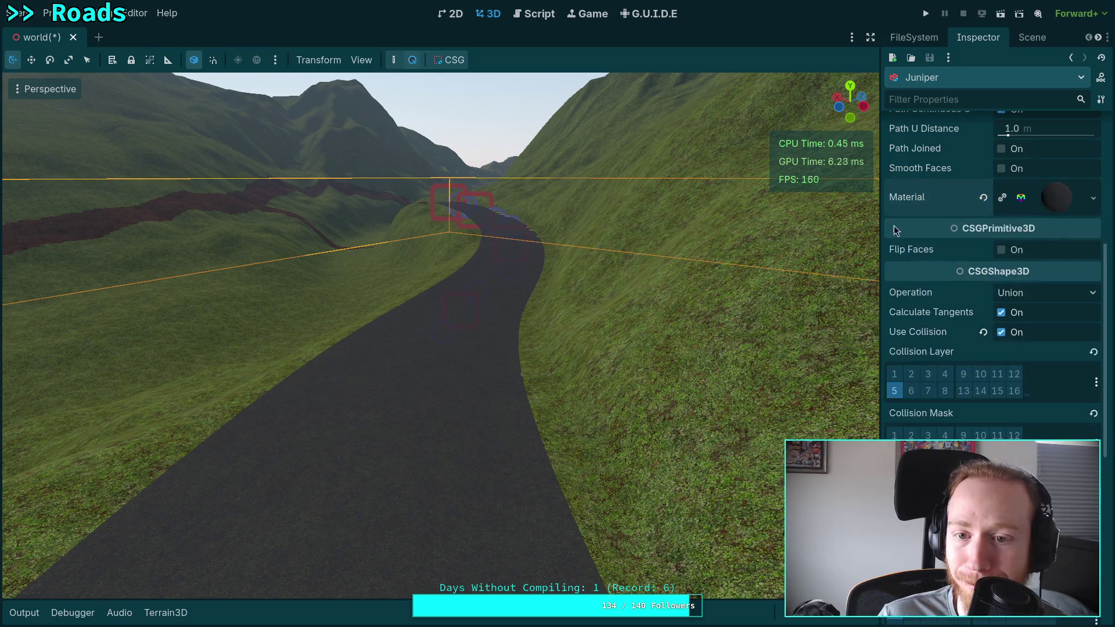
left_click(914, 38)
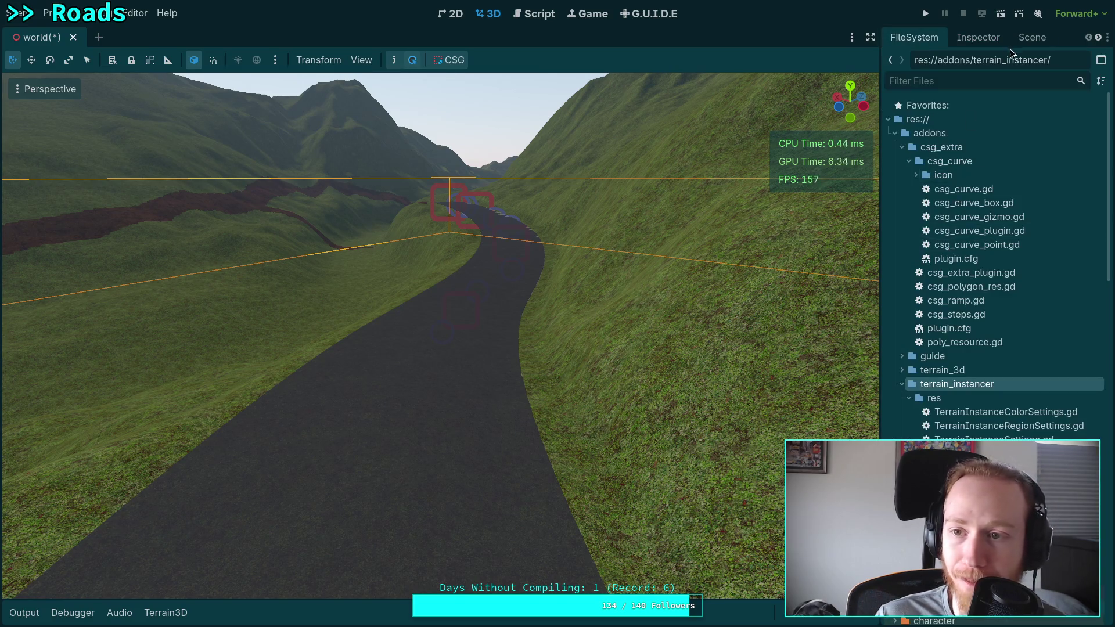
left_click(1032, 37)
left_click(935, 265)
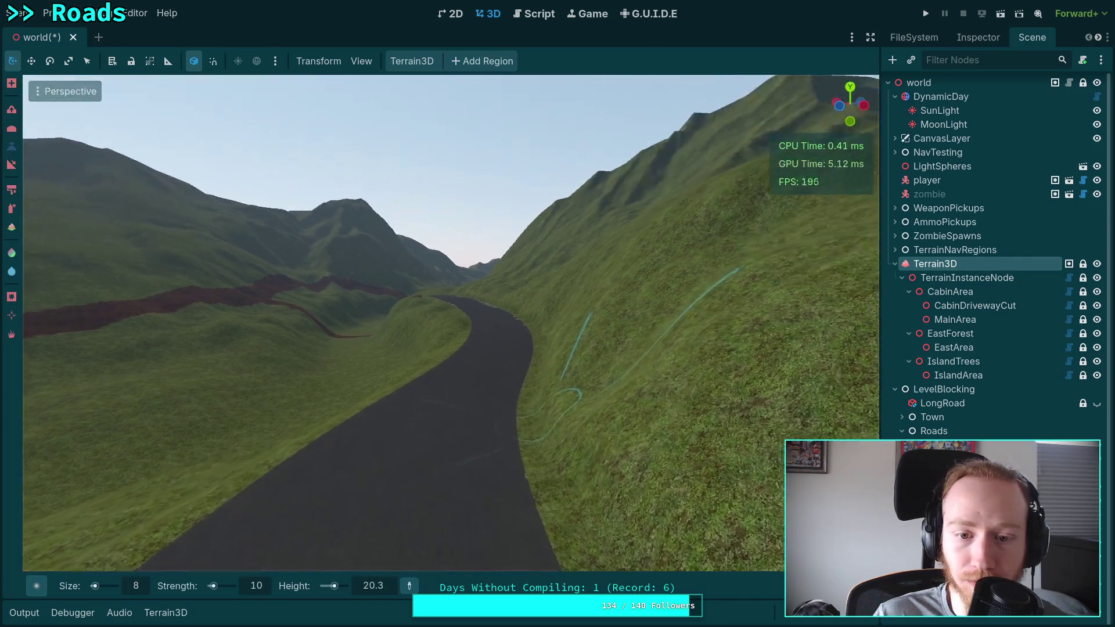
Step: Set the brush size to 6, sample the terrain height, and switch to the raise/lower sculpt tool
key("w")
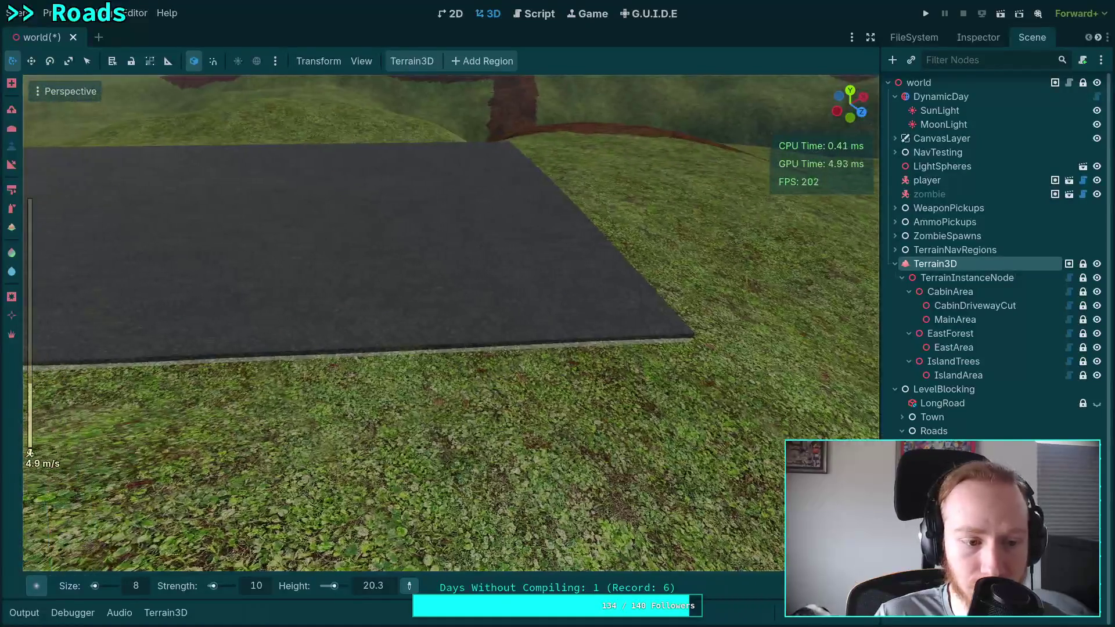
scroll(451, 323, "down", 1)
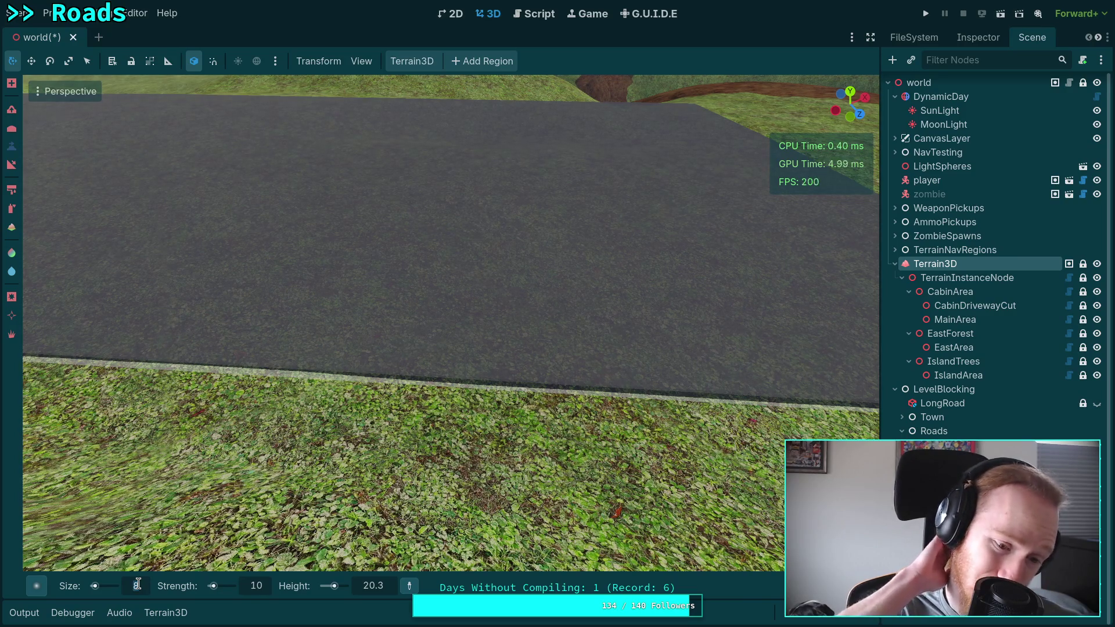
type("7")
key("Return")
type("6")
key("Return")
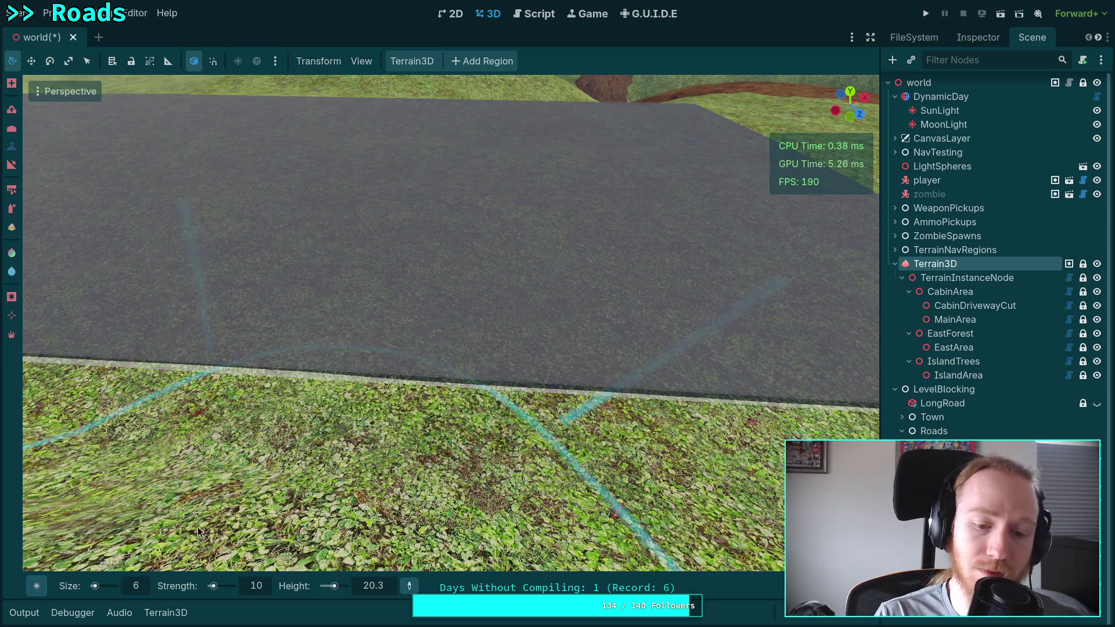
left_click(264, 305, "ctrl")
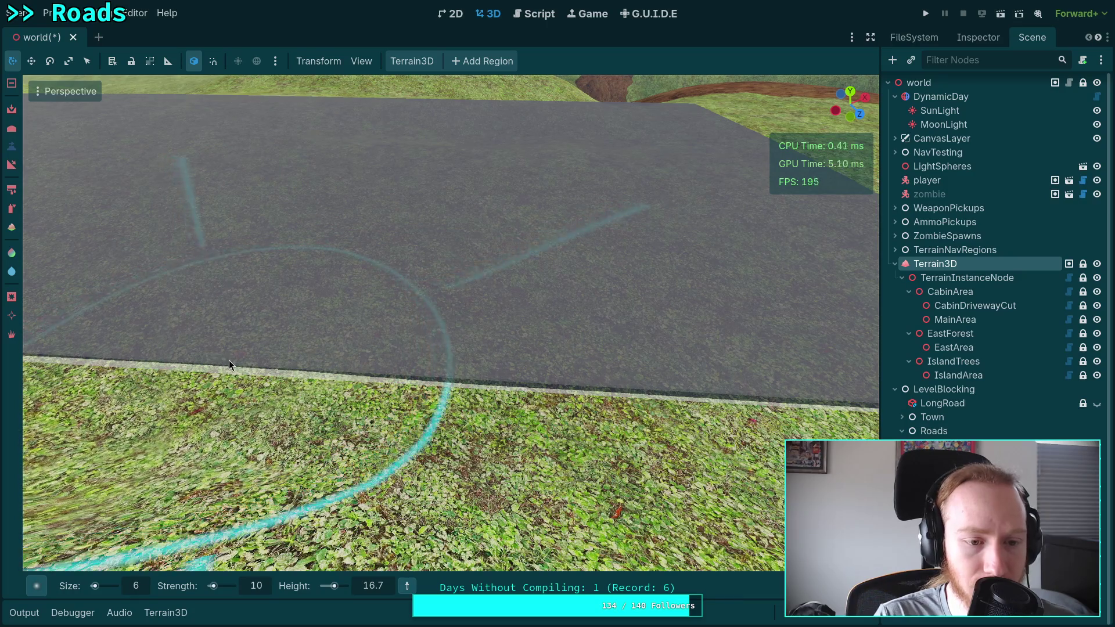
left_click(13, 111)
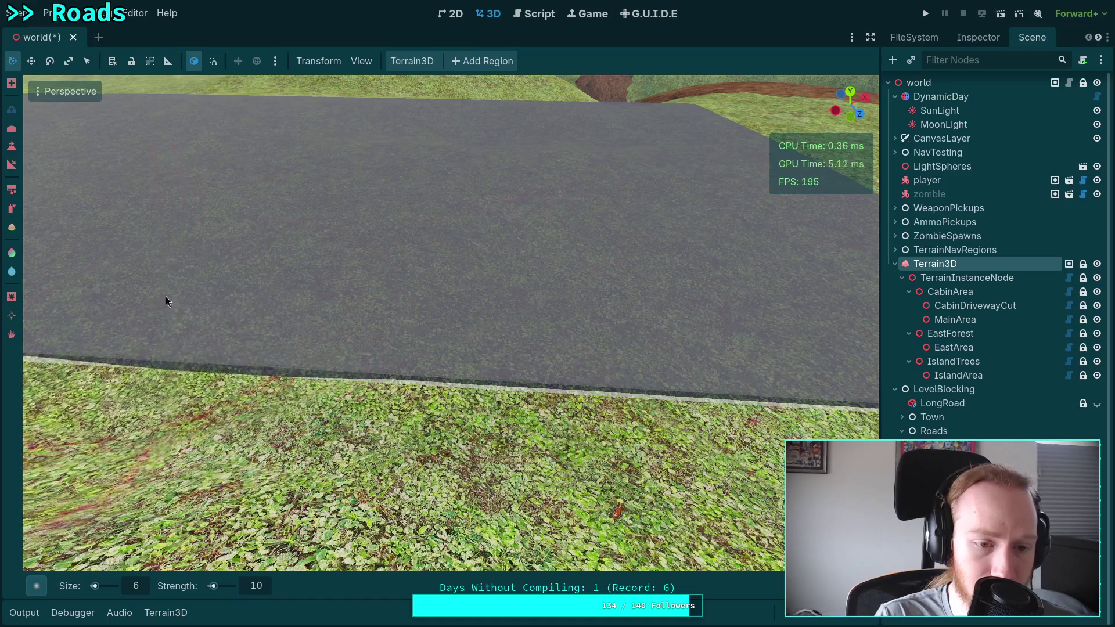
right_click(463, 323)
Step: Brush a first stroke on the grass just below the road, then move in closer
key("w")
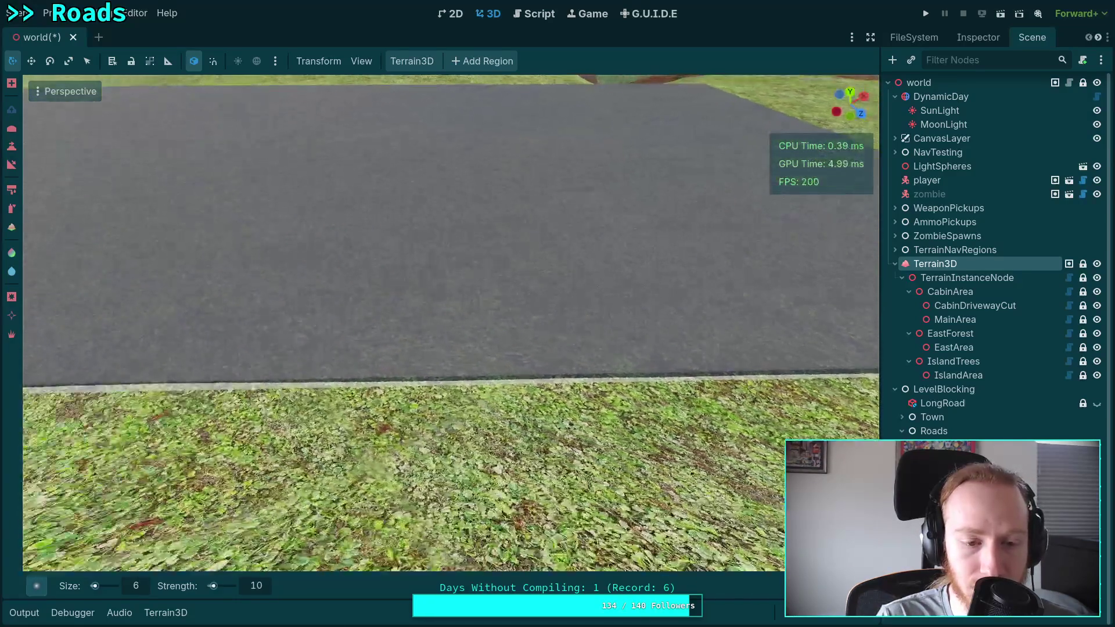
mouse_move(555, 305)
left_mouse_down()
mouse_move(520, 301)
mouse_move(538, 340)
mouse_move(527, 324)
left_mouse_up()
right_click(527, 324)
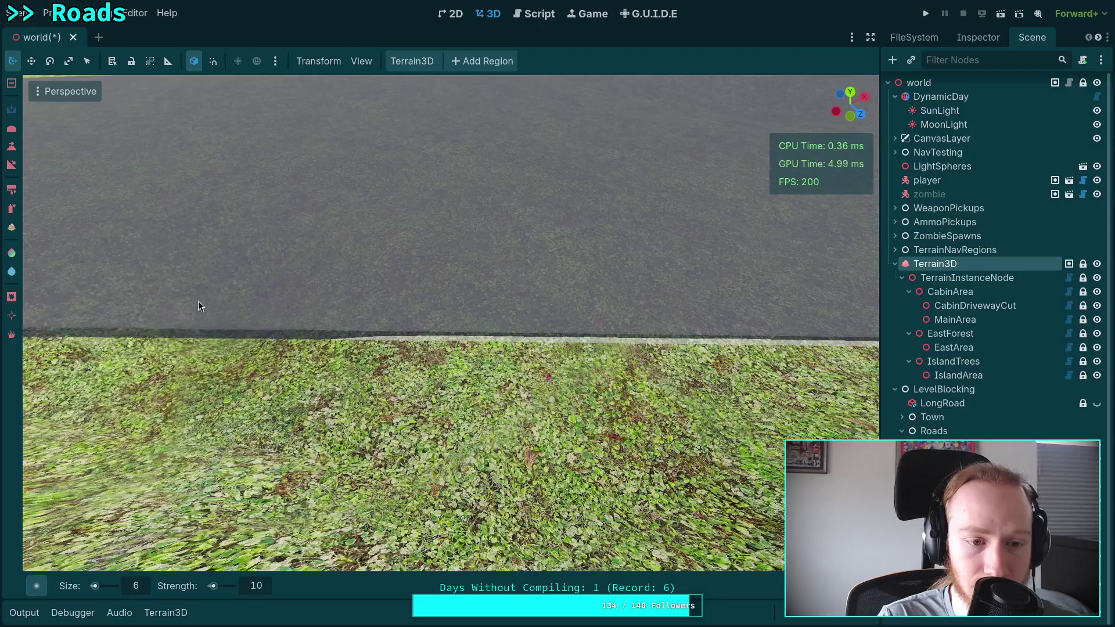
right_click(302, 239)
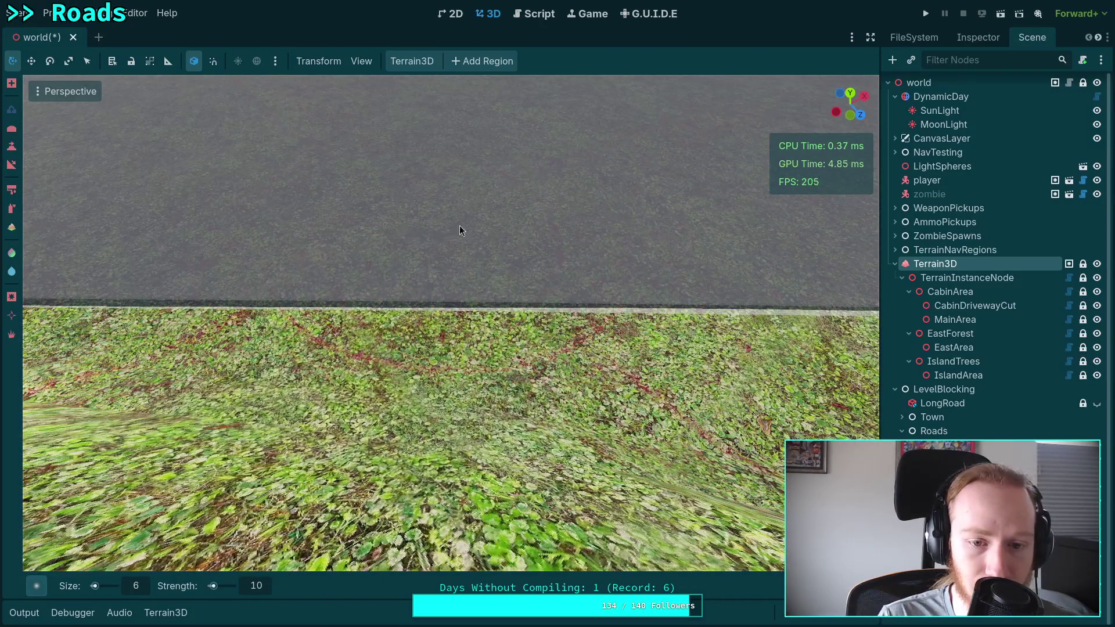
right_click(443, 231)
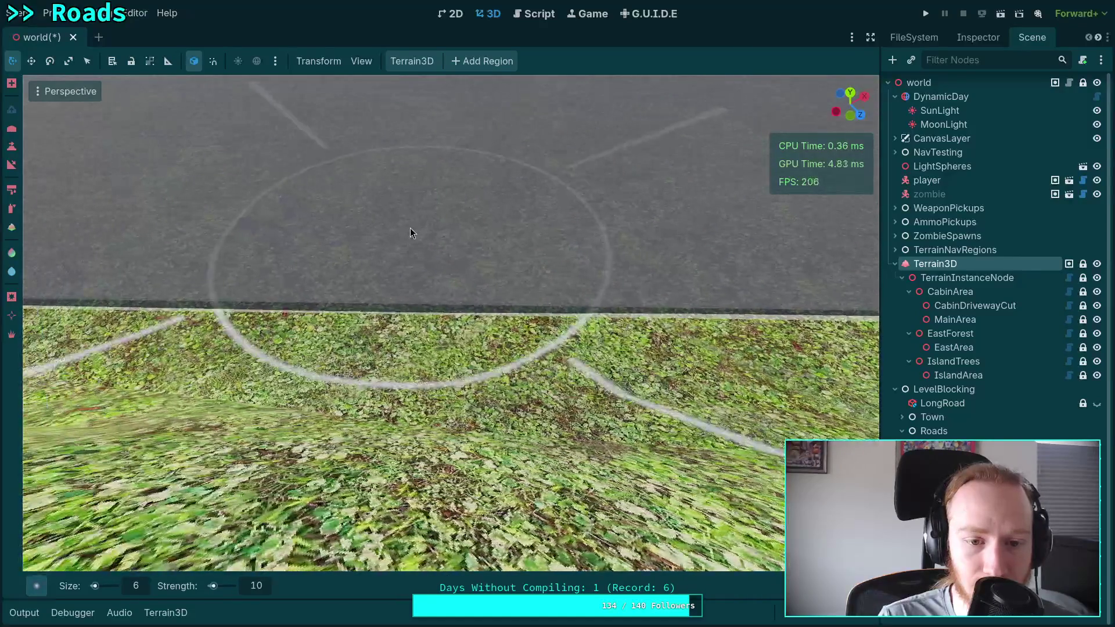
right_click(362, 242)
key("w")
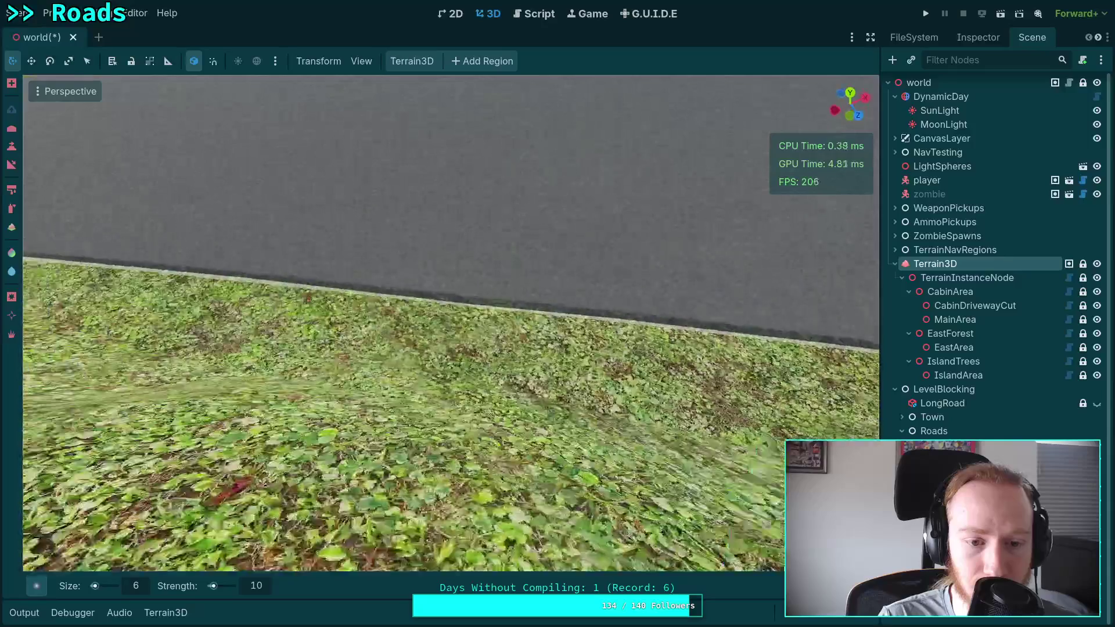
key("w")
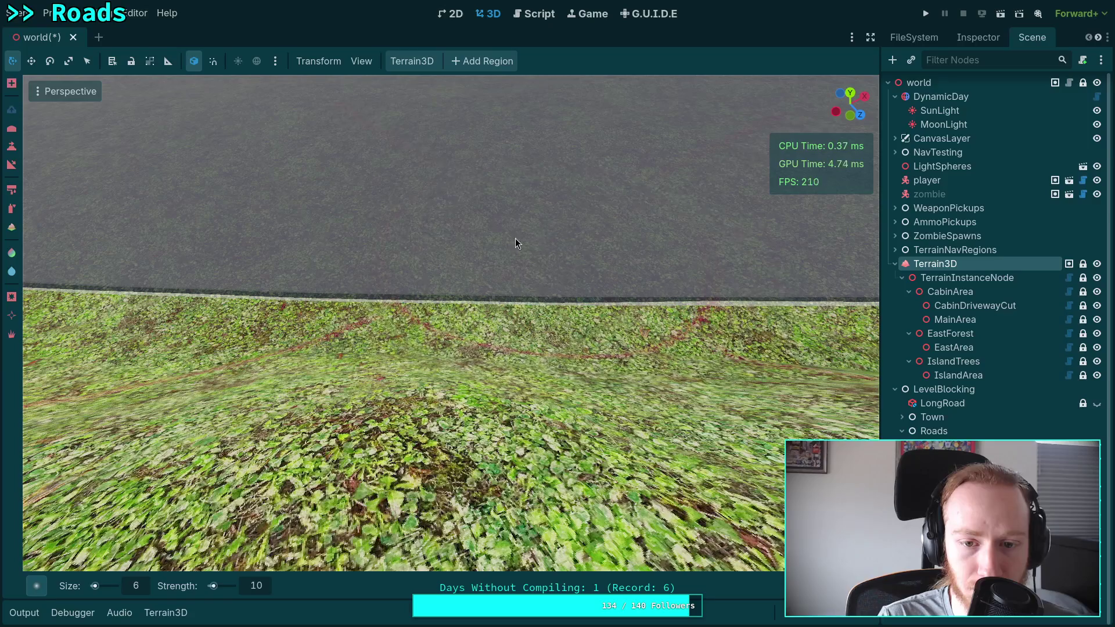
Step: Reframe the road edge and brush a curved stroke on the grass below it
right_click(538, 206)
right_click(511, 209)
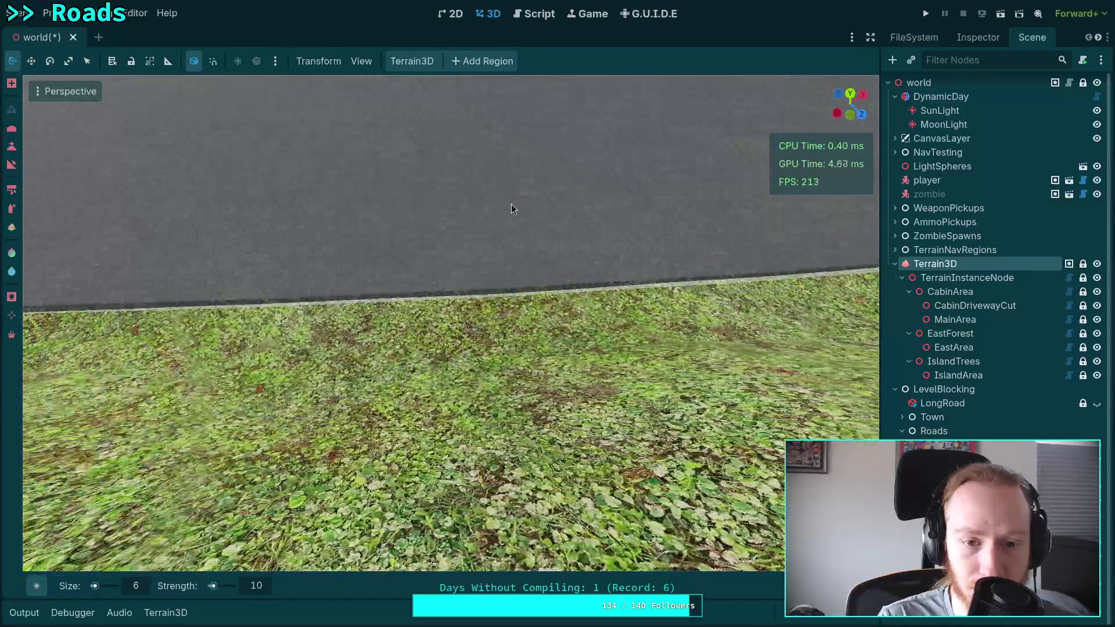
right_click(431, 208)
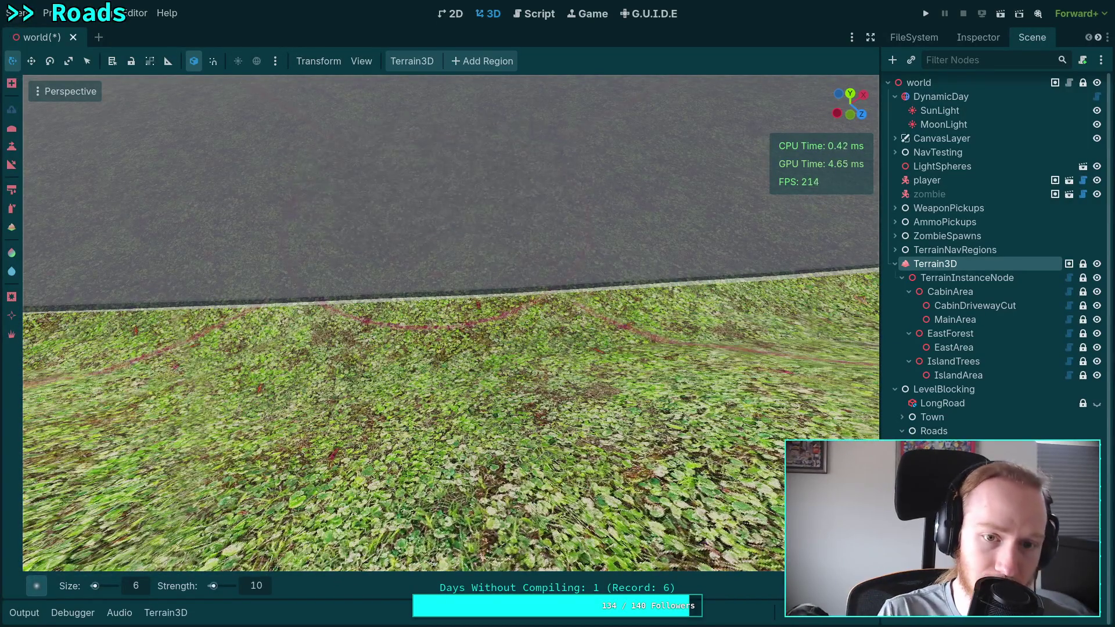
right_click(427, 202)
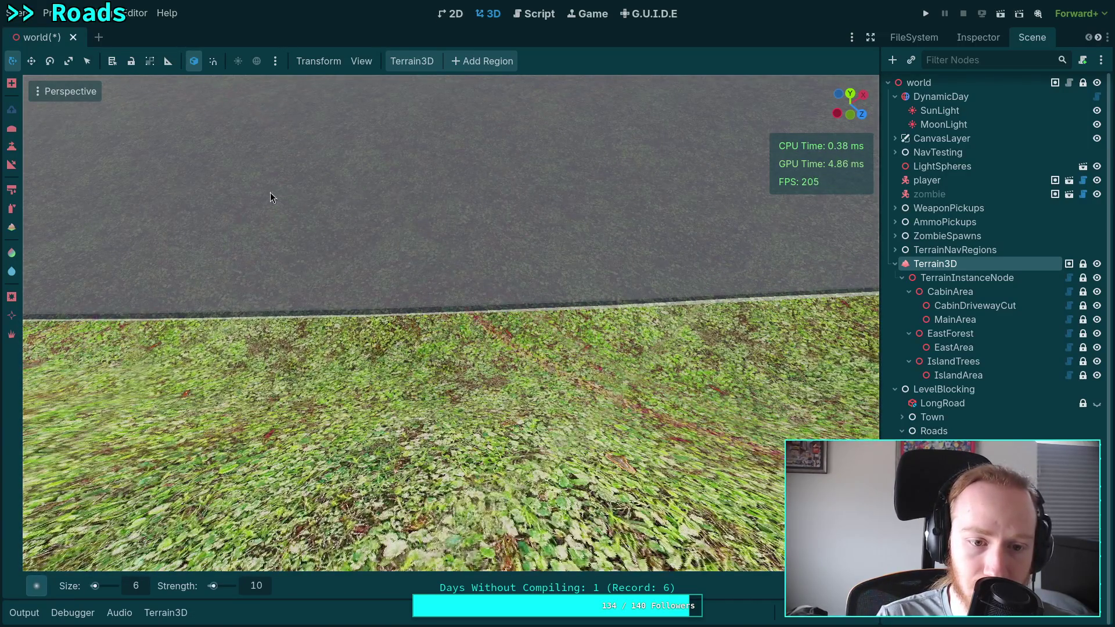
right_click(535, 203)
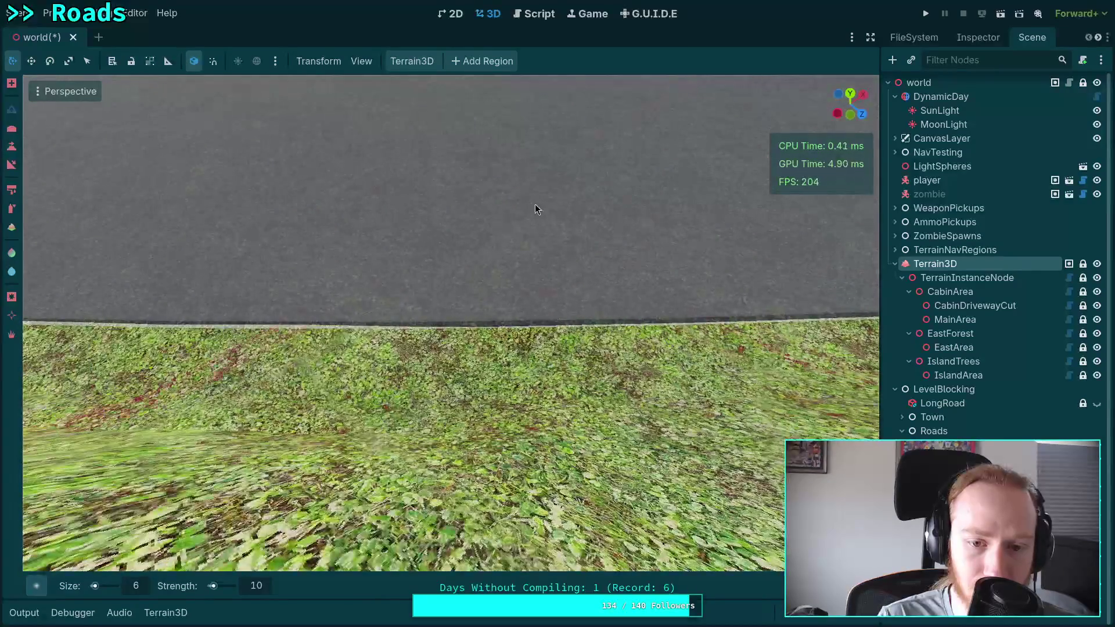
right_click(548, 234)
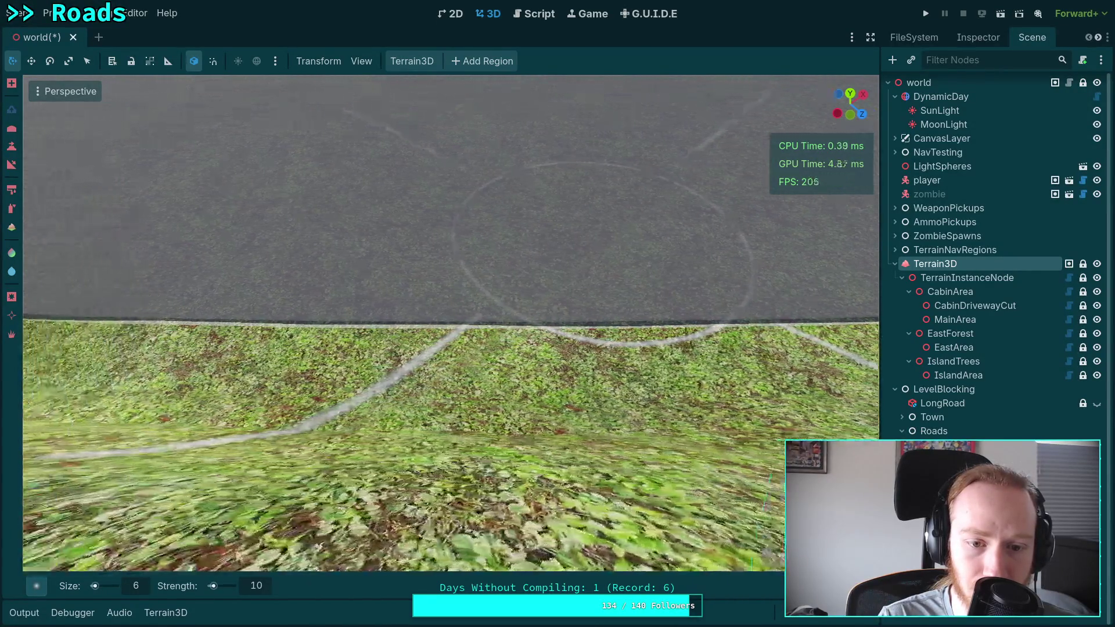
mouse_move(430, 309)
left_mouse_down()
mouse_move(372, 239)
mouse_move(464, 259)
left_mouse_up()
right_click(463, 260)
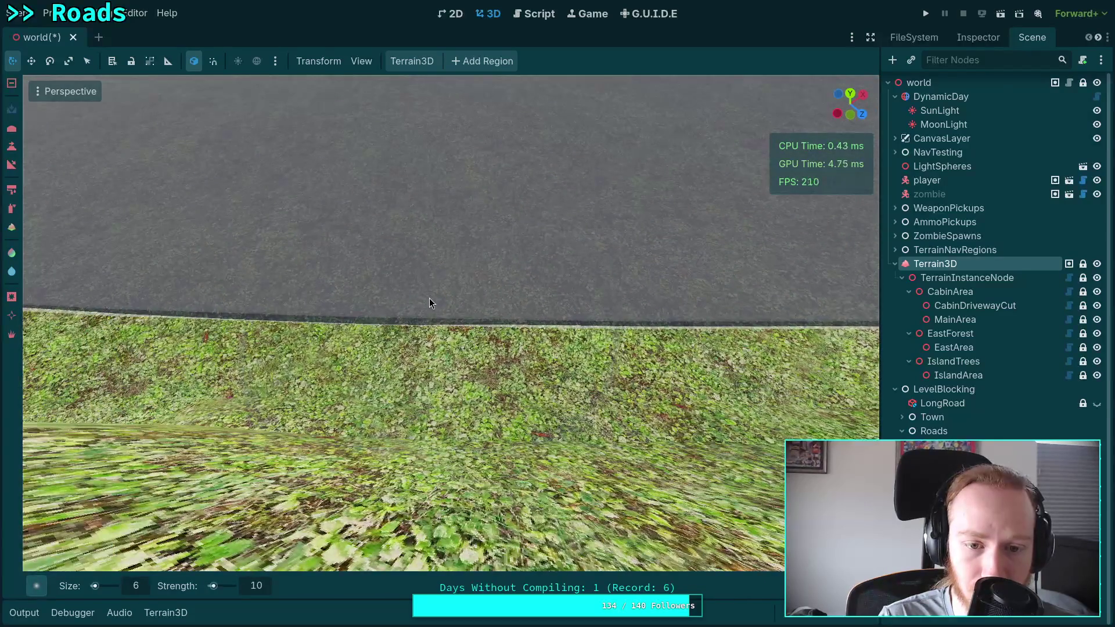
right_click(421, 266)
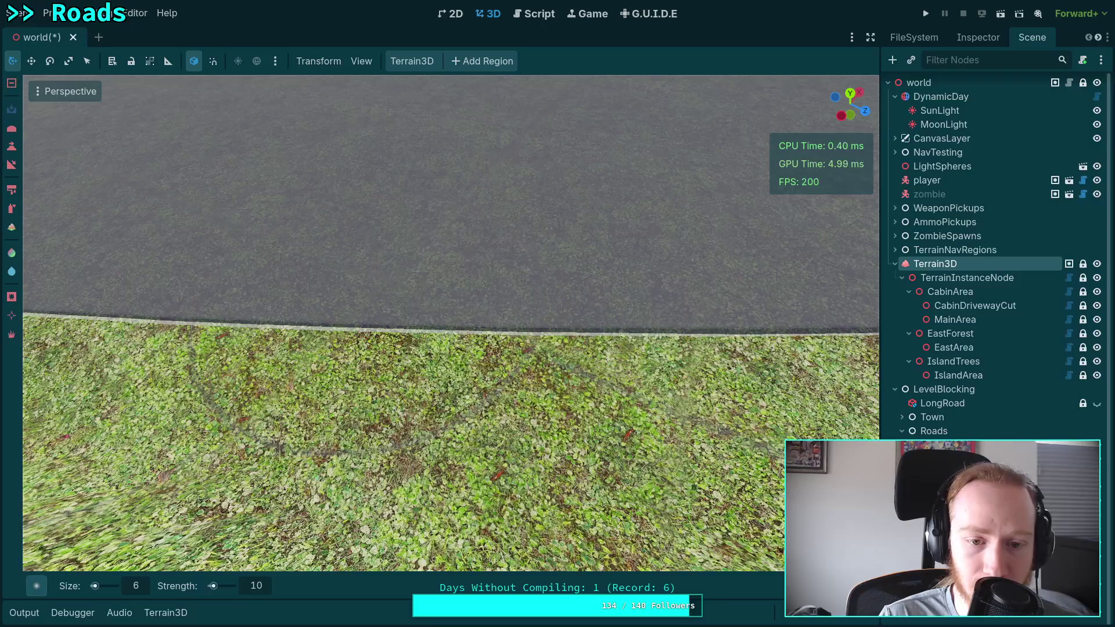
Step: Switch the sculpt brush to lowering and lower the grass flat along the road edge
key("ctrl+z")
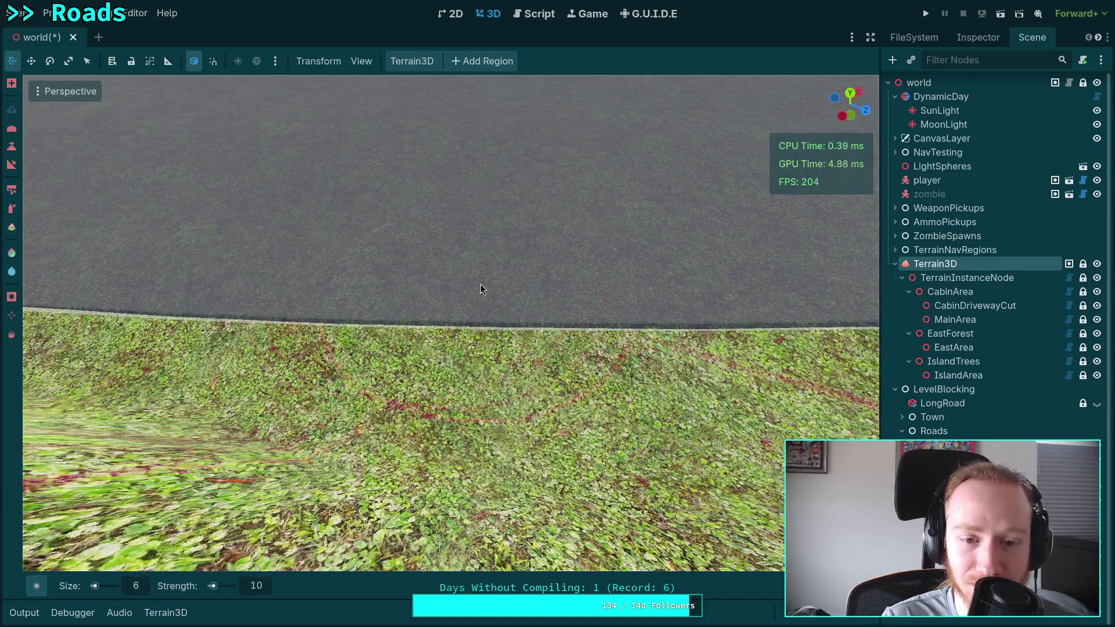
key("ctrl+z")
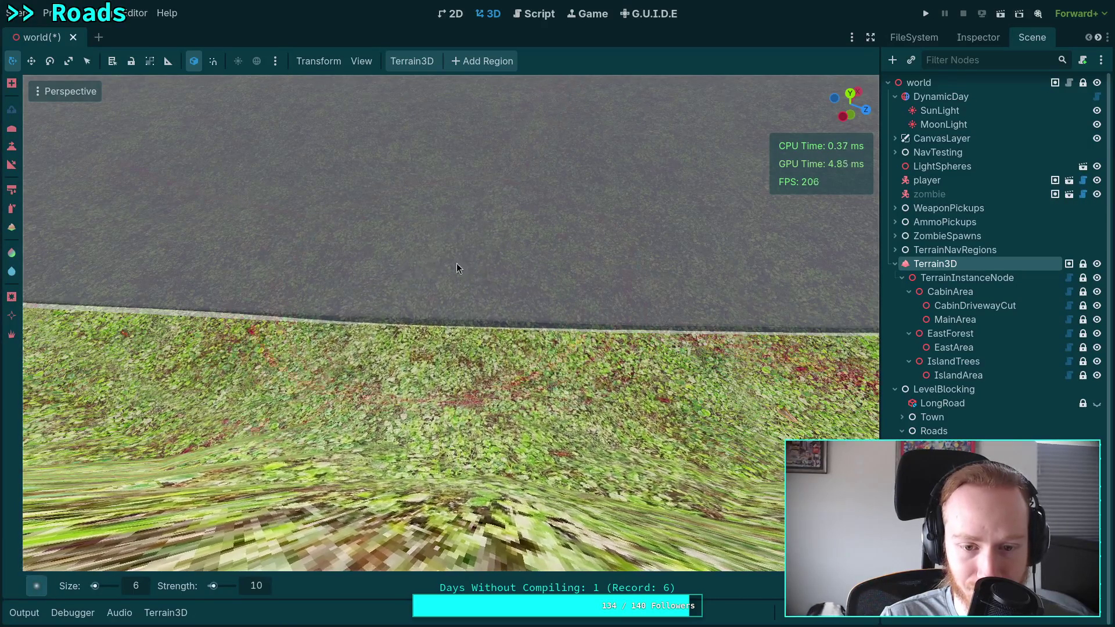
key("ctrl+z")
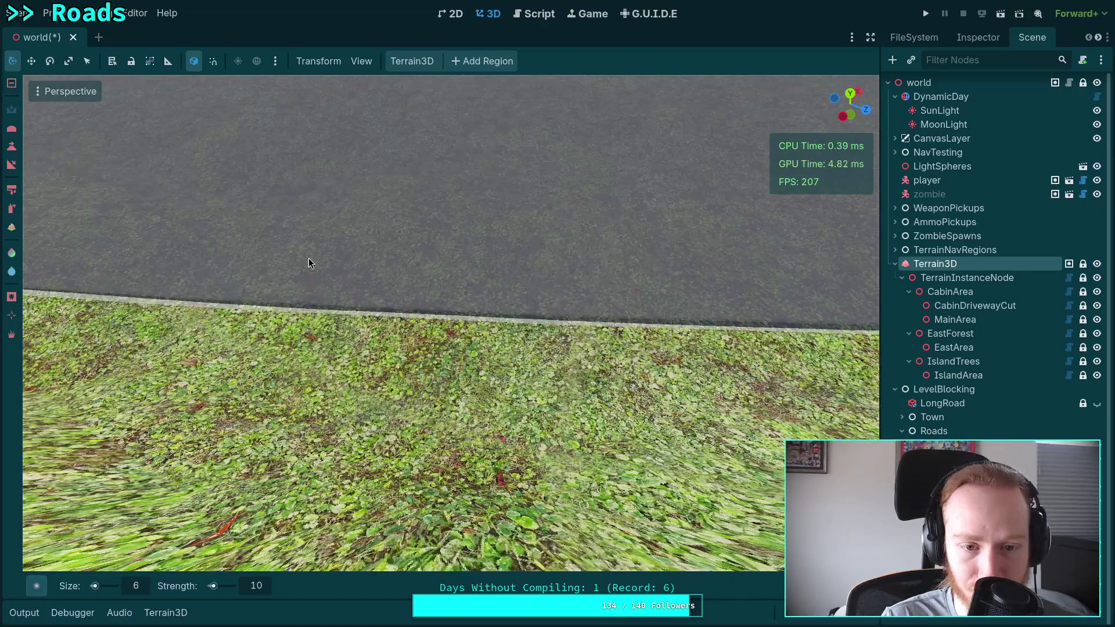
left_click_drag(309, 258, 290, 252)
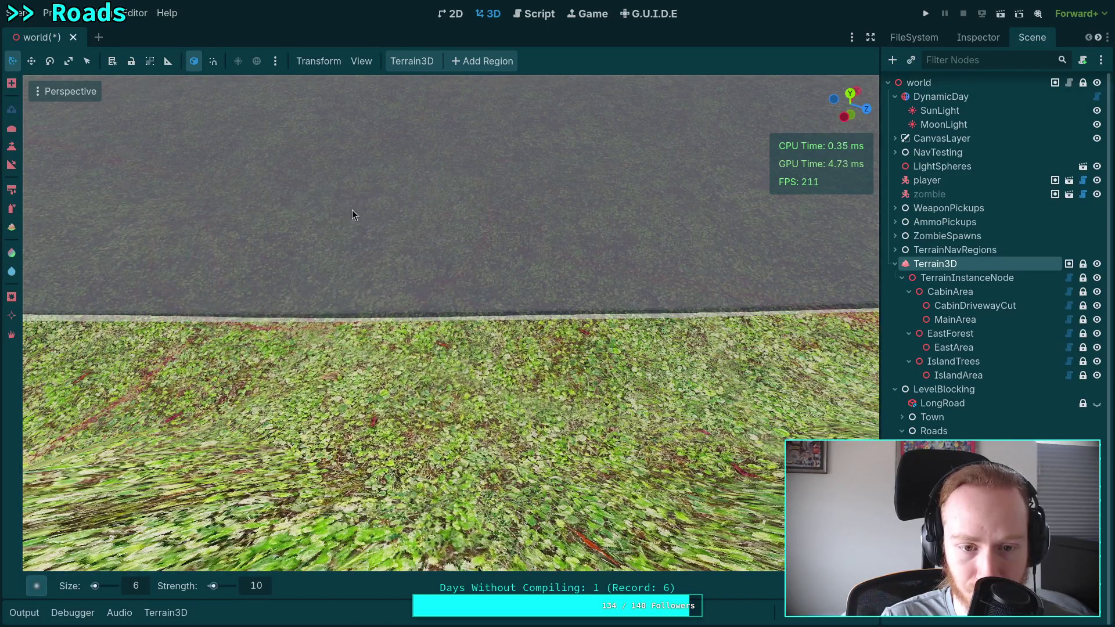
left_click_drag(559, 217, 552, 220)
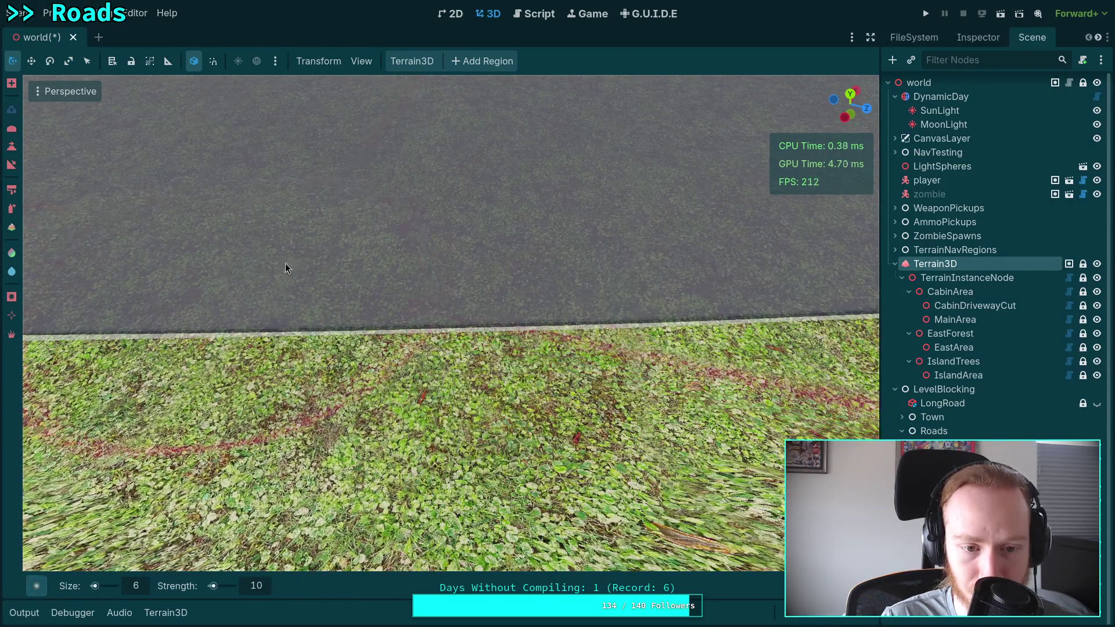
Step: Set the terrain brush size to 4 and lower a spot of grass at the road edge
left_click(136, 586)
type("4")
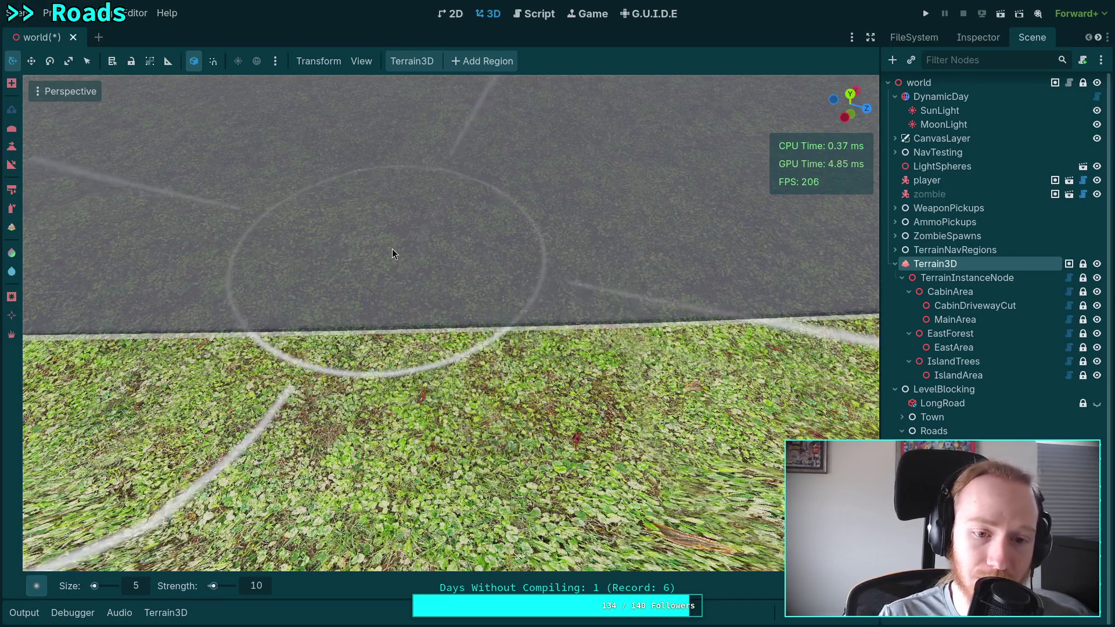
left_click(375, 290)
Step: Compare the terrain before and after the stroke, ending on the clean road state
key("ctrl+z")
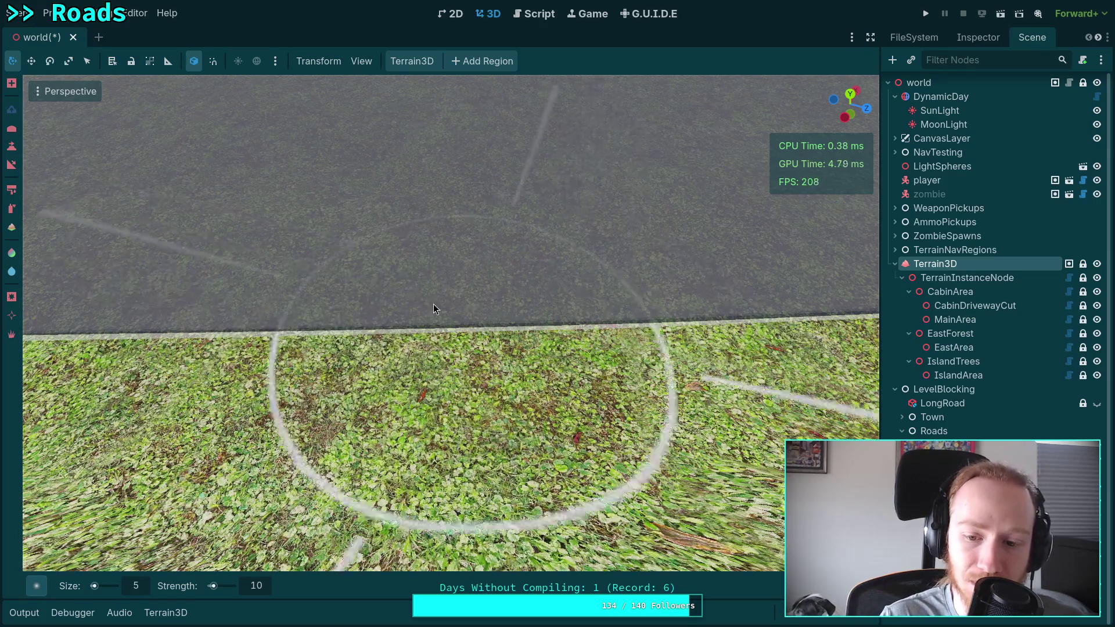
key("ctrl+shift+z")
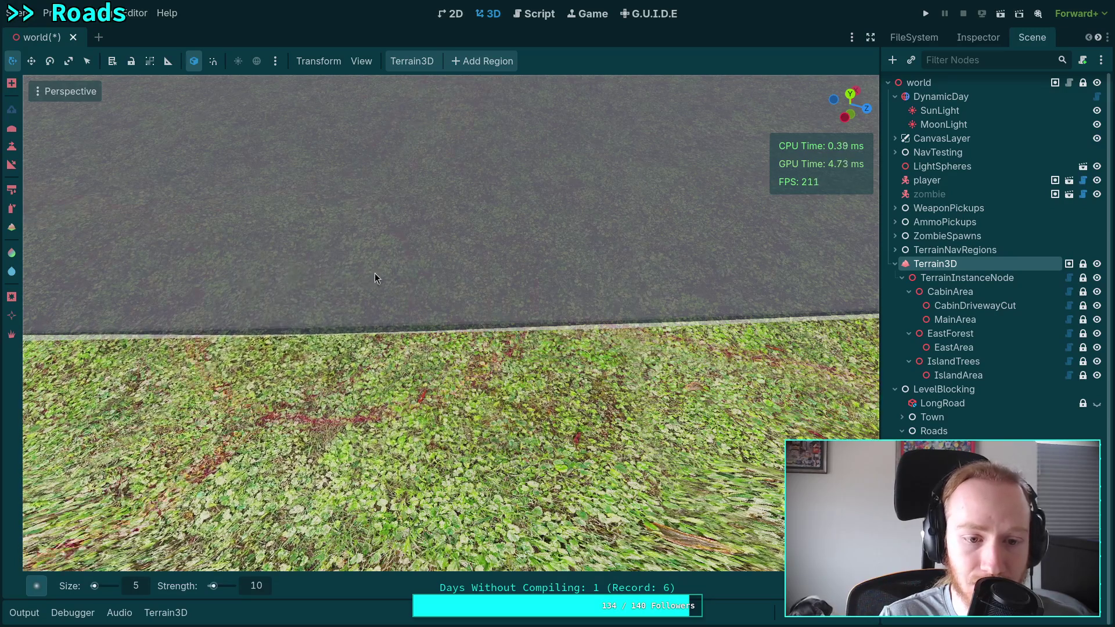
key("ctrl+z")
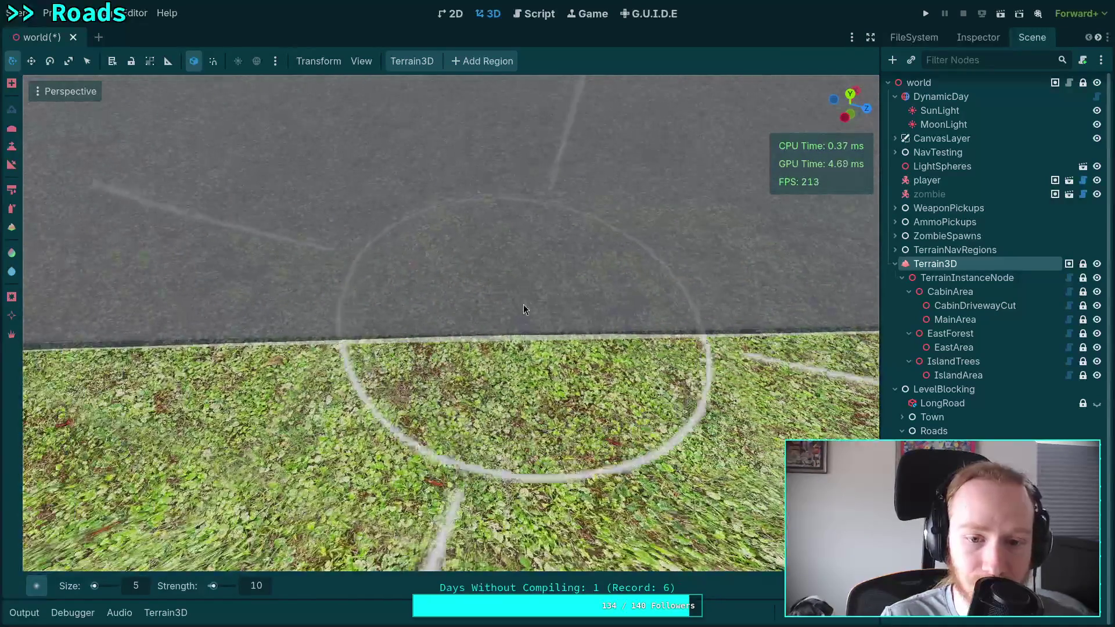
key("ctrl+shift+z")
key("ctrl+z")
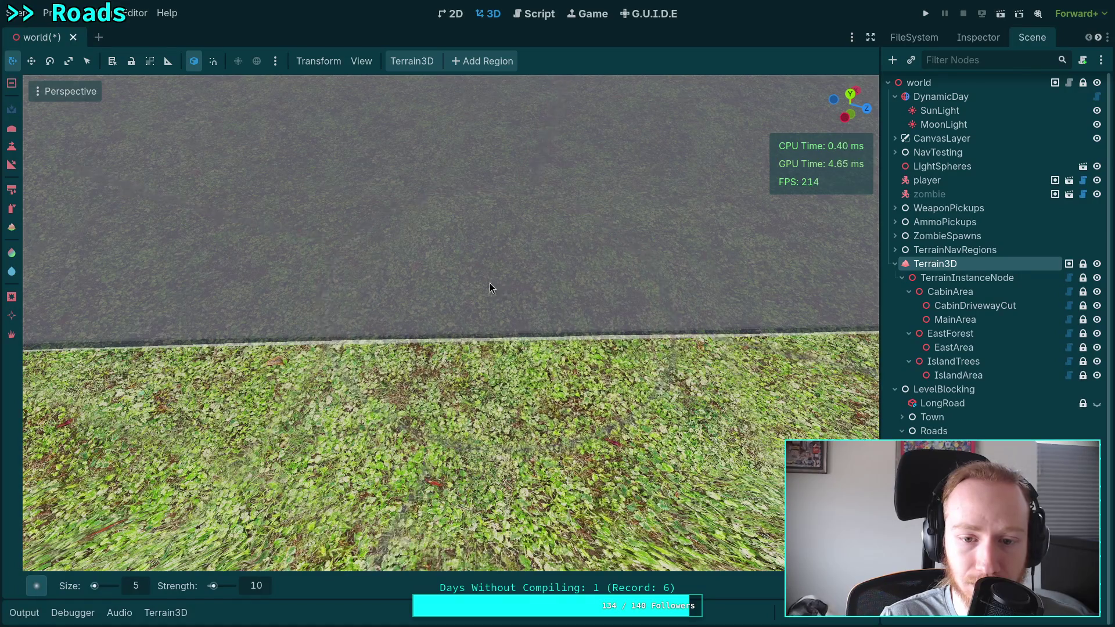
key("ctrl+shift+z")
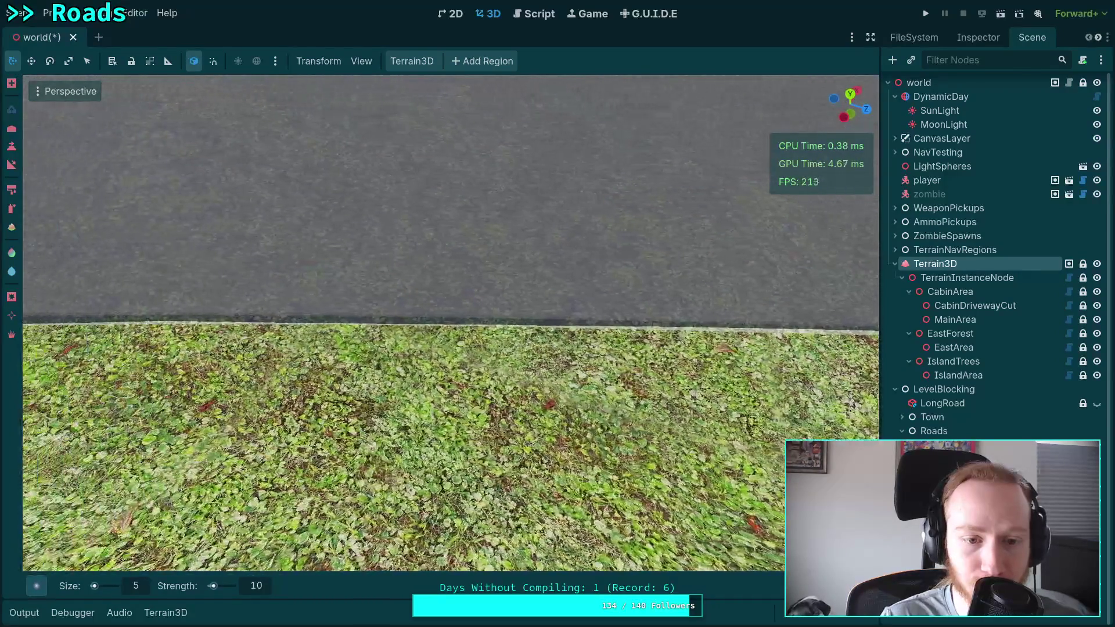
left_click_drag(407, 273, 607, 371)
key("ctrl+z")
key("ctrl+shift+z")
key("ctrl+z")
key("ctrl+shift+z")
key("ctrl+z")
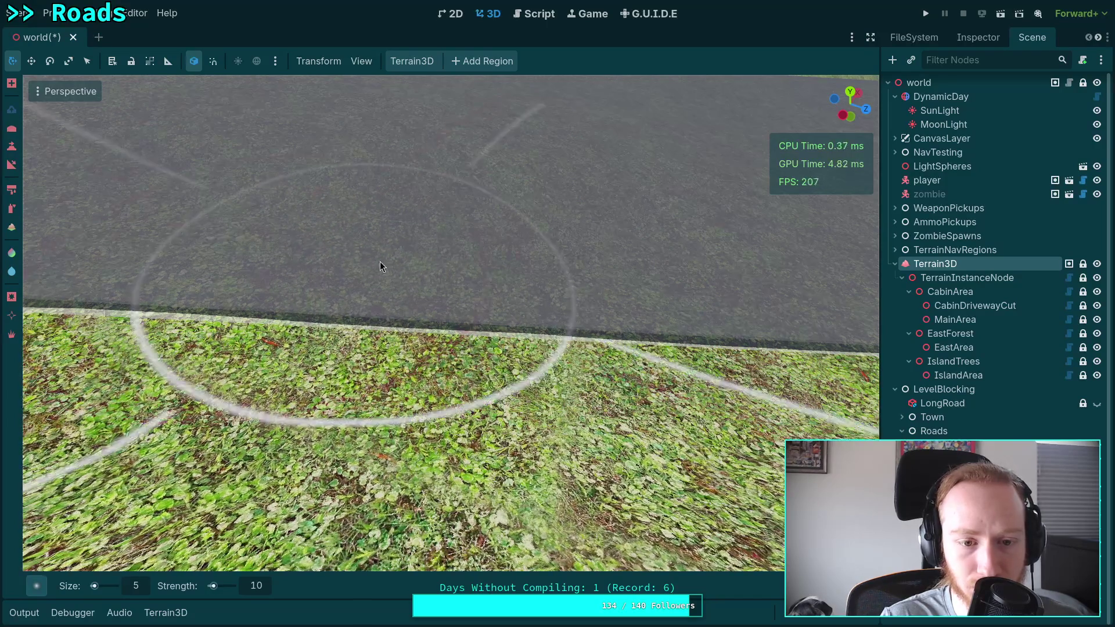
key("ctrl+shift+z")
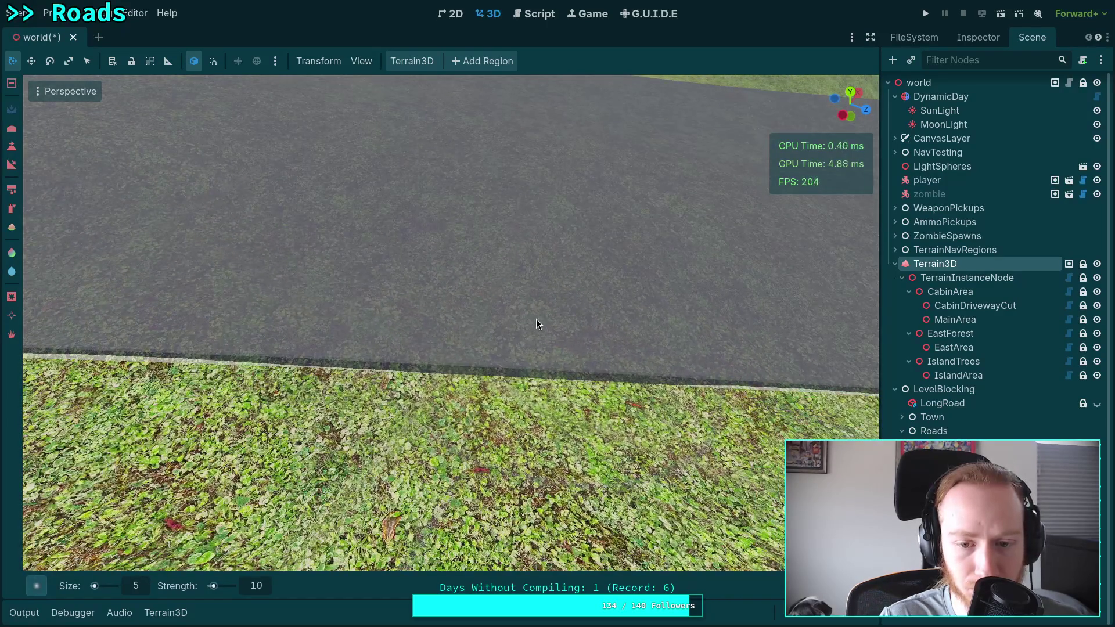
key("ctrl+z")
key("ctrl+shift+z")
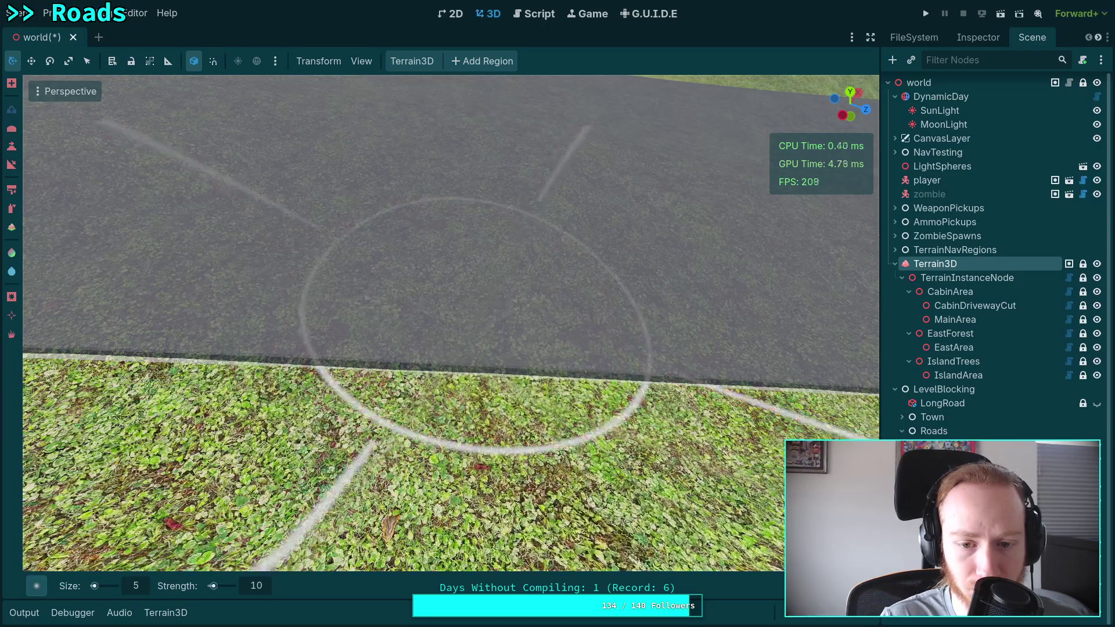
key("ctrl+z")
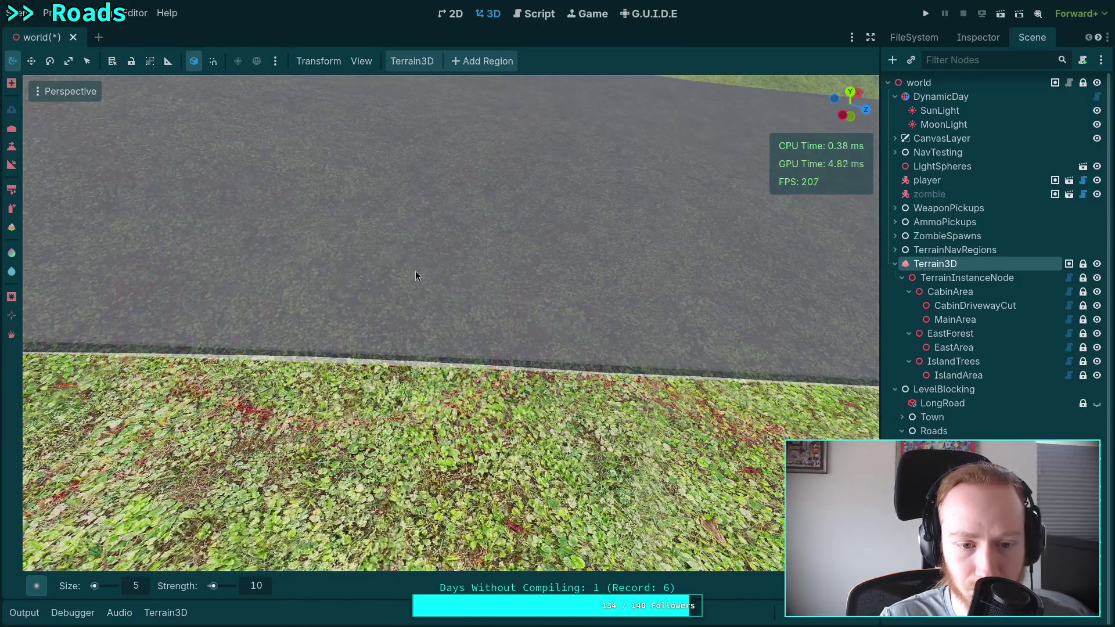
key("ctrl+shift+z")
key("ctrl+z")
key("ctrl+z")
key("ctrl+shift+z")
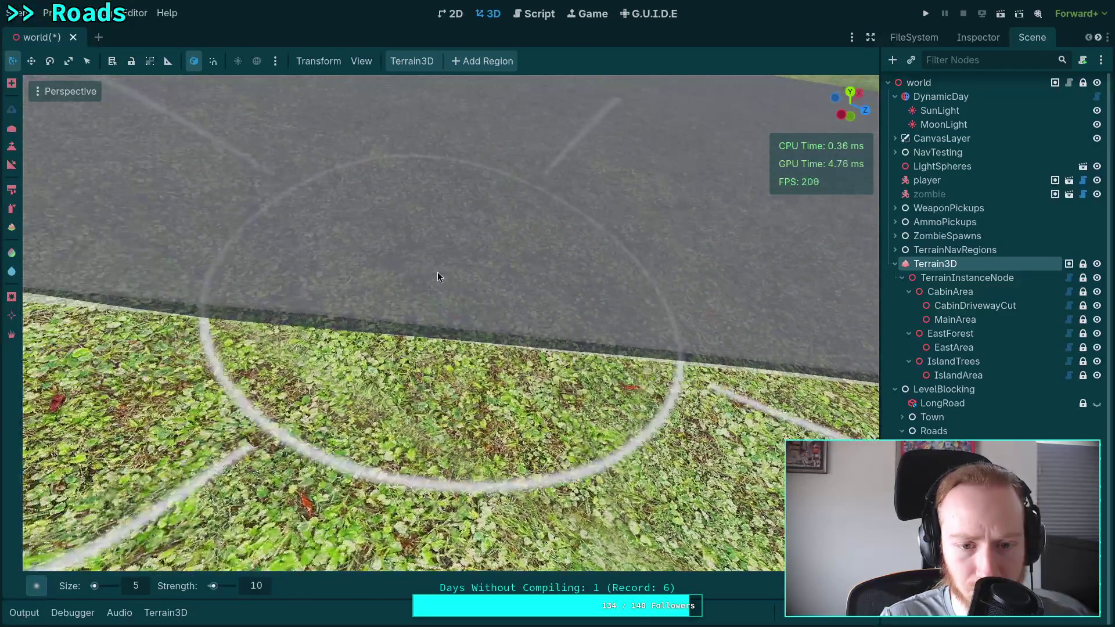
key("ctrl+z")
key("ctrl+shift+z")
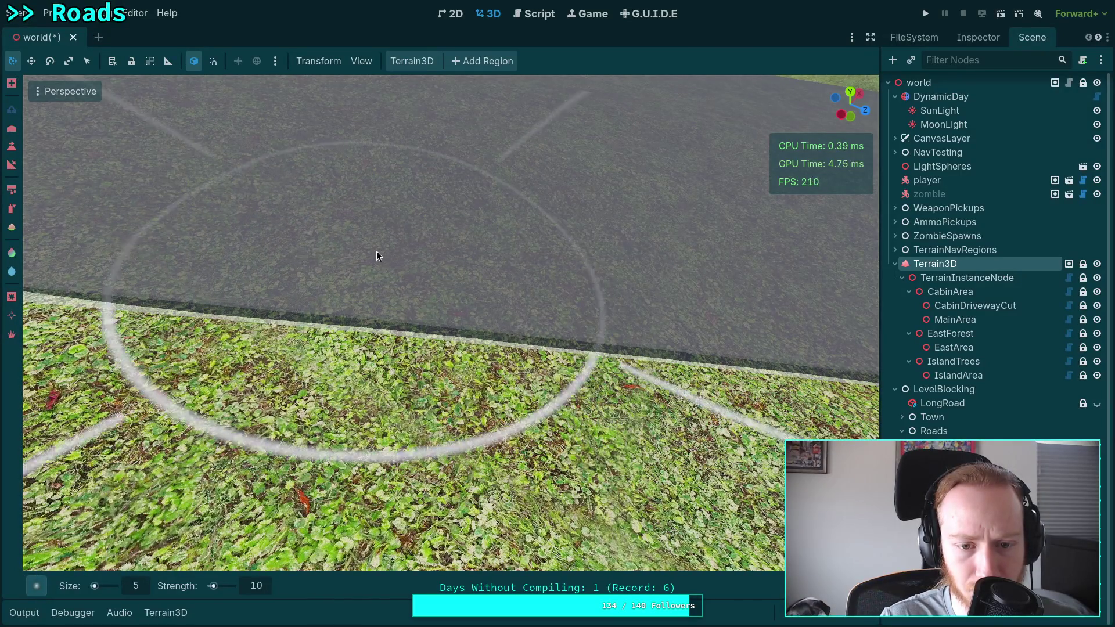
Step: Sculpt the grass along the road edge with brush sizes 3 then 5, raising and flattening it
left_click(148, 586)
type("3")
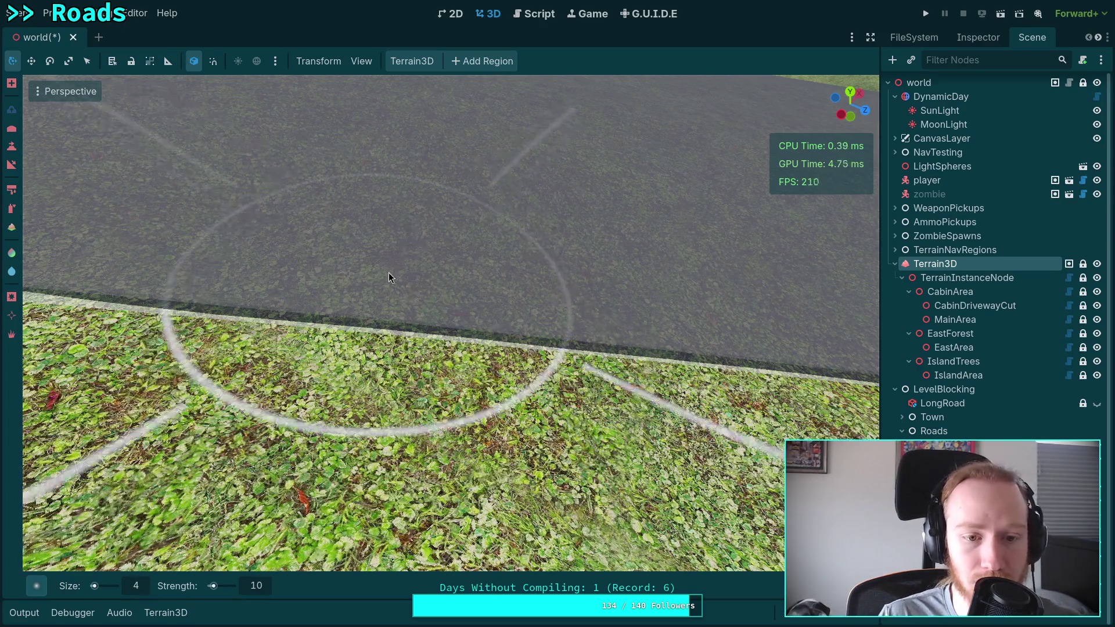
mouse_move(386, 280)
left_mouse_down()
mouse_move(437, 275)
mouse_move(313, 282)
mouse_move(437, 279)
mouse_move(429, 285)
mouse_move(479, 275)
mouse_move(490, 259)
mouse_move(160, 517)
left_mouse_up()
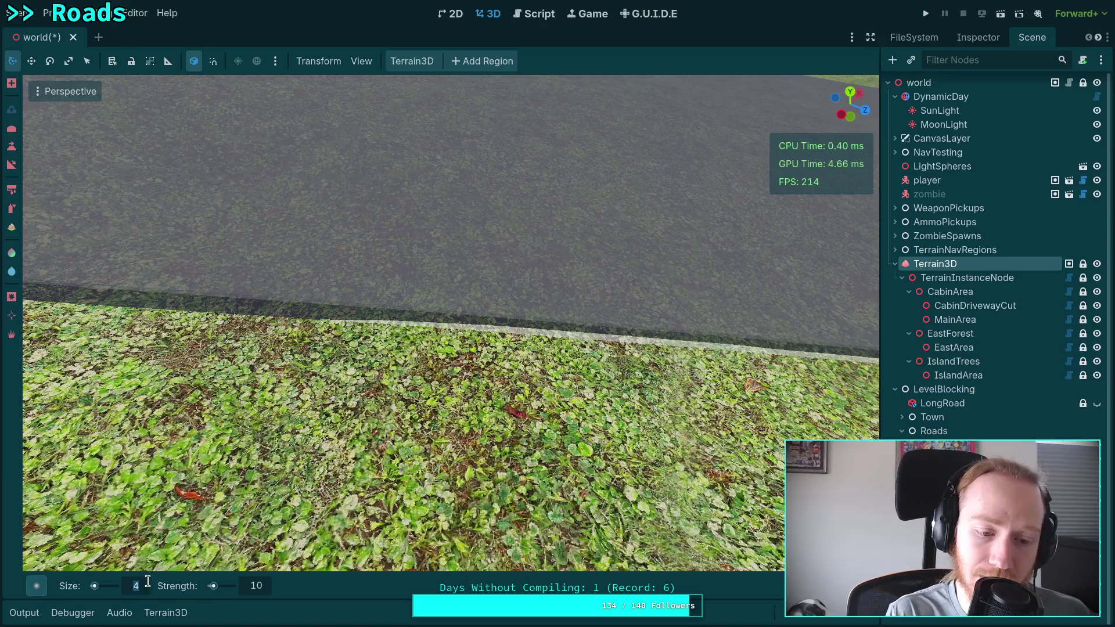
type("5")
mouse_move(522, 430)
left_mouse_down()
mouse_move(406, 407)
mouse_move(356, 225)
left_mouse_up()
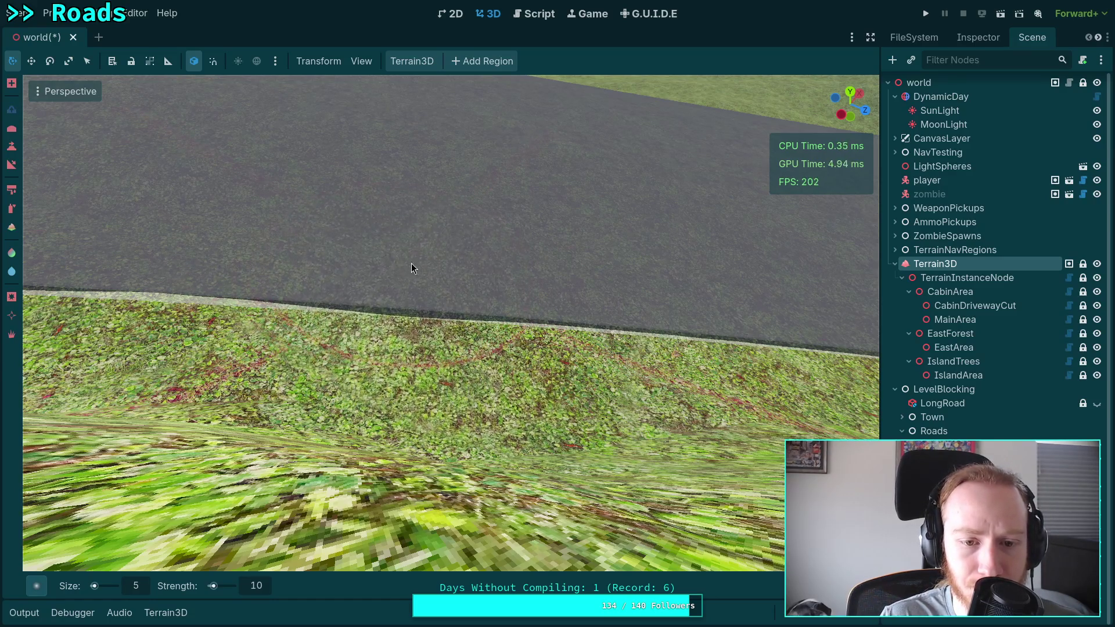
mouse_move(409, 262)
left_mouse_down()
mouse_move(336, 261)
mouse_move(309, 276)
left_mouse_up()
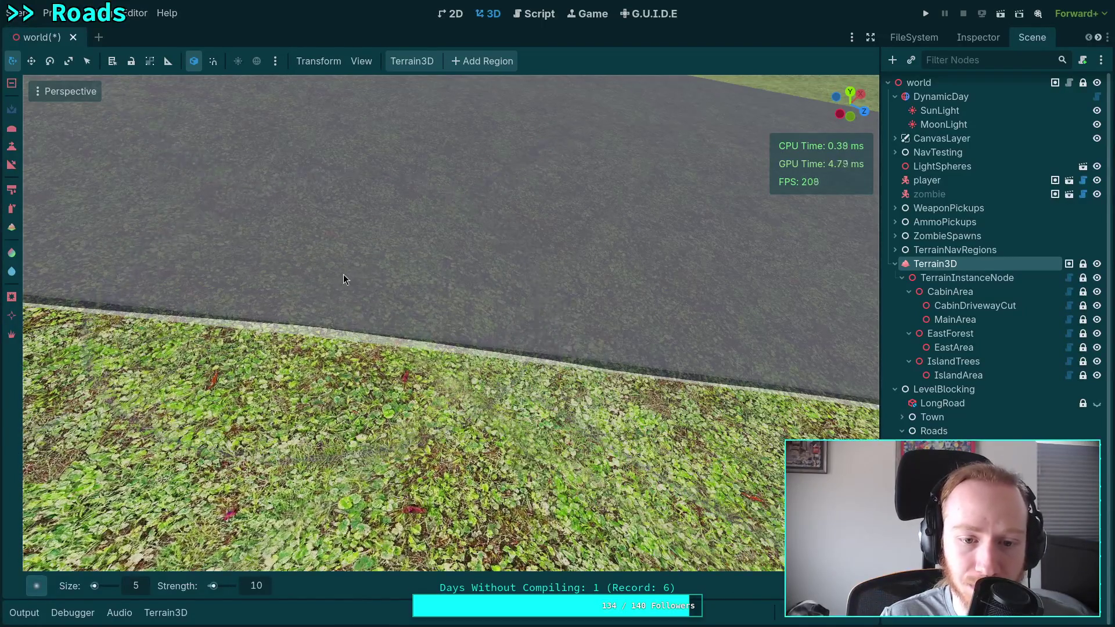
Step: Switch the sculpt brush to raise terrain and look over the road edge from several angles
scroll(378, 280, "up", 2)
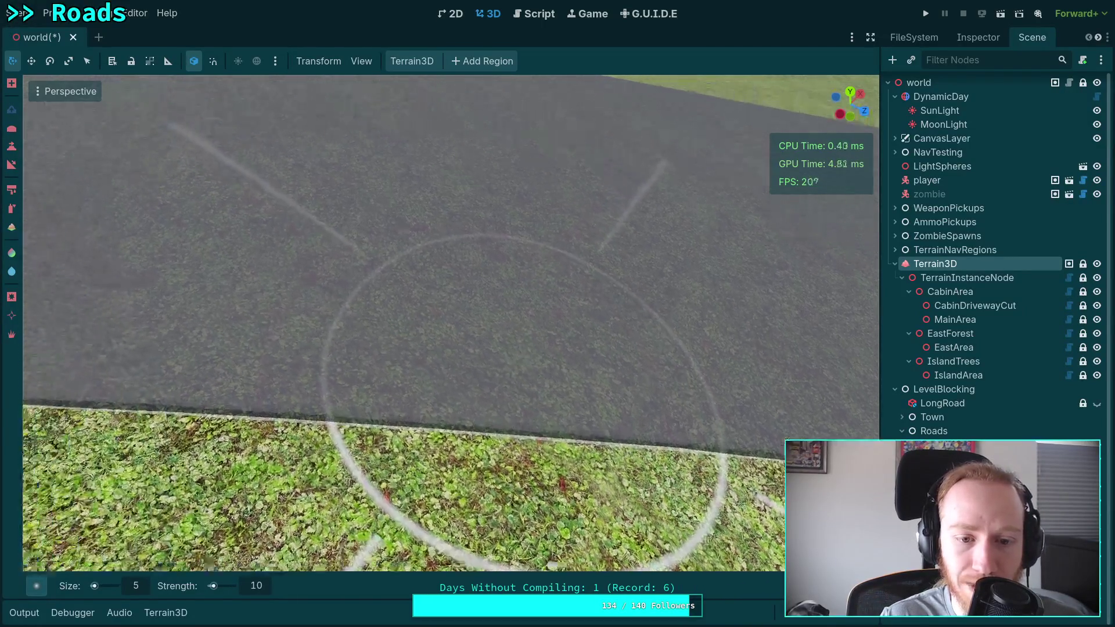
scroll(464, 299, "down", 2)
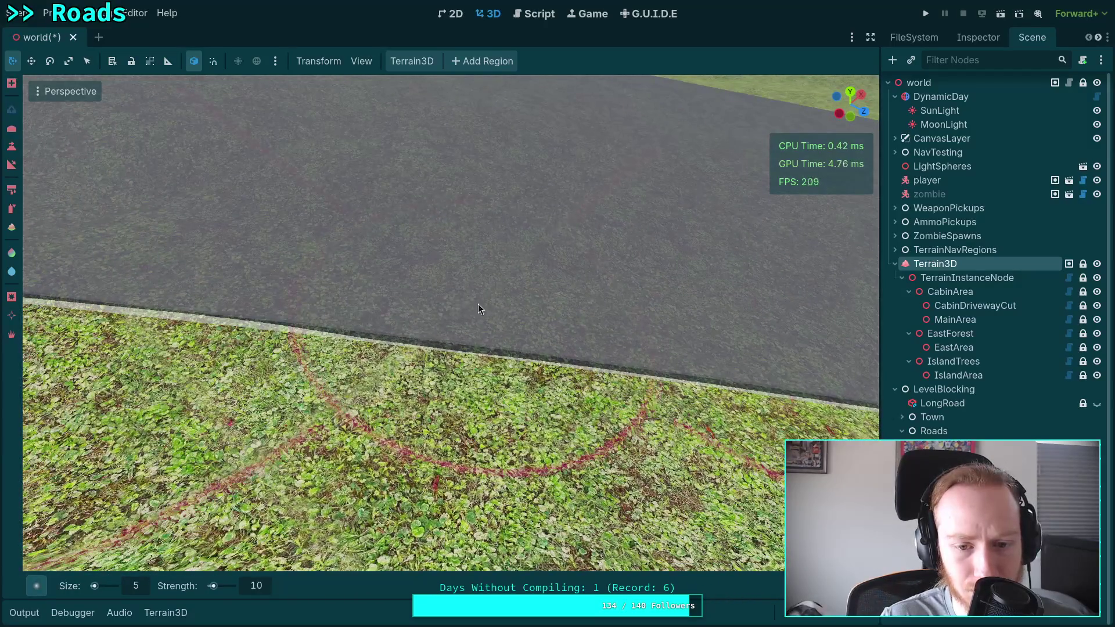
scroll(483, 291, "down", 1)
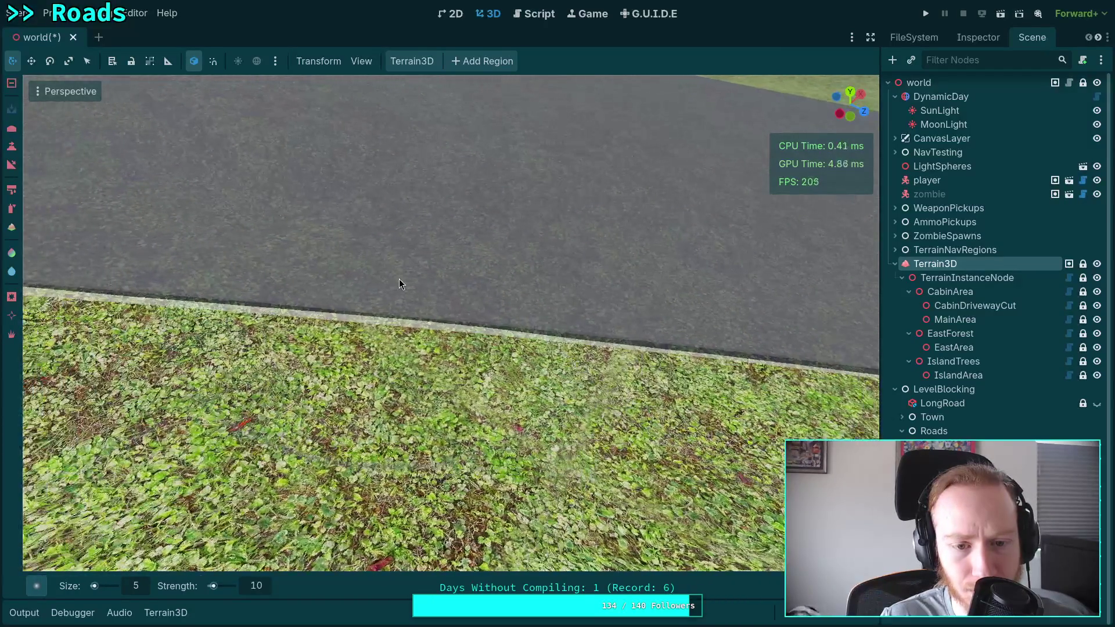
key("e")
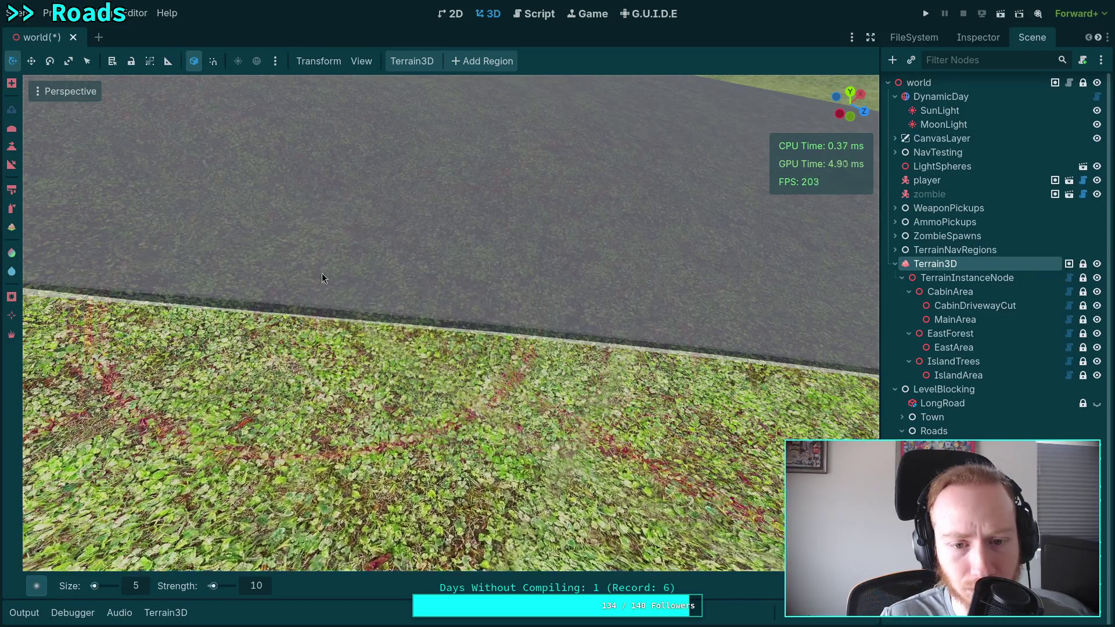
scroll(448, 280, "up", 3)
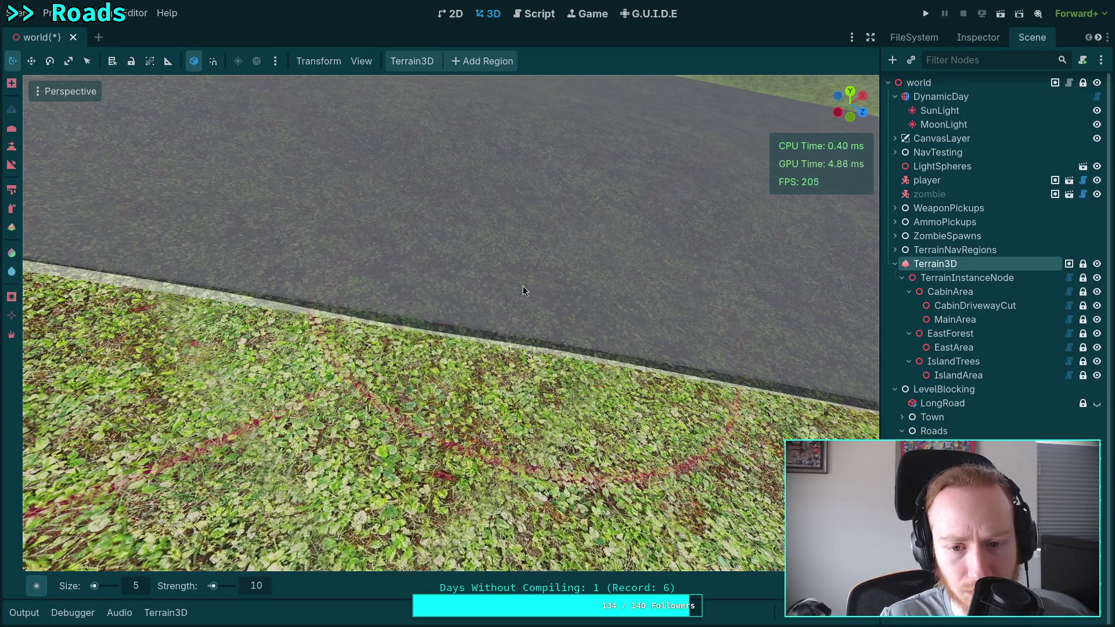
scroll(386, 271, "up", 3)
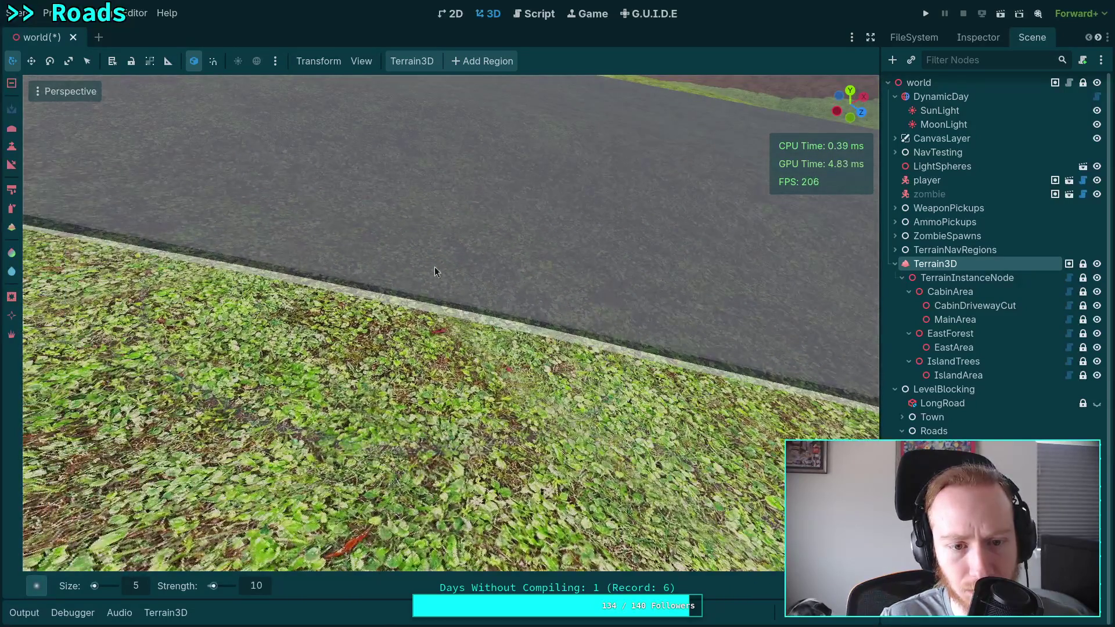
right_click(535, 284)
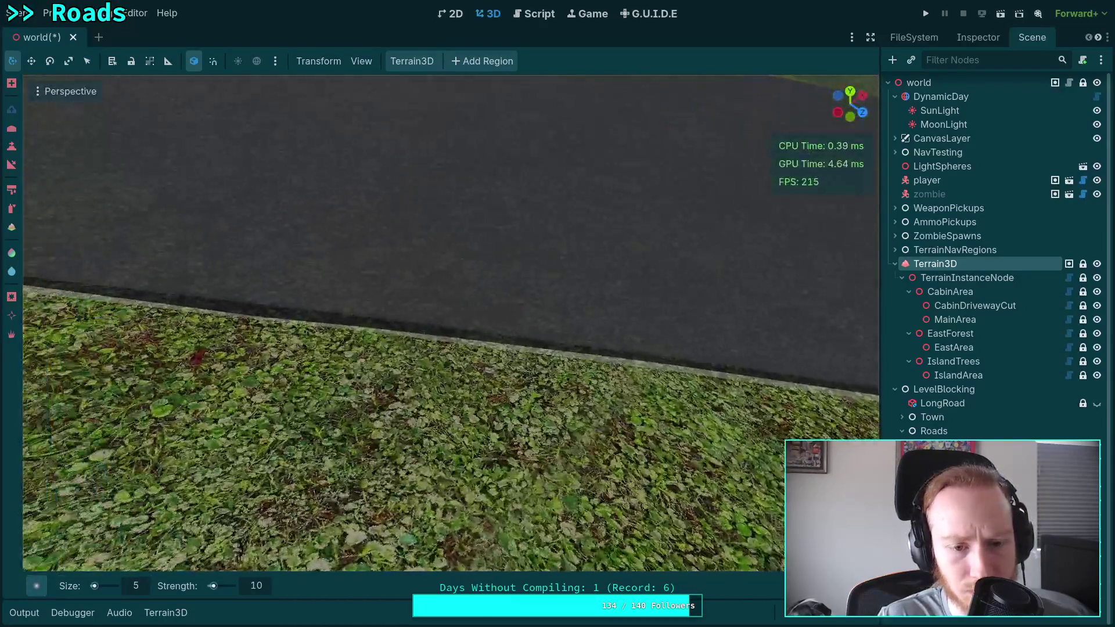
right_click(396, 247)
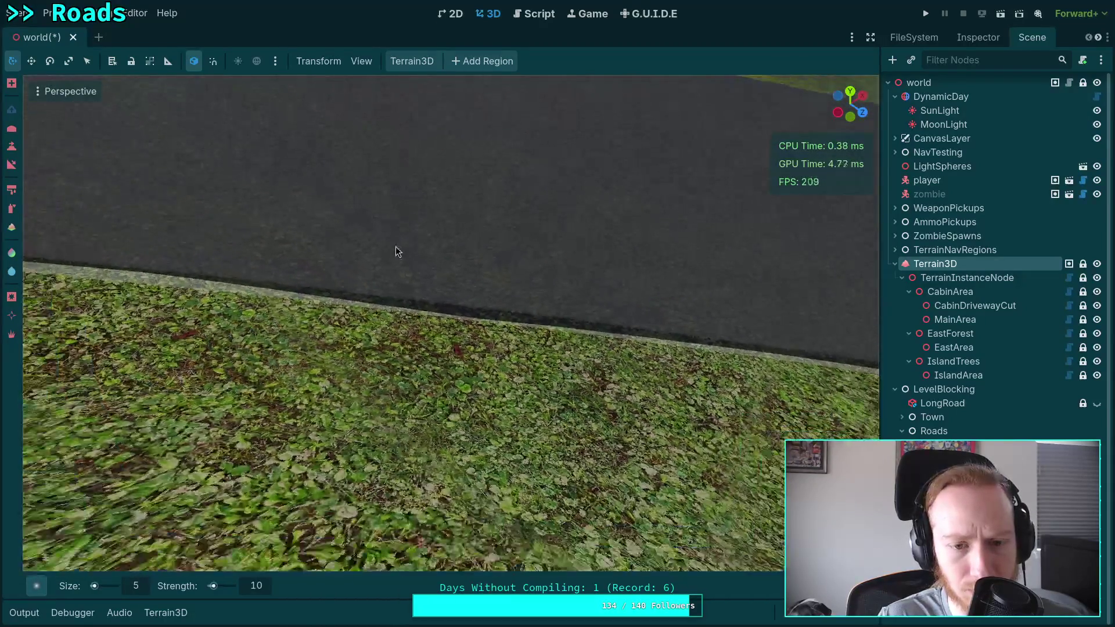
right_click(470, 224)
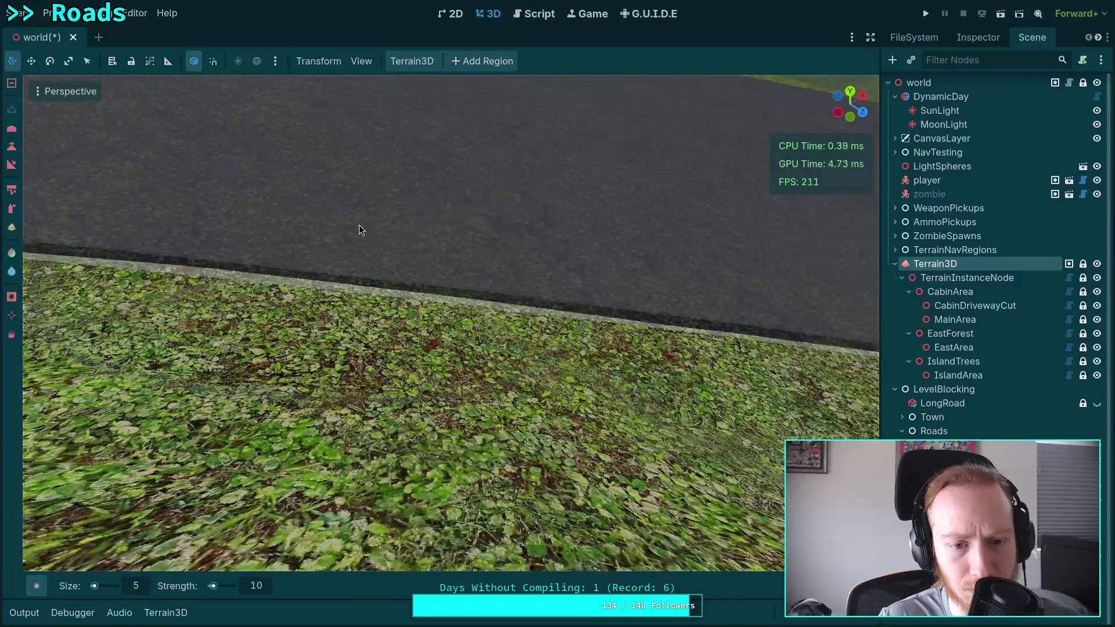
scroll(350, 227, "down", 3)
right_click(311, 200)
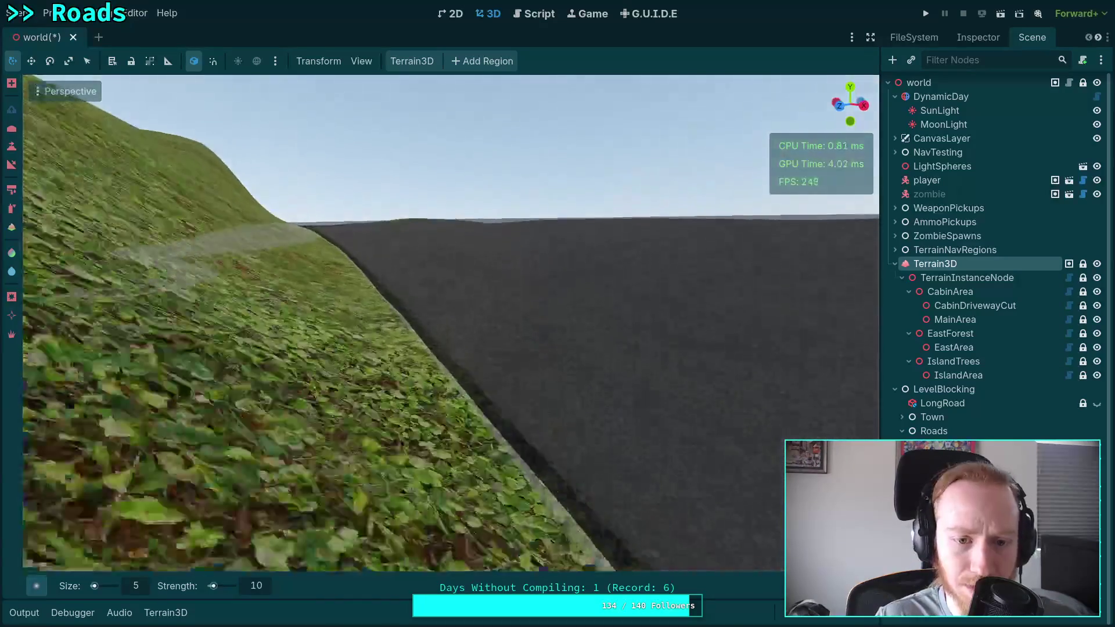
scroll(398, 351, "up", 3)
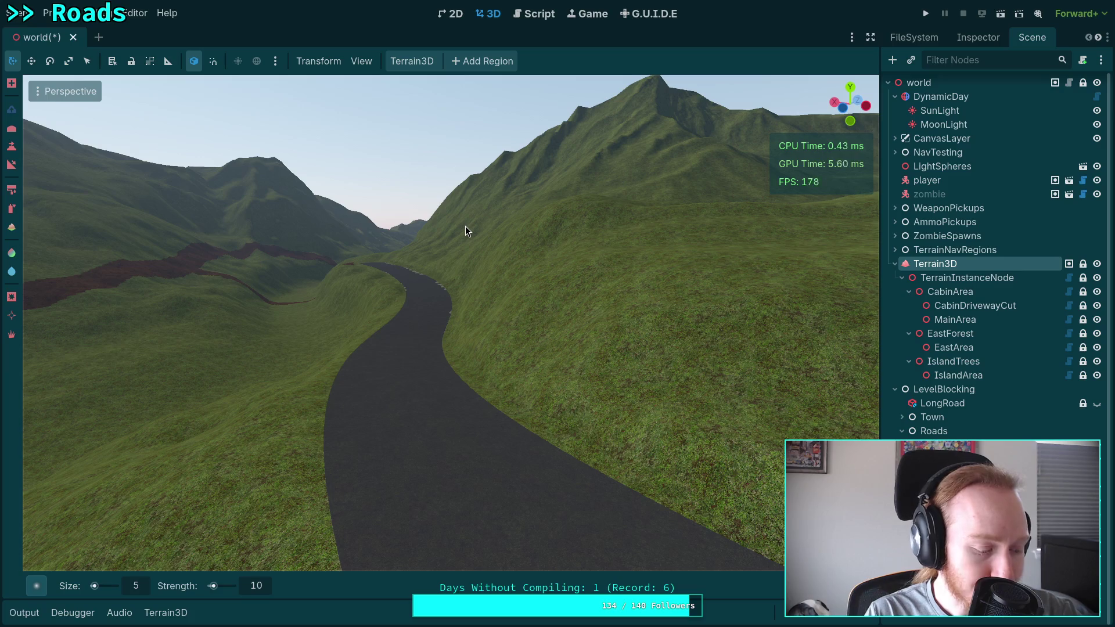
right_click(465, 226)
key("w")
scroll(466, 225, "up", 3)
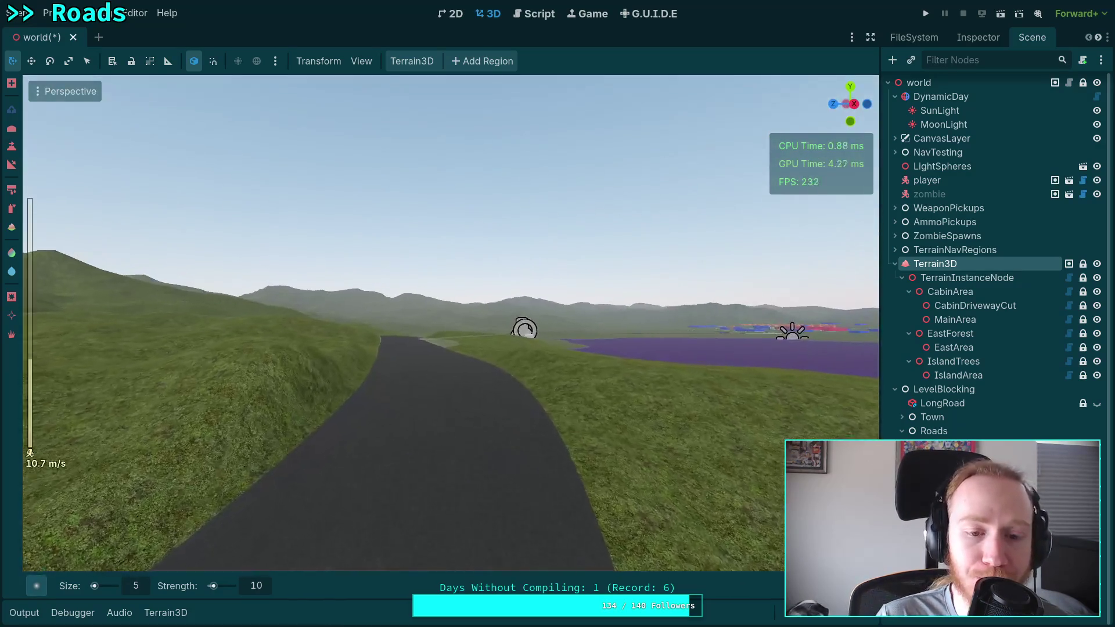
scroll(465, 226, "up", 10)
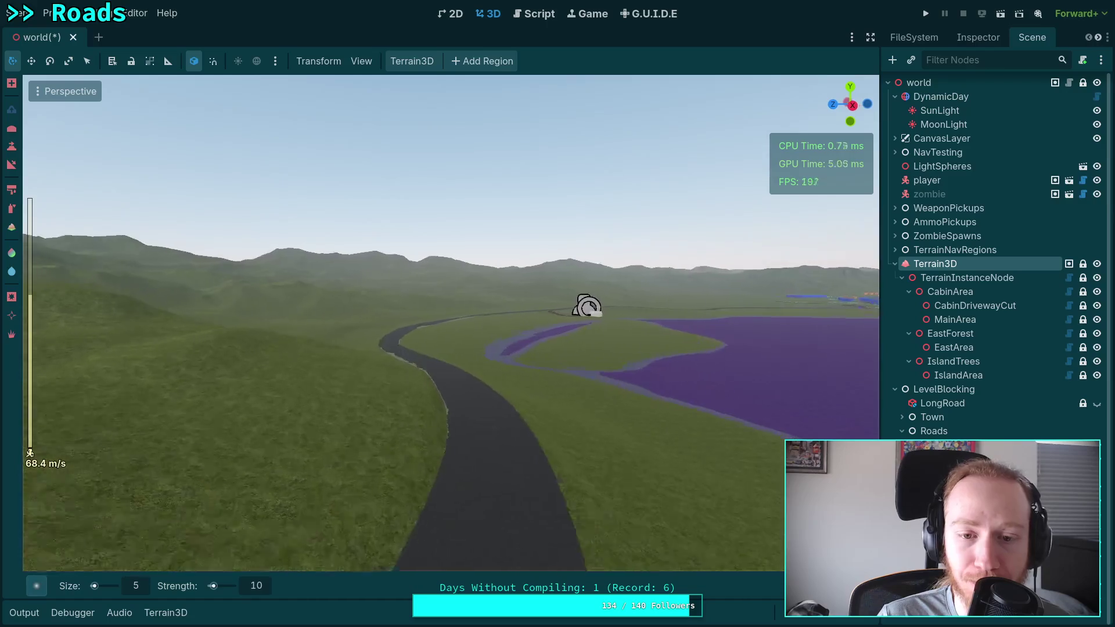
key("w")
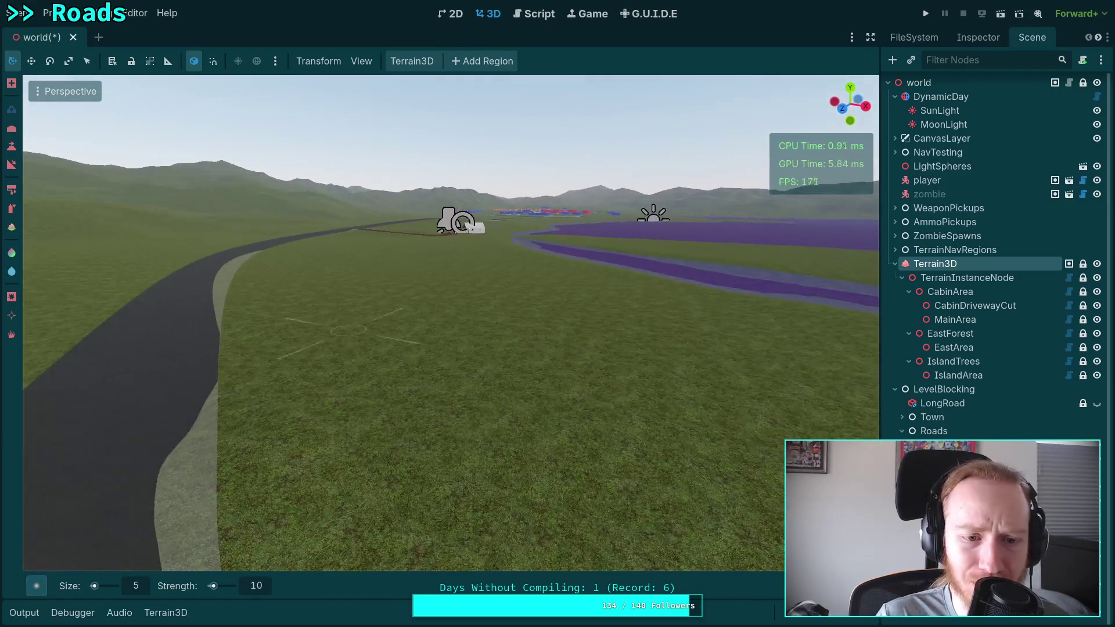
right_click(348, 330)
scroll(348, 330, "down", 5)
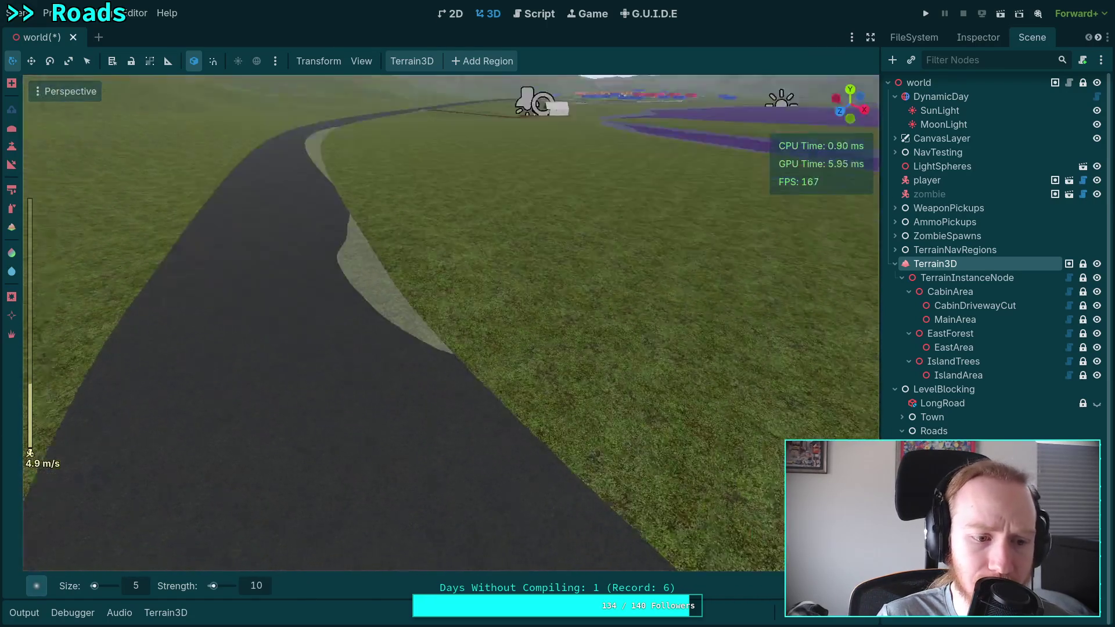
scroll(347, 330, "up", 12)
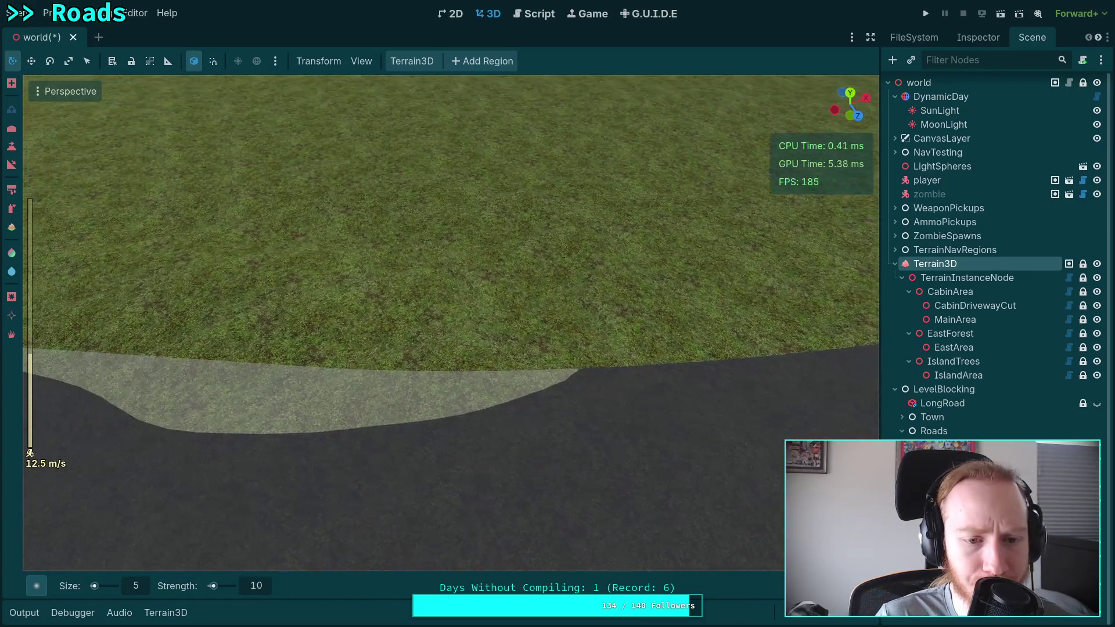
left_click_drag(332, 382, 494, 384)
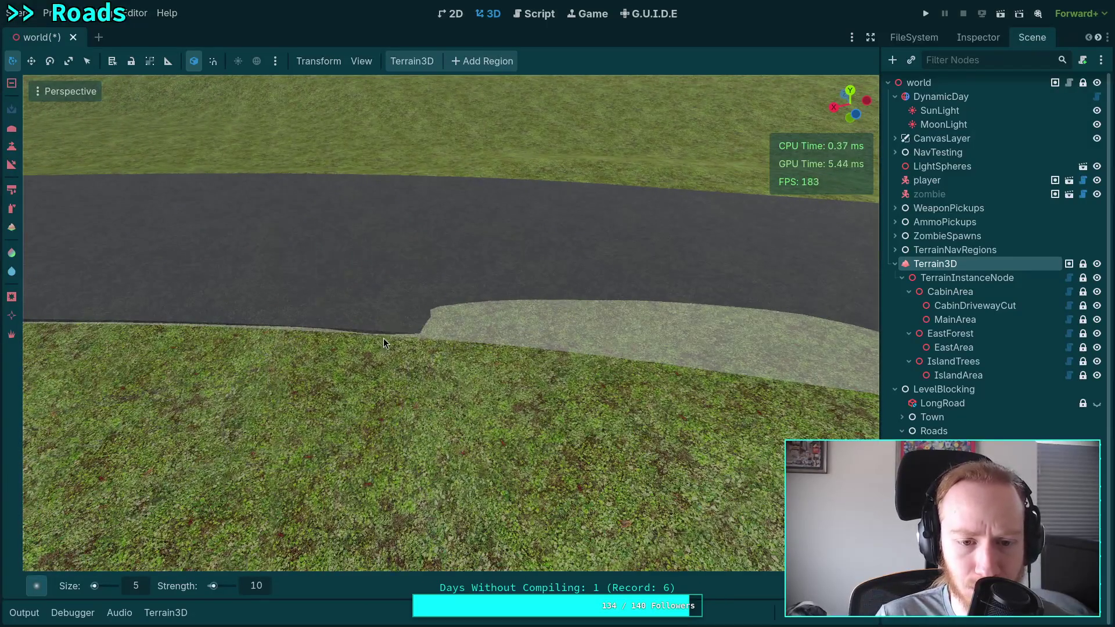
left_click(145, 591)
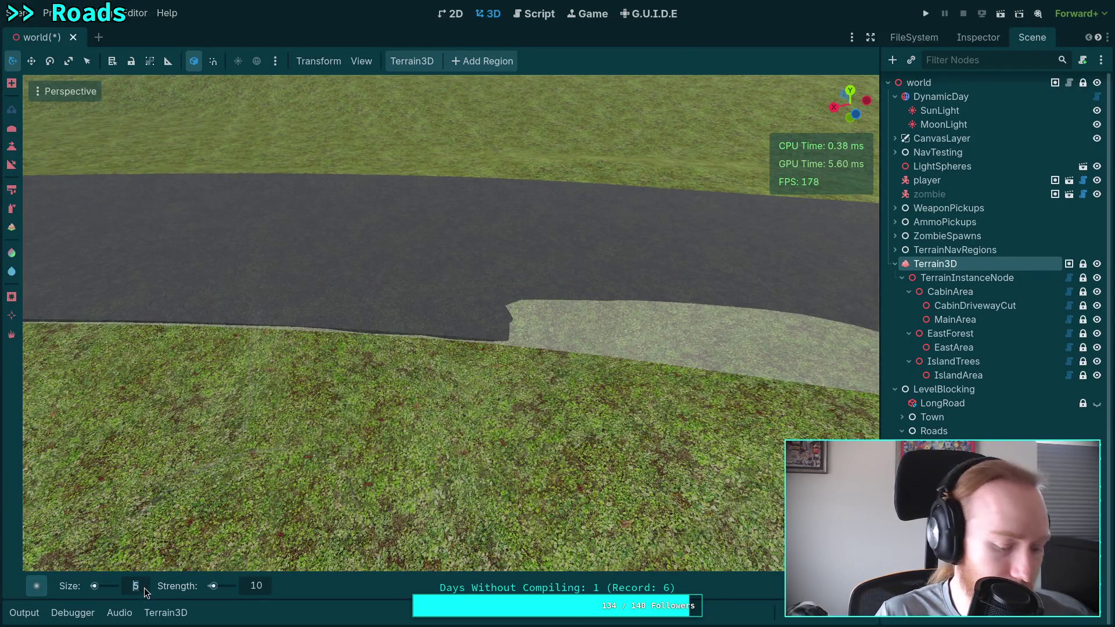
type("7")
Step: Confirm brush size 7 and flatten the pale bump poking over the road edge
key("Return")
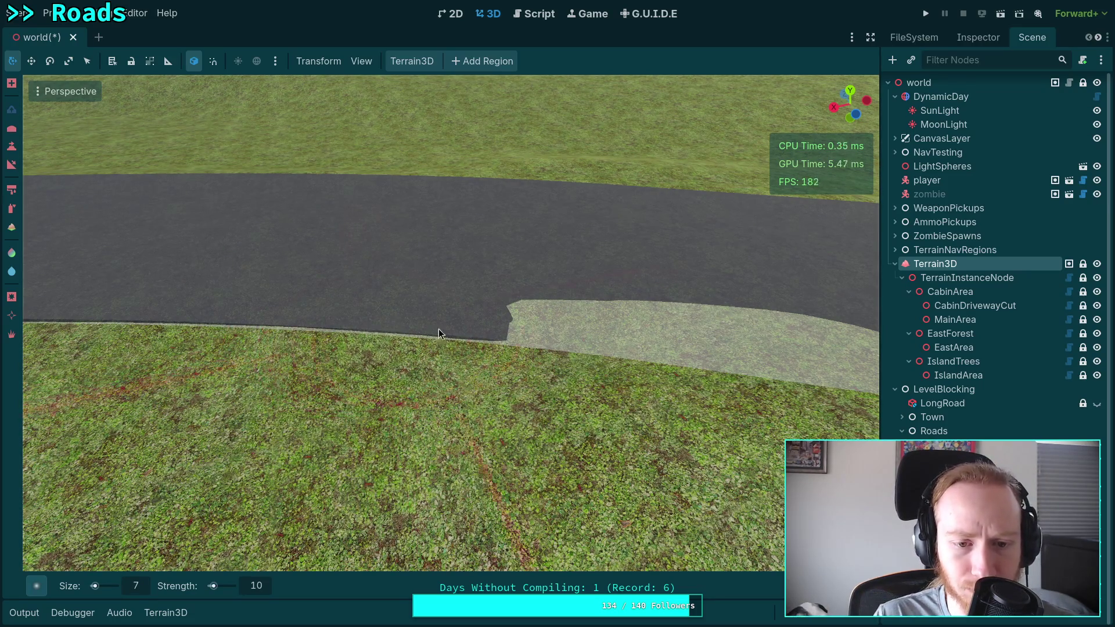
mouse_move(391, 321)
left_mouse_down()
mouse_move(470, 340)
mouse_move(362, 322)
mouse_move(809, 351)
mouse_move(692, 351)
left_mouse_up()
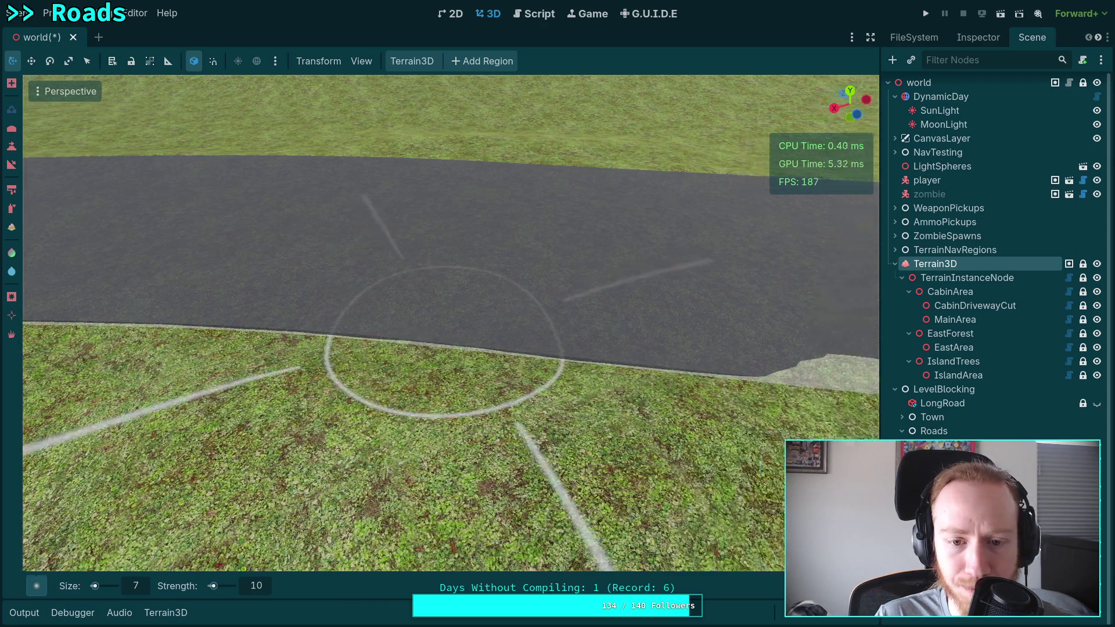
scroll(371, 326, "up", 1)
key("ctrl+z")
mouse_move(404, 351)
left_mouse_down()
mouse_move(678, 368)
mouse_move(231, 373)
mouse_move(437, 347)
mouse_move(132, 344)
mouse_move(326, 350)
left_mouse_up()
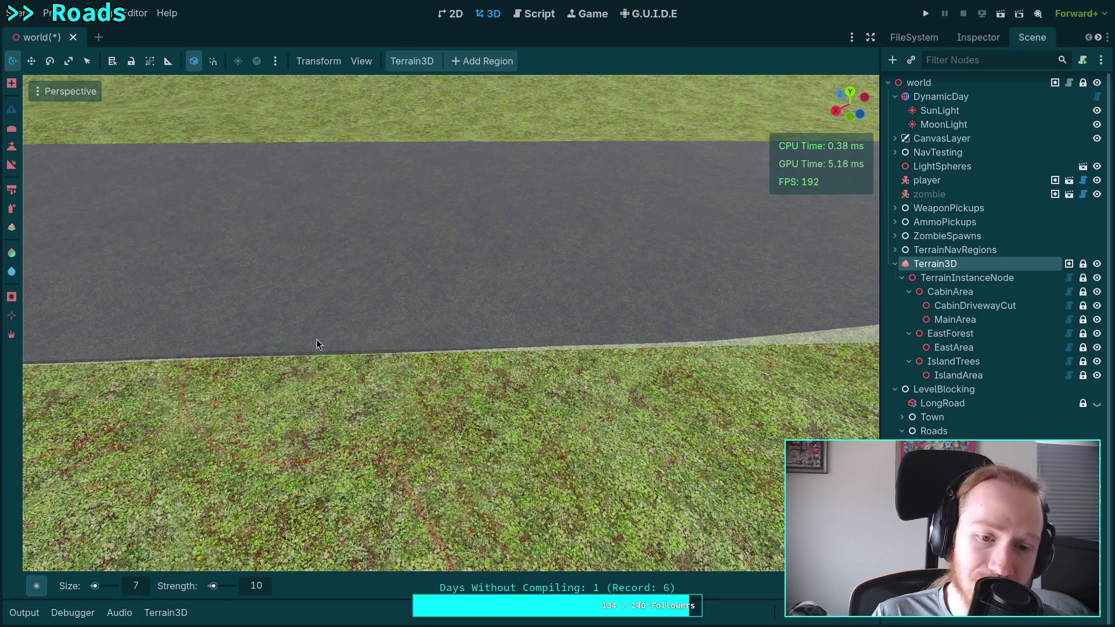
Step: Move in closer along the road edge and lower the remaining pale patch beneath the road
mouse_move(375, 346)
left_mouse_down()
mouse_move(331, 349)
mouse_move(319, 331)
mouse_move(378, 344)
left_mouse_up()
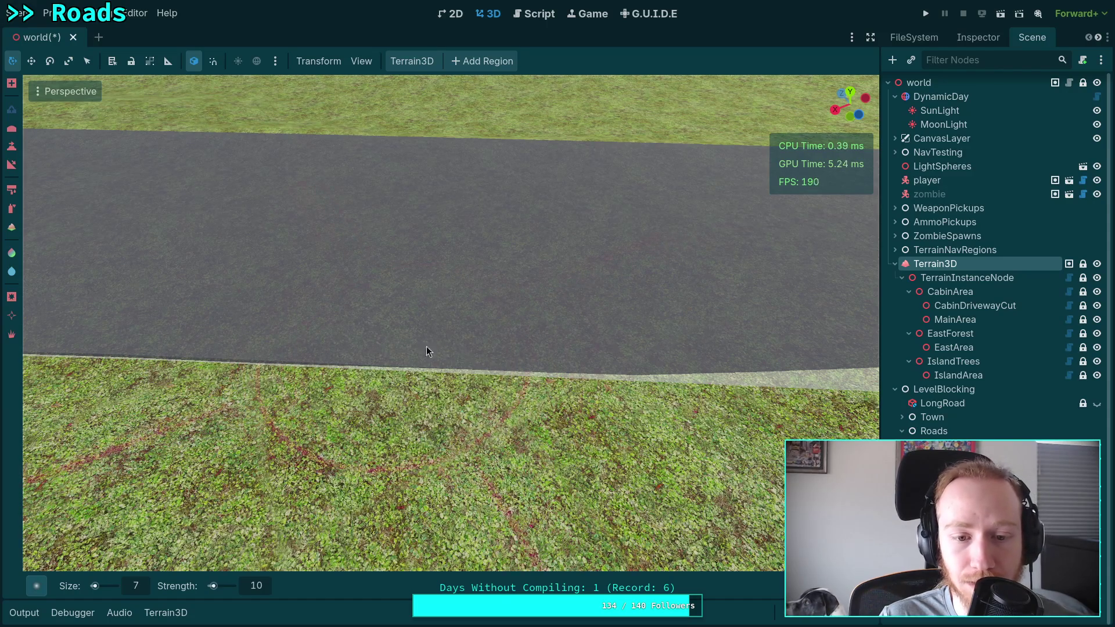
mouse_move(419, 353)
left_mouse_down()
mouse_move(360, 355)
mouse_move(703, 347)
left_mouse_up()
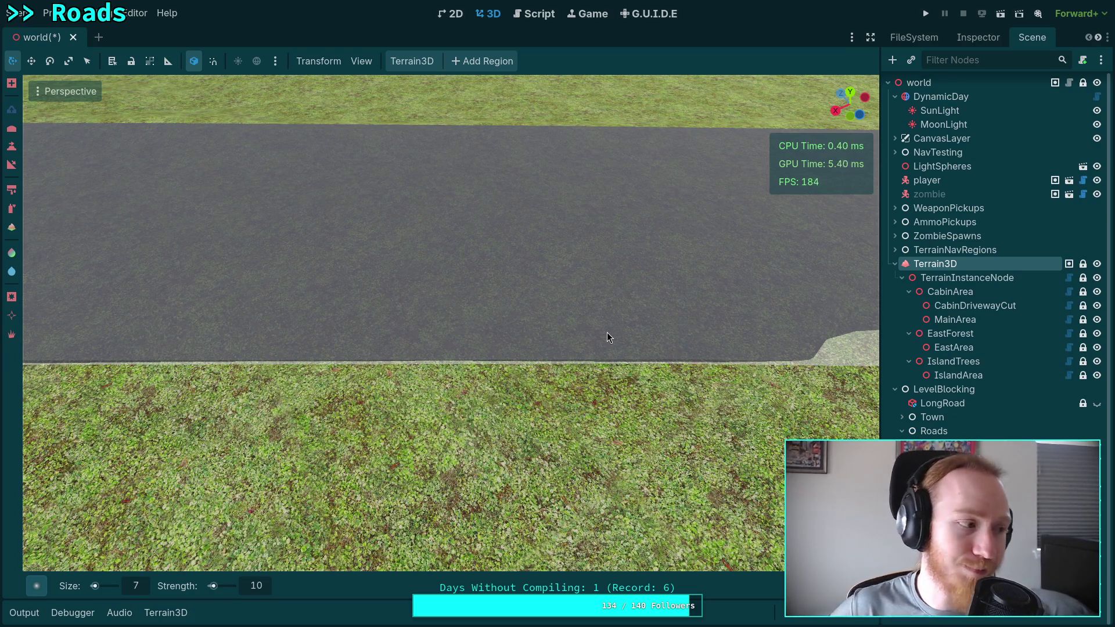
mouse_move(597, 327)
left_mouse_down()
mouse_move(575, 360)
mouse_move(482, 343)
mouse_move(557, 348)
mouse_move(301, 354)
mouse_move(719, 327)
mouse_move(566, 344)
left_mouse_up()
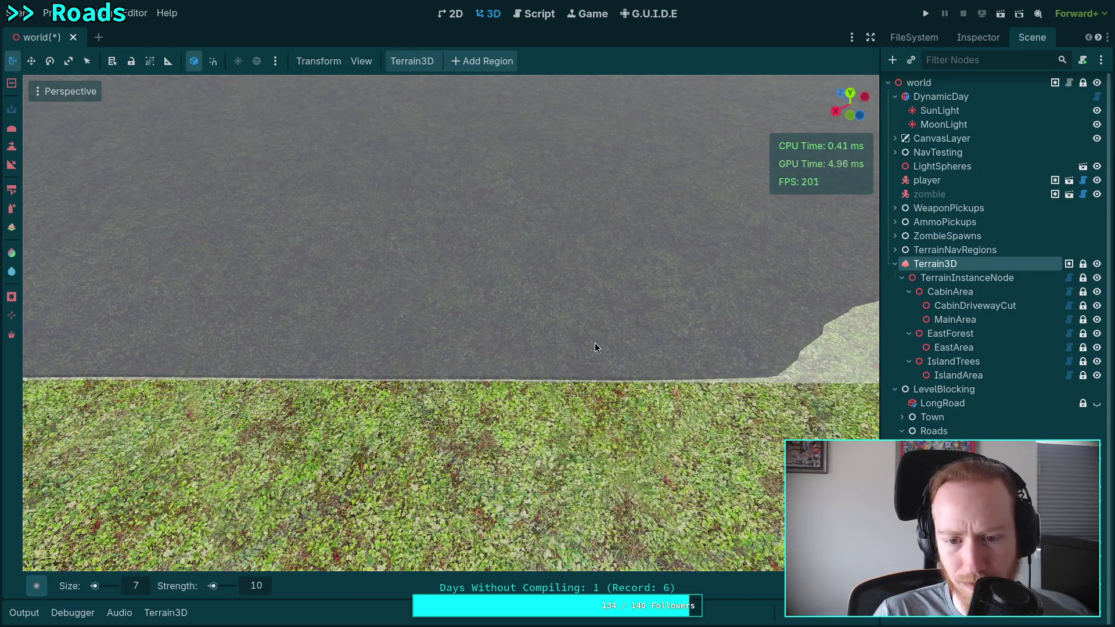
left_click_drag(594, 340, 621, 348)
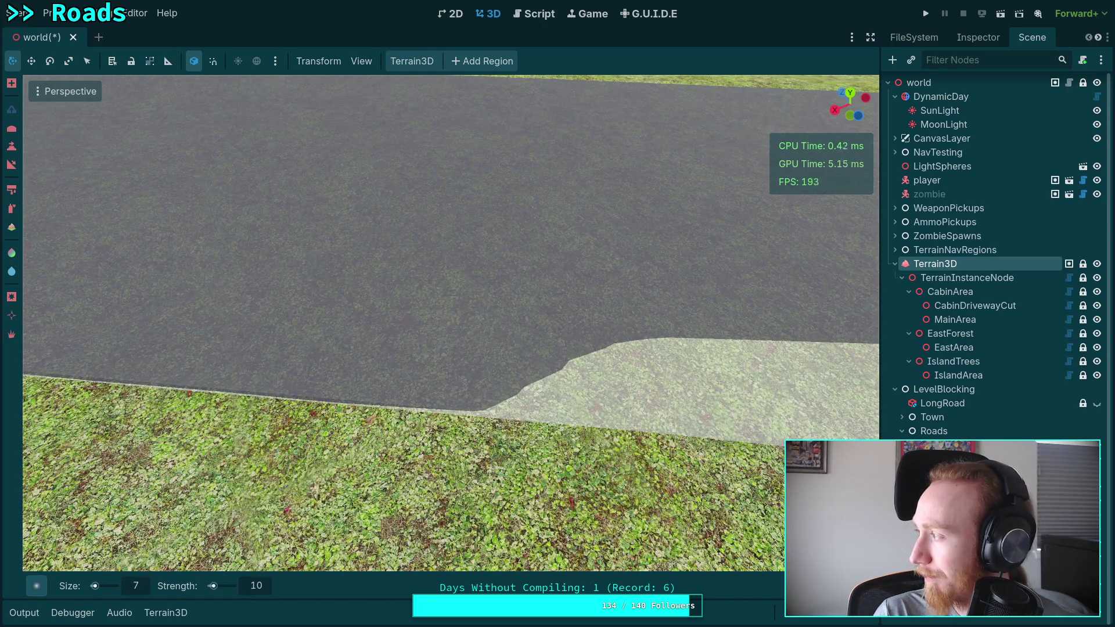
mouse_move(450, 378)
left_mouse_down()
mouse_move(588, 375)
mouse_move(420, 369)
mouse_move(444, 363)
mouse_move(405, 359)
mouse_move(808, 353)
left_mouse_up()
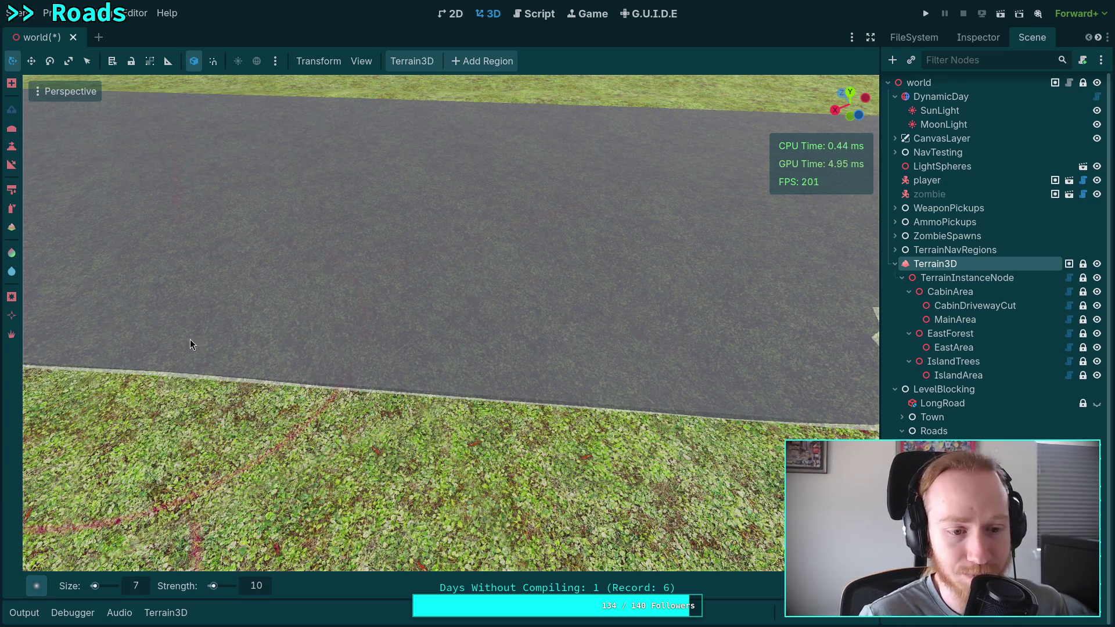
Step: Paint road texture across the pale patch, undoing and redoing strokes until it looks right
scroll(190, 339, "up", 3)
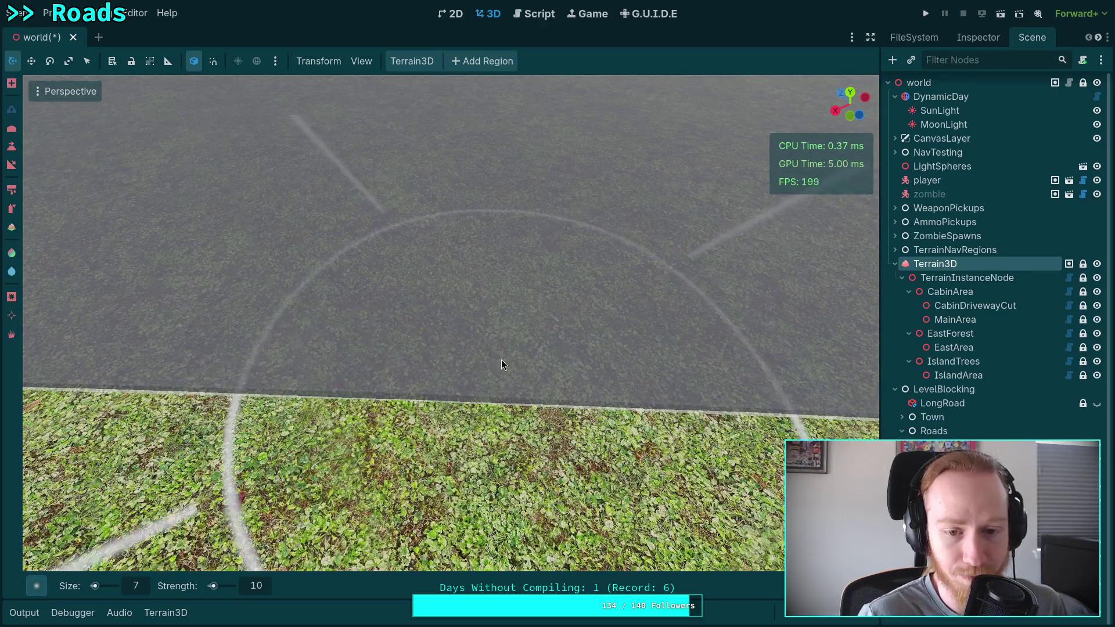
scroll(503, 364, "down", 5)
left_click_drag(551, 353, 849, 312)
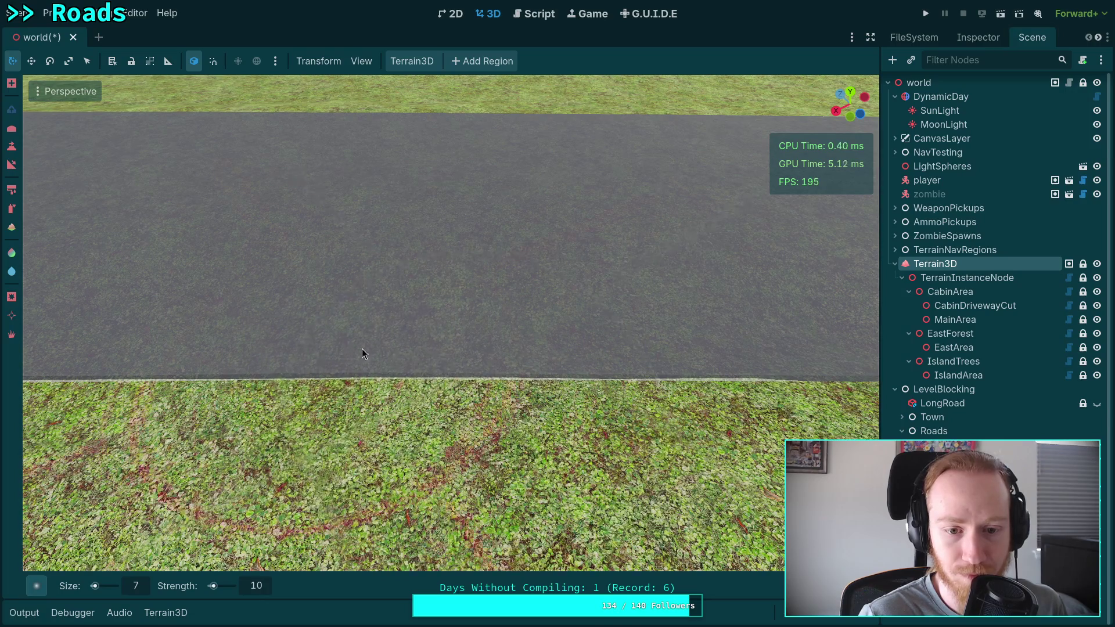
key("ctrl+z")
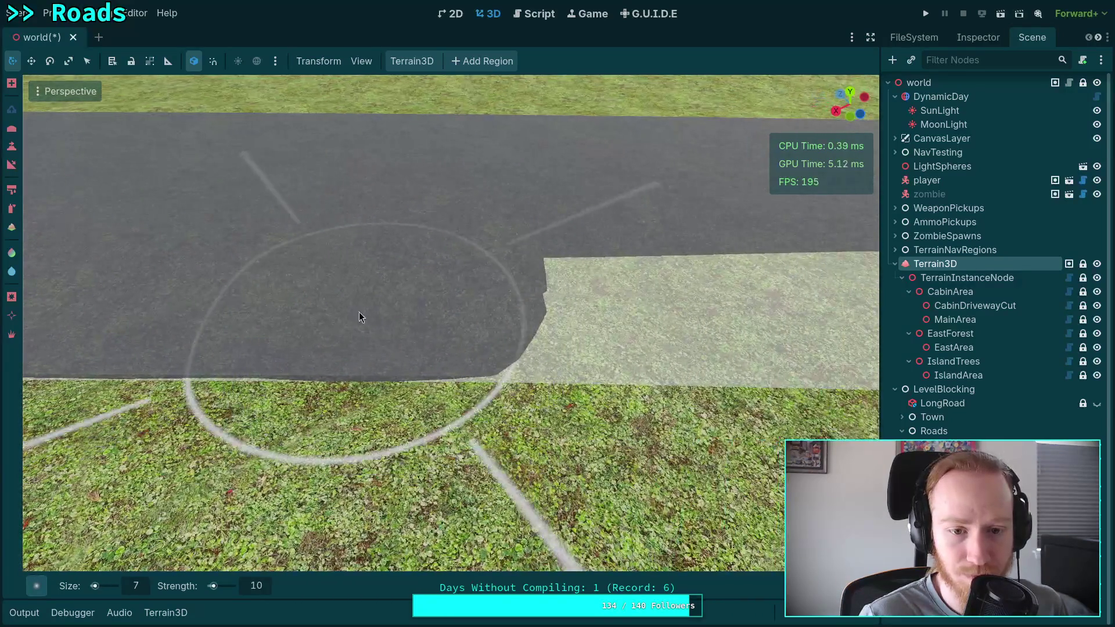
key("ctrl+z")
mouse_move(413, 294)
left_mouse_down()
mouse_move(844, 299)
mouse_move(725, 352)
mouse_move(597, 368)
mouse_move(511, 372)
mouse_move(323, 348)
mouse_move(584, 344)
mouse_move(546, 352)
left_mouse_up()
key("ctrl+z")
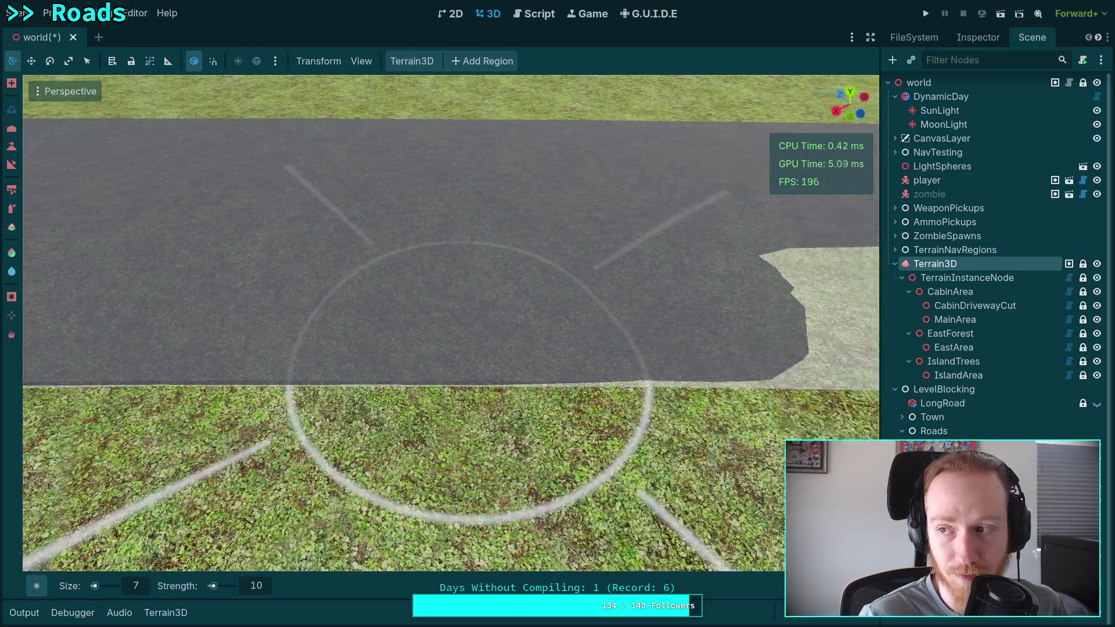
key("ctrl+shift+z")
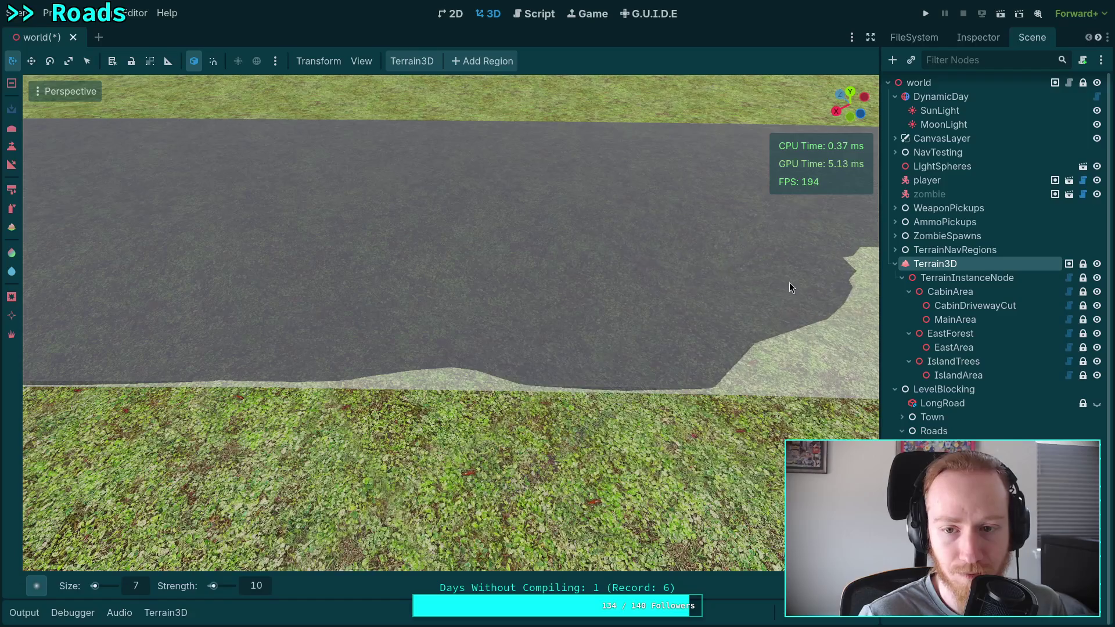
Step: Paint over the pale strip on the road's lower edge, right half and left part
mouse_move(415, 348)
left_mouse_down()
mouse_move(481, 403)
mouse_move(290, 393)
mouse_move(551, 377)
left_mouse_up()
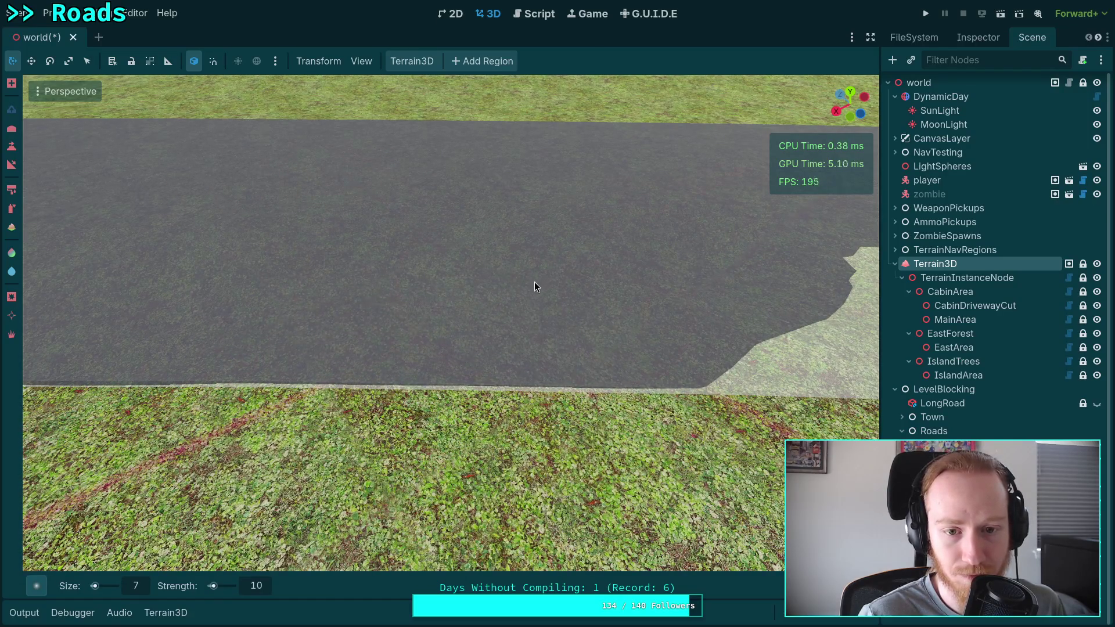
key("ctrl+z")
mouse_move(495, 365)
left_mouse_down()
mouse_move(662, 284)
mouse_move(772, 265)
mouse_move(797, 326)
mouse_move(713, 336)
left_mouse_up()
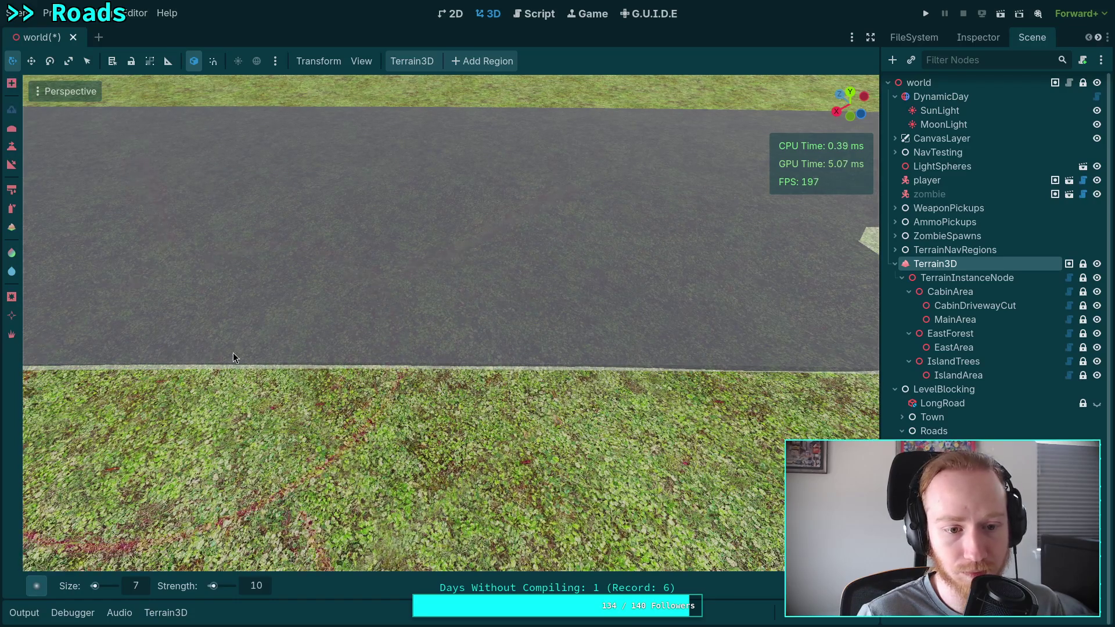
mouse_move(236, 337)
left_mouse_down()
mouse_move(302, 348)
mouse_move(224, 276)
left_mouse_up()
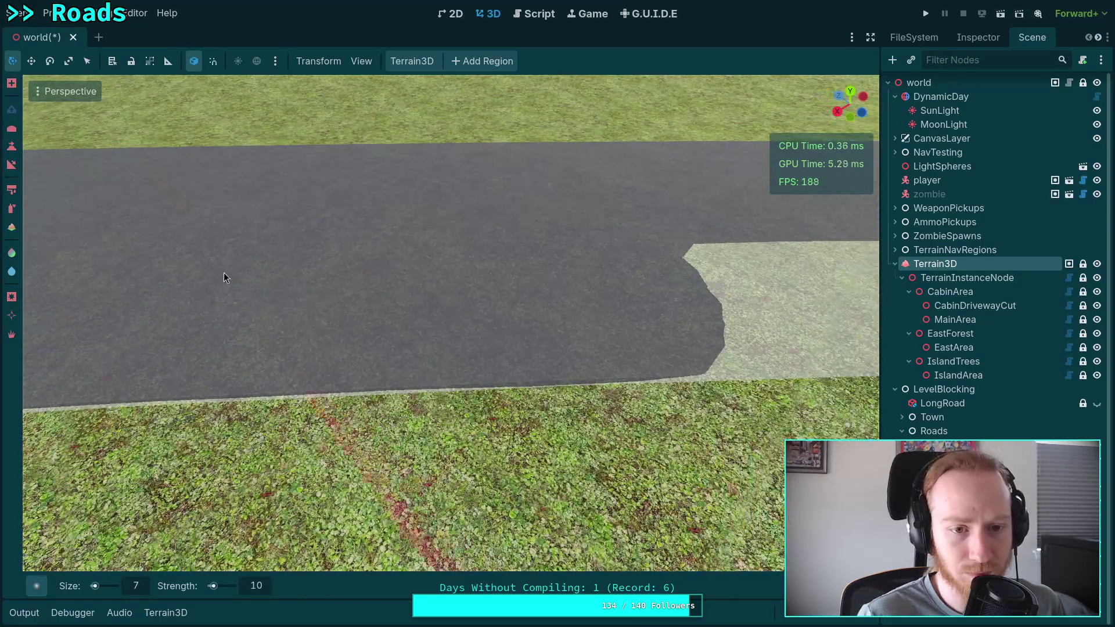
mouse_move(531, 265)
left_mouse_down()
mouse_move(466, 221)
mouse_move(499, 245)
mouse_move(485, 312)
mouse_move(616, 256)
mouse_move(799, 239)
mouse_move(747, 313)
mouse_move(426, 331)
mouse_move(581, 341)
left_mouse_up()
key("shift+f")
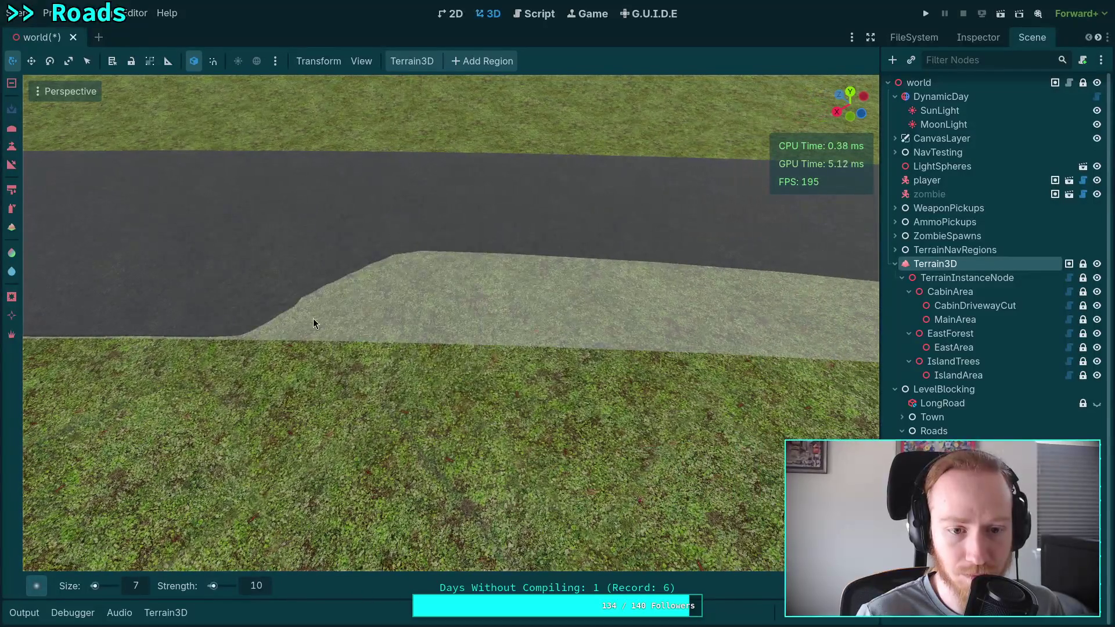
mouse_move(313, 318)
left_mouse_down()
mouse_move(472, 328)
mouse_move(437, 279)
mouse_move(668, 298)
mouse_move(615, 313)
left_mouse_up()
Step: Paint road texture rightward across the last pale patch, then fly along the road to check it
scroll(456, 334, "up", 3)
mouse_move(317, 323)
left_mouse_down()
mouse_move(454, 303)
mouse_move(568, 347)
mouse_move(638, 353)
mouse_move(587, 356)
mouse_move(786, 382)
left_mouse_up()
scroll(787, 382, "up", 2)
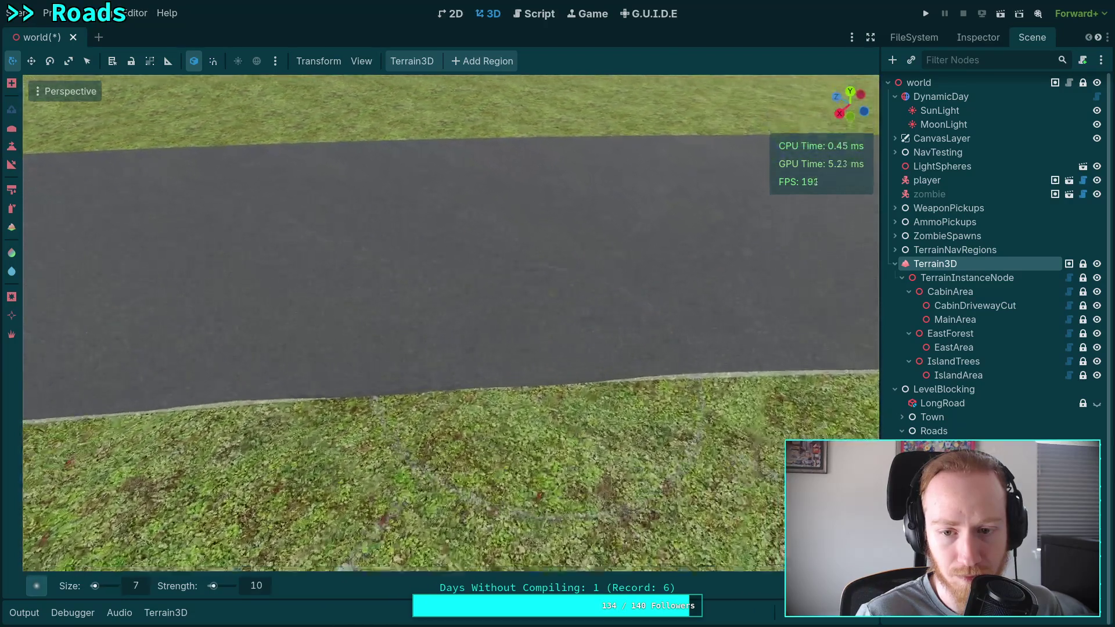
scroll(249, 375, "down", 3)
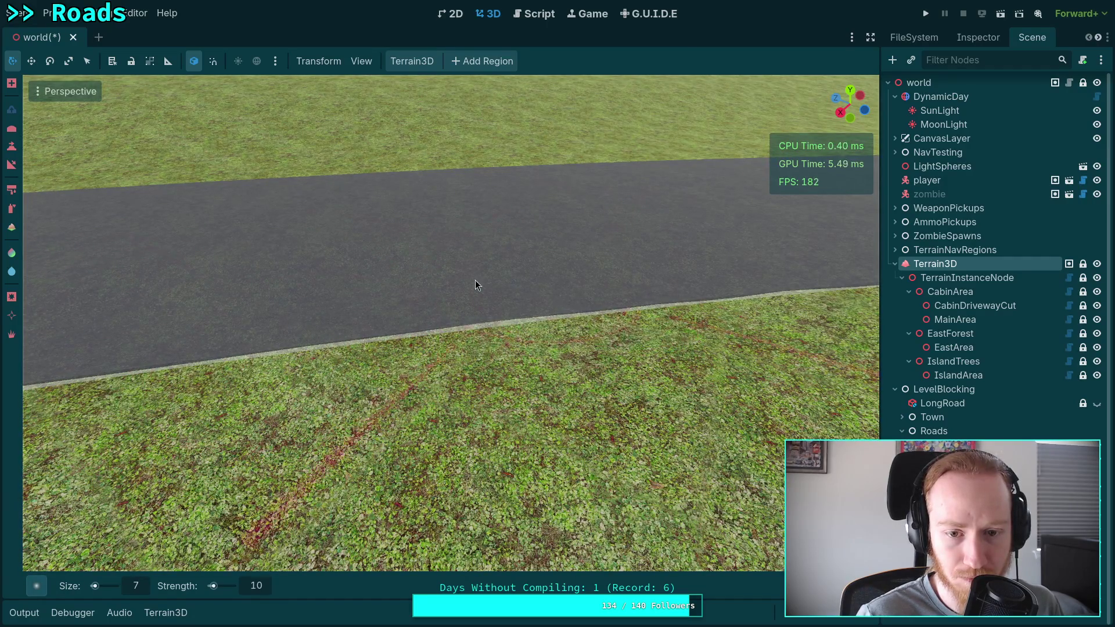
scroll(475, 285, "up", 2)
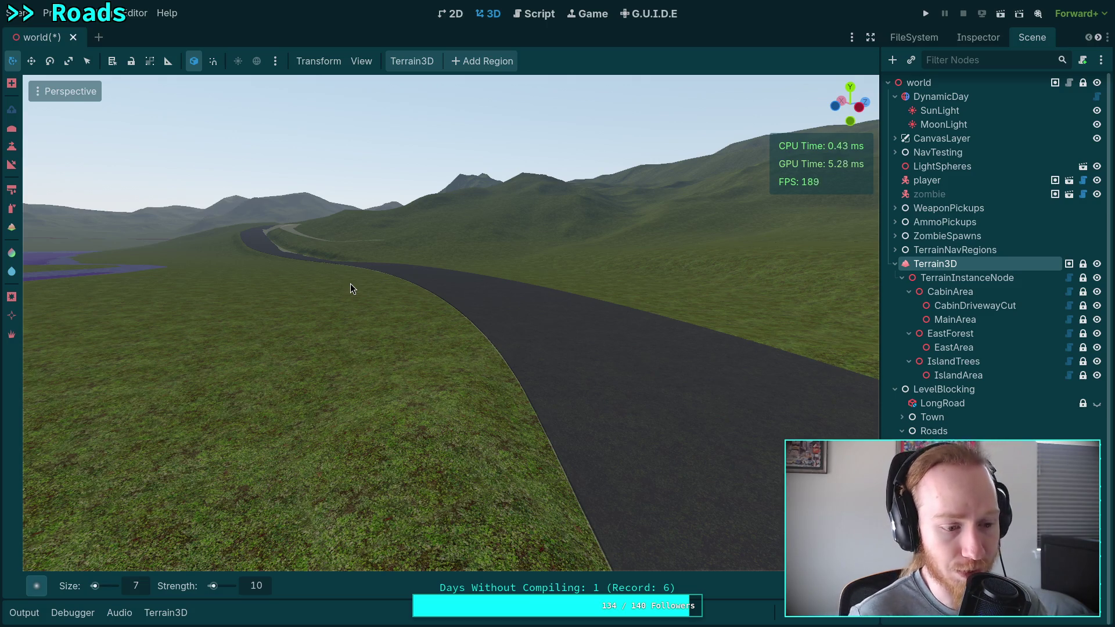
key("w")
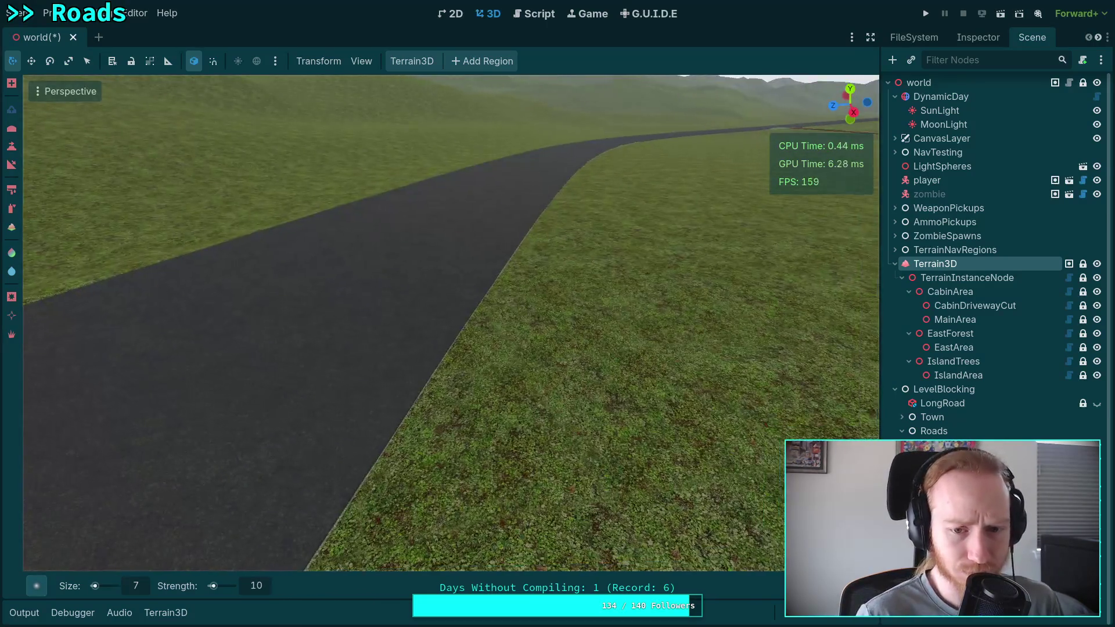
key("w")
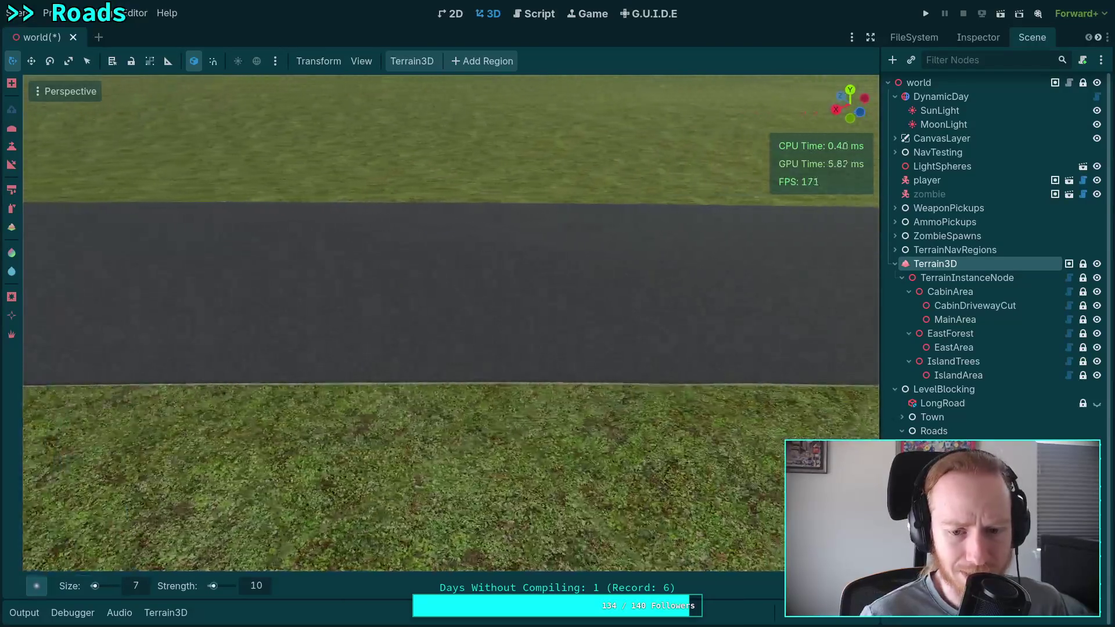
key("w")
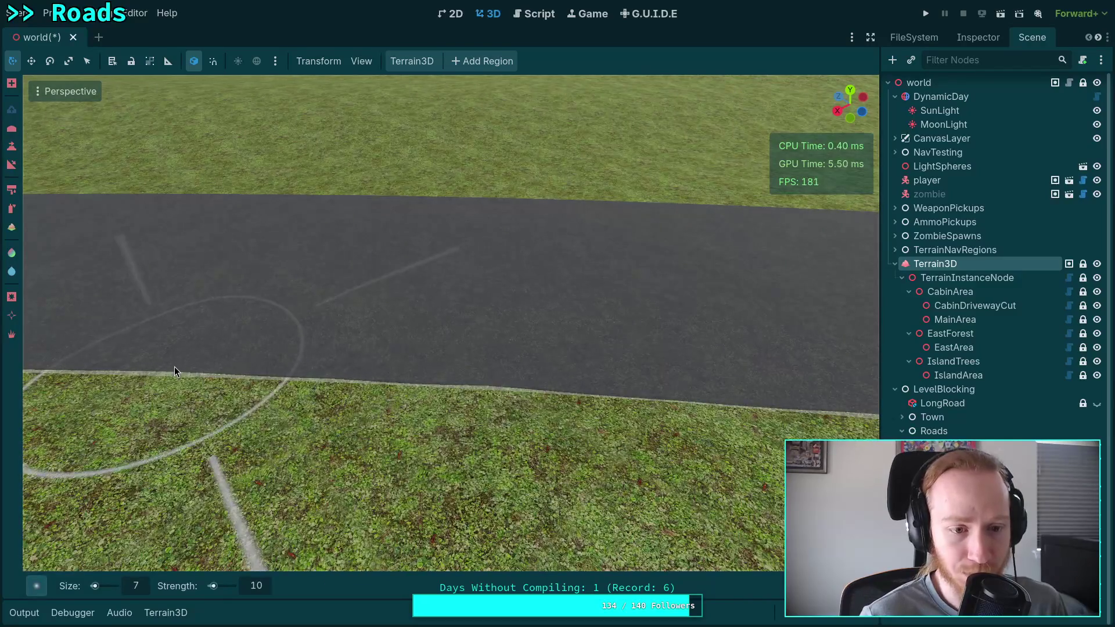
right_click(194, 367)
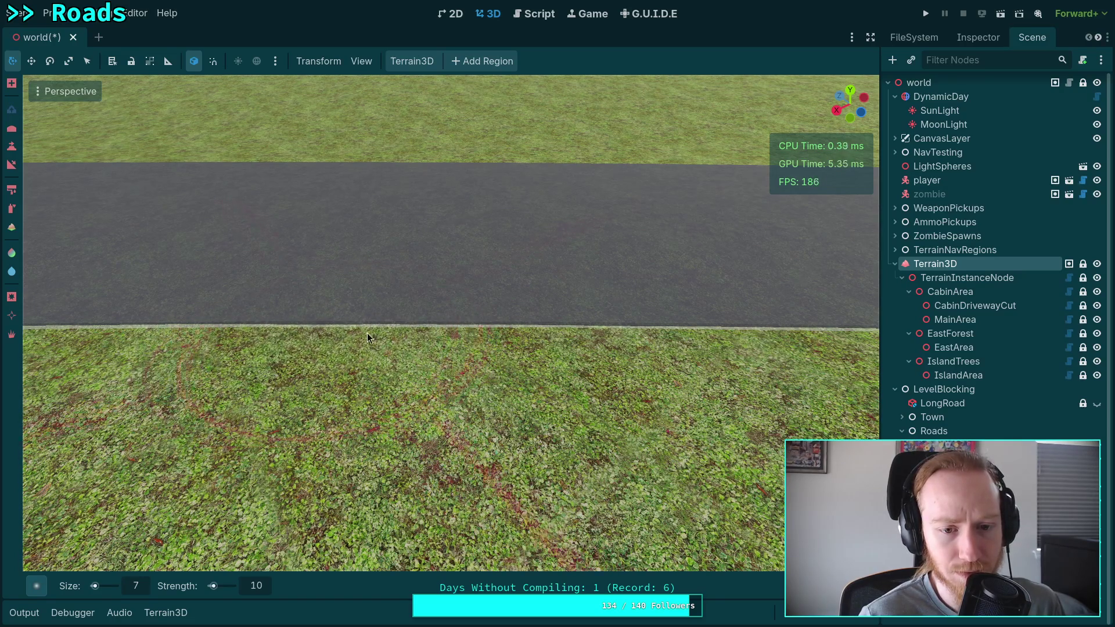
scroll(367, 333, "up", 2)
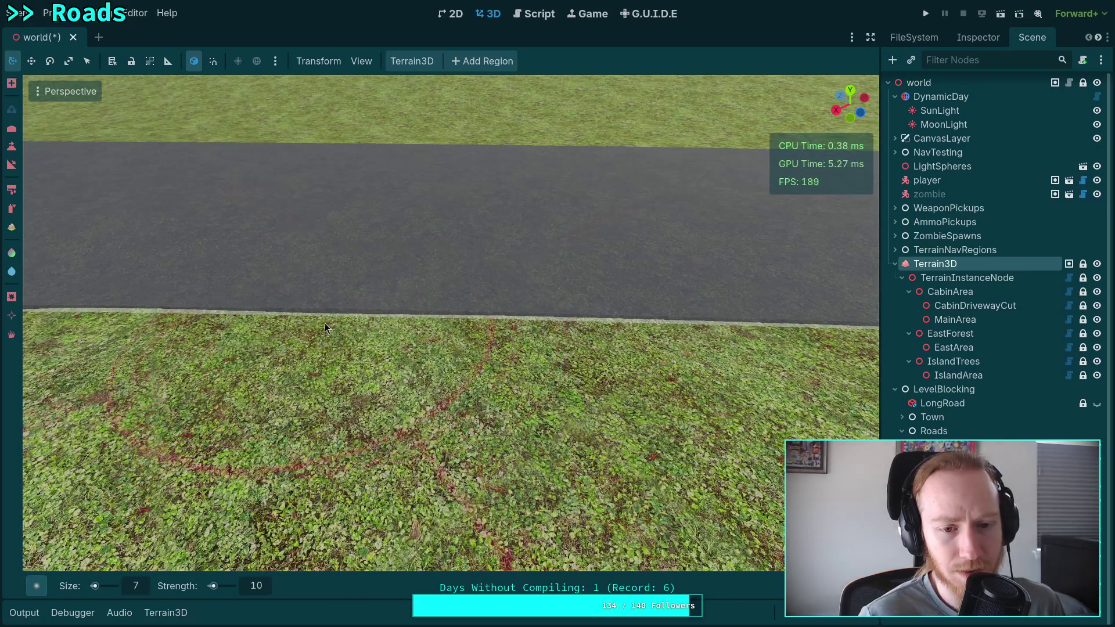
key("e")
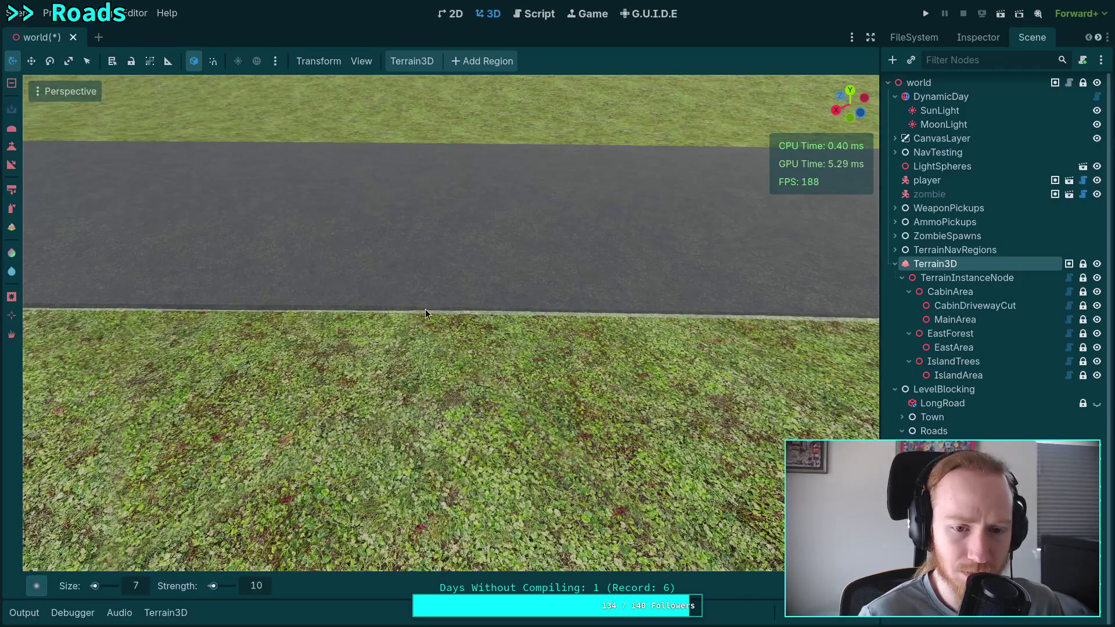
key("e")
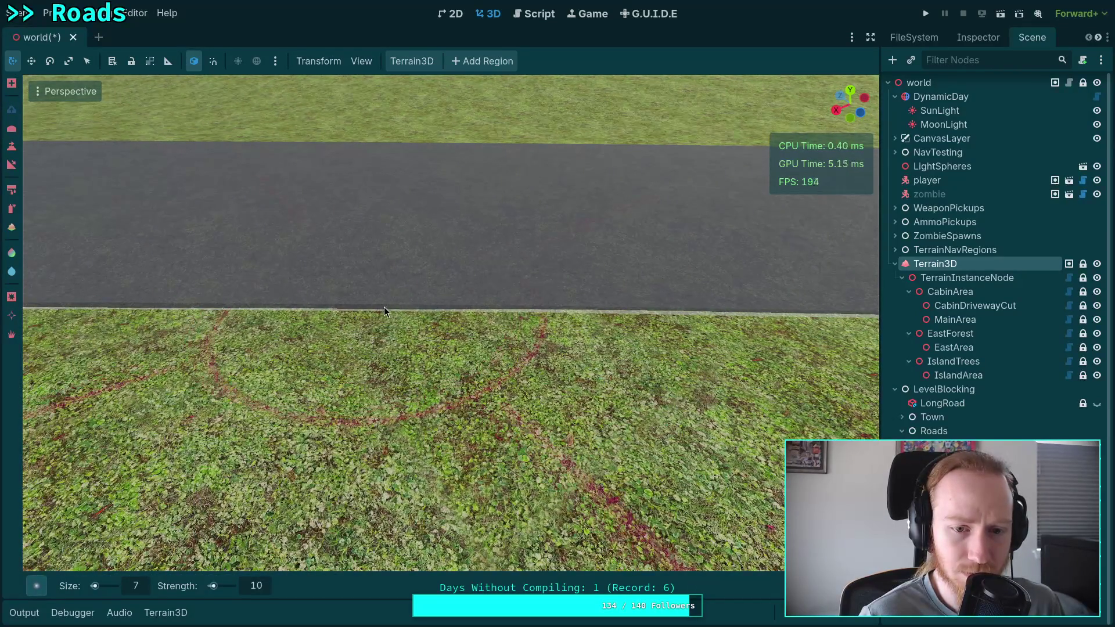
scroll(179, 309, "up", 1)
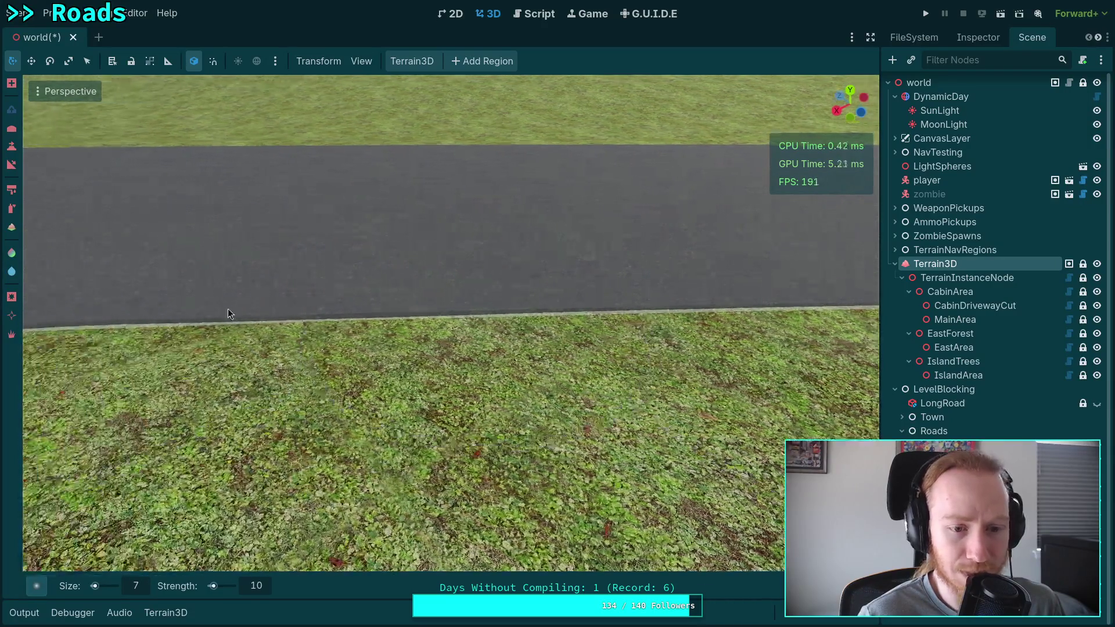
mouse_move(375, 318)
left_mouse_down()
mouse_move(407, 290)
mouse_move(419, 232)
mouse_move(349, 247)
mouse_move(465, 243)
mouse_move(412, 243)
mouse_move(307, 326)
left_mouse_up()
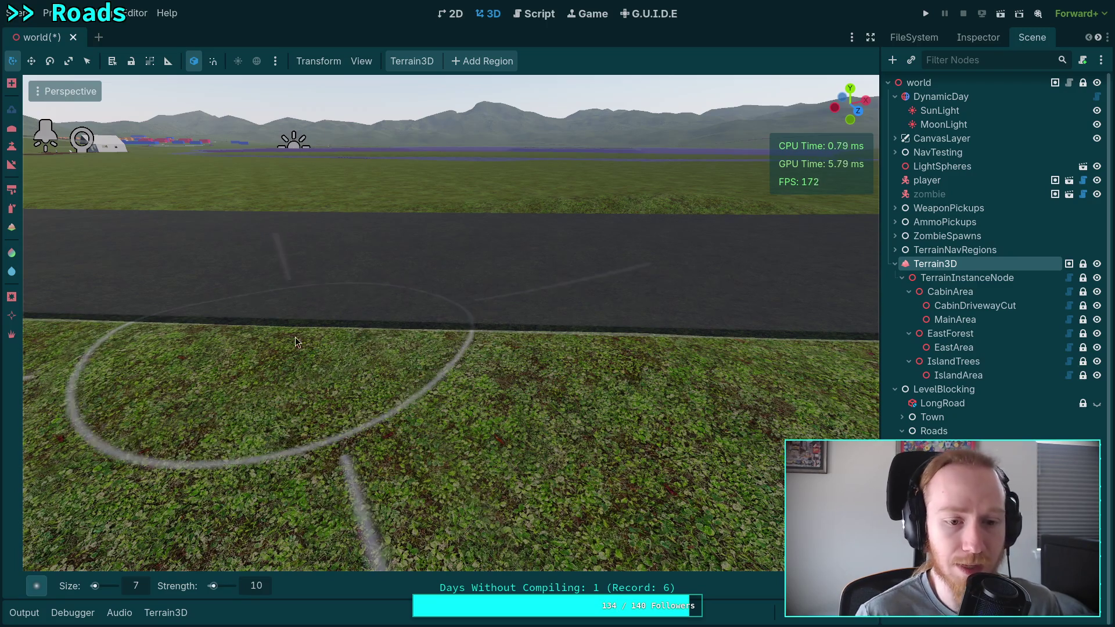
left_click_drag(274, 332, 559, 335)
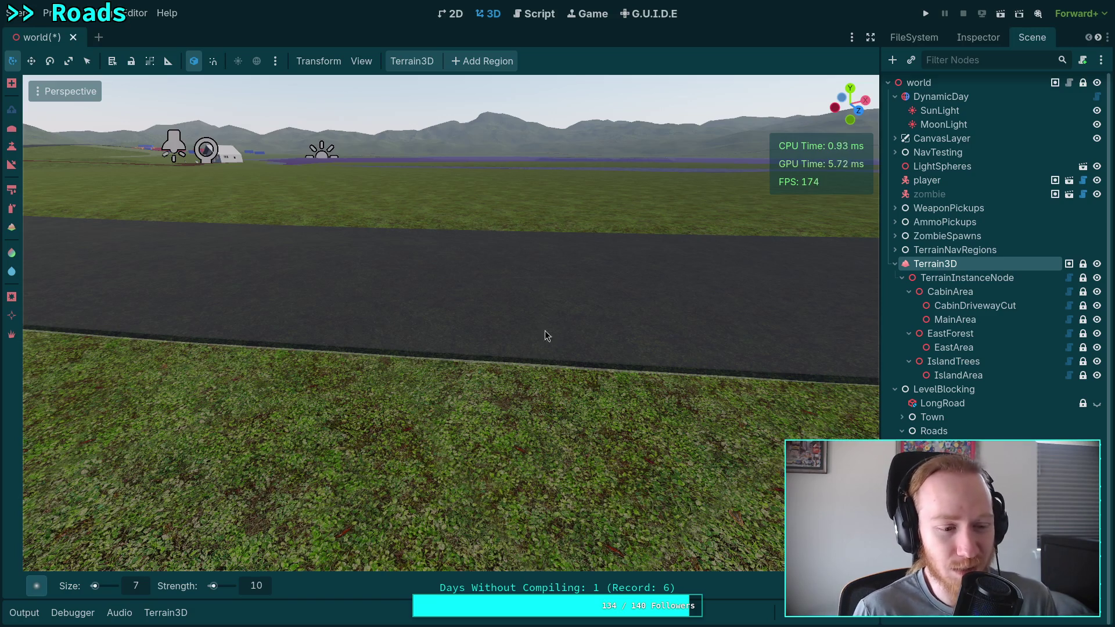
mouse_move(506, 335)
left_mouse_down()
mouse_move(349, 342)
mouse_move(407, 342)
left_mouse_up()
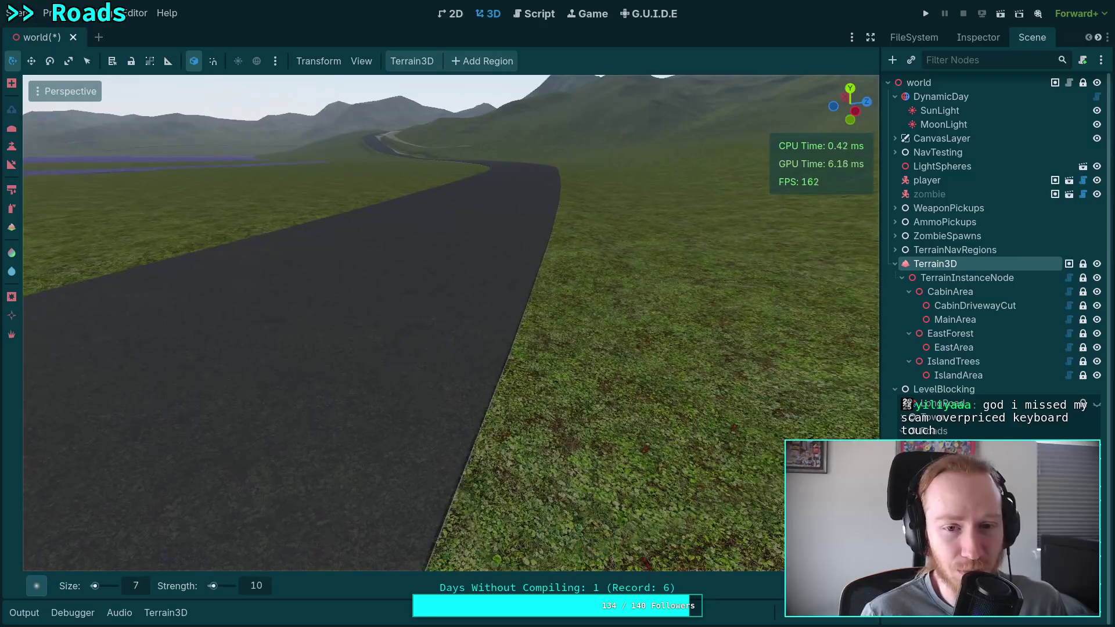
key("a")
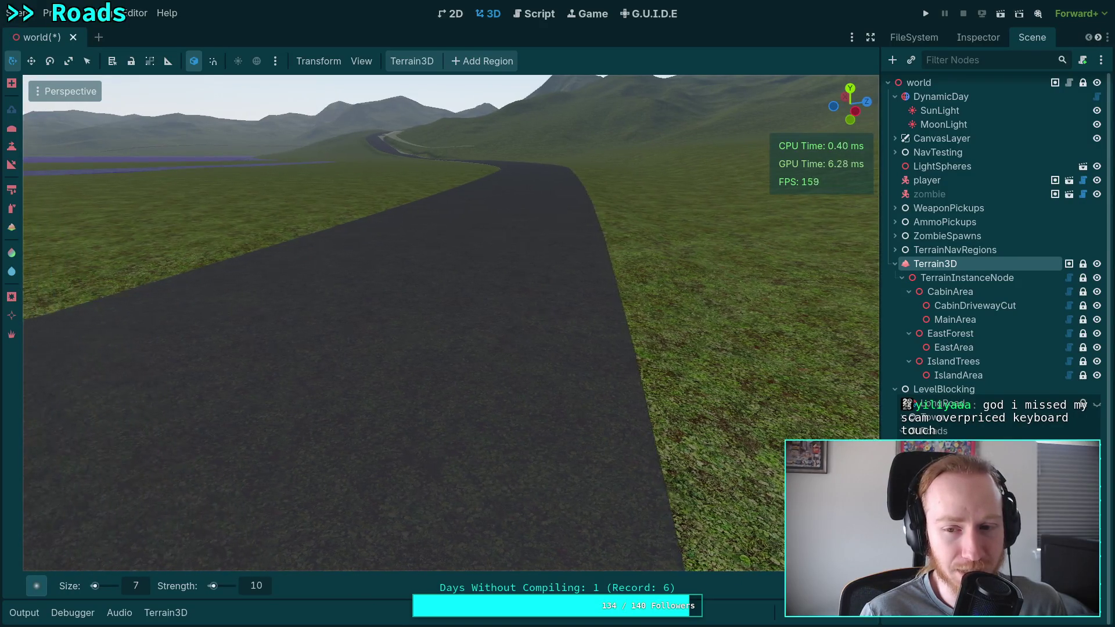
left_click_drag(407, 343, 175, 343)
mouse_move(448, 342)
left_mouse_down()
mouse_move(395, 343)
mouse_move(448, 347)
mouse_move(440, 337)
left_mouse_up()
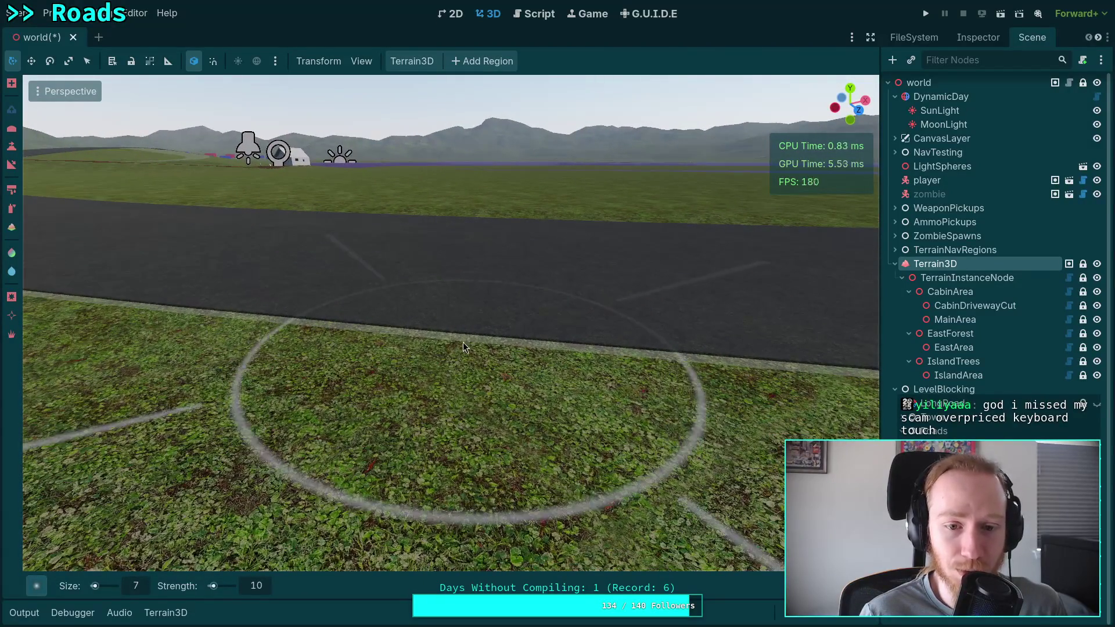
mouse_move(434, 340)
left_mouse_down()
mouse_move(542, 355)
mouse_move(496, 361)
mouse_move(507, 365)
left_mouse_up()
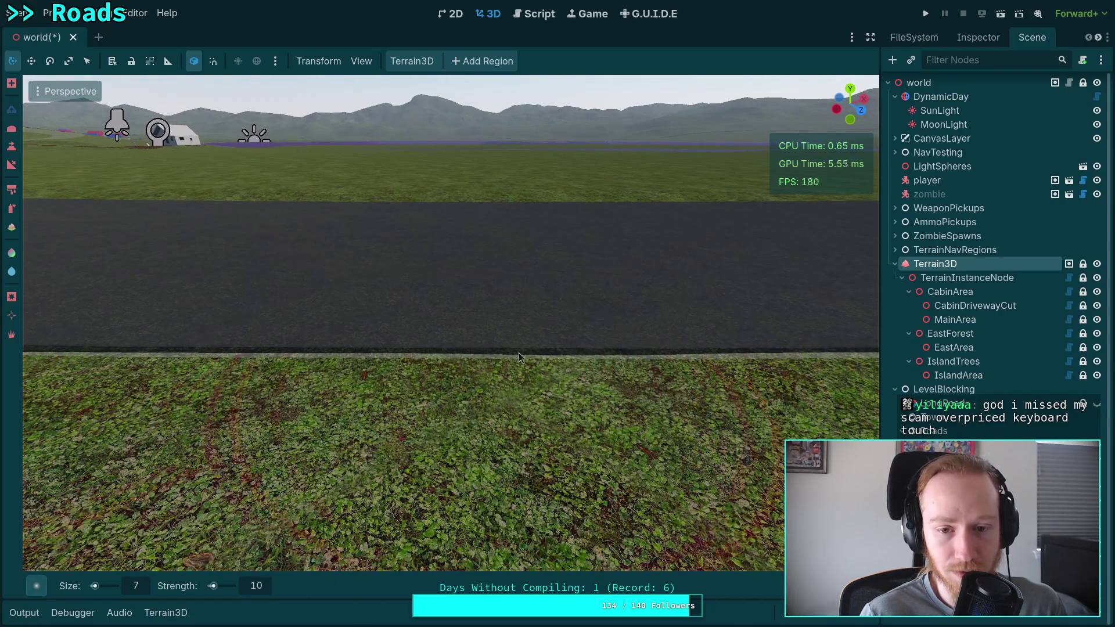
left_click_drag(381, 351, 406, 348)
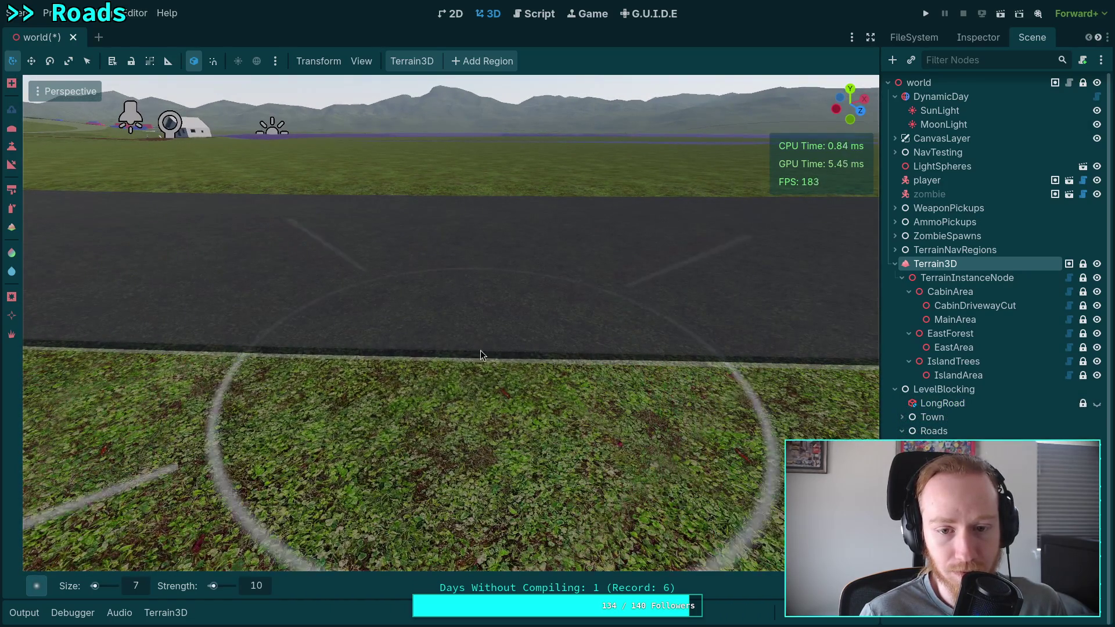
scroll(459, 353, "up", 2)
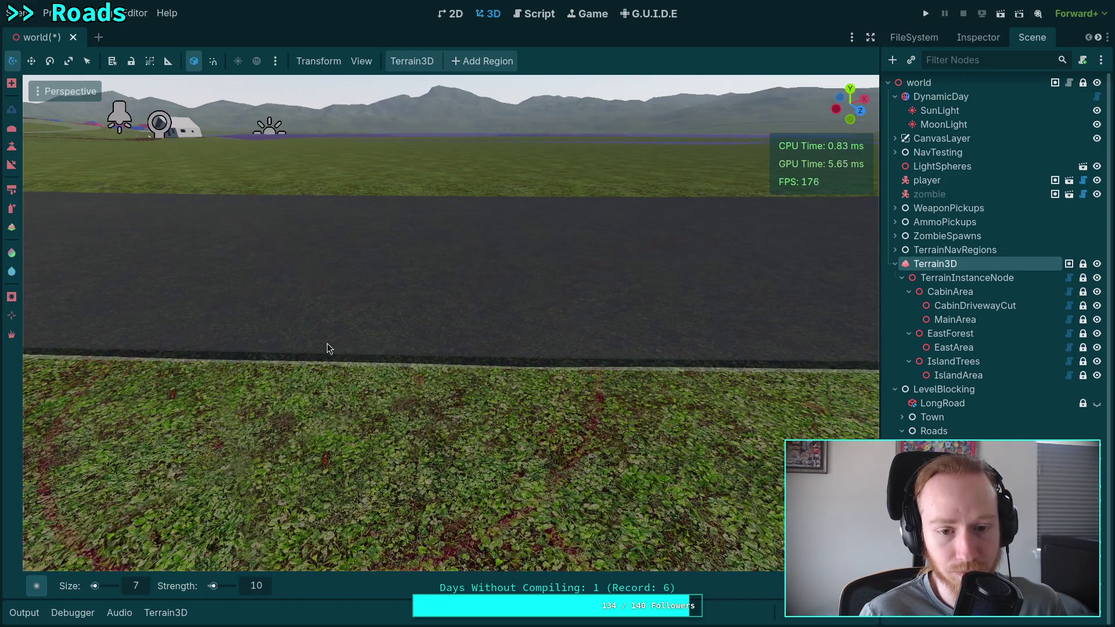
mouse_move(485, 349)
left_mouse_down()
mouse_move(406, 348)
mouse_move(489, 353)
left_mouse_up()
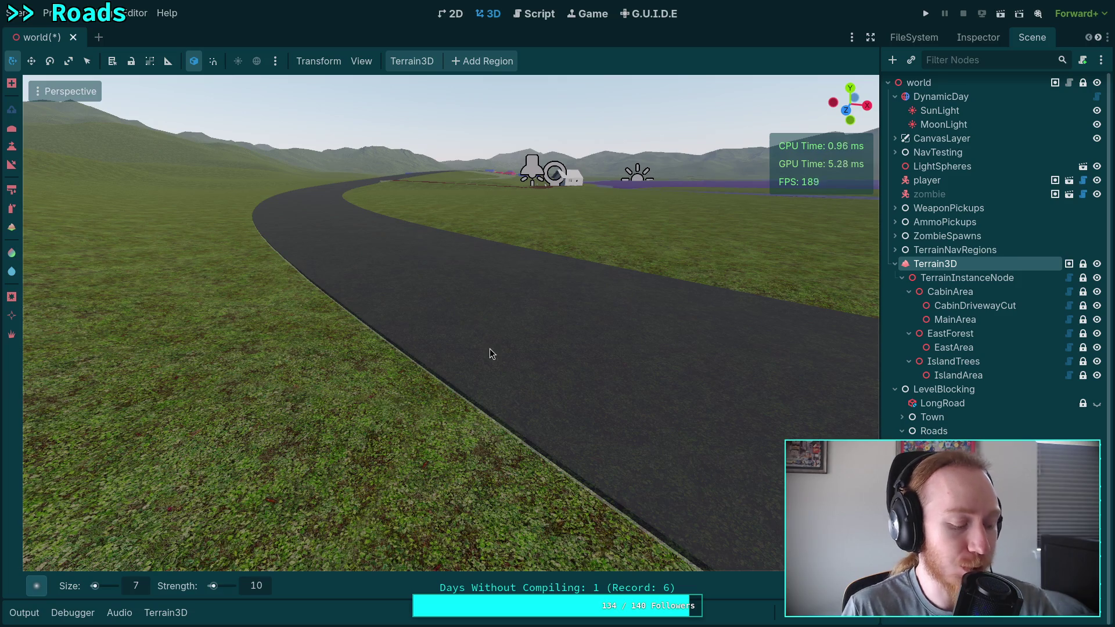
mouse_move(486, 336)
left_mouse_down()
mouse_move(486, 291)
mouse_move(510, 371)
mouse_move(360, 367)
left_mouse_up()
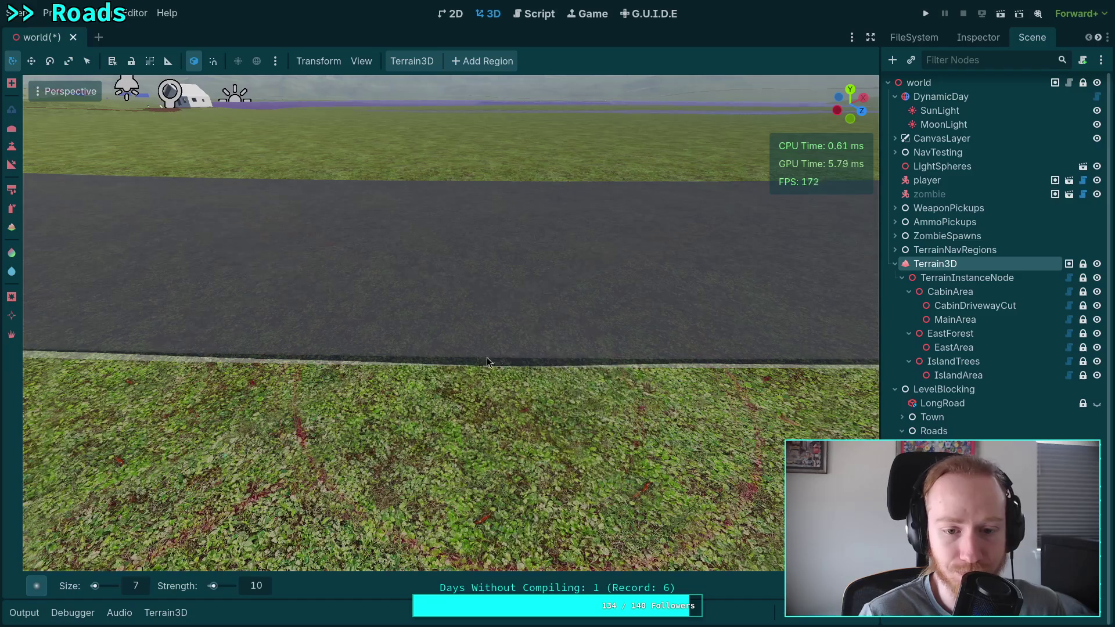
left_click_drag(492, 353, 505, 348)
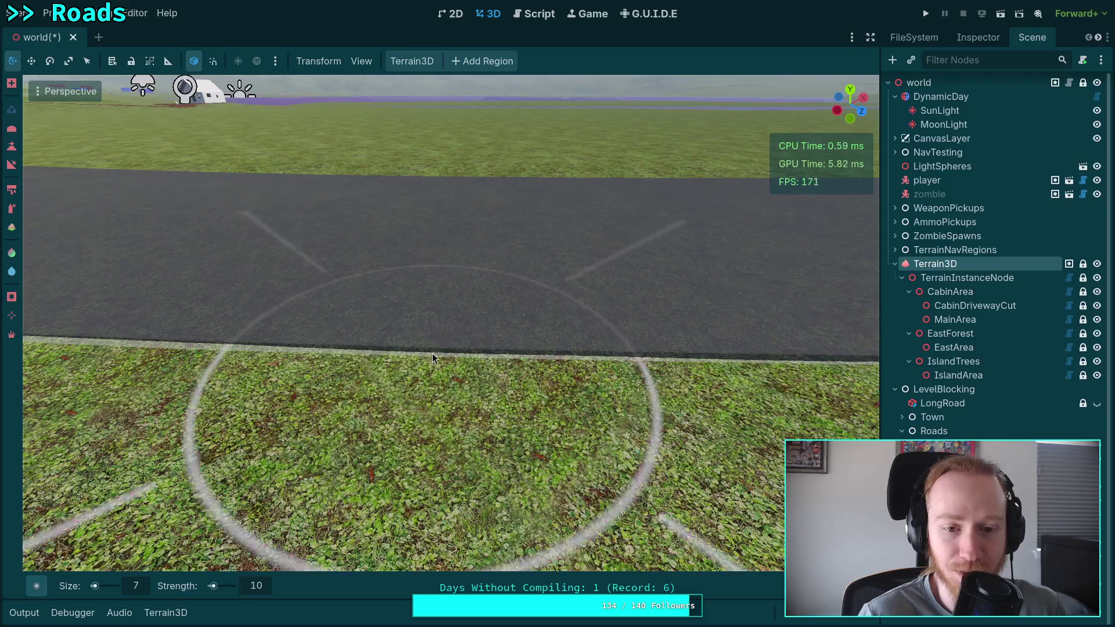
left_click_drag(433, 353, 418, 353)
mouse_move(327, 350)
left_mouse_down()
mouse_move(392, 337)
mouse_move(442, 349)
left_mouse_up()
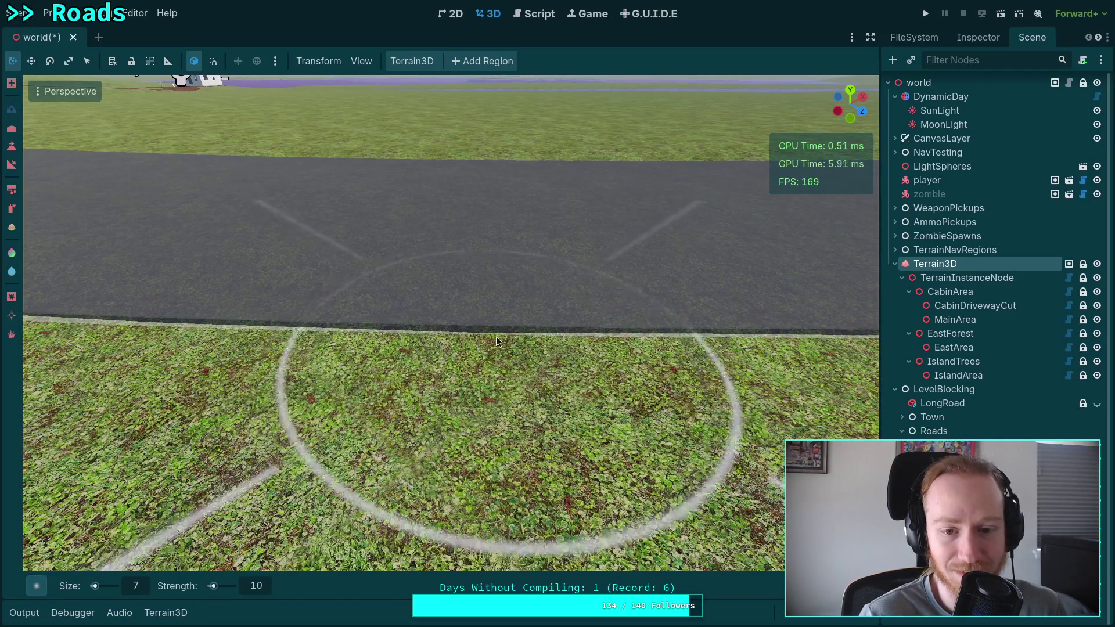
left_click_drag(571, 335, 419, 331)
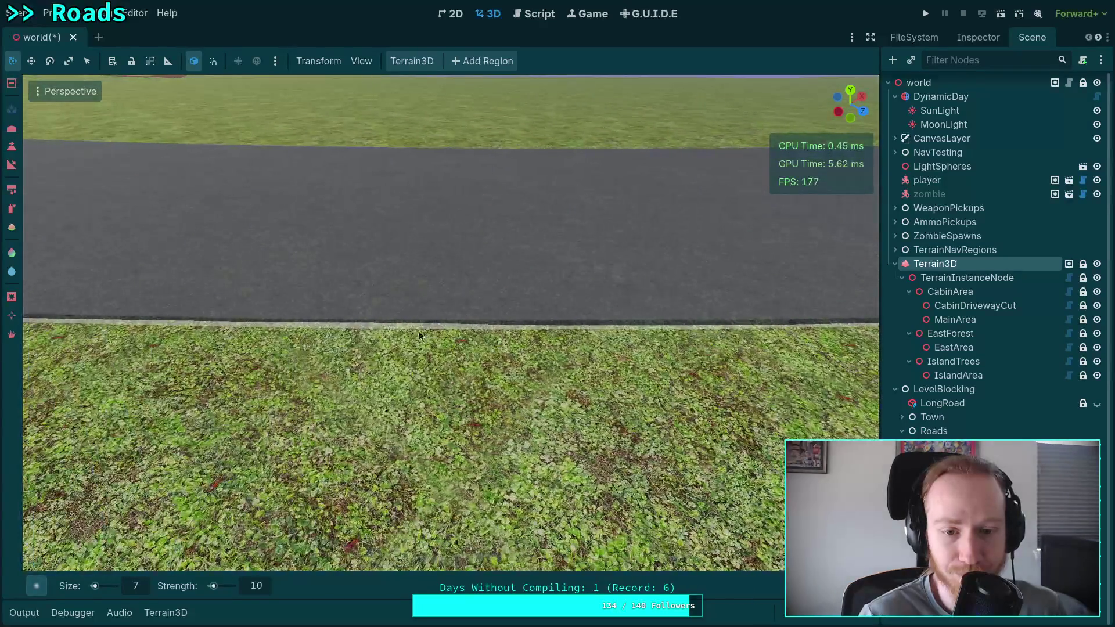
left_click_drag(562, 321, 581, 326)
mouse_move(610, 378)
left_mouse_down()
mouse_move(461, 335)
mouse_move(322, 327)
left_mouse_up()
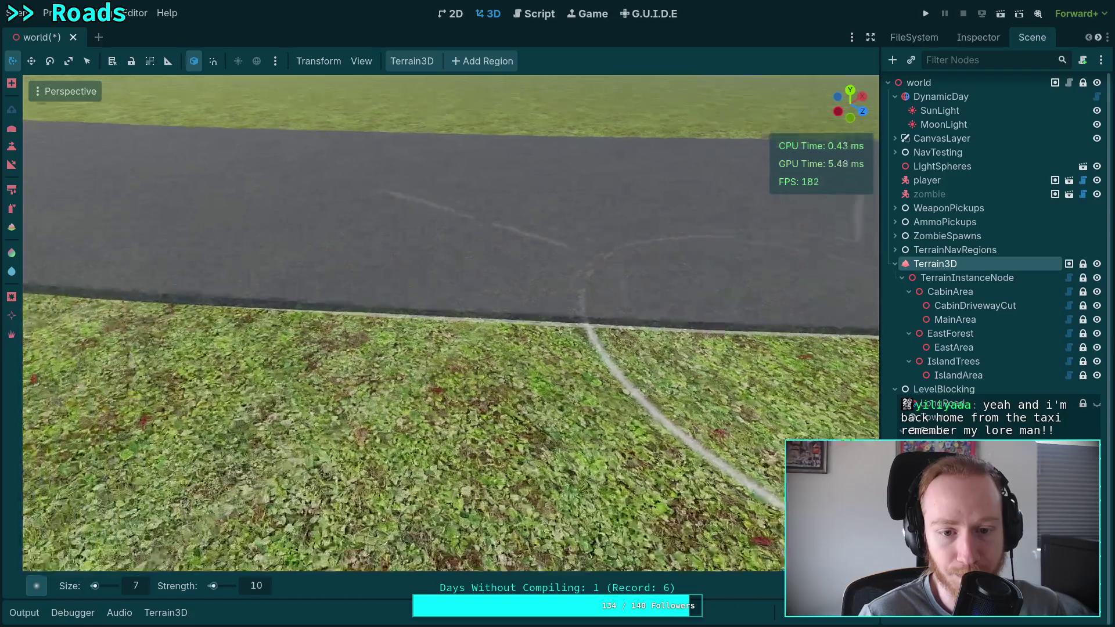
Step: Set brush strength to 8 and stroke along the road edge, undoing a stray stroke on the grass
left_click(267, 588)
key("BackSpace")
type("7")
key("BackSpace")
type("8")
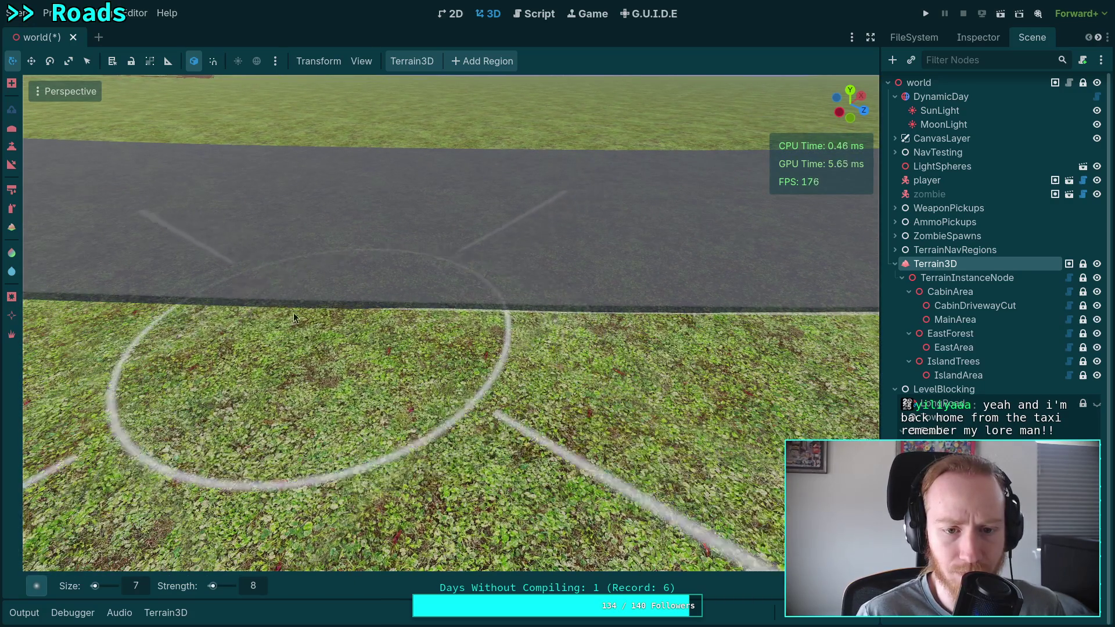
mouse_move(171, 316)
left_mouse_down()
mouse_move(422, 319)
mouse_move(658, 305)
mouse_move(637, 323)
mouse_move(669, 314)
left_mouse_up()
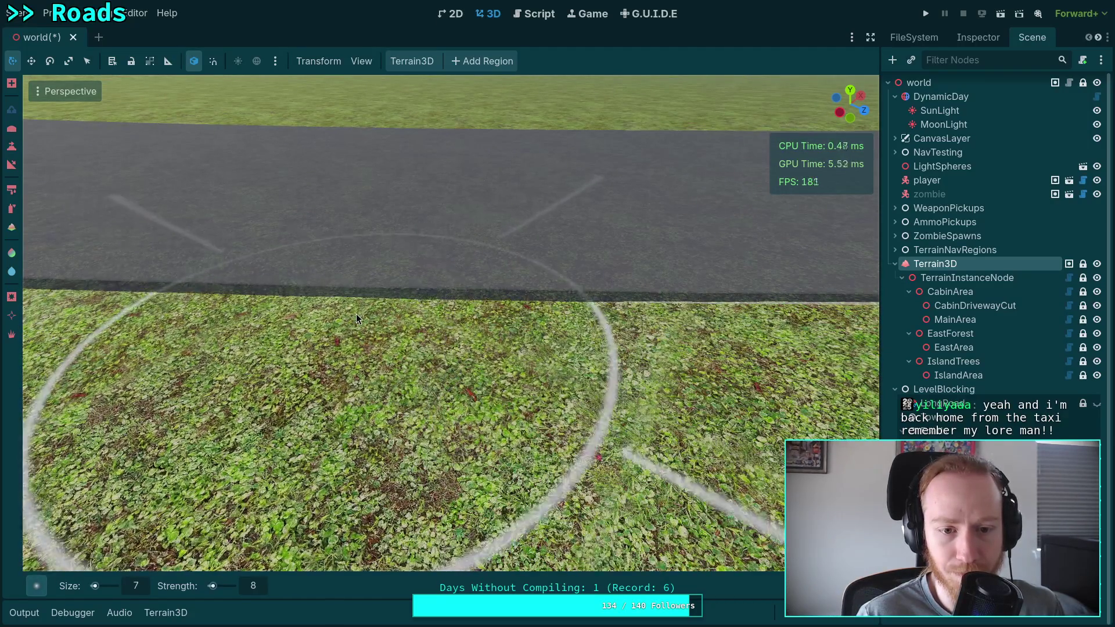
mouse_move(344, 318)
left_mouse_down()
mouse_move(79, 306)
mouse_move(147, 310)
mouse_move(206, 288)
left_mouse_up()
key("ctrl+z")
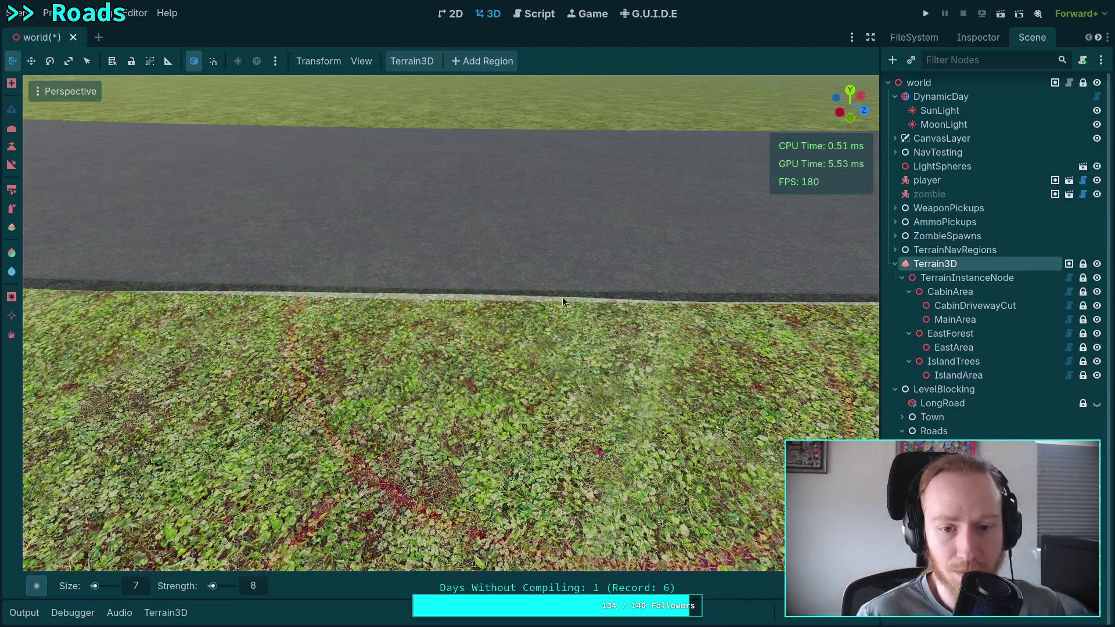
Step: Close in on the road edge, undo a test bump, and sculpt the ground down along the edge
left_click_drag(586, 298, 552, 273)
scroll(450, 323, "down", 5)
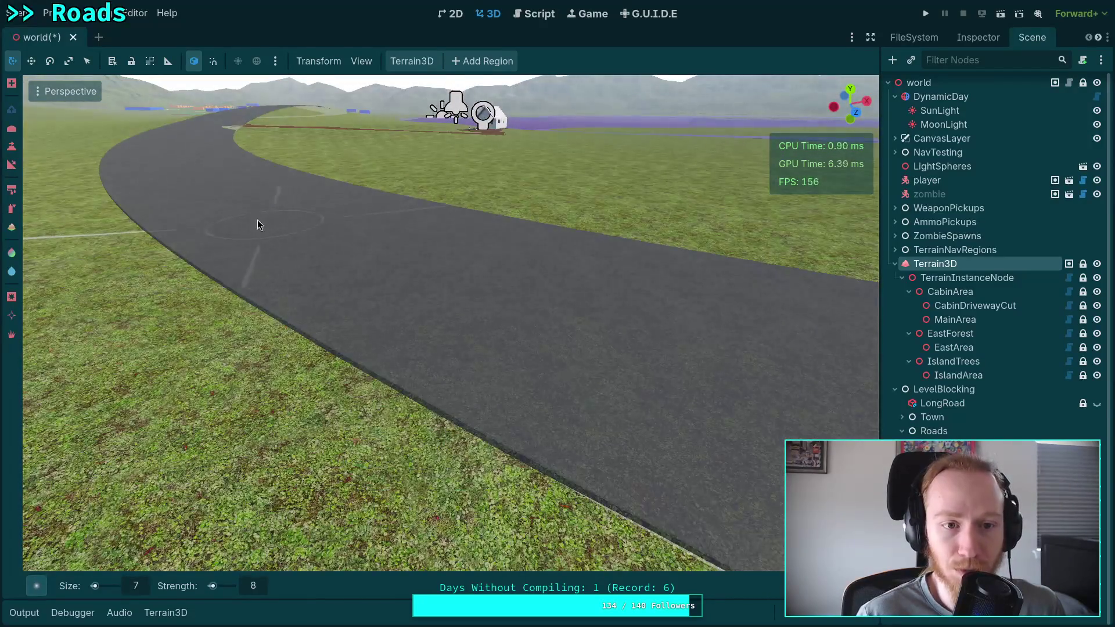
left_click_drag(419, 277, 402, 222)
left_click(387, 219)
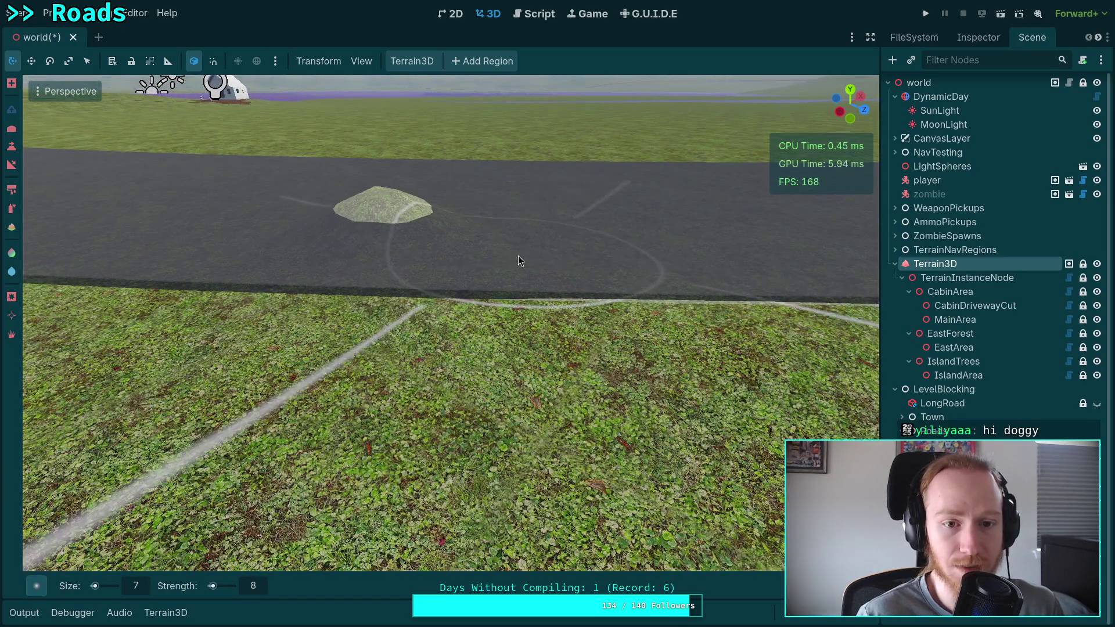
key("ctrl+z")
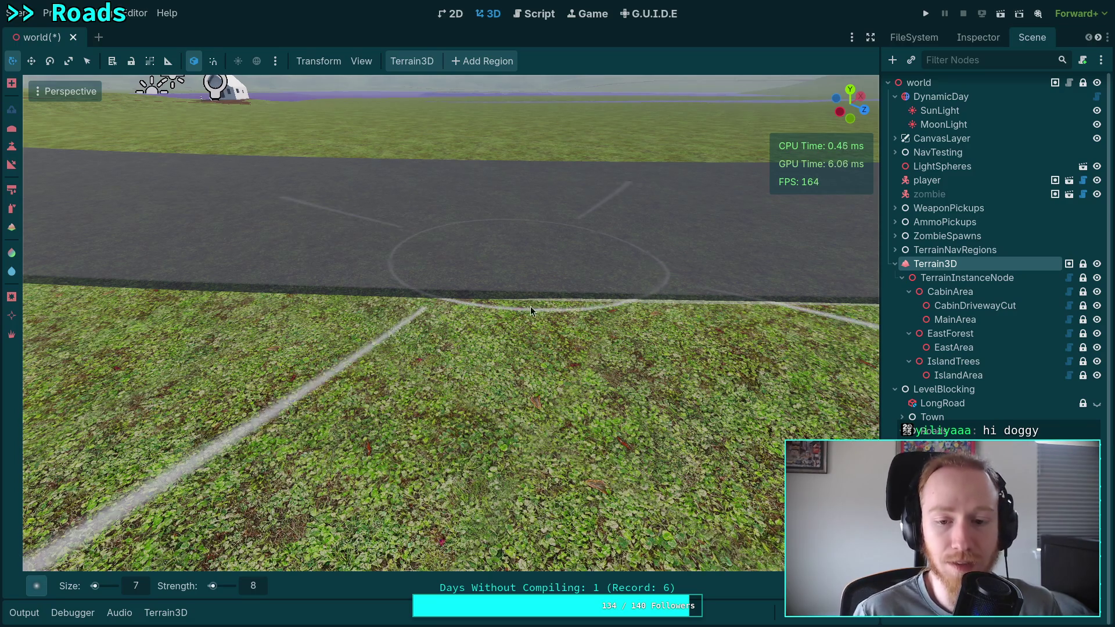
scroll(450, 323, "up", 3)
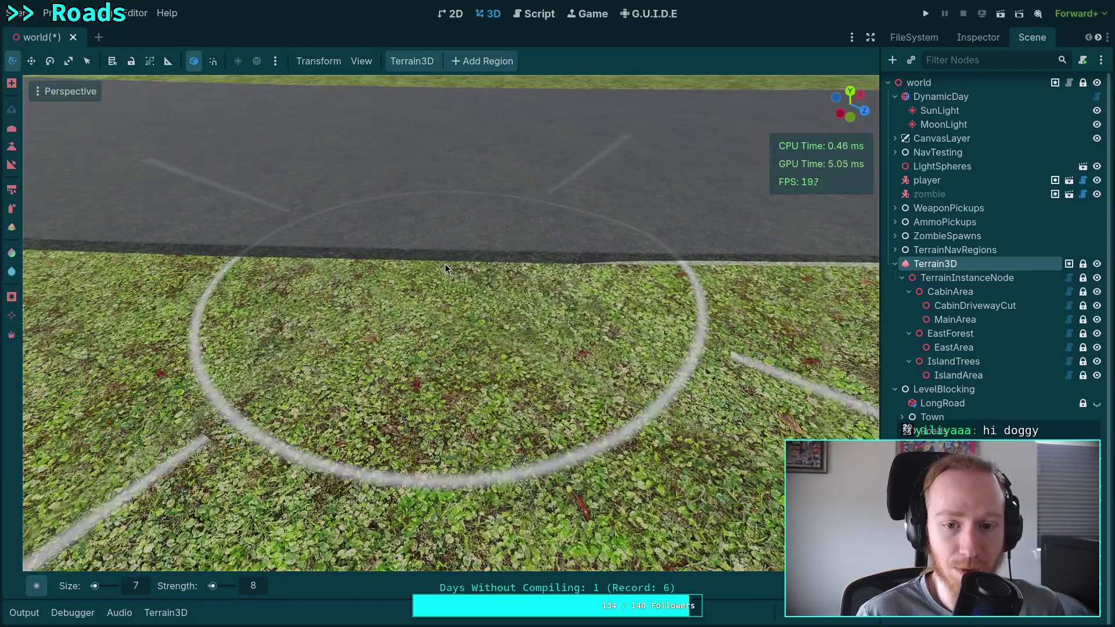
mouse_move(445, 263)
left_mouse_down()
mouse_move(482, 266)
mouse_move(301, 261)
mouse_move(394, 284)
mouse_move(356, 268)
mouse_move(477, 271)
mouse_move(392, 309)
left_mouse_up()
mouse_move(480, 289)
left_mouse_down()
mouse_move(508, 253)
mouse_move(480, 276)
mouse_move(326, 287)
mouse_move(316, 262)
mouse_move(575, 261)
mouse_move(227, 274)
mouse_move(453, 279)
mouse_move(173, 257)
mouse_move(654, 271)
mouse_move(686, 248)
mouse_move(541, 270)
mouse_move(377, 265)
left_mouse_up()
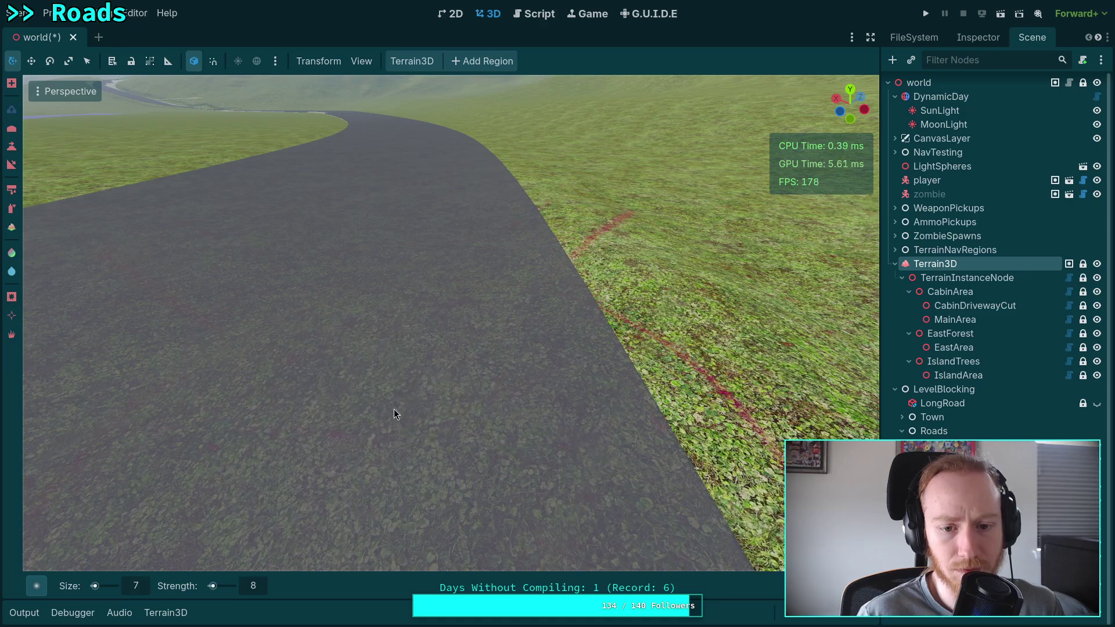
Step: Raise a continuous strip of terrain along the road edge after undoing a bad first attempt
mouse_move(443, 240)
left_mouse_down()
mouse_move(437, 231)
mouse_move(454, 280)
mouse_move(580, 293)
left_mouse_up()
key("w")
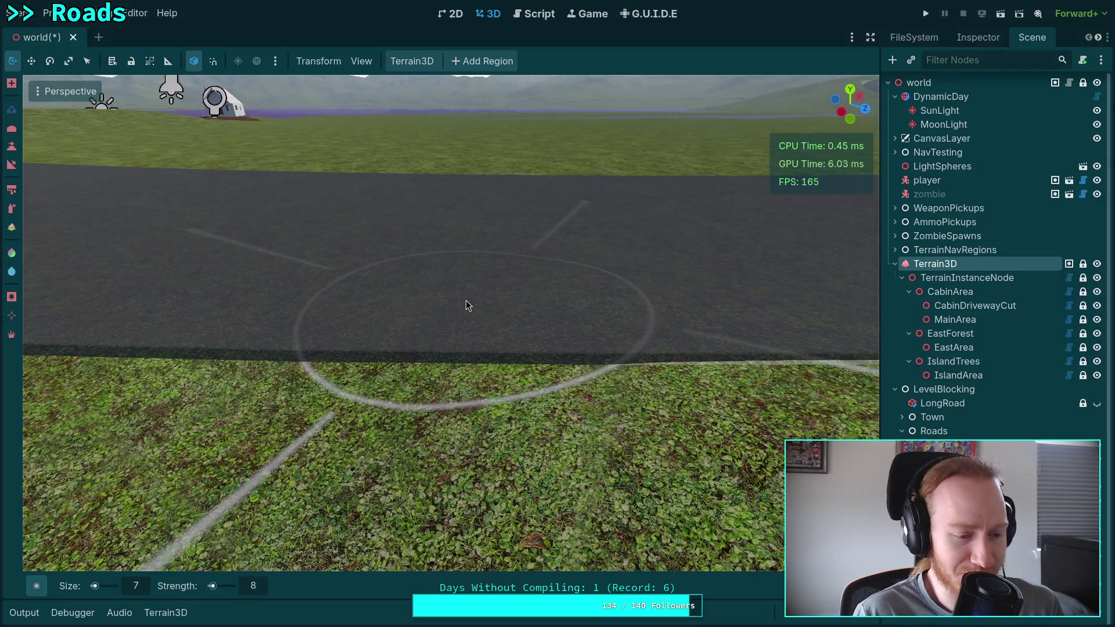
mouse_move(449, 298)
left_mouse_down()
mouse_move(450, 316)
mouse_move(455, 299)
left_mouse_up()
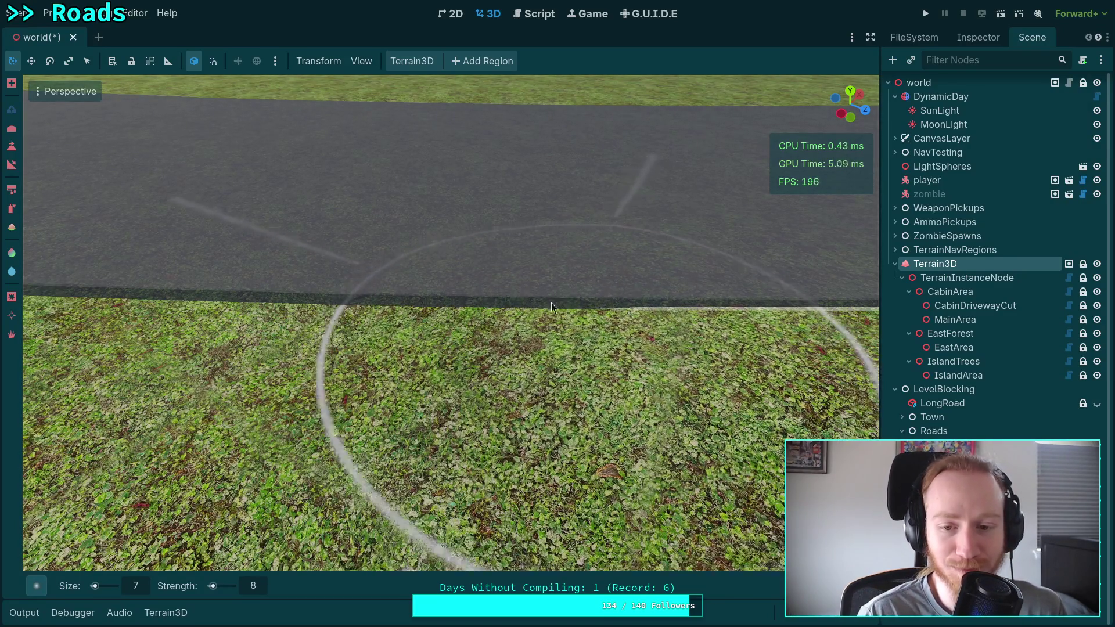
mouse_move(263, 332)
left_mouse_down()
mouse_move(127, 318)
mouse_move(283, 326)
mouse_move(414, 279)
mouse_move(306, 291)
mouse_move(447, 326)
mouse_move(387, 288)
left_mouse_up()
scroll(386, 288, "down", 5)
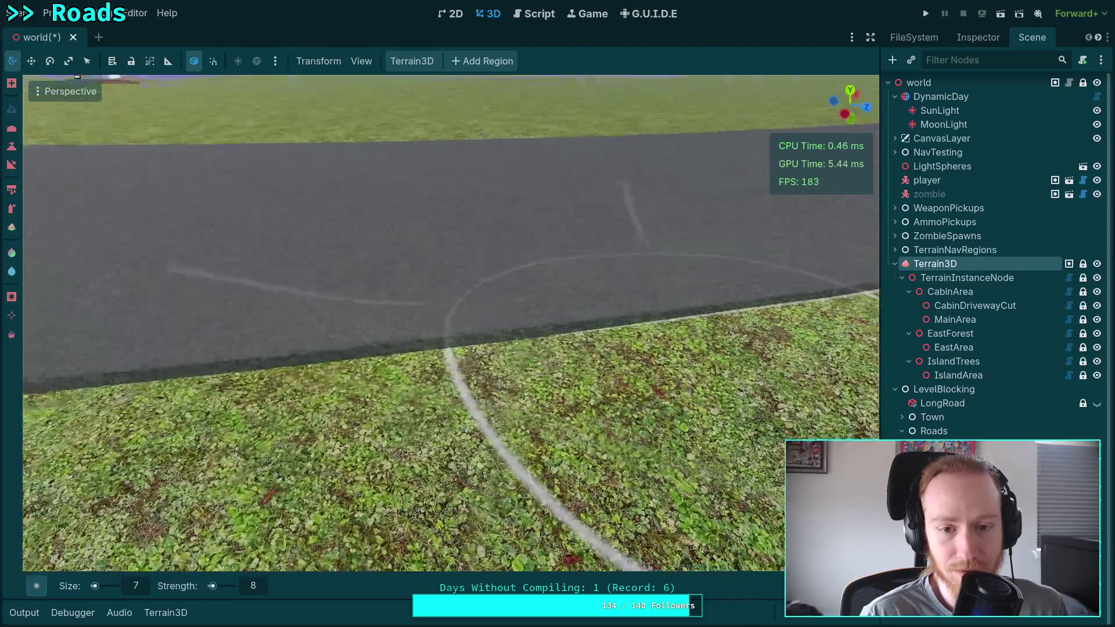
key("ctrl+z")
key("ctrl+z")
key("ctrl+z")
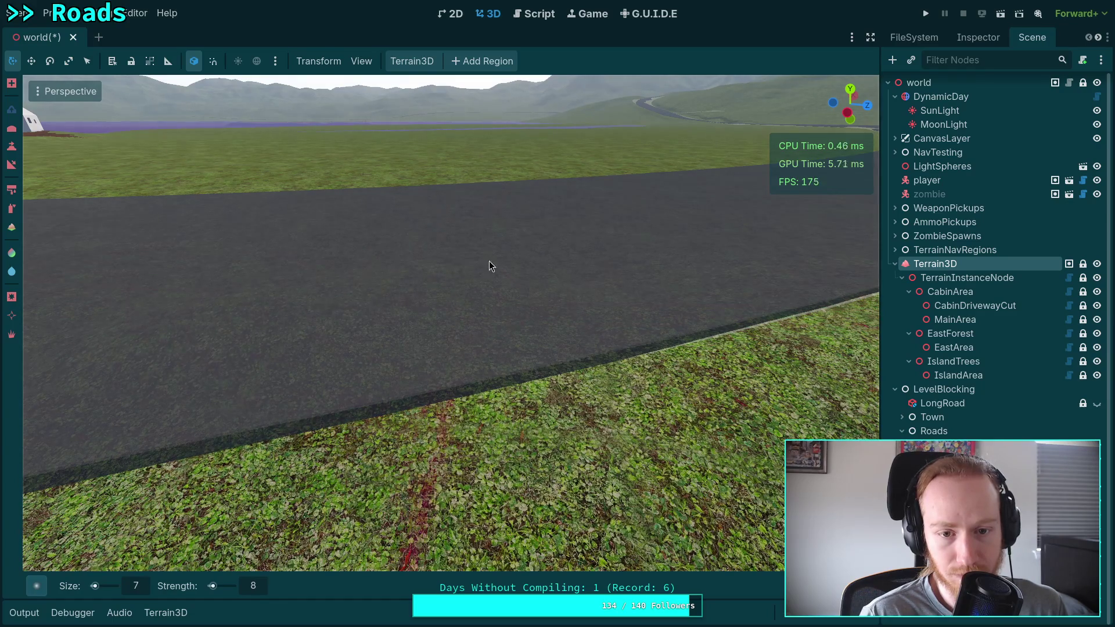
scroll(489, 260, "up", 3)
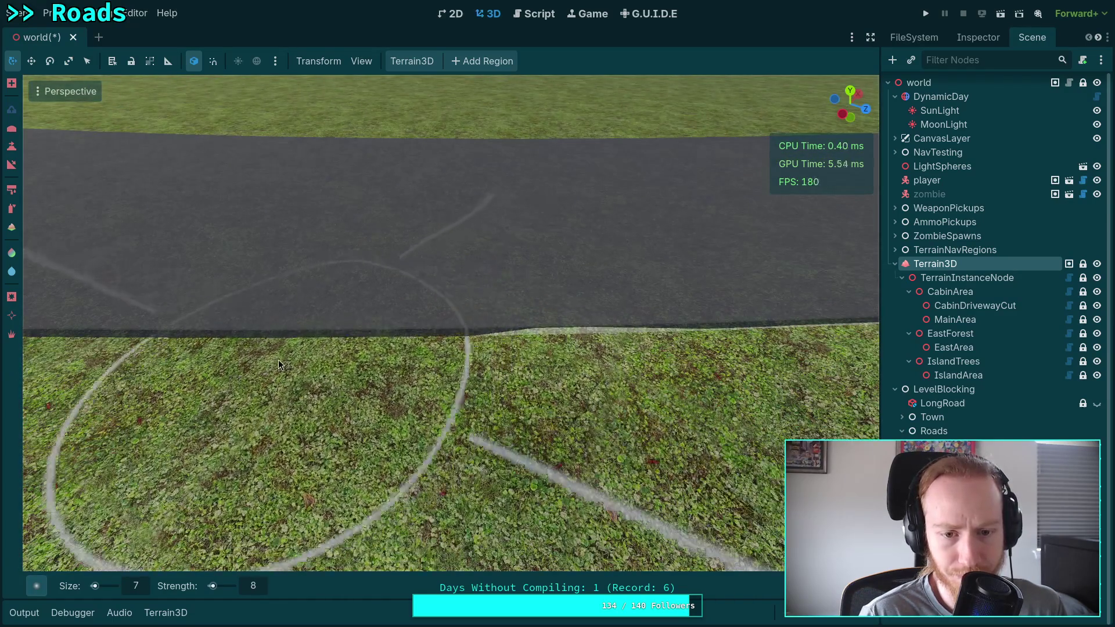
mouse_move(417, 365)
left_mouse_down()
mouse_move(338, 375)
mouse_move(102, 368)
mouse_move(106, 350)
mouse_move(453, 336)
mouse_move(437, 357)
mouse_move(561, 331)
mouse_move(710, 337)
left_mouse_up()
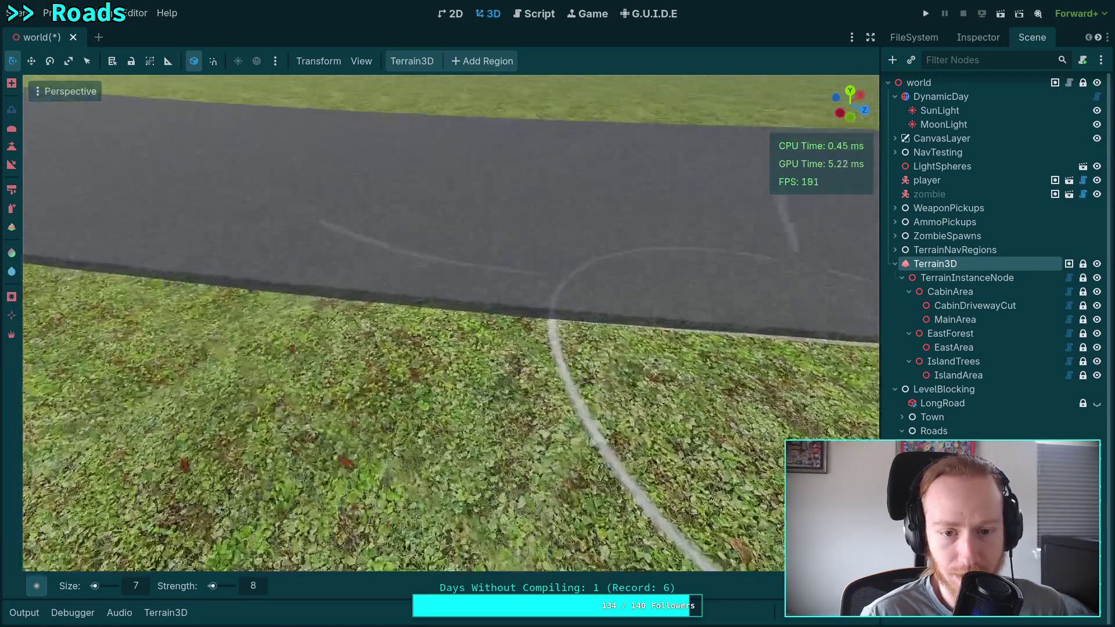
mouse_move(623, 336)
left_mouse_down()
mouse_move(347, 325)
mouse_move(218, 338)
mouse_move(278, 354)
mouse_move(221, 346)
mouse_move(295, 309)
mouse_move(446, 334)
mouse_move(587, 305)
mouse_move(621, 332)
mouse_move(490, 313)
mouse_move(259, 342)
mouse_move(149, 326)
mouse_move(279, 323)
mouse_move(365, 305)
mouse_move(434, 319)
mouse_move(581, 315)
mouse_move(381, 302)
mouse_move(691, 298)
mouse_move(371, 302)
mouse_move(405, 291)
mouse_move(343, 364)
mouse_move(339, 313)
mouse_move(336, 324)
mouse_move(391, 303)
mouse_move(395, 313)
mouse_move(360, 323)
mouse_move(360, 276)
mouse_move(406, 276)
mouse_move(410, 337)
left_mouse_up()
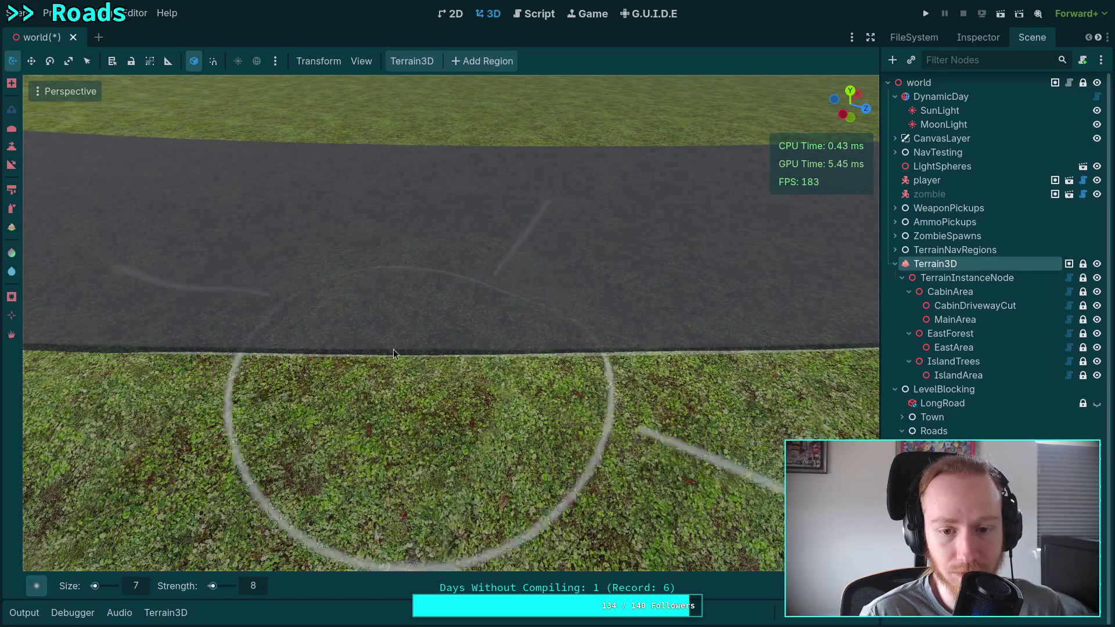
Step: Sculpt the ground up along the road's lower edge into a raised strip
mouse_move(396, 355)
left_mouse_down()
mouse_move(499, 348)
mouse_move(105, 348)
mouse_move(293, 360)
mouse_move(179, 337)
mouse_move(369, 361)
left_mouse_up()
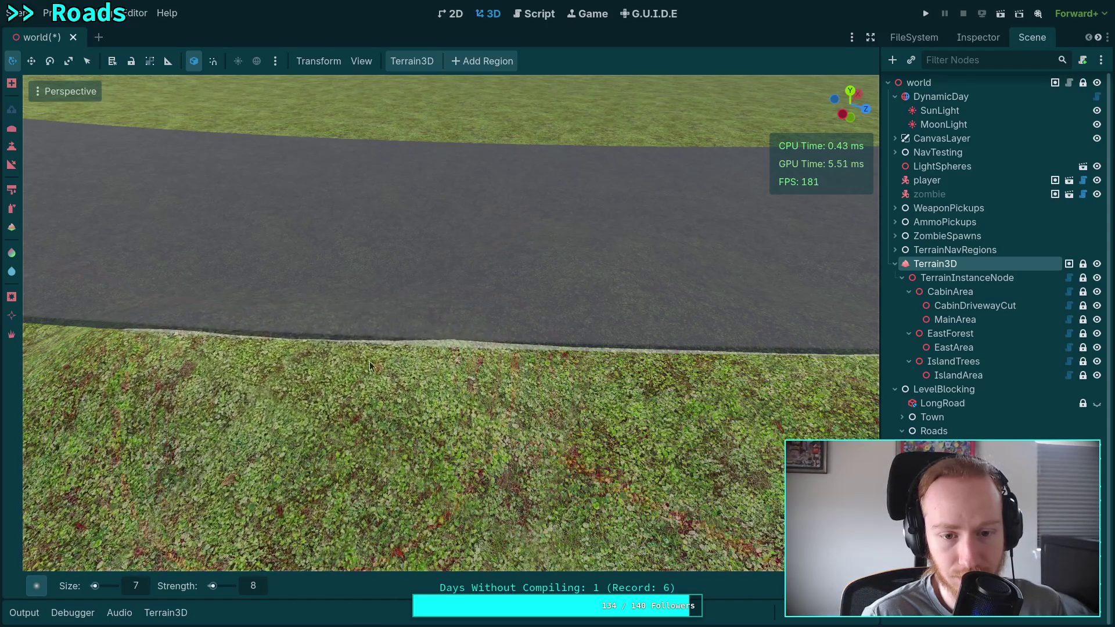
mouse_move(288, 365)
left_mouse_down()
mouse_move(453, 348)
mouse_move(298, 333)
mouse_move(514, 349)
mouse_move(430, 346)
left_mouse_up()
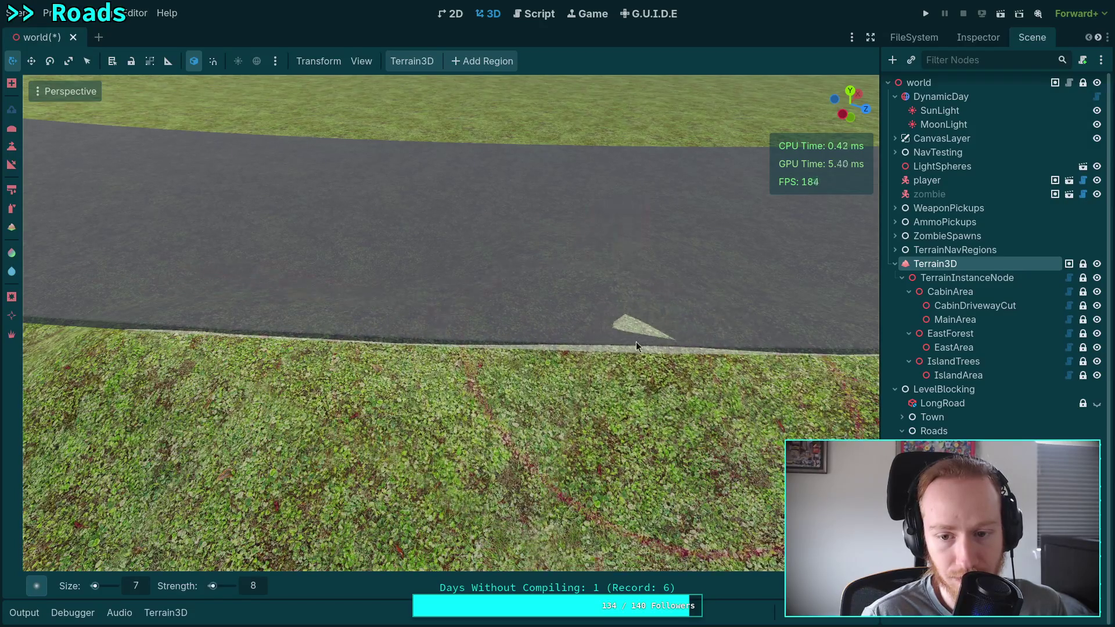
scroll(595, 343, "up", 2)
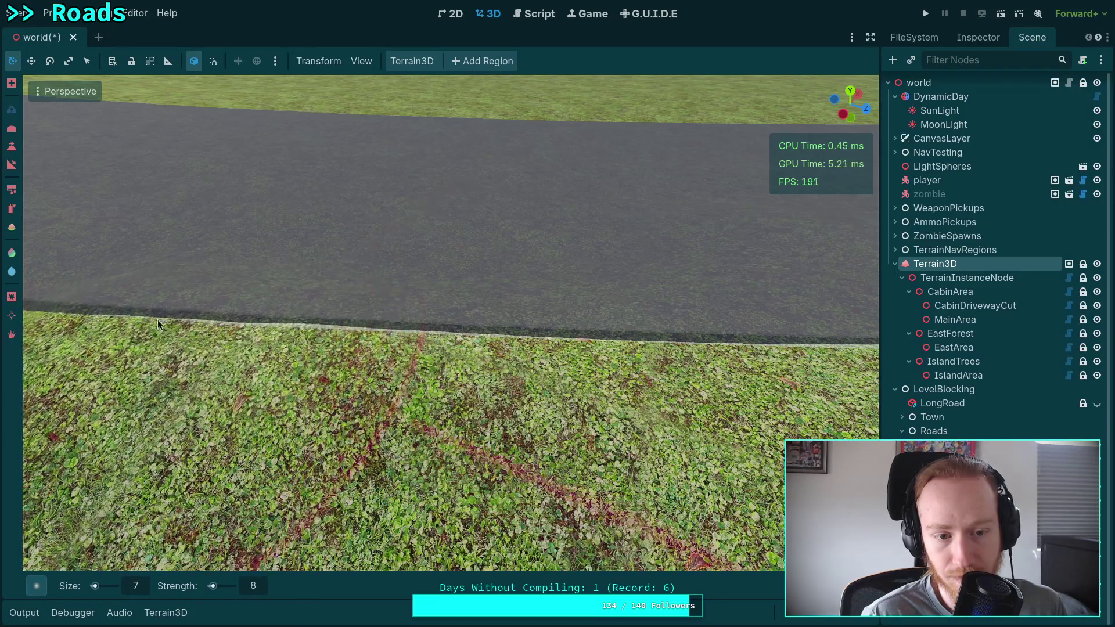
scroll(233, 325, "down", 2)
mouse_move(304, 332)
left_mouse_down()
mouse_move(278, 325)
mouse_move(550, 340)
mouse_move(604, 316)
mouse_move(293, 289)
mouse_move(573, 310)
mouse_move(438, 295)
left_mouse_up()
scroll(402, 312, "down", 3)
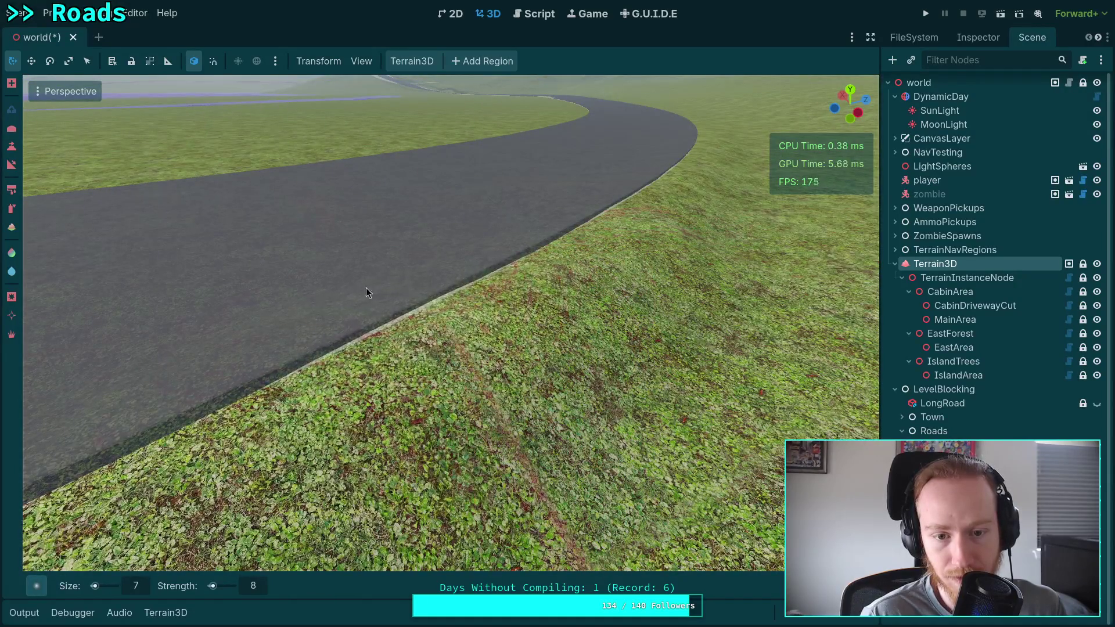
scroll(354, 327, "up", 3)
mouse_move(573, 340)
left_mouse_down()
mouse_move(600, 288)
mouse_move(442, 325)
mouse_move(444, 301)
mouse_move(548, 274)
mouse_move(481, 310)
mouse_move(597, 275)
mouse_move(605, 295)
left_mouse_up()
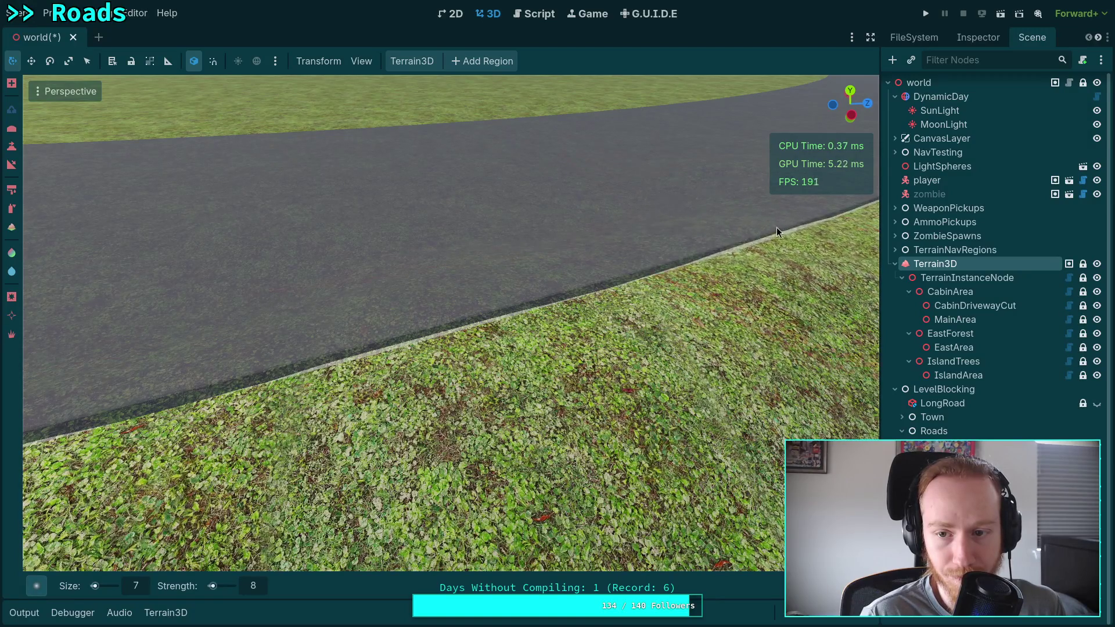
left_click_drag(678, 260, 581, 302)
mouse_move(452, 298)
left_mouse_down()
mouse_move(267, 285)
mouse_move(208, 304)
mouse_move(195, 288)
mouse_move(573, 294)
left_mouse_up()
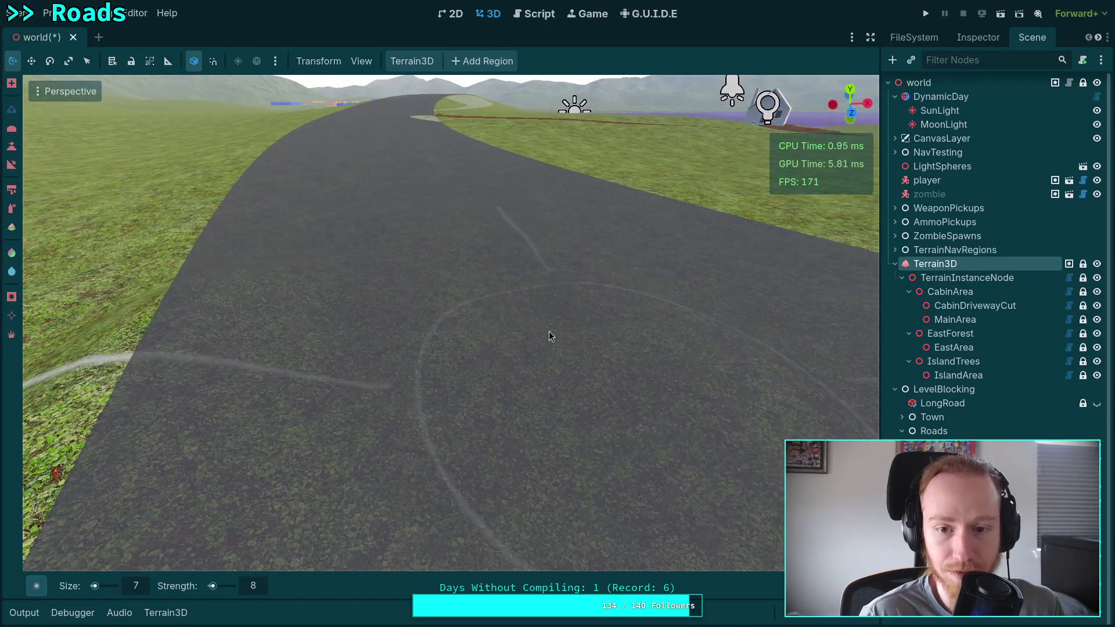
left_click_drag(448, 366, 510, 348)
left_click_drag(508, 287, 522, 262)
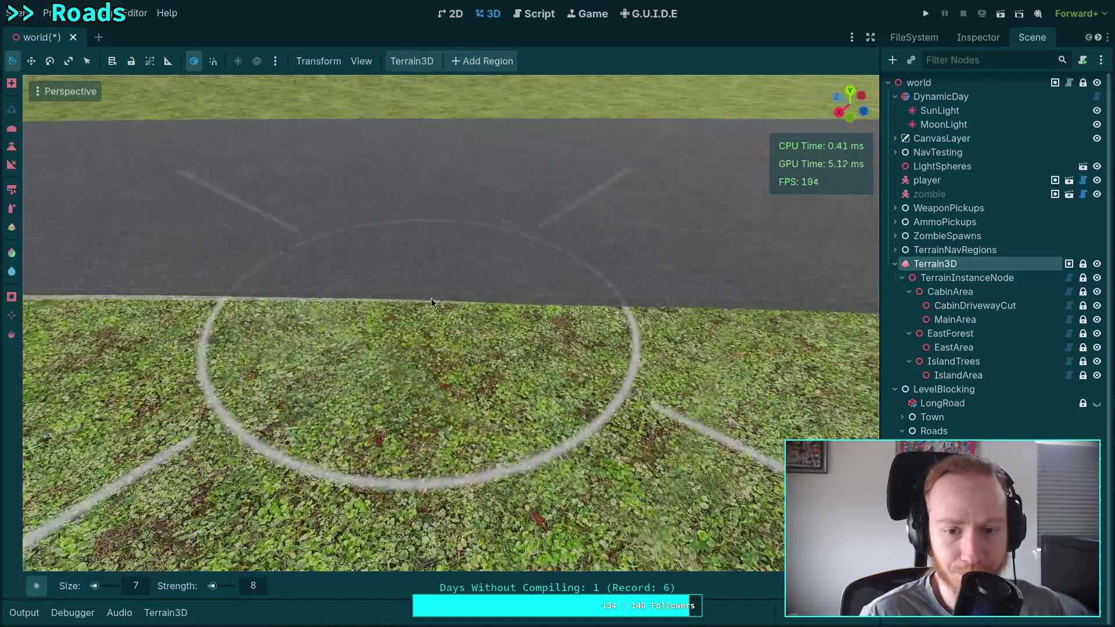
Step: Extend the raised strip along the road edge, then select the Juniper road mesh to show its properties
left_click(572, 293)
key("ctrl+z")
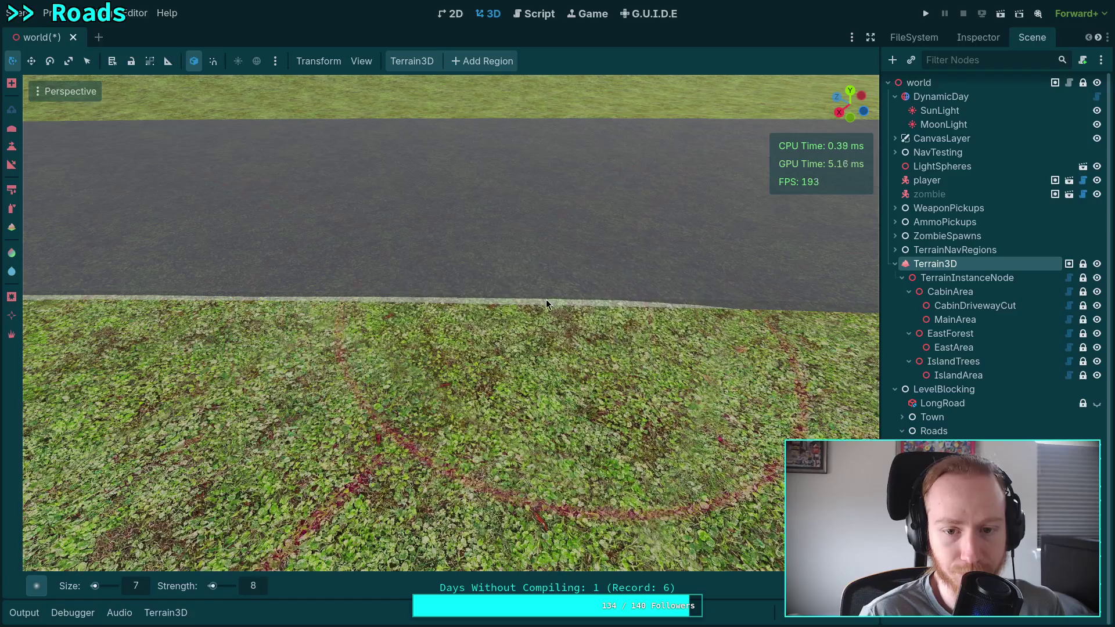
mouse_move(437, 313)
left_mouse_down()
mouse_move(733, 313)
mouse_move(360, 296)
left_mouse_up()
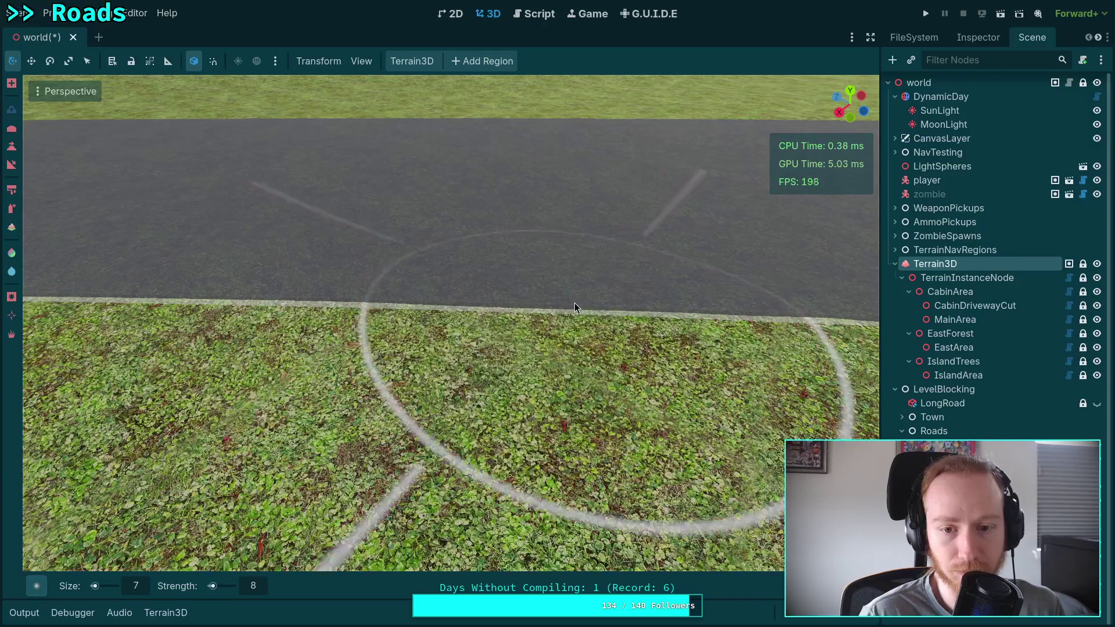
scroll(574, 302, "up", 2)
mouse_move(463, 317)
left_mouse_down()
mouse_move(735, 304)
mouse_move(382, 295)
mouse_move(790, 282)
mouse_move(657, 287)
left_mouse_up()
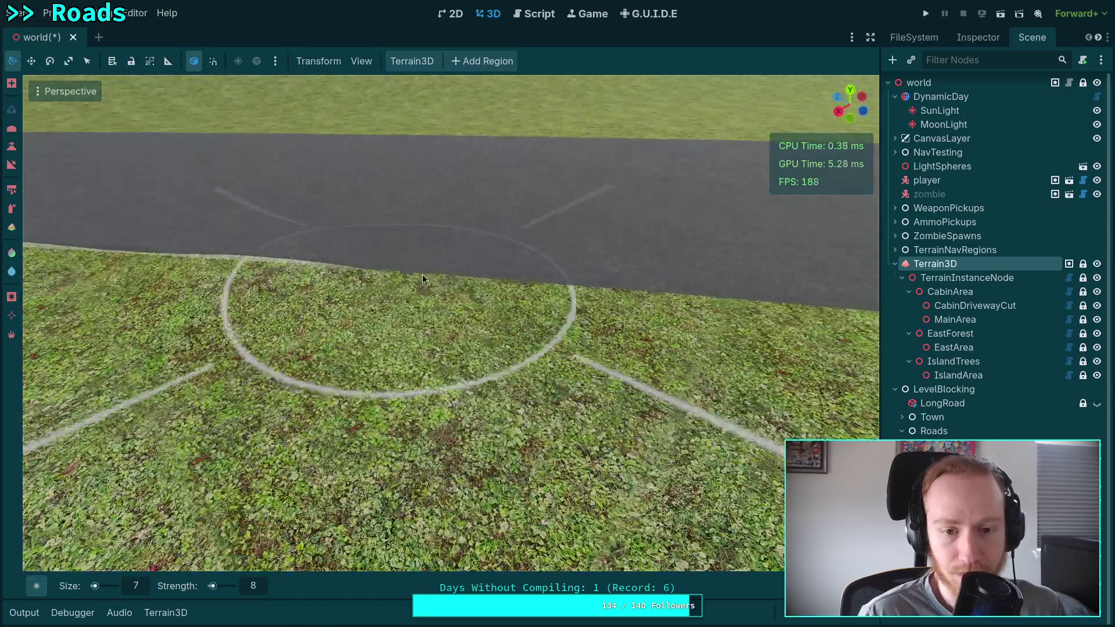
mouse_move(422, 274)
left_mouse_down()
mouse_move(639, 271)
mouse_move(479, 267)
mouse_move(615, 285)
mouse_move(416, 278)
mouse_move(441, 249)
mouse_move(444, 263)
mouse_move(476, 259)
mouse_move(453, 267)
mouse_move(524, 268)
left_mouse_up()
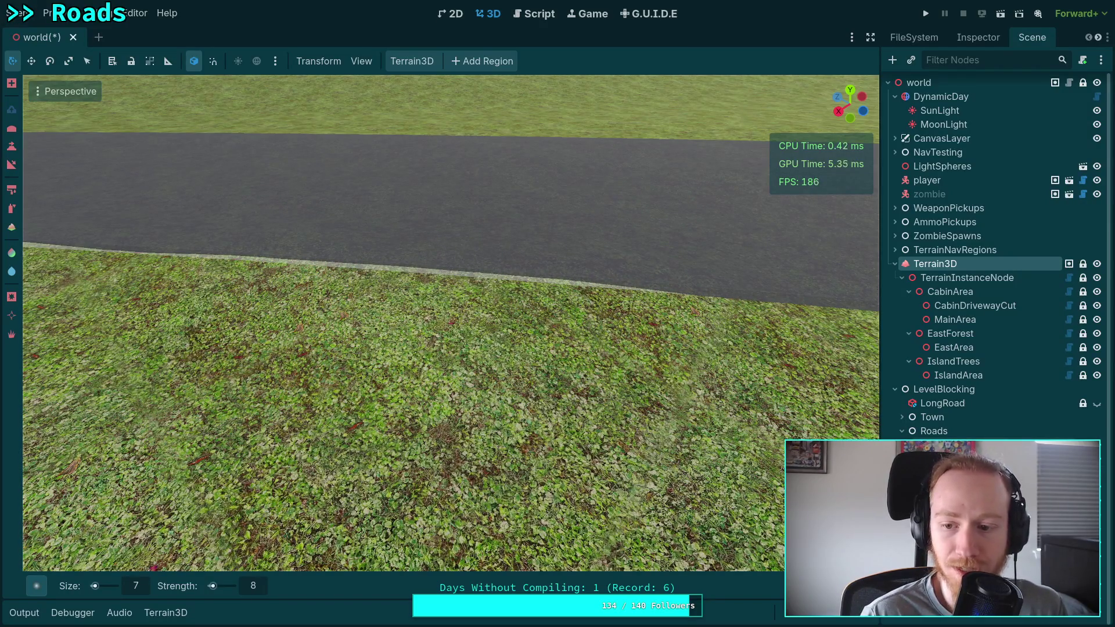
left_click(953, 459)
left_click(978, 37)
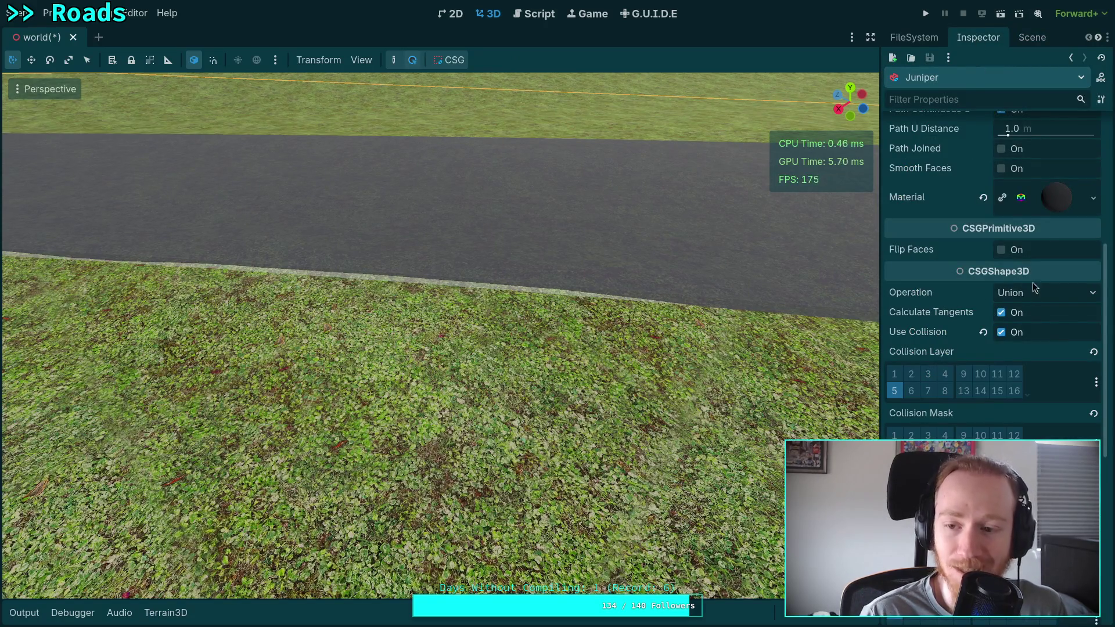
Step: Set the road material's Cull Mode to Front
left_click(1093, 198)
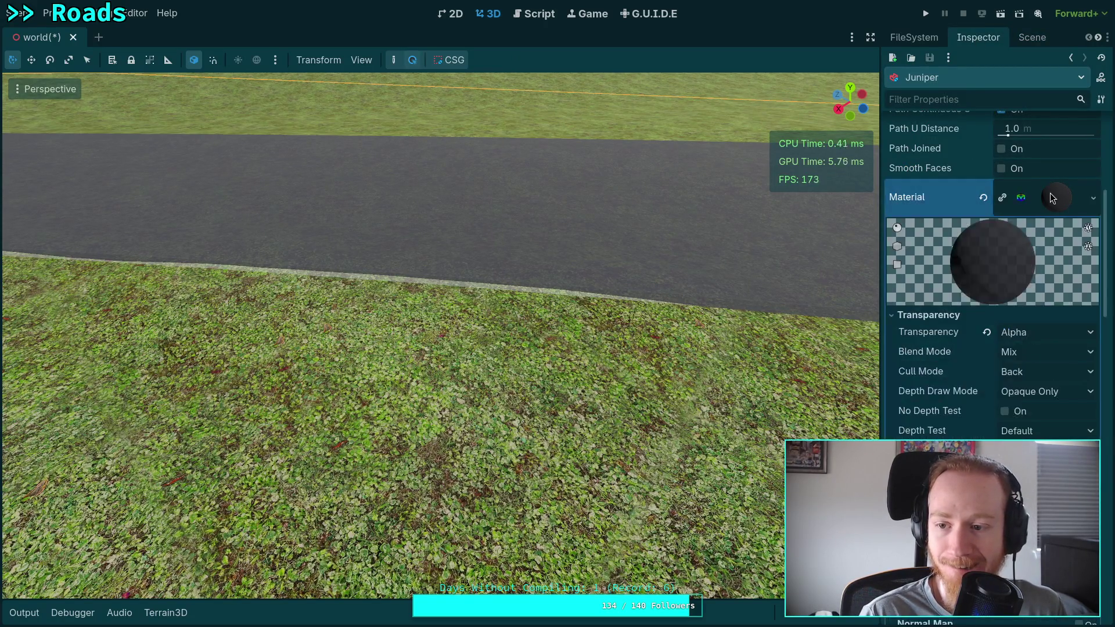
left_click(1055, 372)
left_click(1032, 408)
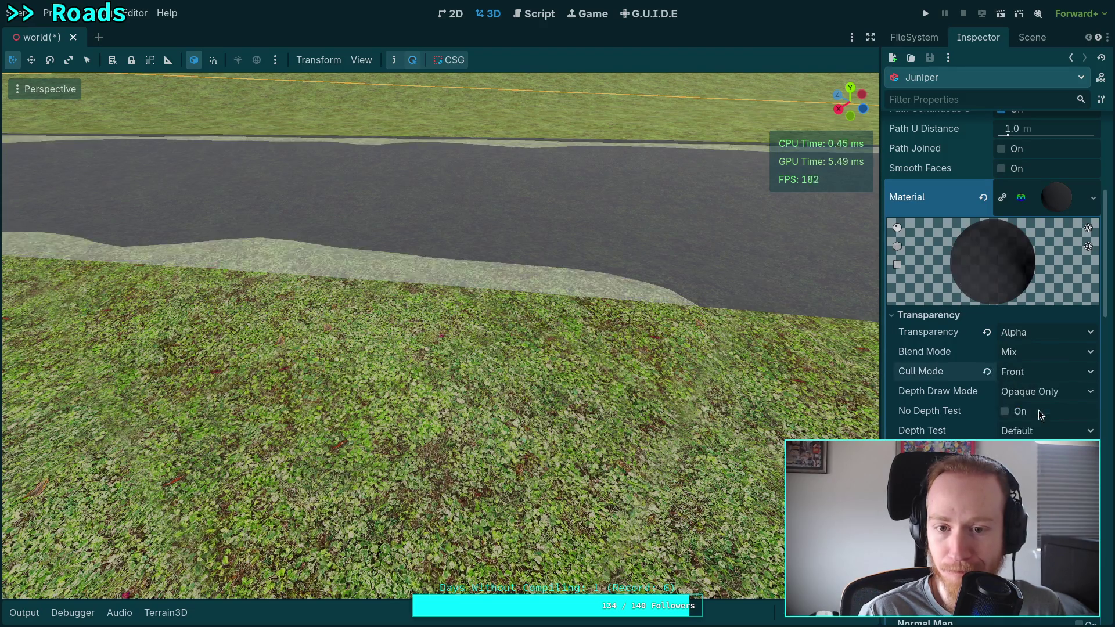
Step: Deselect the road and select the Terrain3D node in the Scene tree
left_click(660, 347)
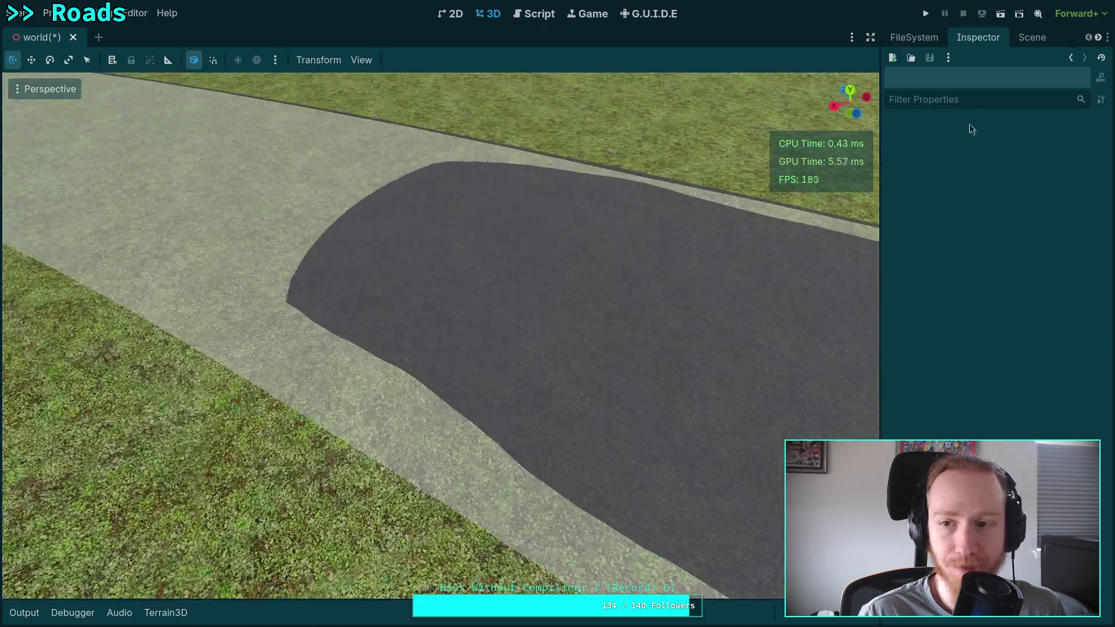
left_click(1032, 37)
left_click(935, 263)
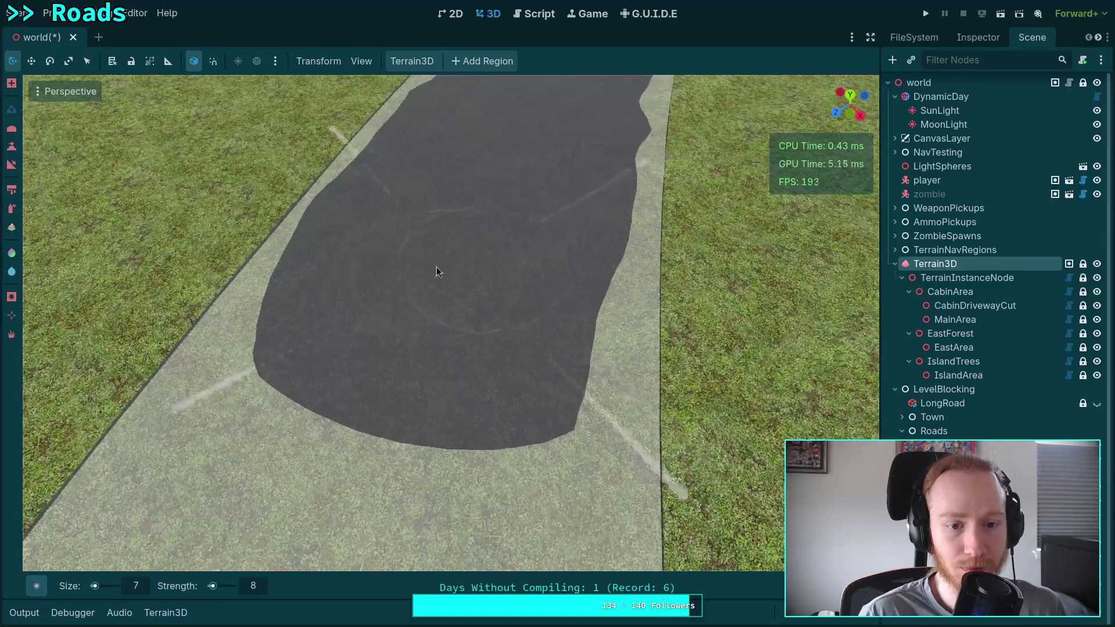
Step: Paint grass over the asphalt patch, its edge and the lower lobe on the terrain
mouse_move(395, 383)
left_mouse_down()
mouse_move(528, 361)
mouse_move(428, 288)
mouse_move(505, 289)
mouse_move(446, 308)
left_mouse_up()
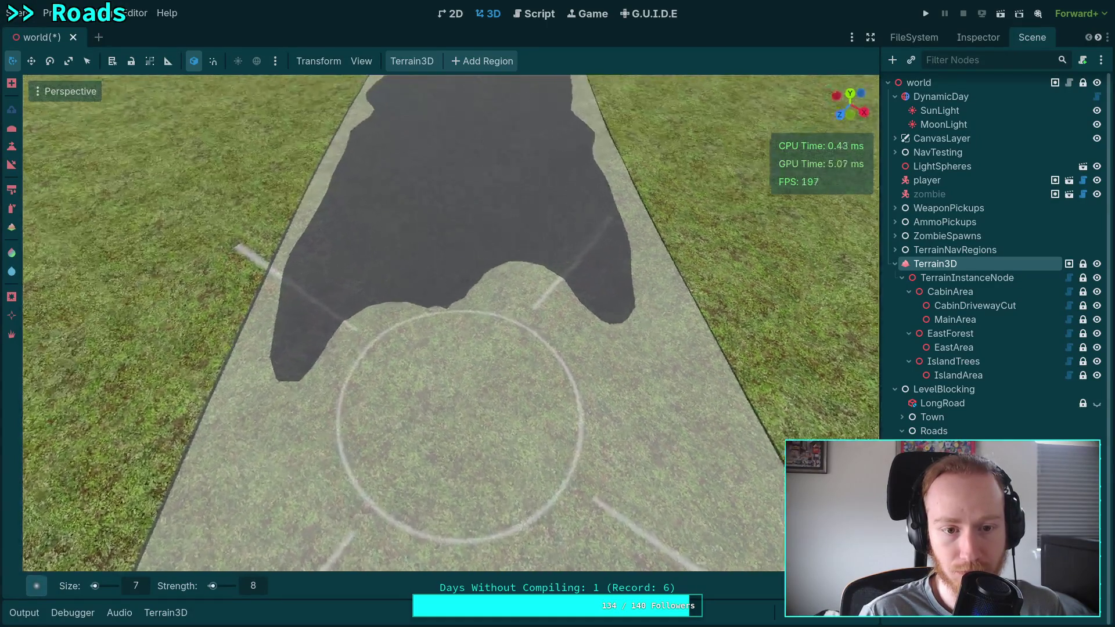
left_click_drag(389, 341, 427, 295)
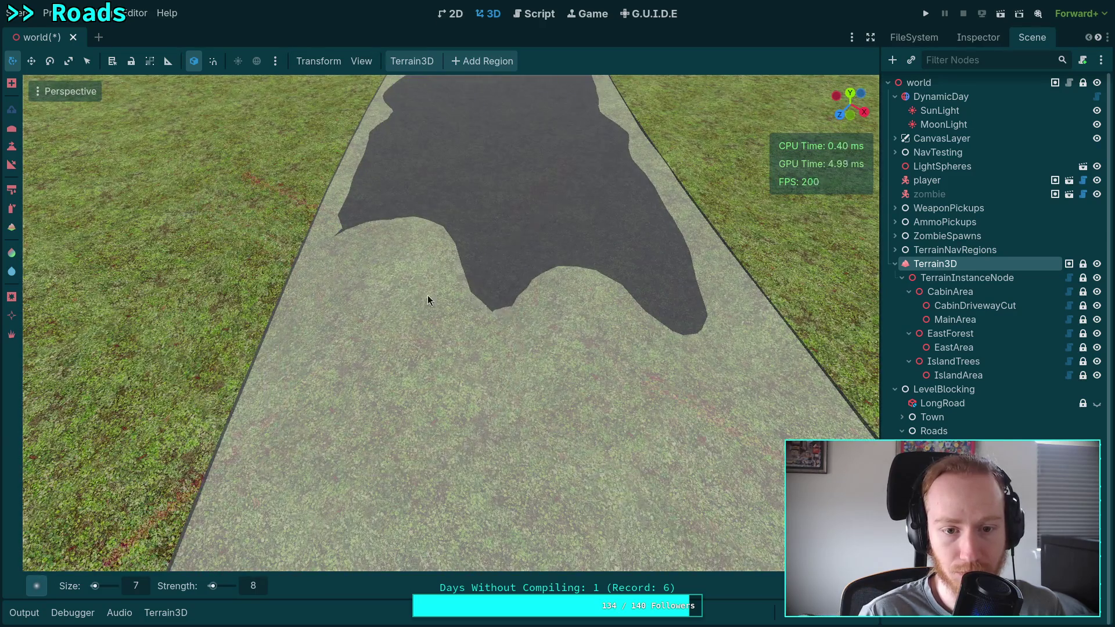
left_click_drag(520, 273, 513, 234)
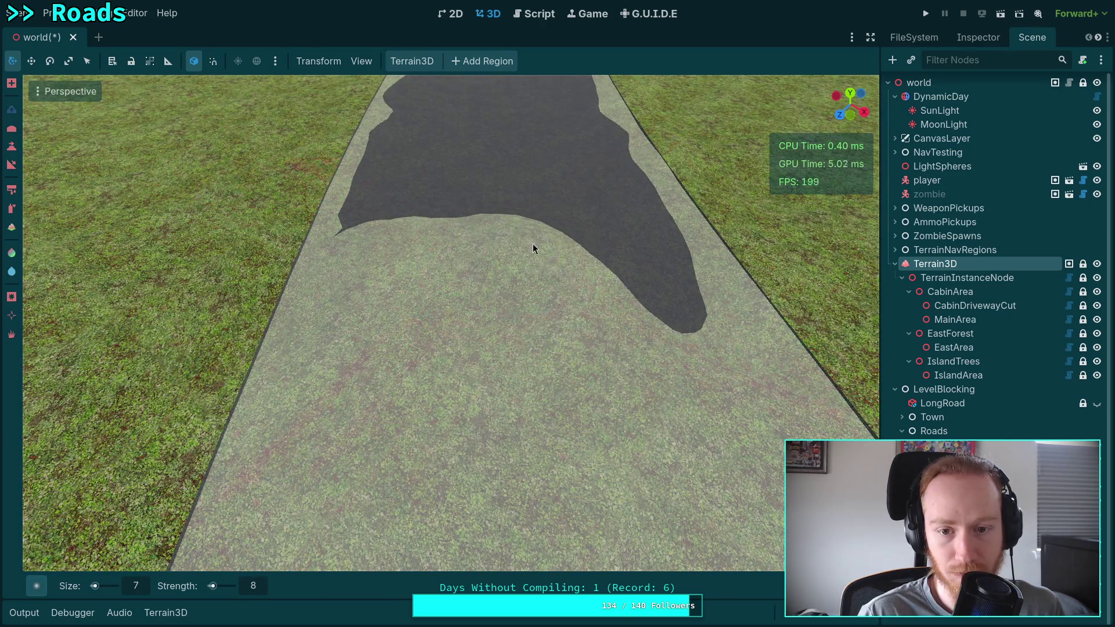
left_click_drag(560, 358, 511, 241)
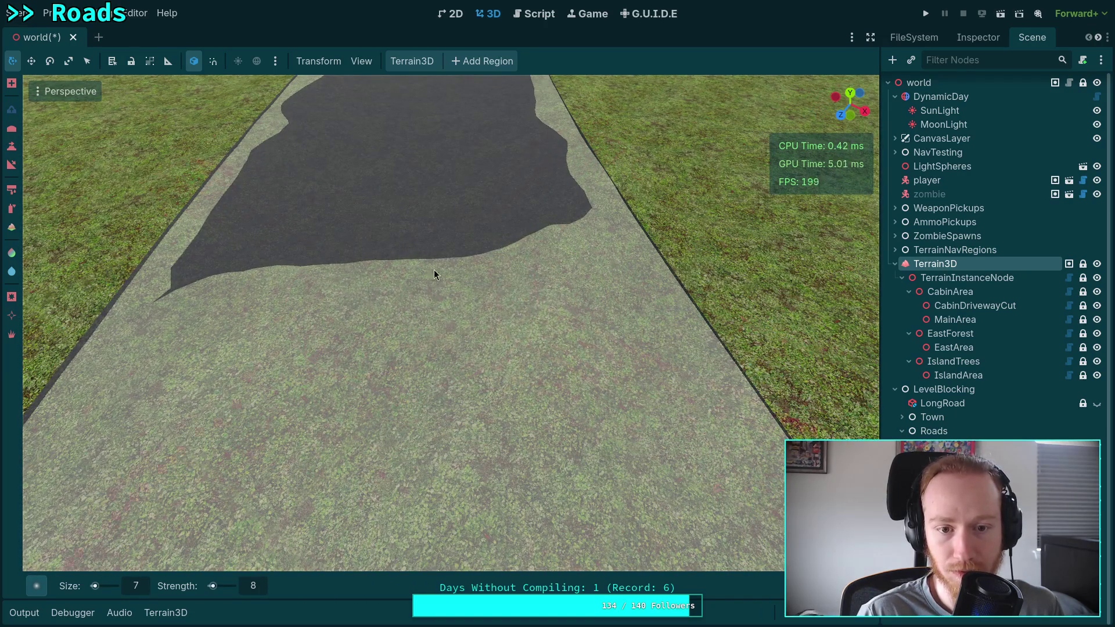
Step: Select the Juniper road node to show its material settings again
left_click(978, 38)
left_click(1040, 39)
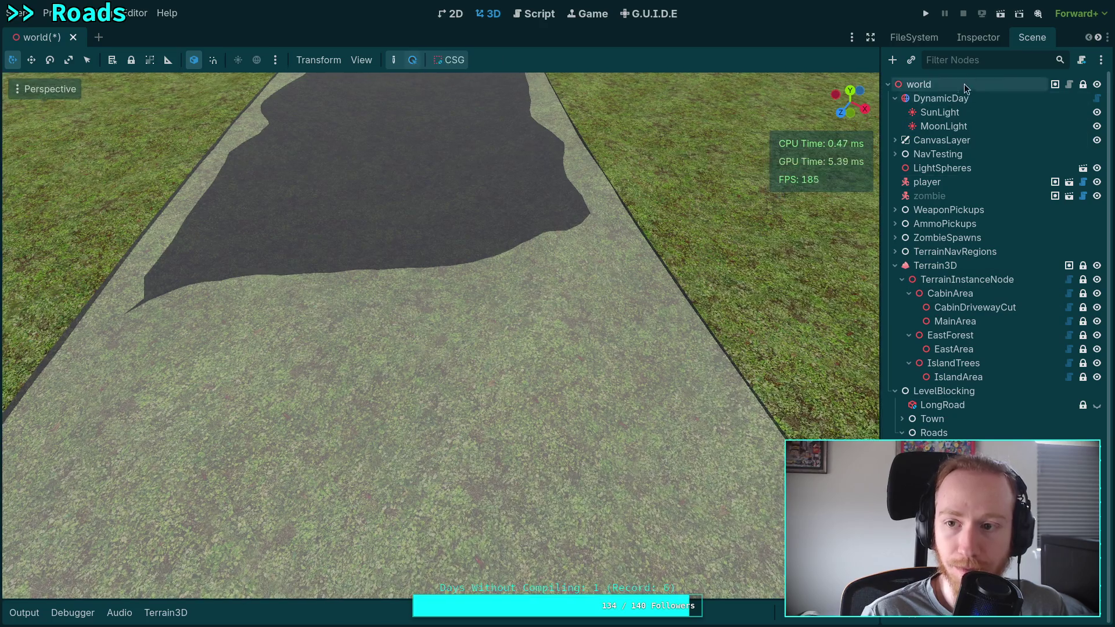
left_click(978, 37)
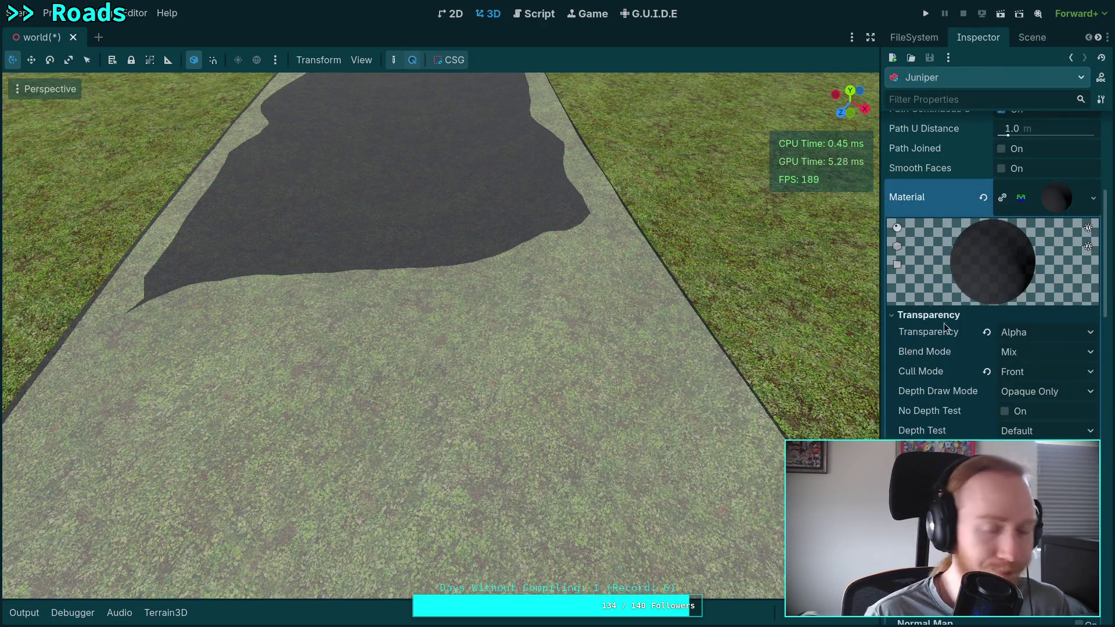
Step: Save the road material as road_glass_back.tres in the material/level folder
left_click(1093, 202)
left_click(1020, 392)
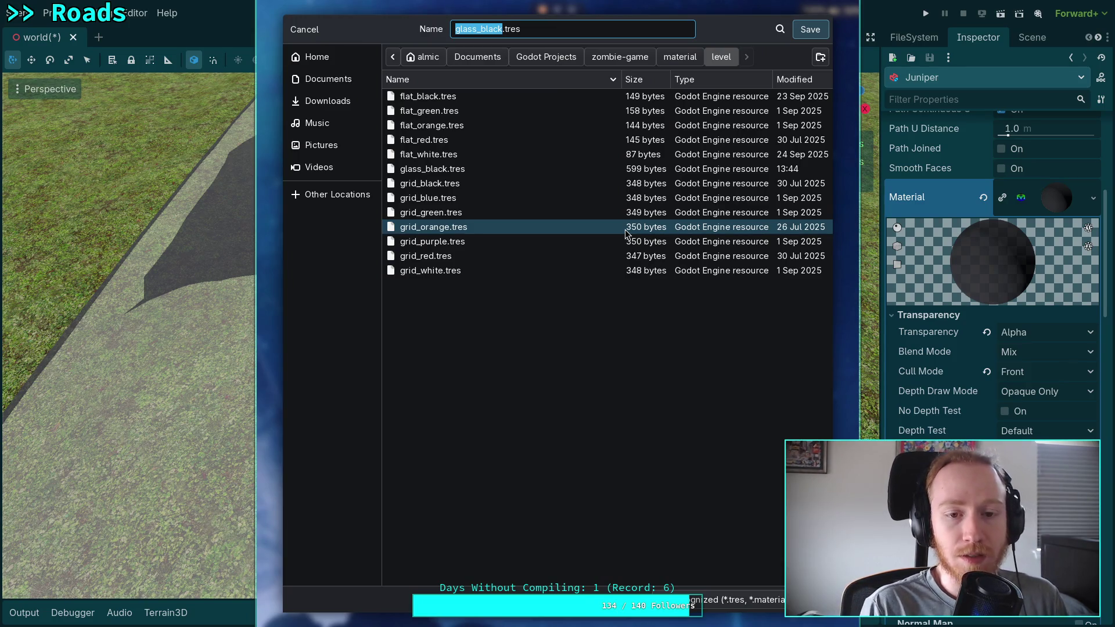
type("rea")
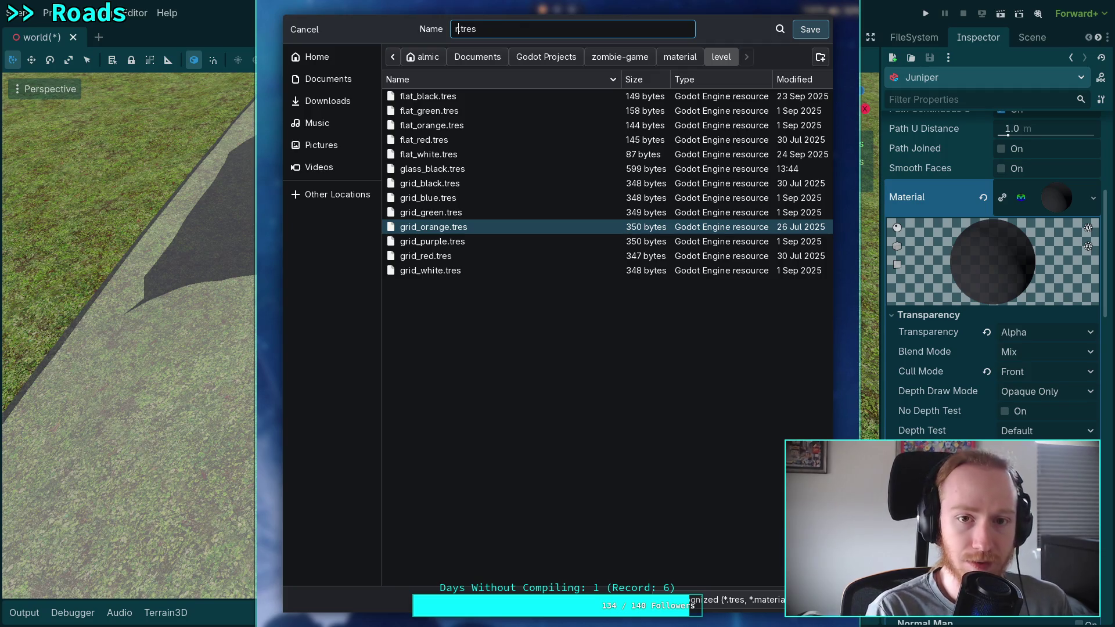
key("BackSpace")
key("BackSpace")
type("oad_glass_")
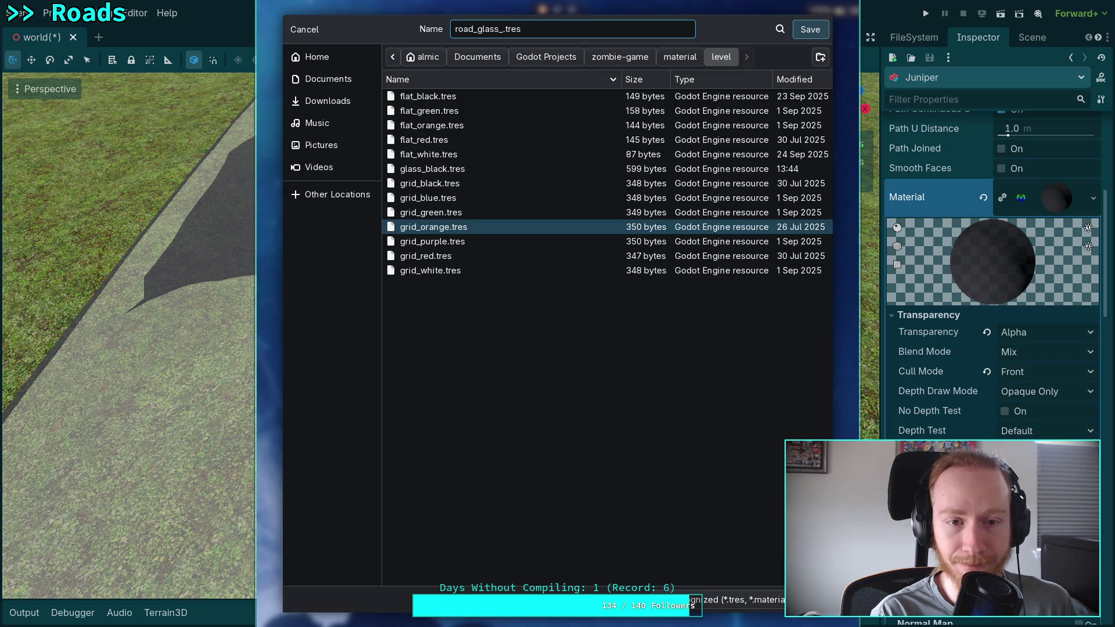
type("back")
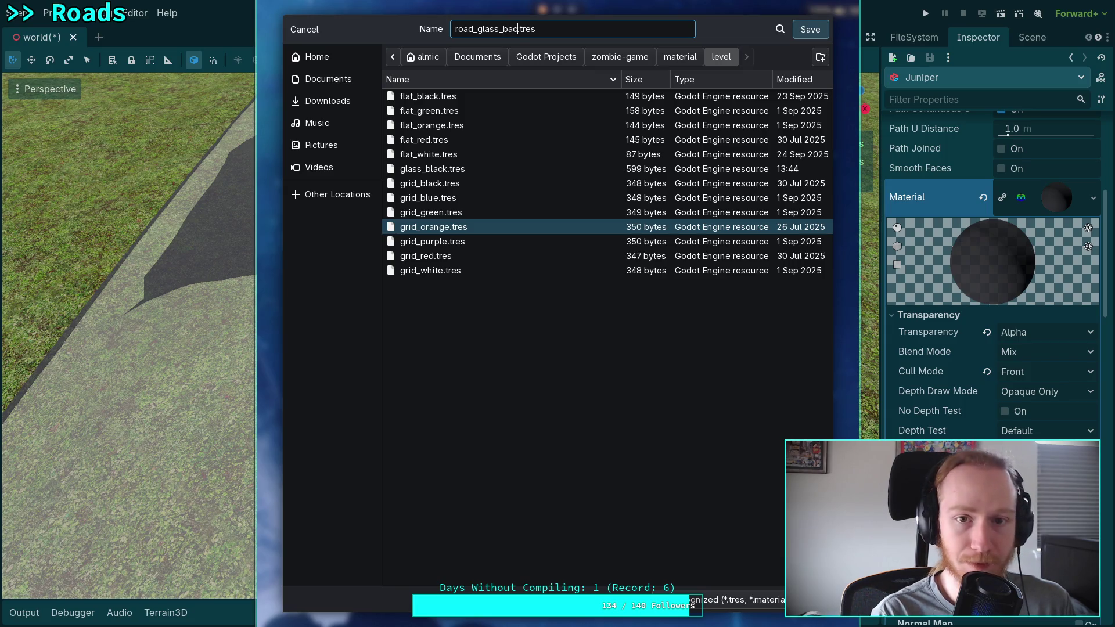
key("Return")
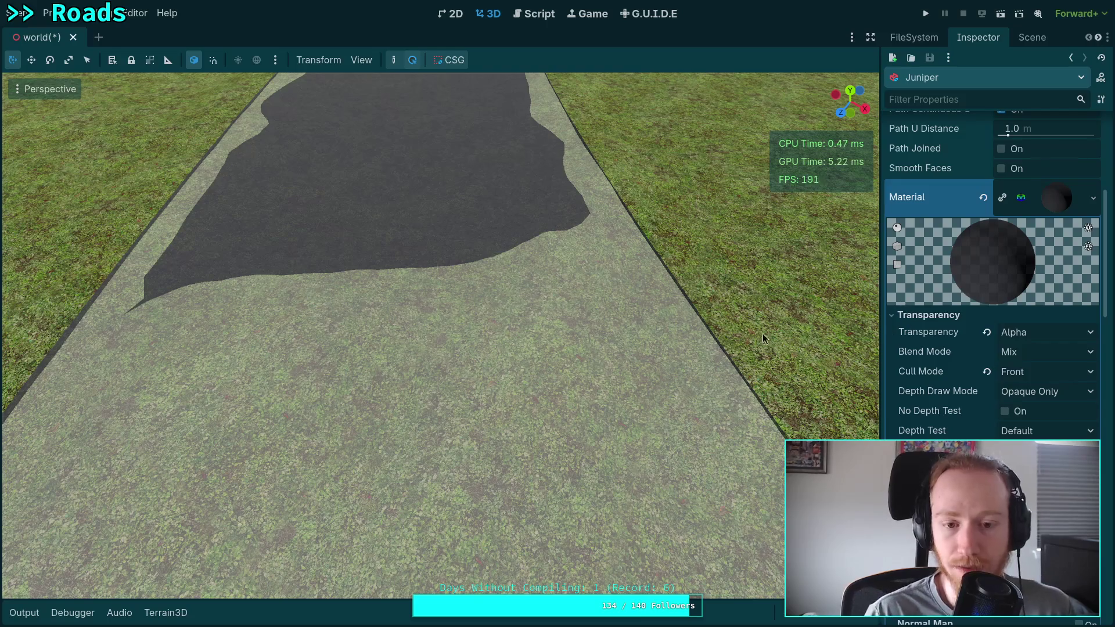
Step: Set the road material's Cull Mode to Disabled
scroll(1008, 389, "down", 3)
scroll(1008, 390, "up", 3)
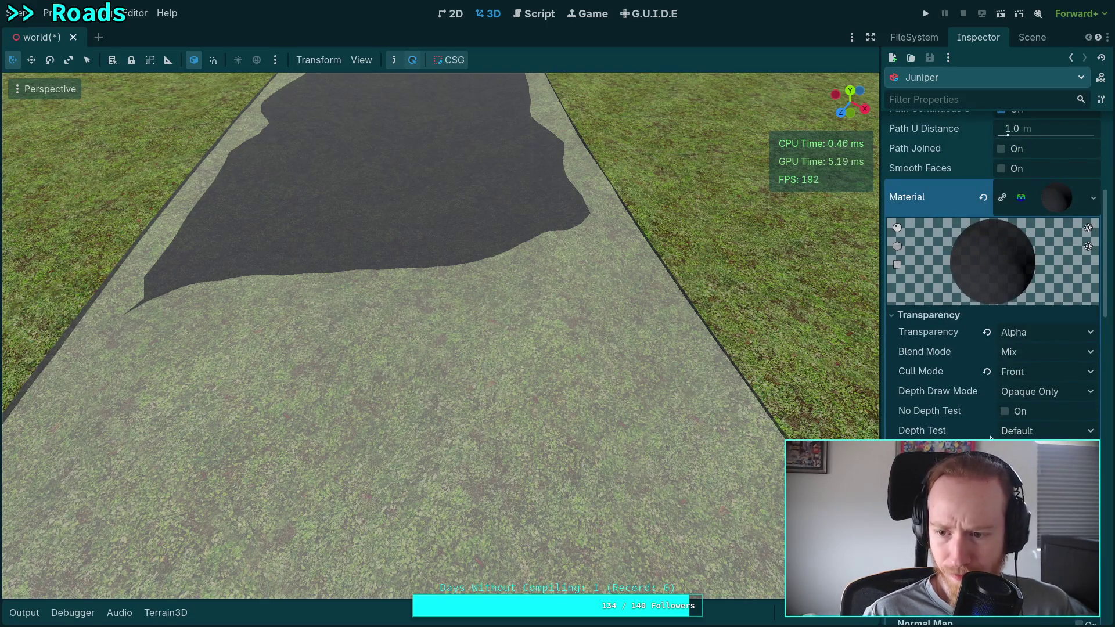
left_click(1036, 377)
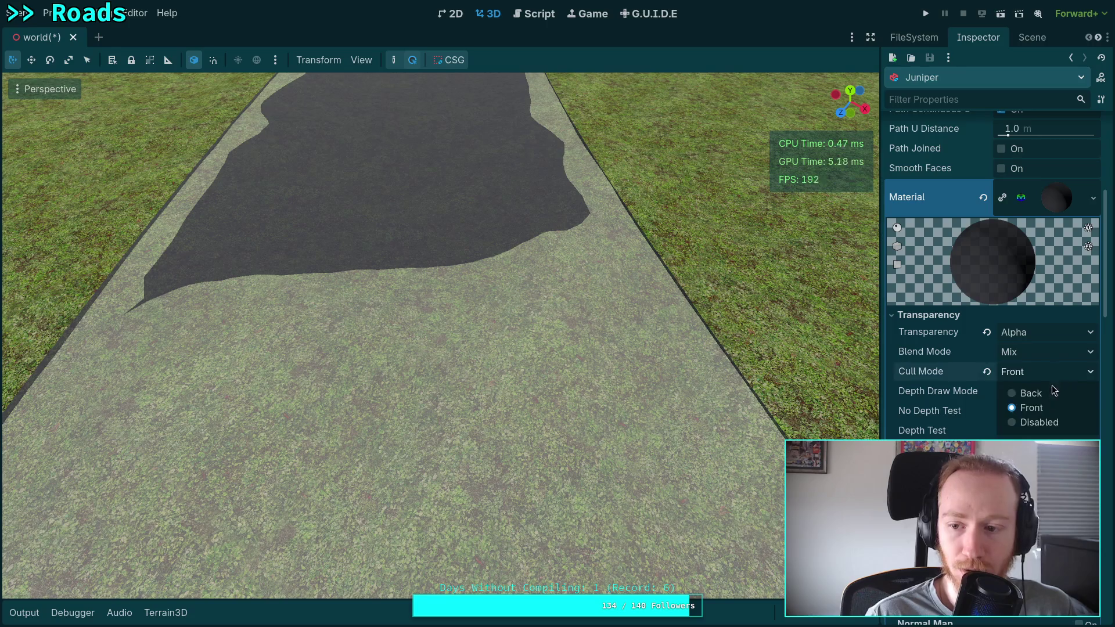
left_click(1040, 422)
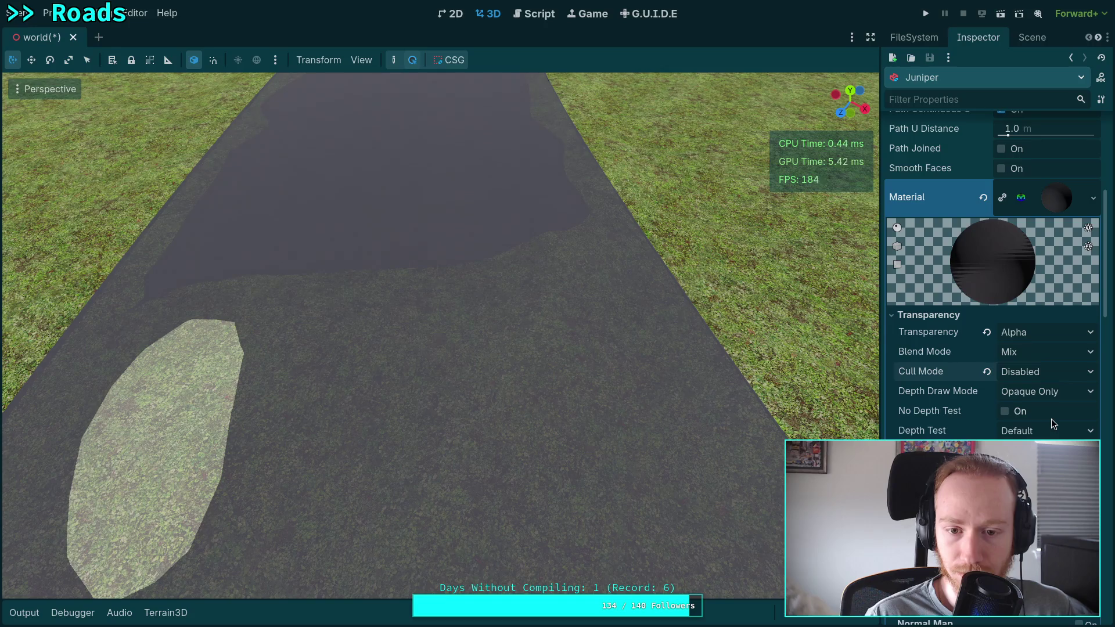
Step: Drop the Albedo Color alpha to 0 so the road turns invisible, then collapse Albedo
mouse_move(943, 395)
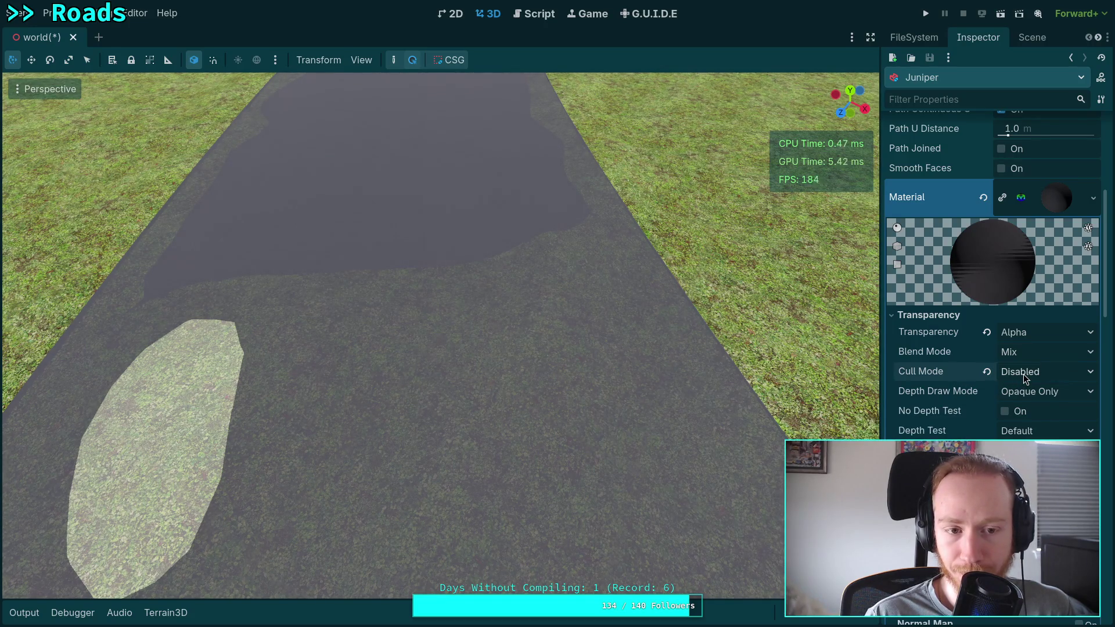
scroll(961, 416, "down", 5)
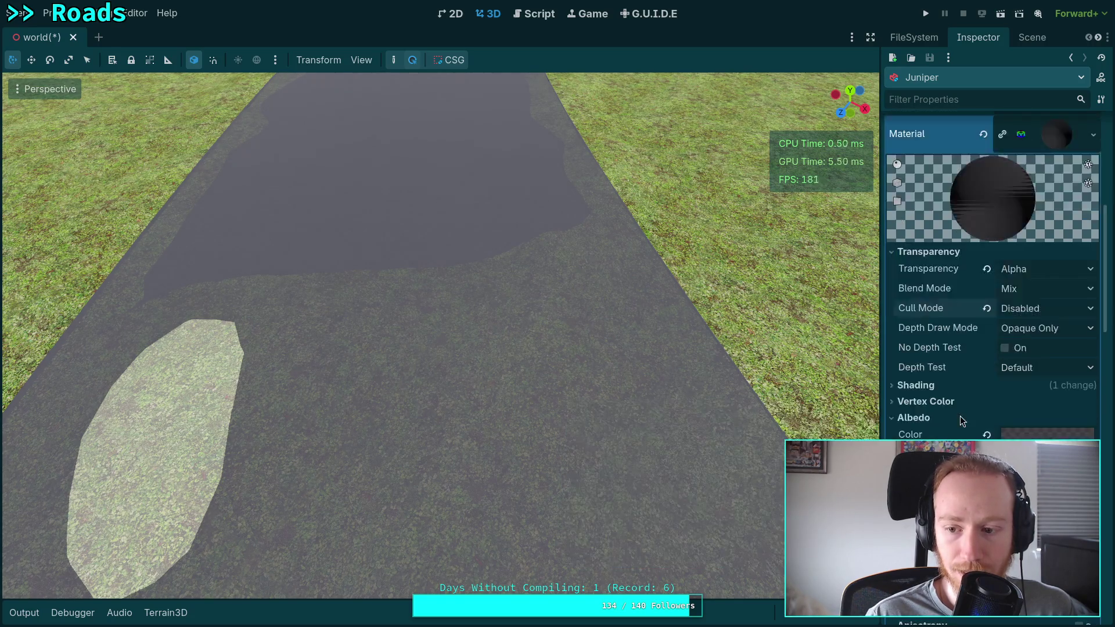
left_click(1033, 373)
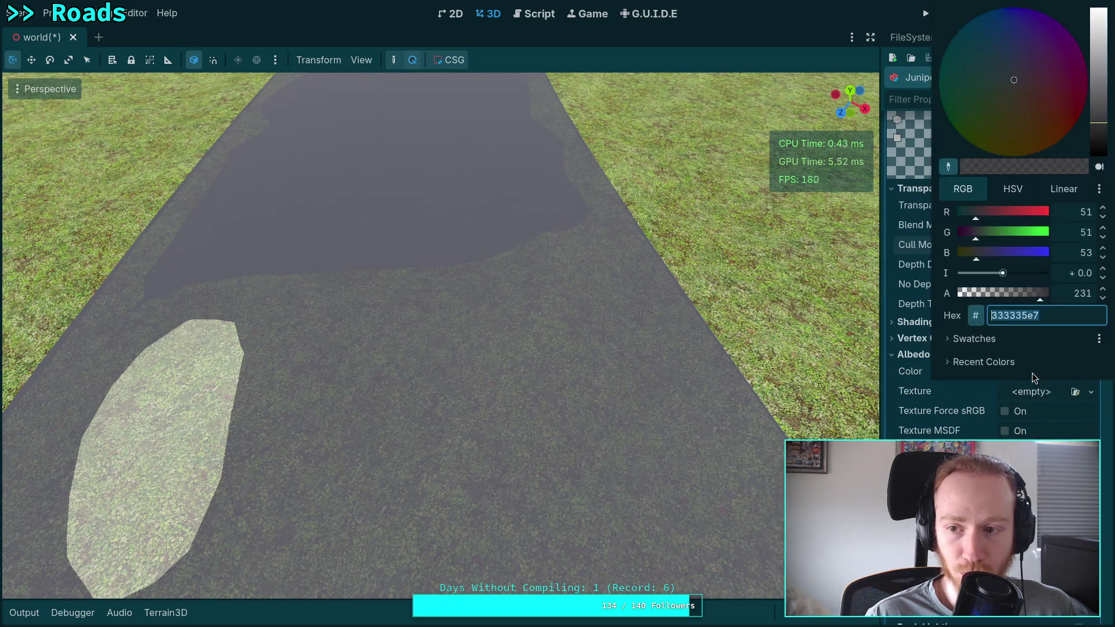
left_click_drag(1004, 294, 958, 293)
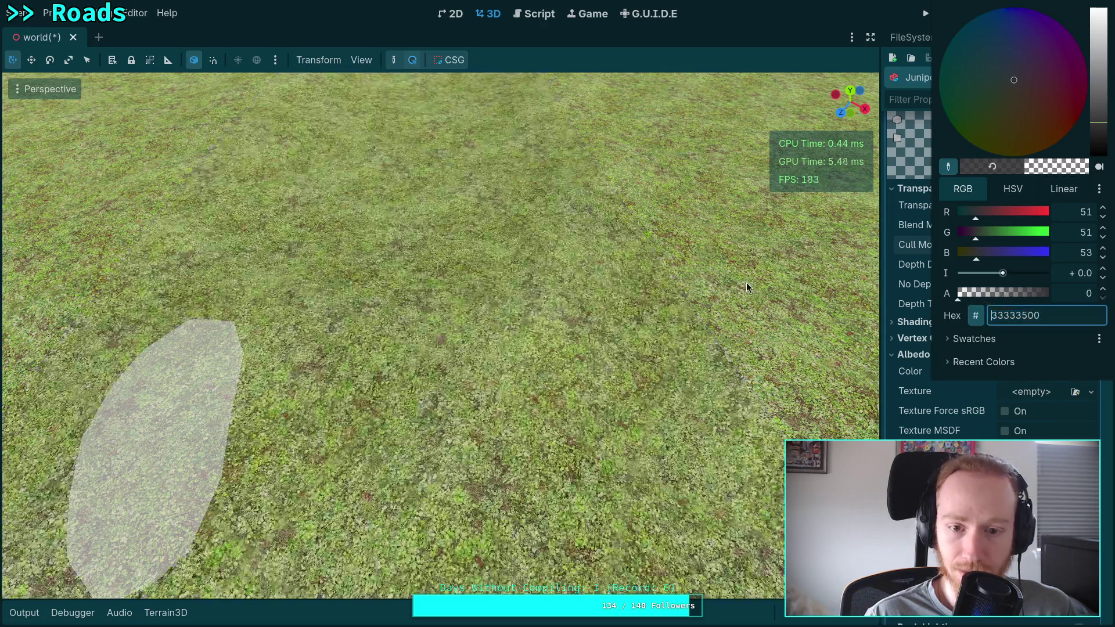
left_click(955, 396)
left_click(1004, 375)
left_click(939, 392)
left_click(915, 357)
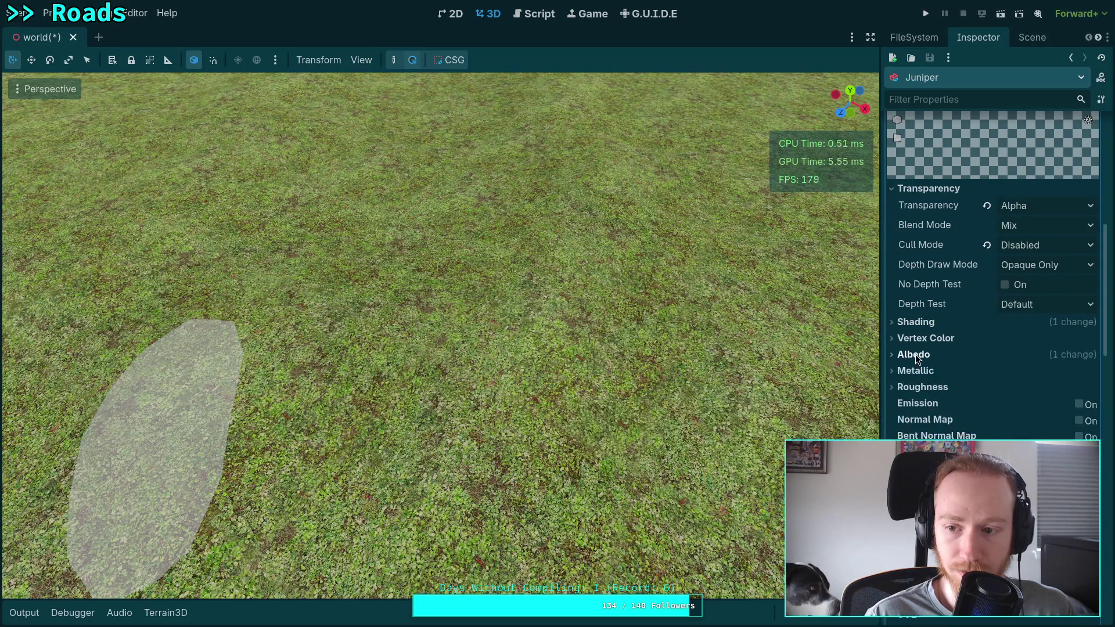
Step: Switch the road material's Stencil Mode to Custom, writing with Compare Always at reference 1
scroll(917, 358, "down", 8)
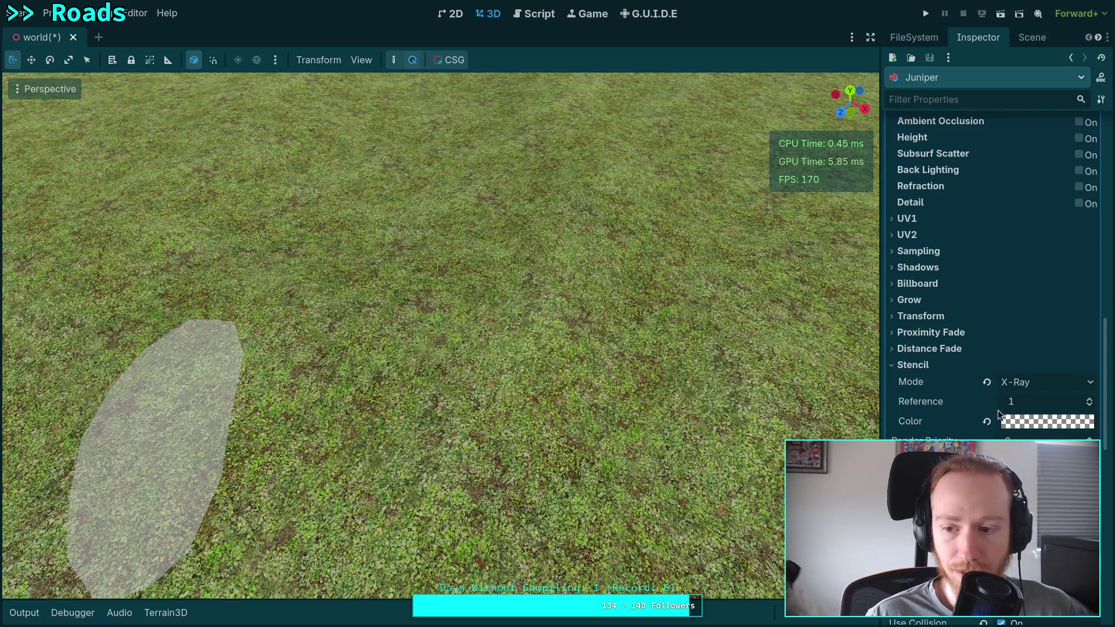
left_click(1061, 384)
left_click(1023, 448)
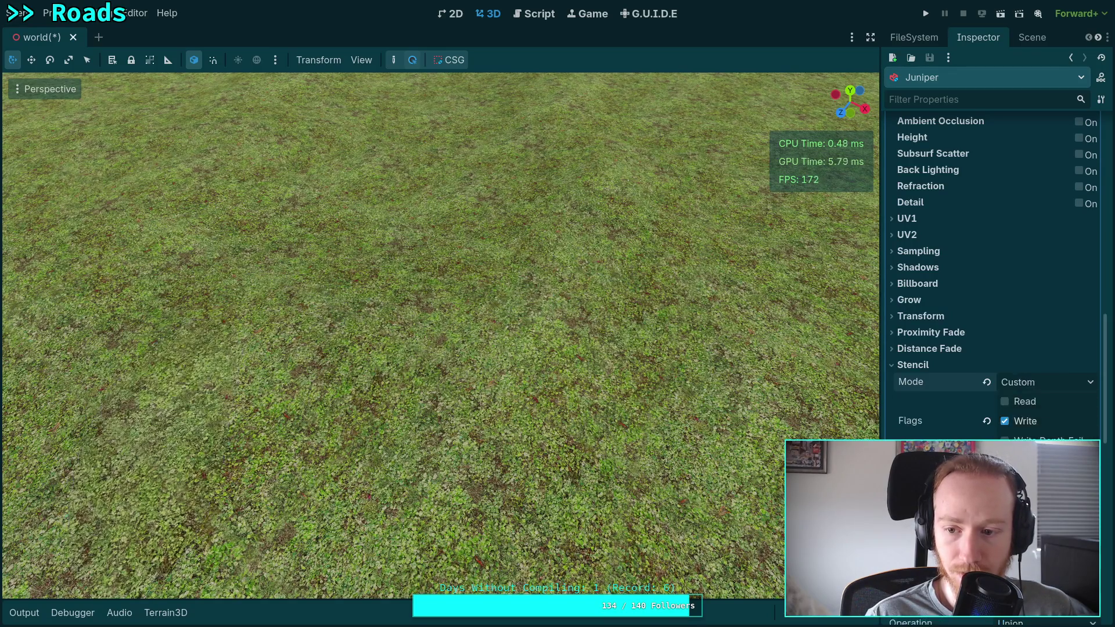
scroll(957, 405, "down", 2)
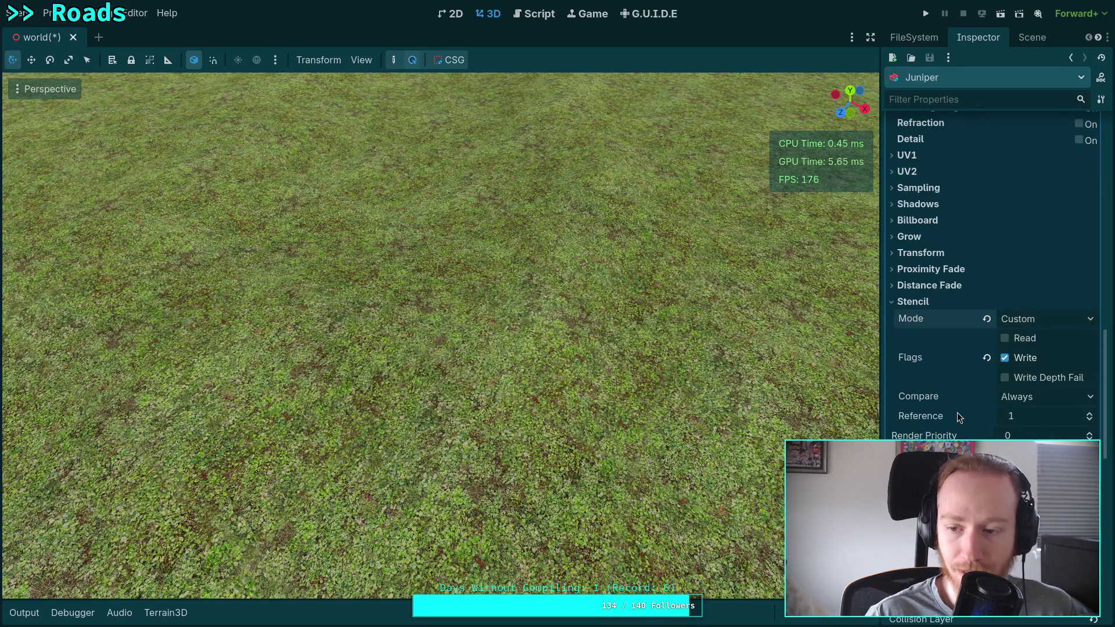
mouse_move(957, 413)
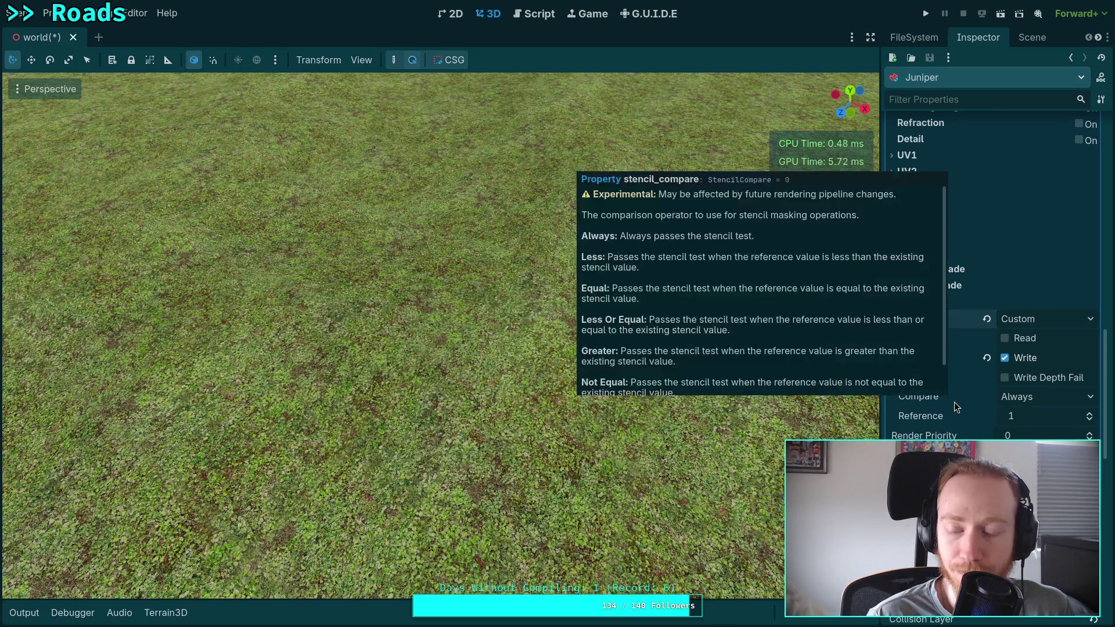
left_click(1020, 382)
left_click(1015, 381)
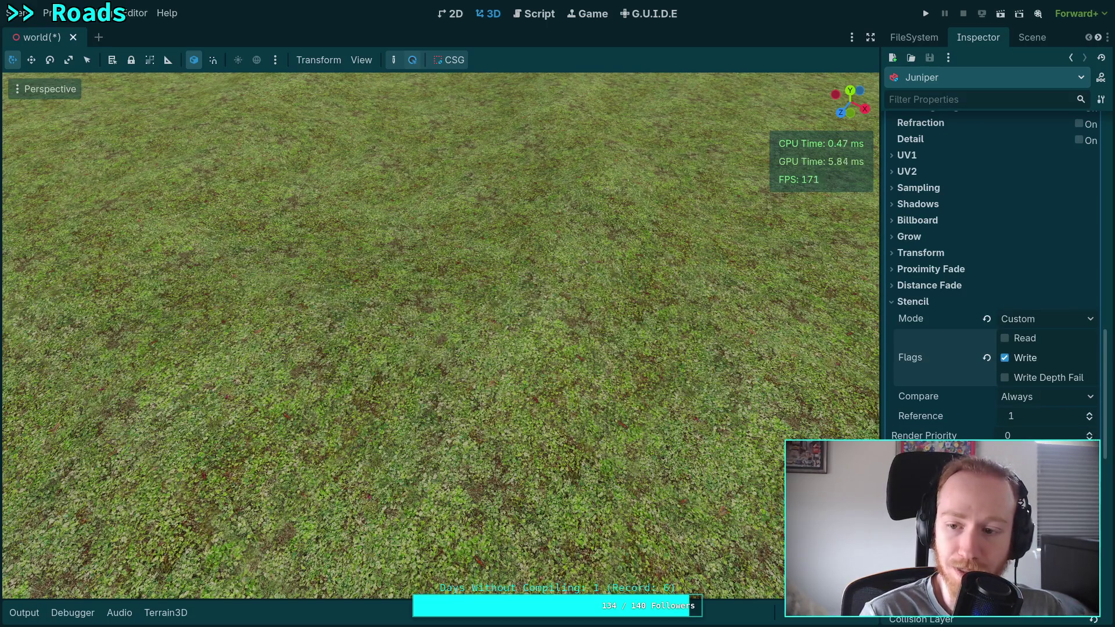
Step: Begin adding a next-pass material to the road material
mouse_move(992, 436)
scroll(936, 414, "up", 15)
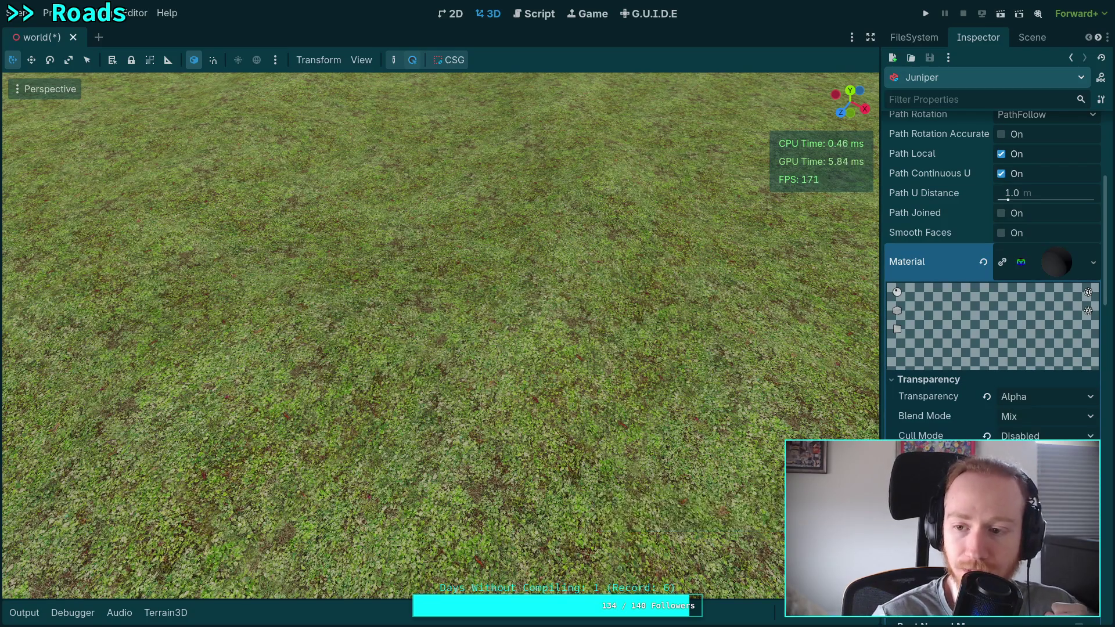
scroll(941, 232, "down", 5)
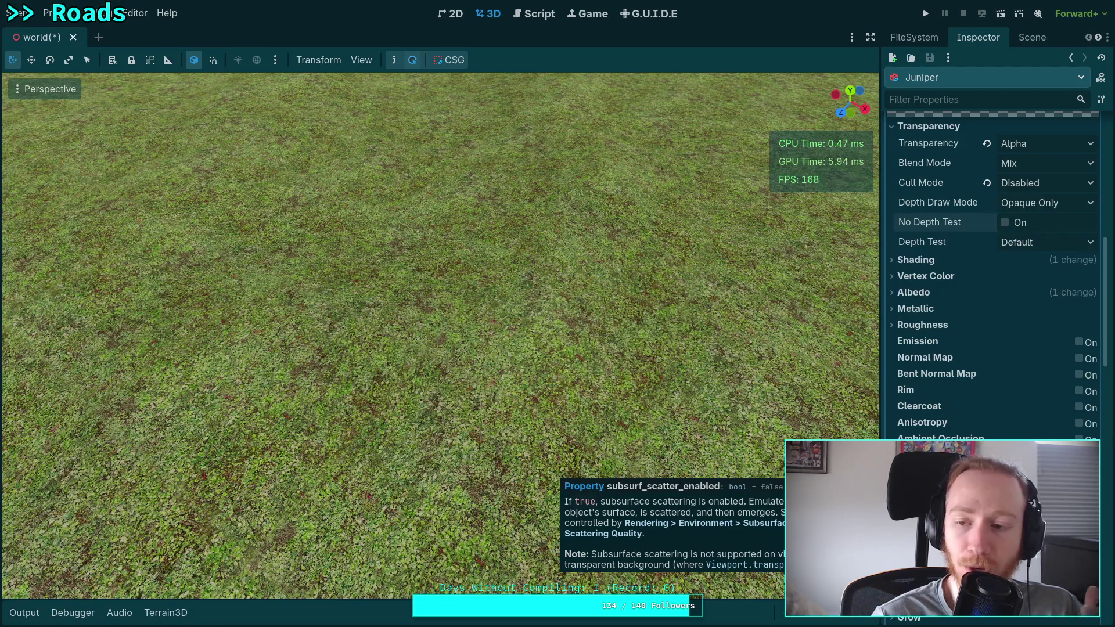
scroll(993, 261, "up", 5)
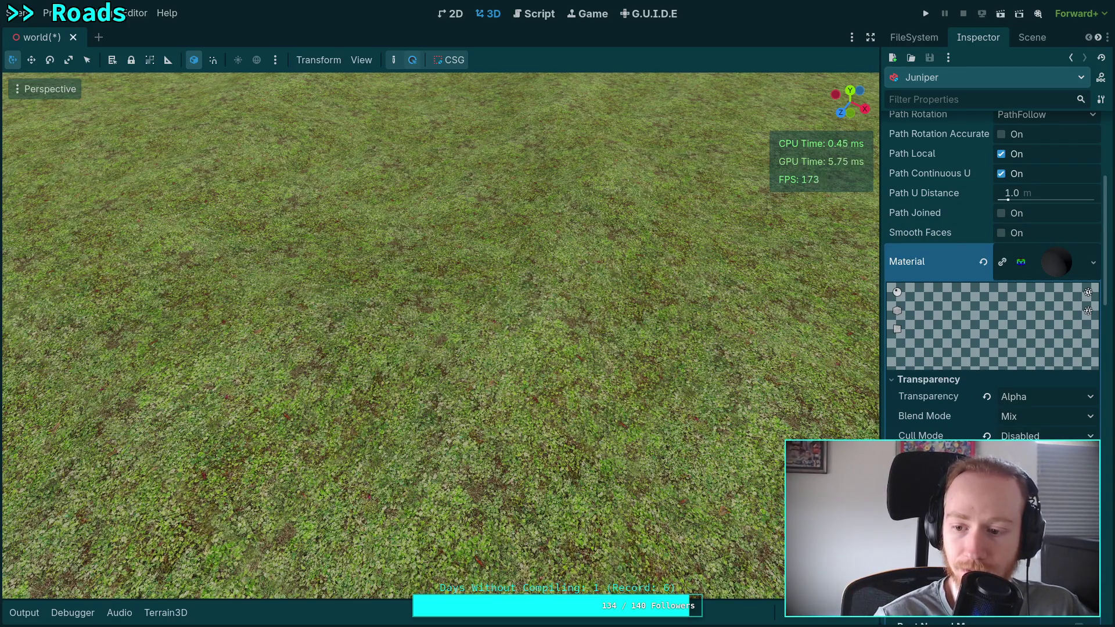
scroll(993, 273, "down", 10)
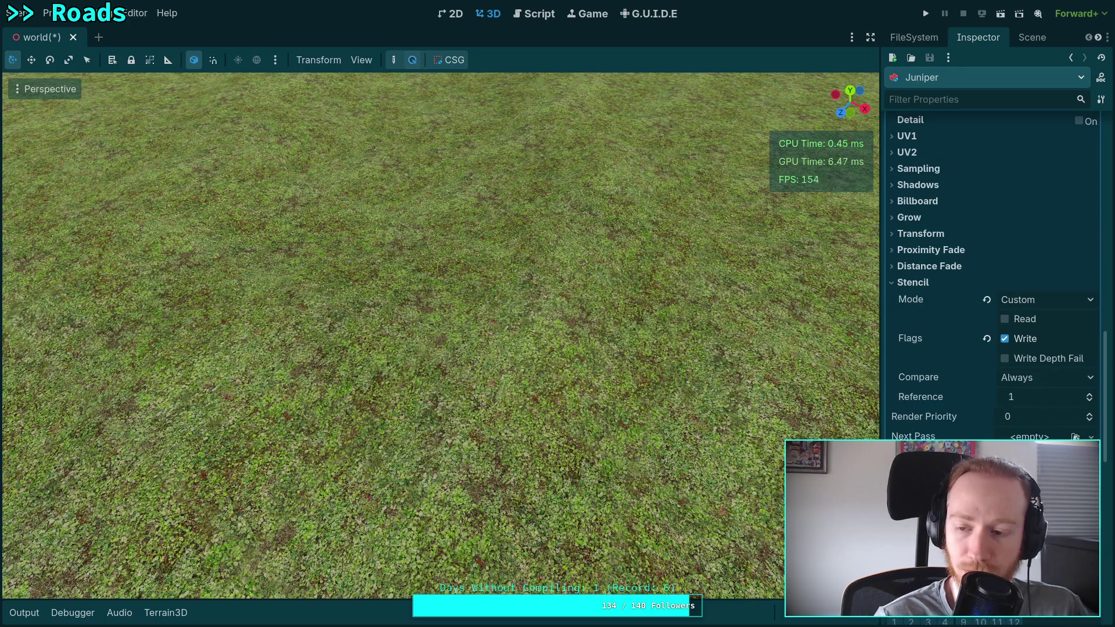
left_click(1031, 437)
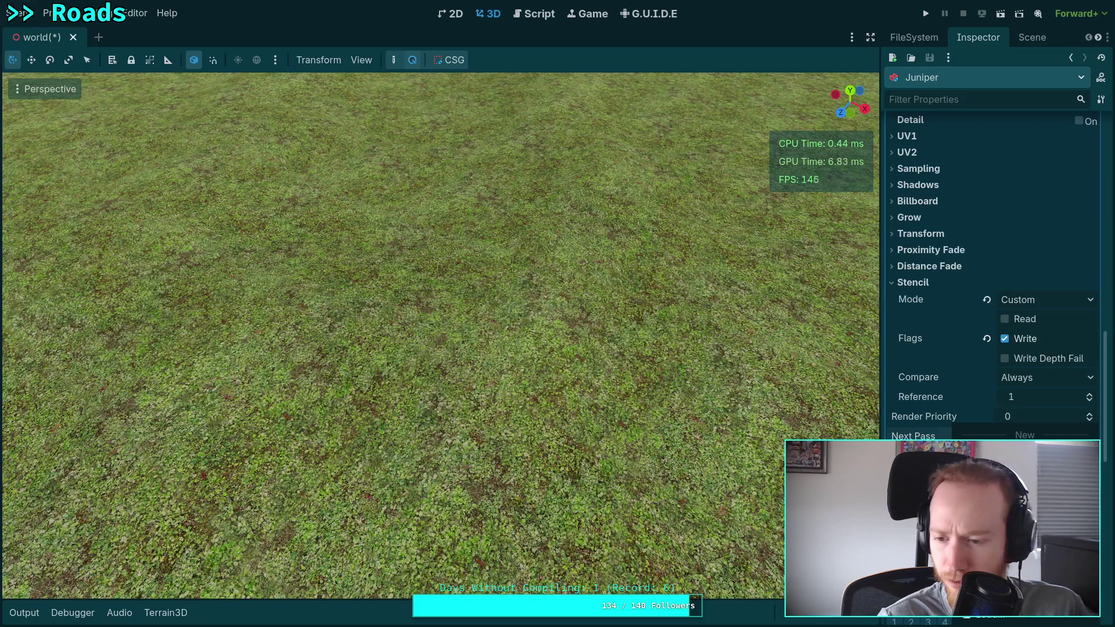
Step: Assign a new StandardMaterial3D as Next Pass with a Custom stencil and the Read flag
left_click(1005, 456)
scroll(1001, 437, "down", 2)
left_click(1047, 326)
scroll(978, 402, "down", 8)
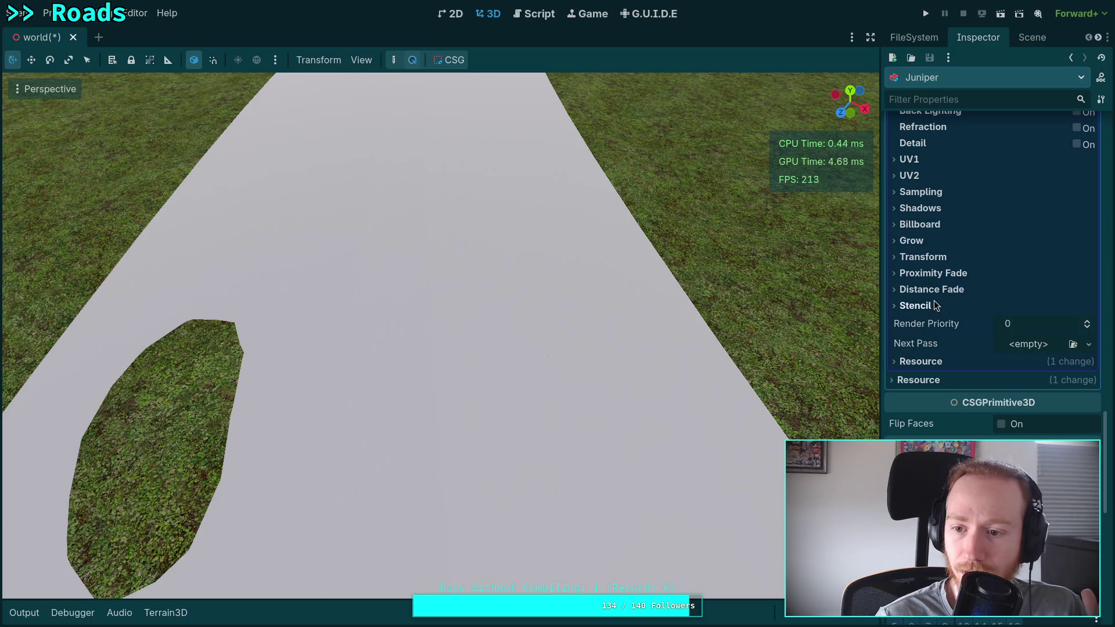
left_click(924, 306)
left_click(1046, 323)
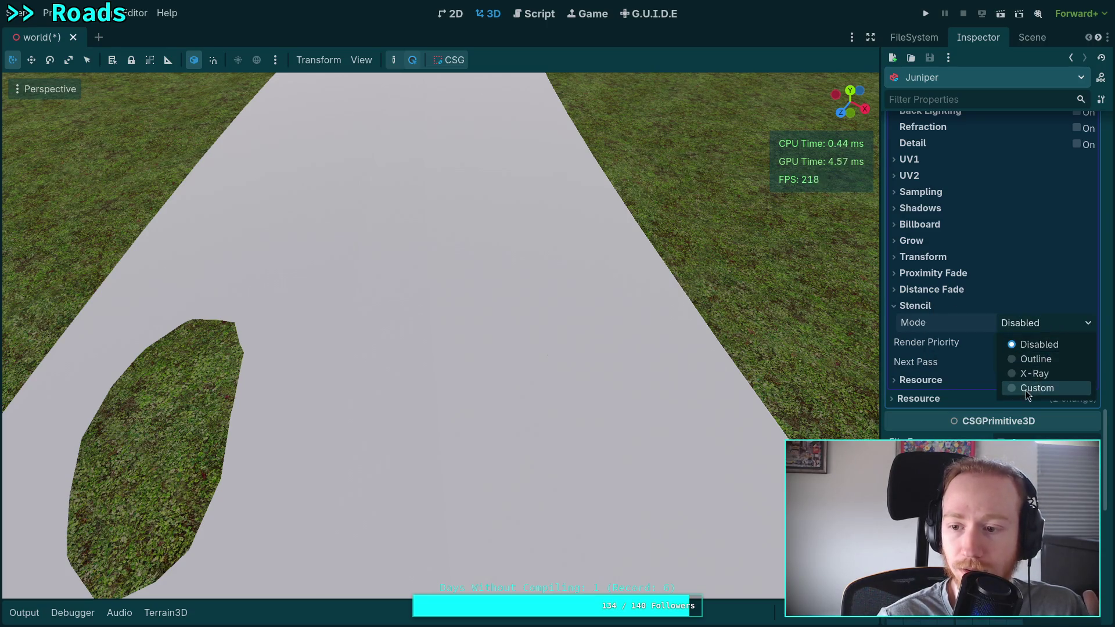
left_click(1027, 388)
left_click(1022, 343)
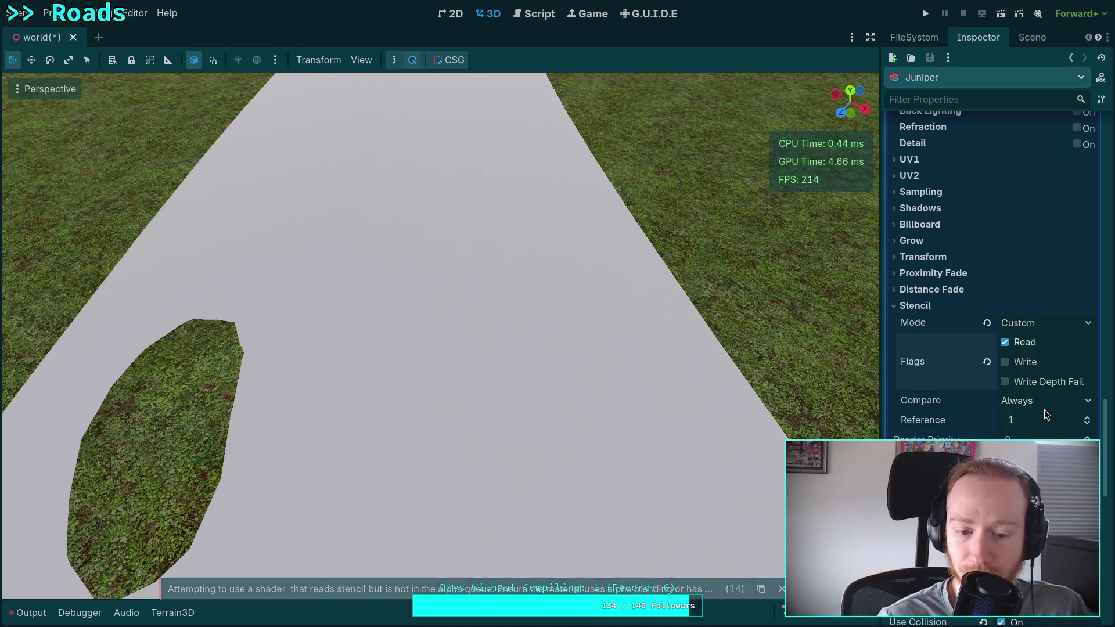
Step: Review the next pass's Transparency and Depth Draw settings, leaving Transparency Disabled and Depth Draw unchanged
scroll(1043, 403, "down", 5)
scroll(1043, 399, "up", 3)
scroll(1043, 399, "down", 3)
scroll(963, 347, "up", 5)
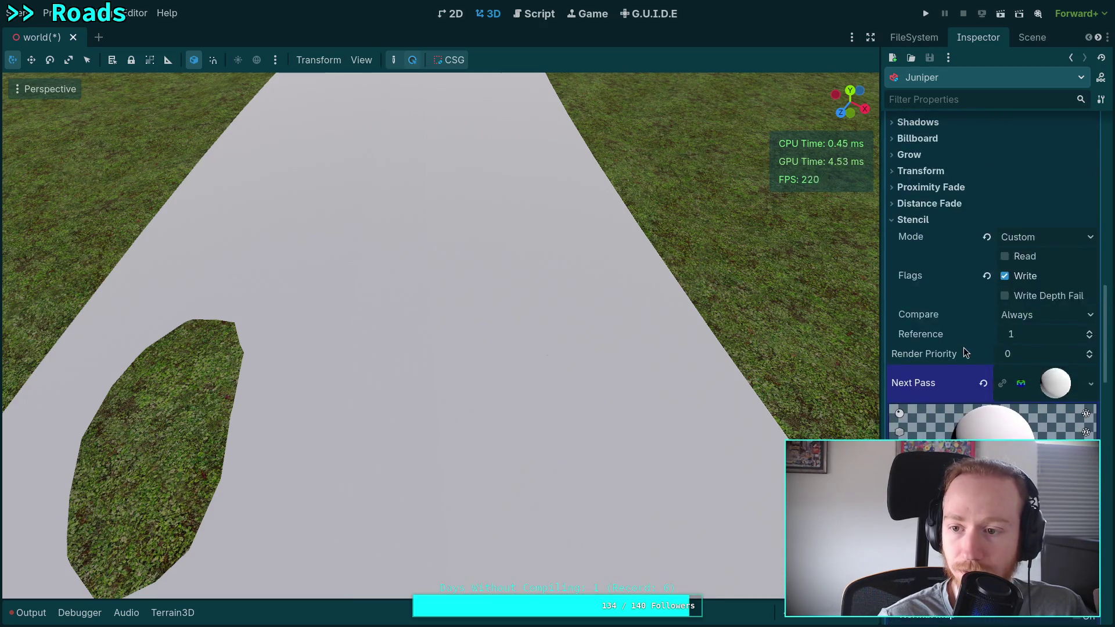
scroll(963, 348, "down", 5)
scroll(963, 347, "up", 15)
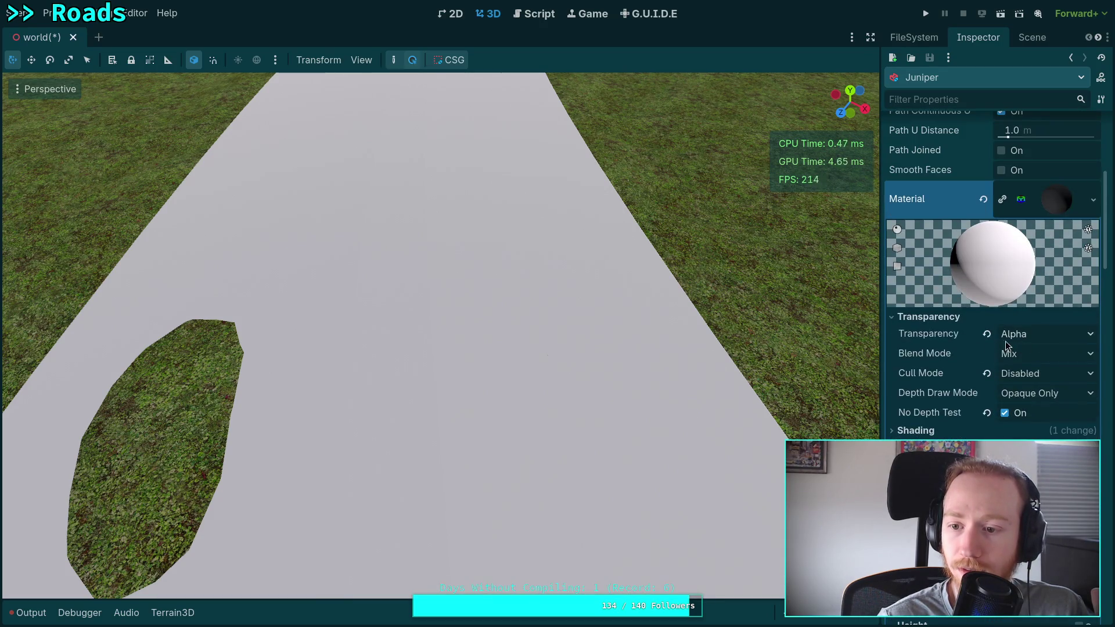
scroll(988, 342, "down", 12)
left_click(946, 248)
left_click(1045, 265)
left_click(1047, 261)
scroll(1019, 289, "up", 5)
scroll(1018, 289, "up", 3)
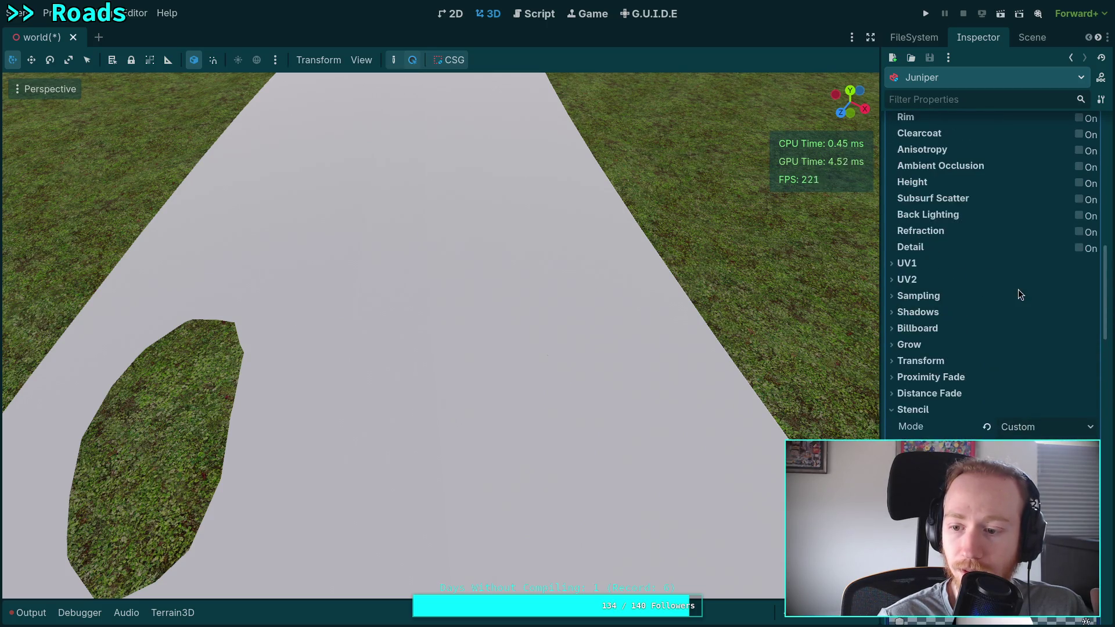
scroll(1023, 285, "down", 8)
left_click(1056, 328)
left_click(1056, 328)
Step: Set the base road material's Depth Draw Mode to Never
scroll(961, 325, "up", 10)
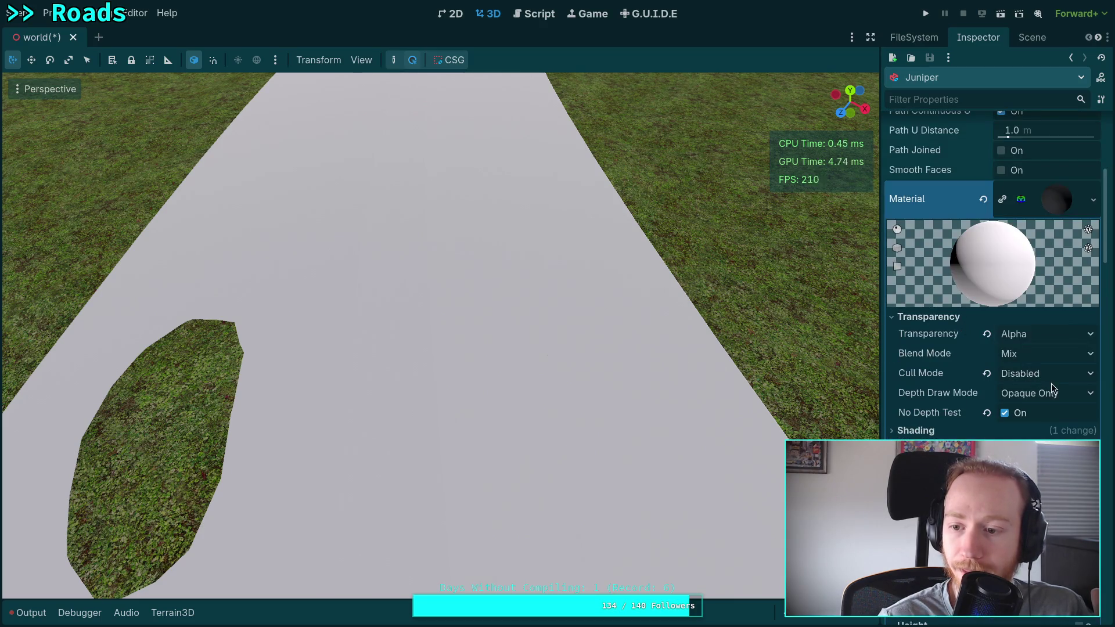
left_click(1061, 392)
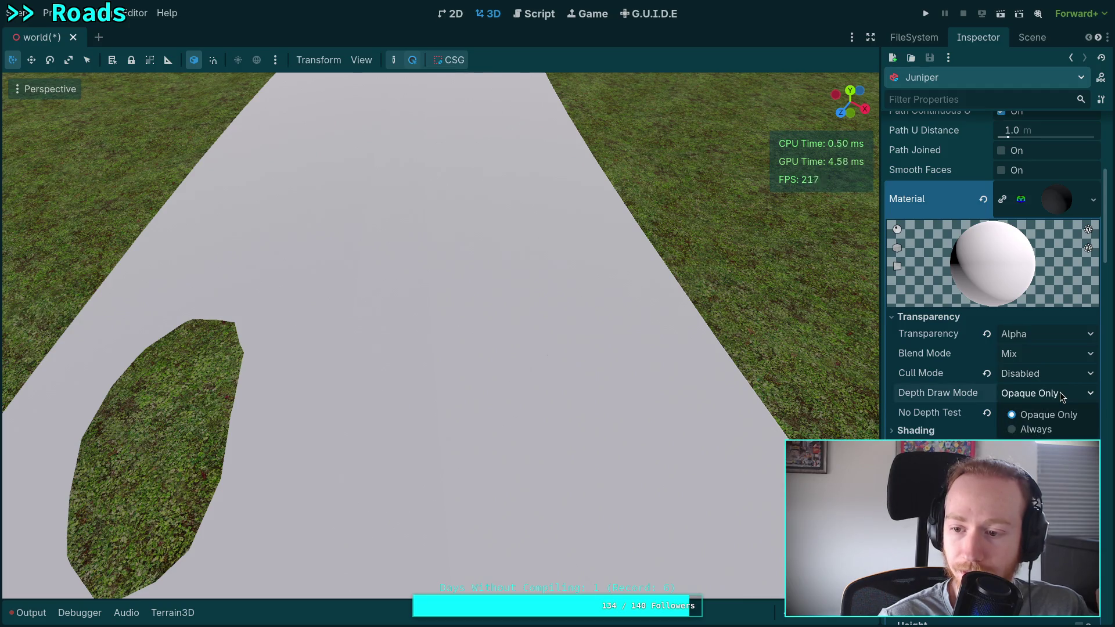
left_click(1068, 441)
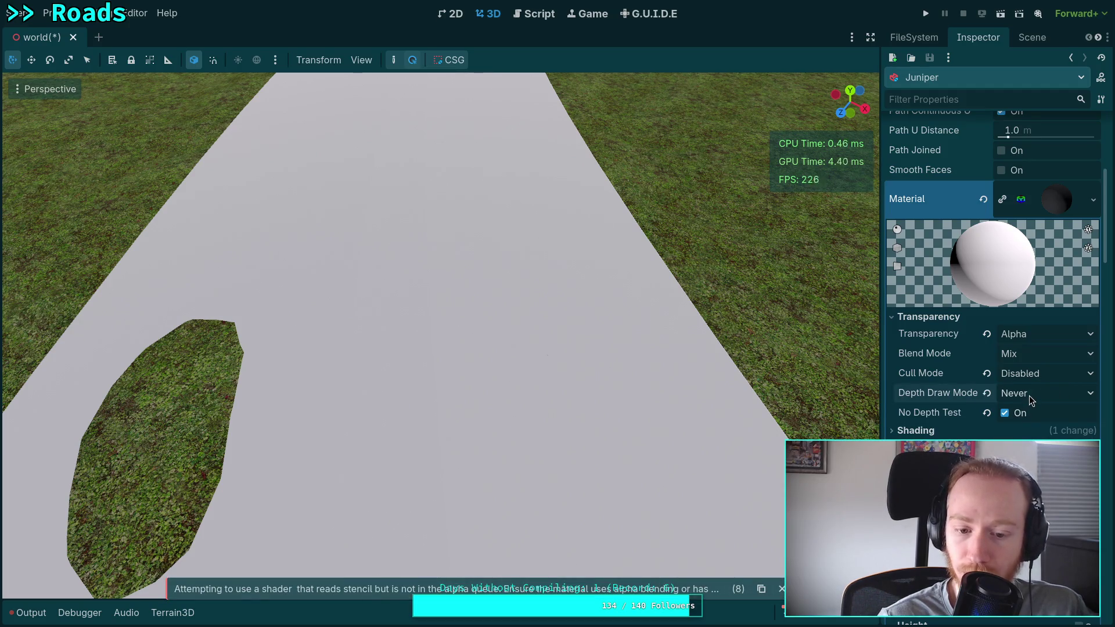
left_click(1060, 393)
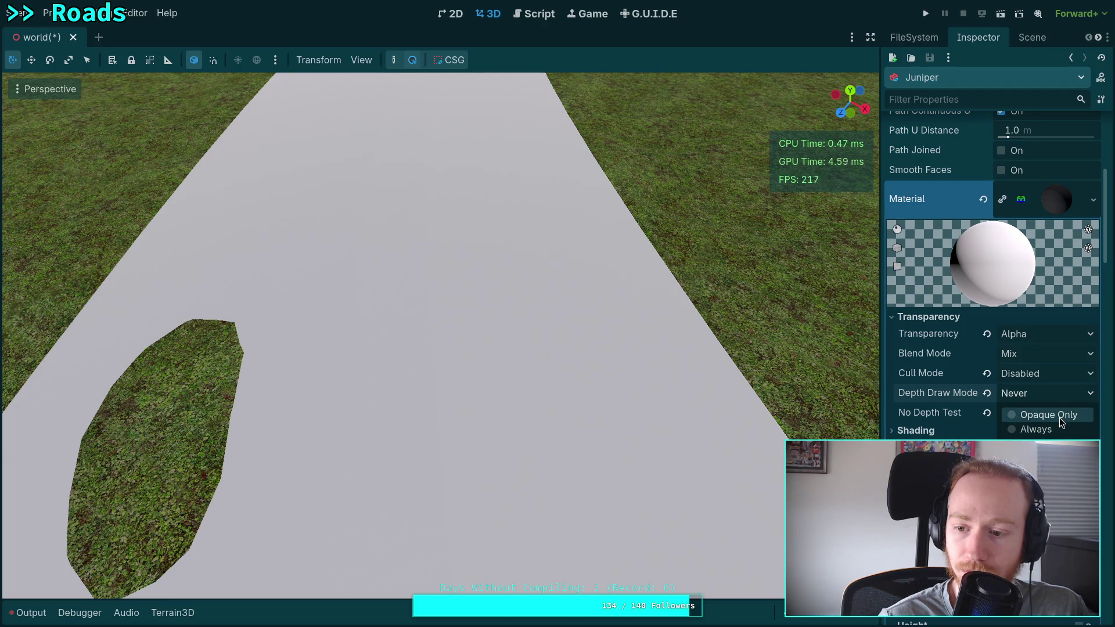
left_click(1032, 392)
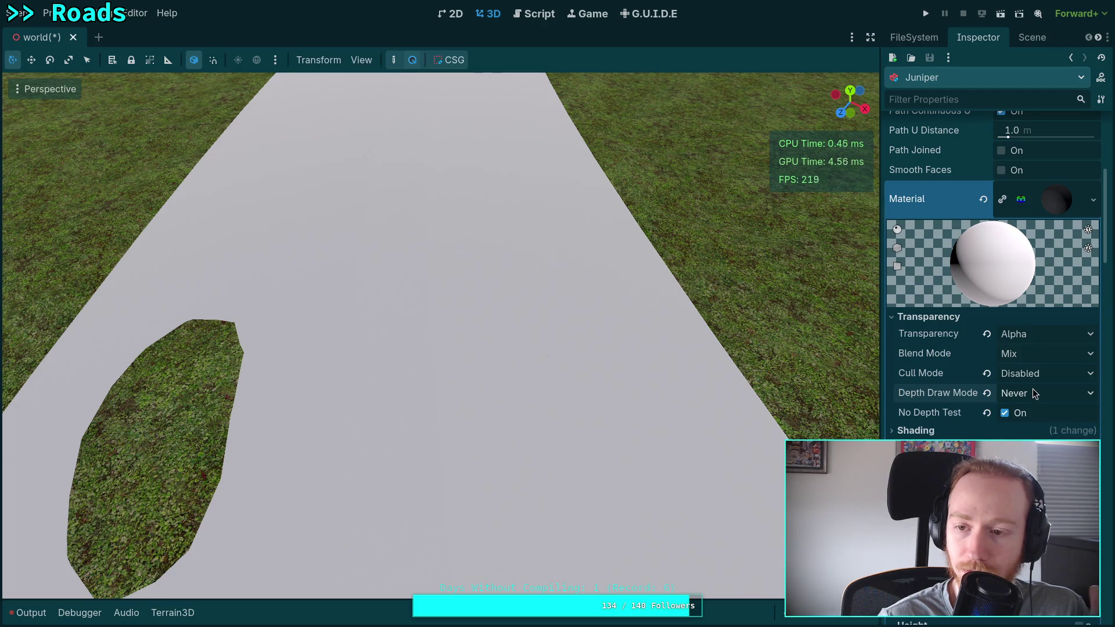
scroll(1033, 388, "down", 10)
scroll(1036, 380, "down", 15)
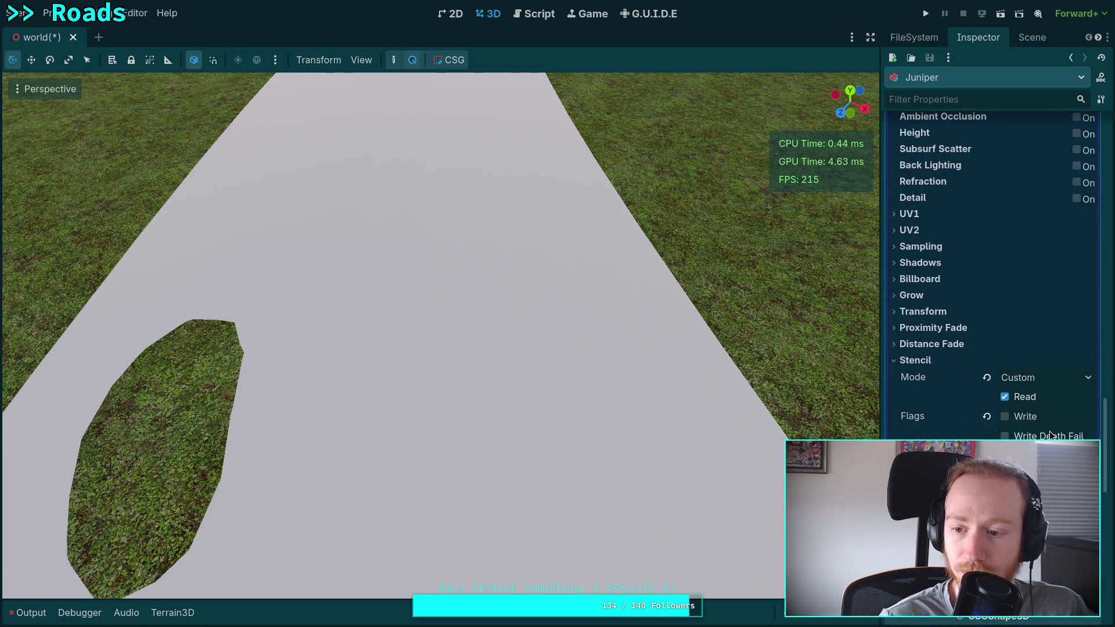
Step: Change the next pass's stencil flag from Read to Write Depth Fail
left_click(1005, 398)
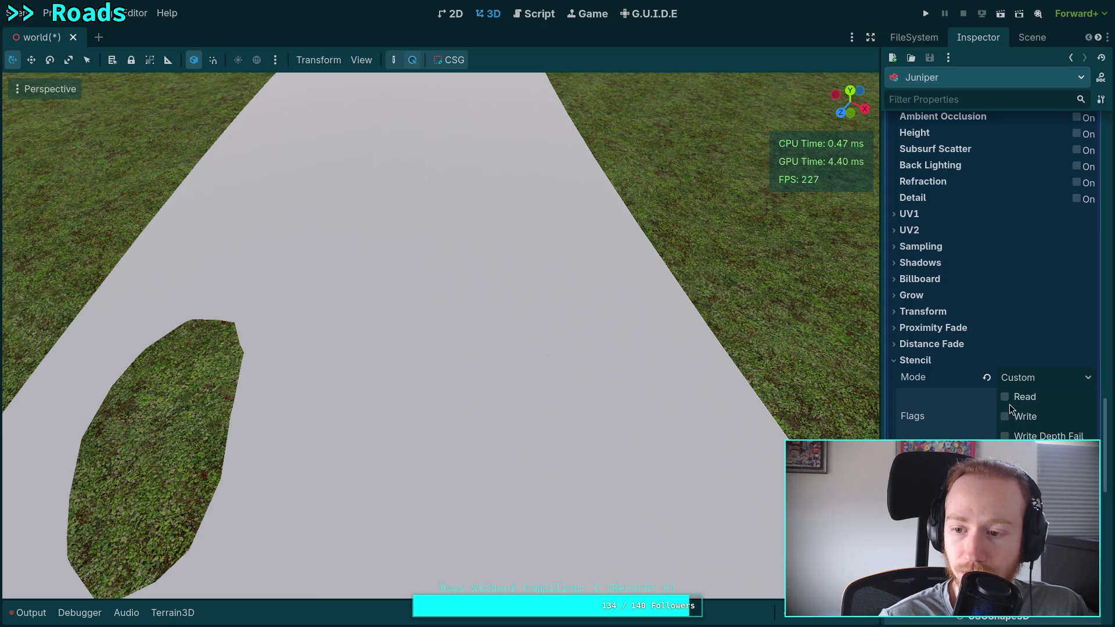
left_click(1005, 436)
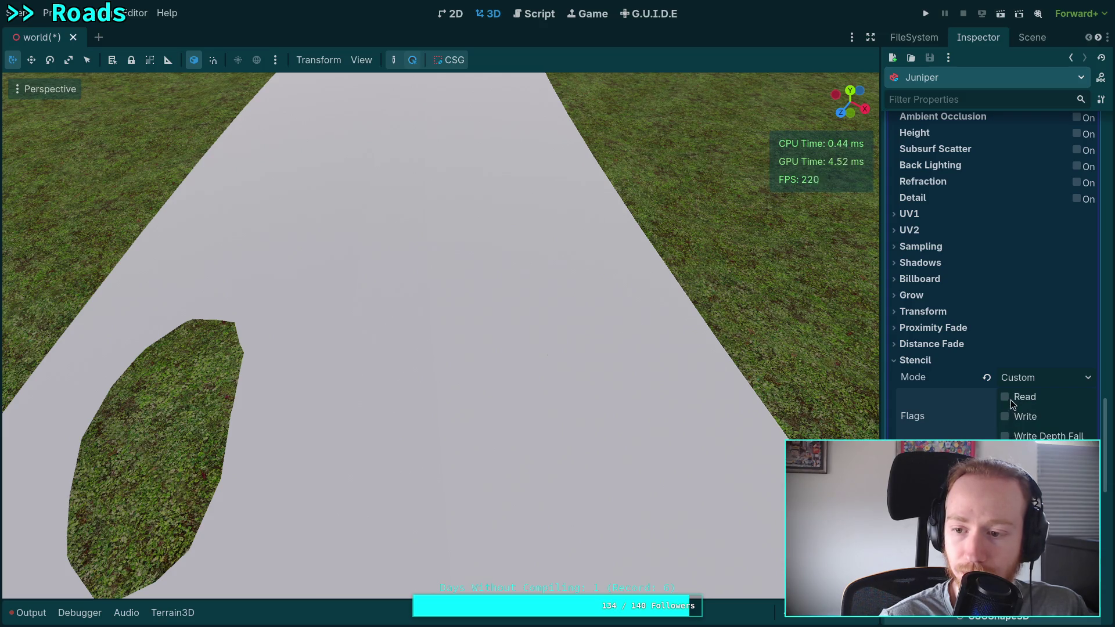
left_click(1004, 436)
scroll(1000, 433, "down", 5)
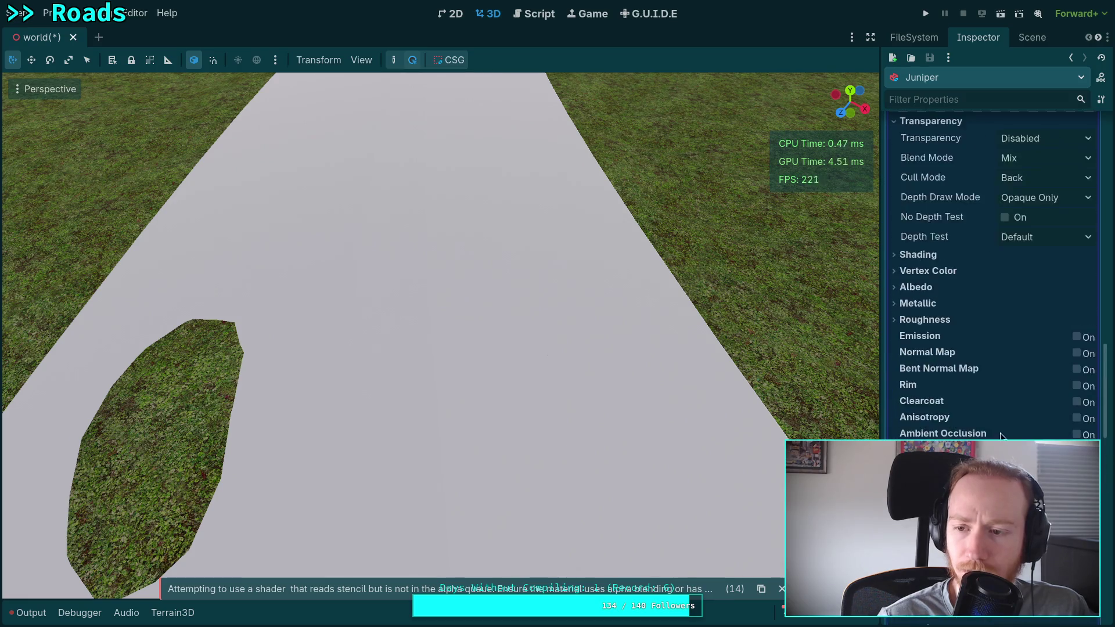
scroll(1003, 398, "up", 8)
left_click(1005, 403)
scroll(1001, 395, "up", 3)
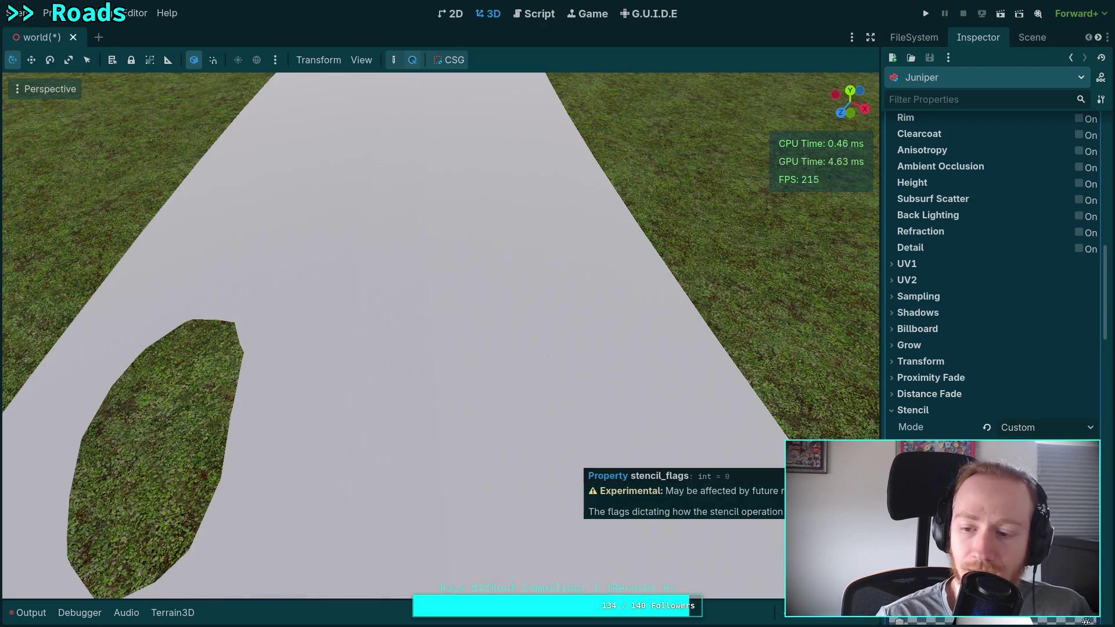
scroll(988, 279, "down", 5)
scroll(1005, 349, "down", 5)
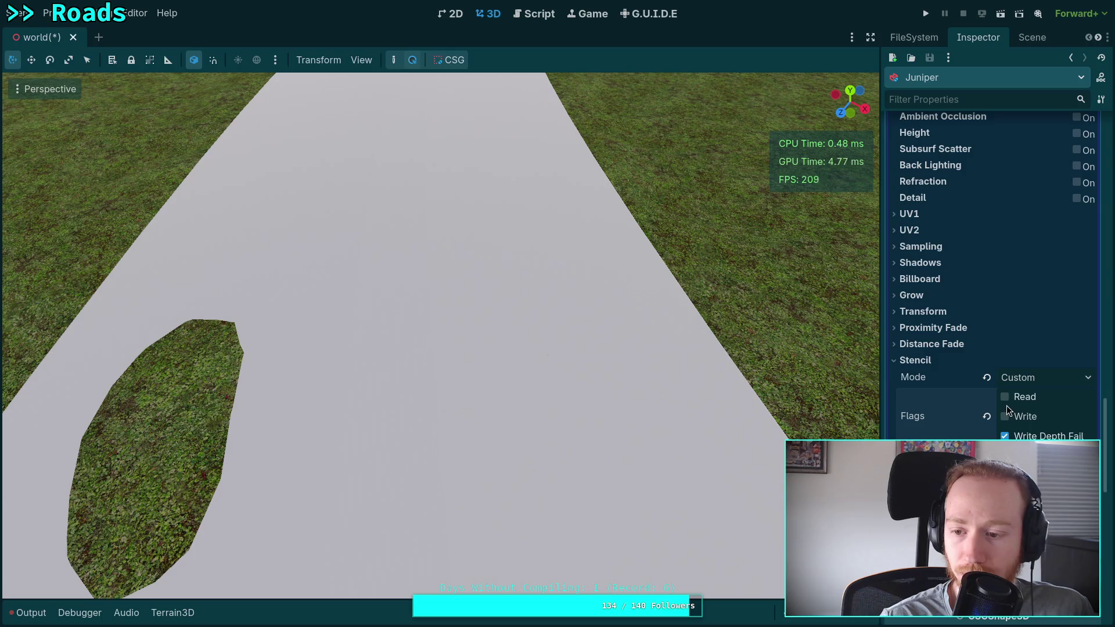
scroll(1008, 410, "up", 5)
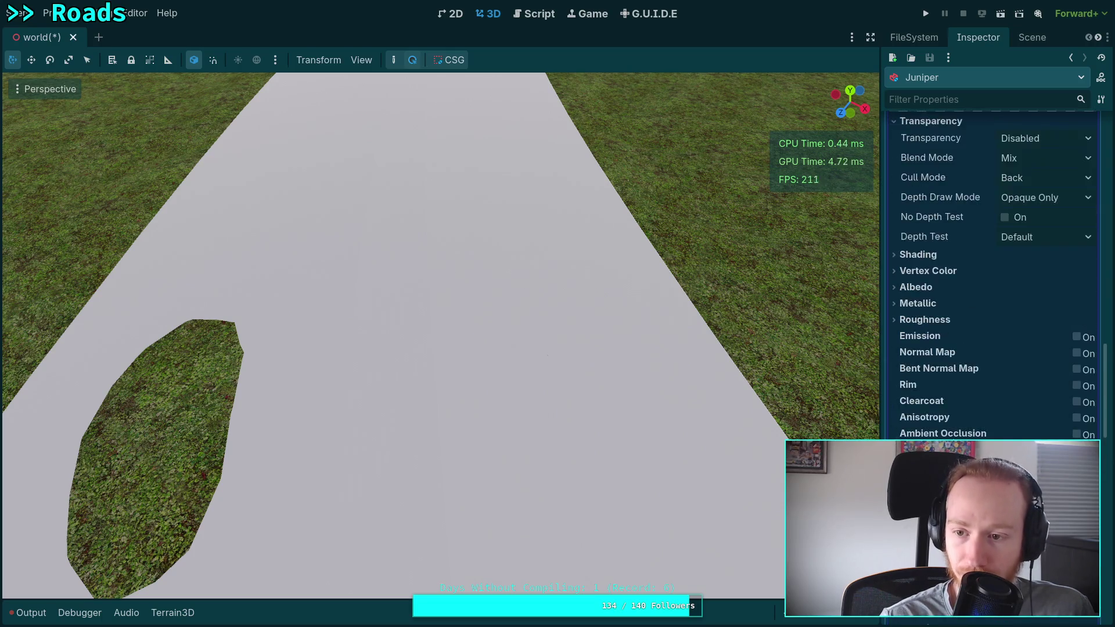
scroll(984, 420, "up", 3)
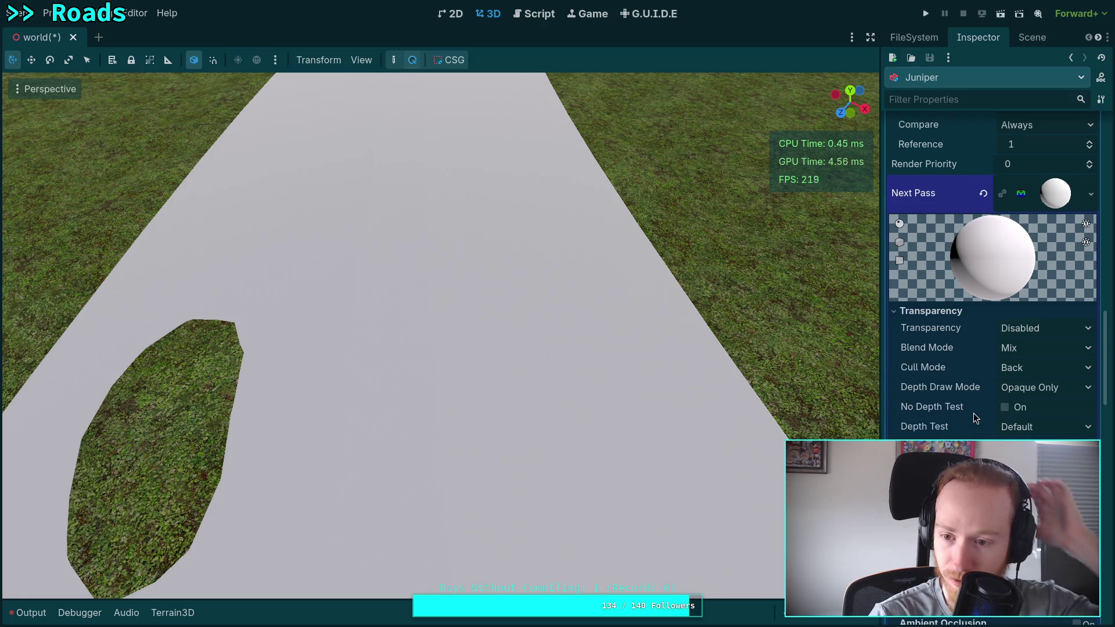
Step: Add another new StandardMaterial3D as next pass with its Stencil Mode set to Custom
scroll(973, 413, "down", 5)
scroll(973, 408, "down", 8)
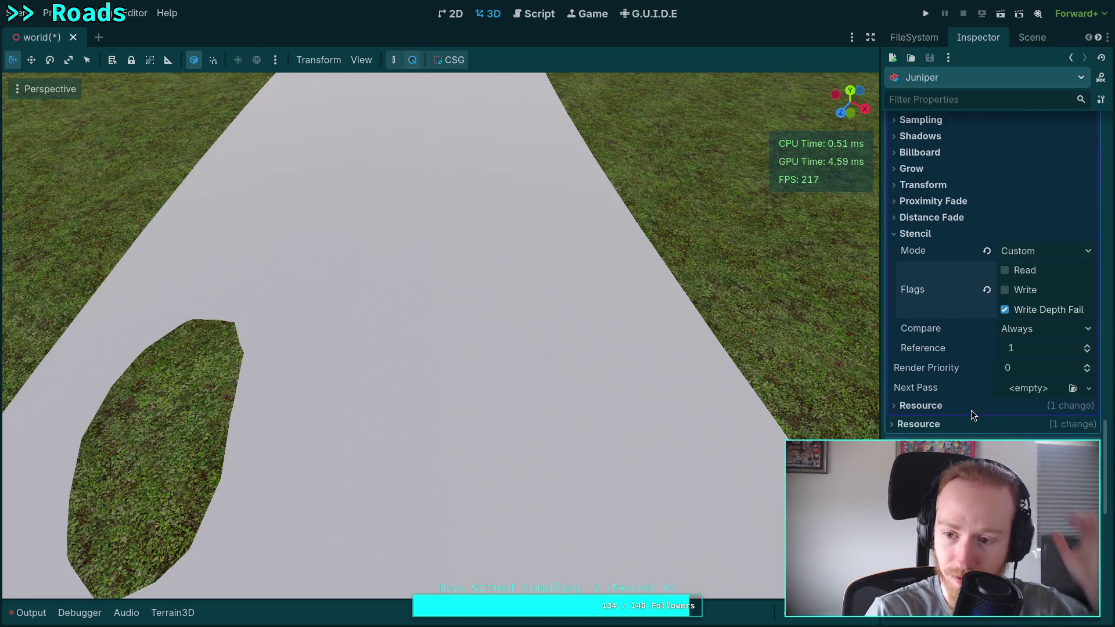
left_click(1038, 389)
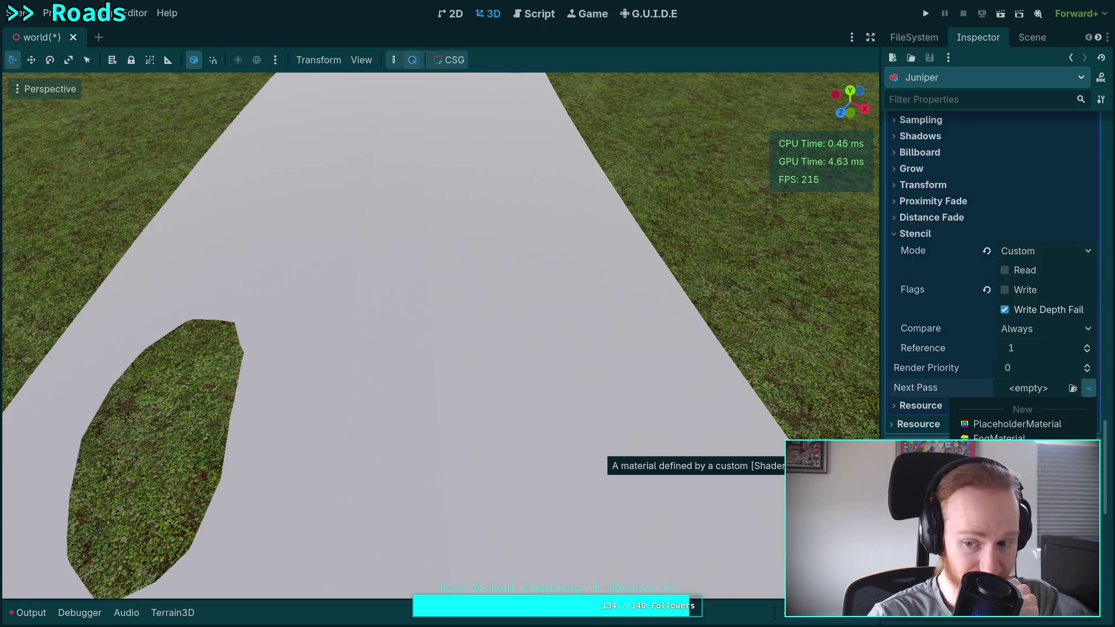
left_click(1016, 465)
left_click(1015, 398)
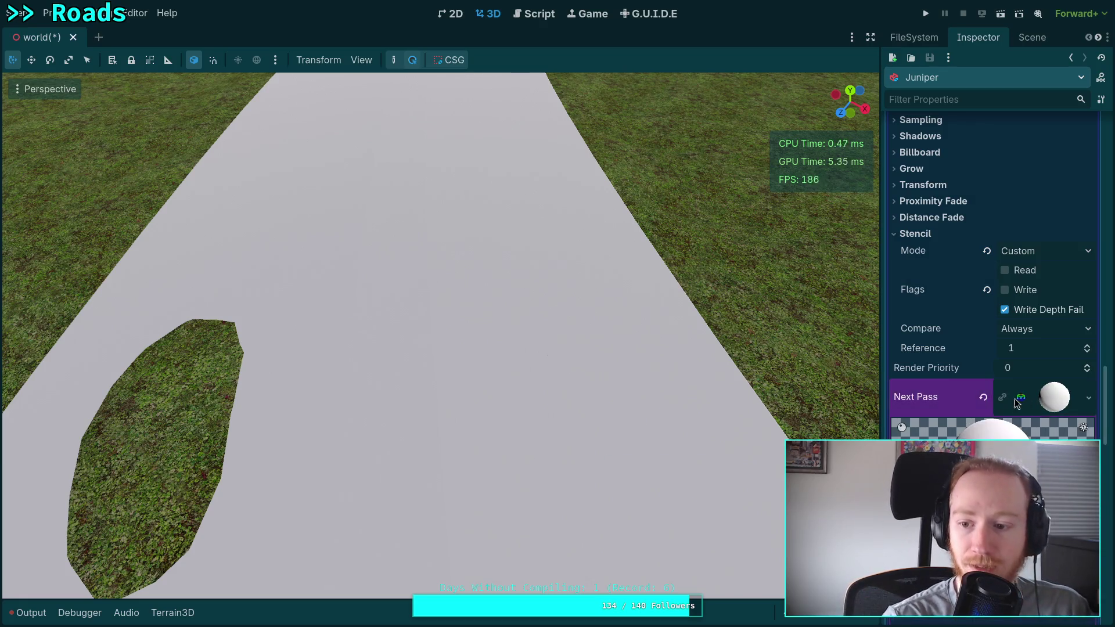
scroll(1002, 402, "down", 6)
scroll(994, 376, "down", 5)
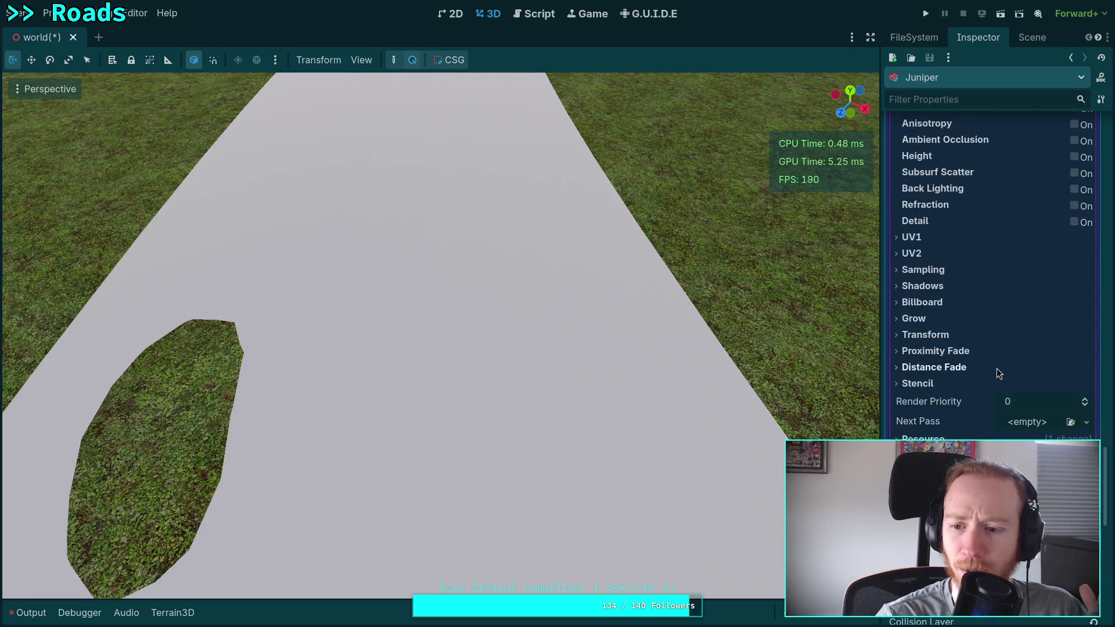
left_click(955, 383)
left_click(1066, 400)
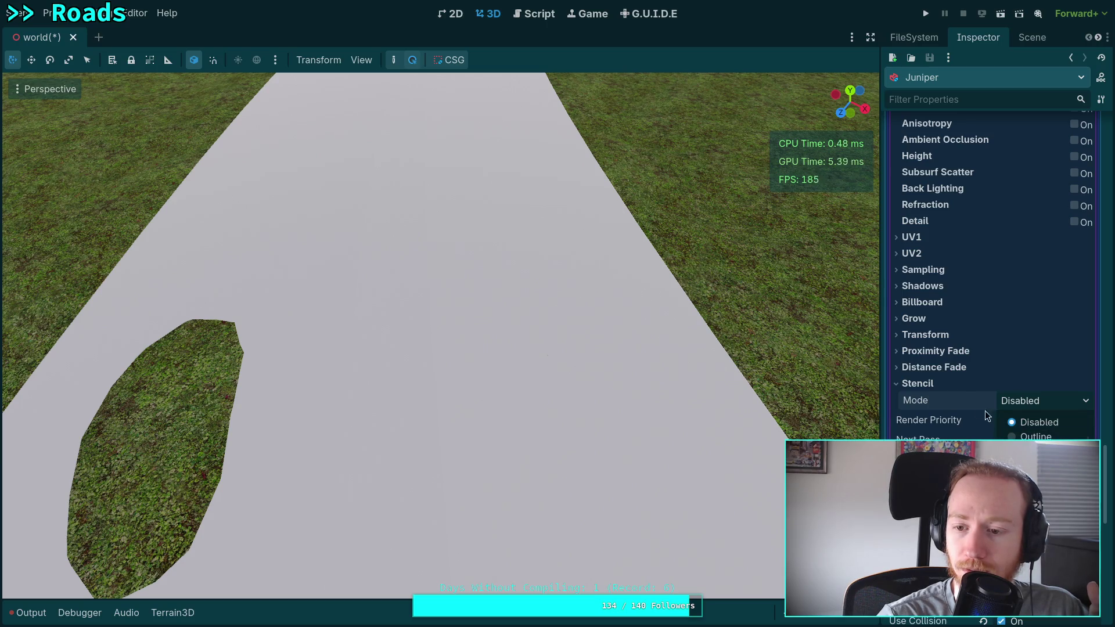
left_click(1037, 465)
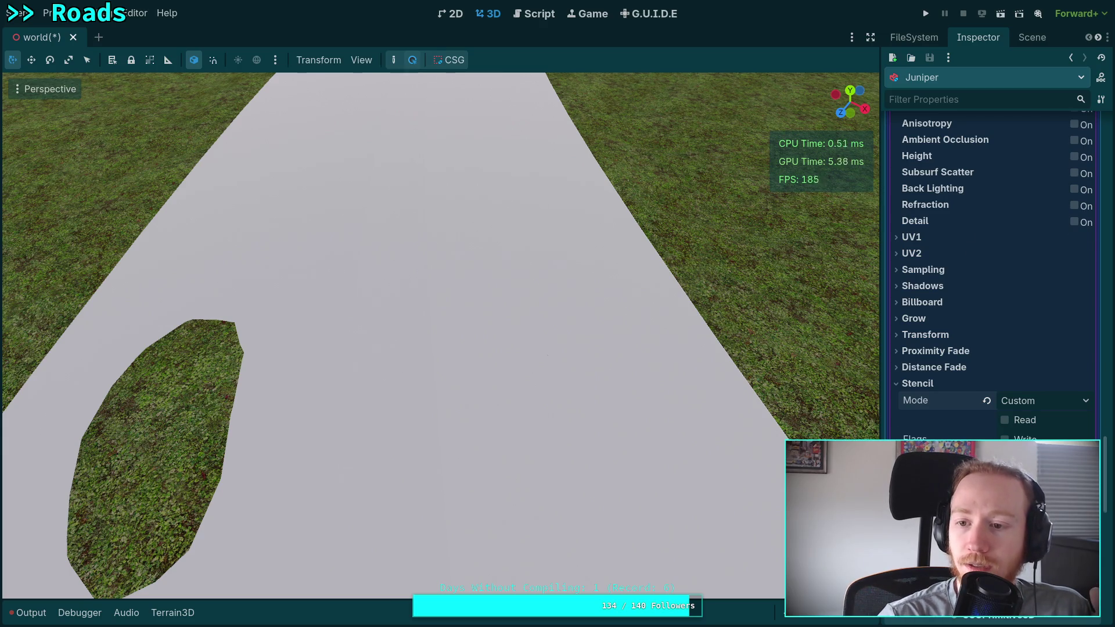
Step: Set the new pass's Depth Test to Inverted
scroll(969, 423, "up", 5)
left_click(929, 198)
left_click(1053, 317)
left_click(1036, 351)
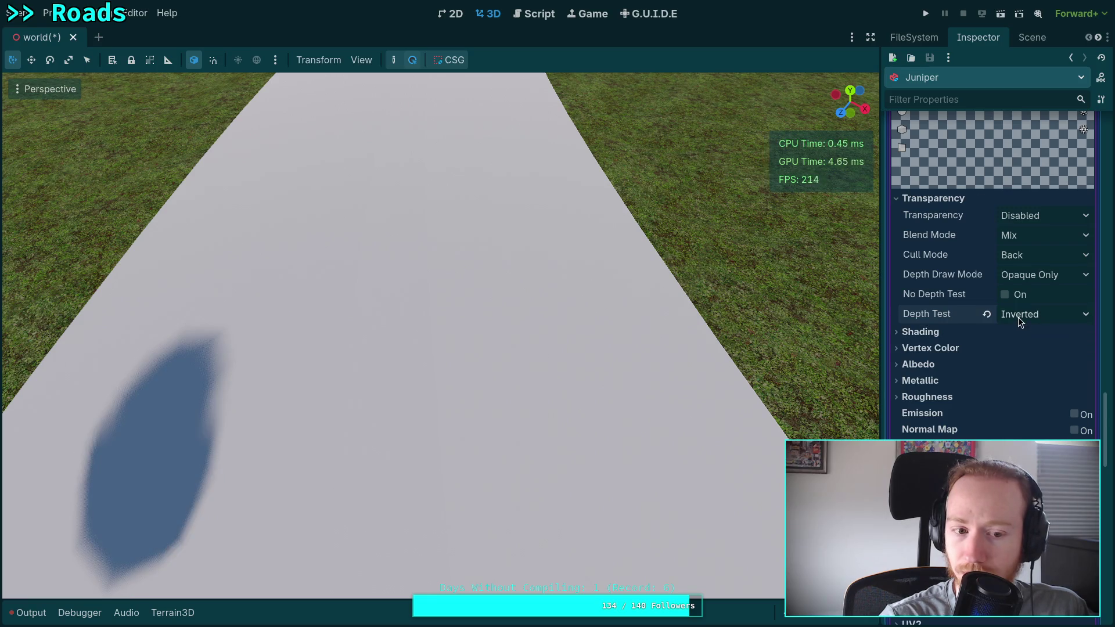
scroll(634, 336, "down", 5)
scroll(638, 342, "up", 5)
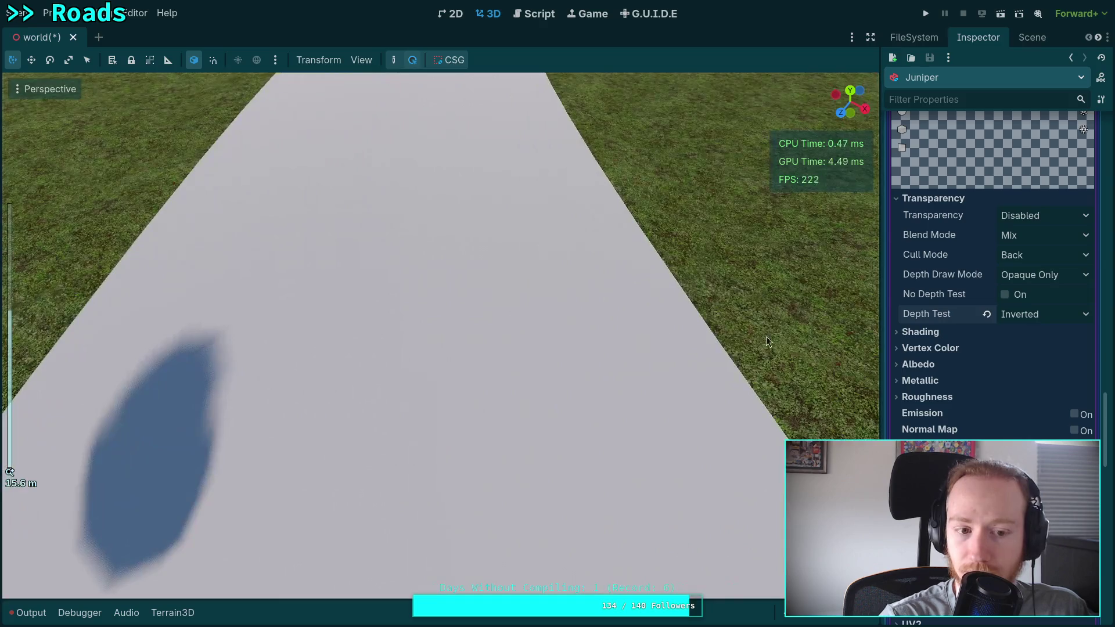
scroll(1013, 336, "up", 5)
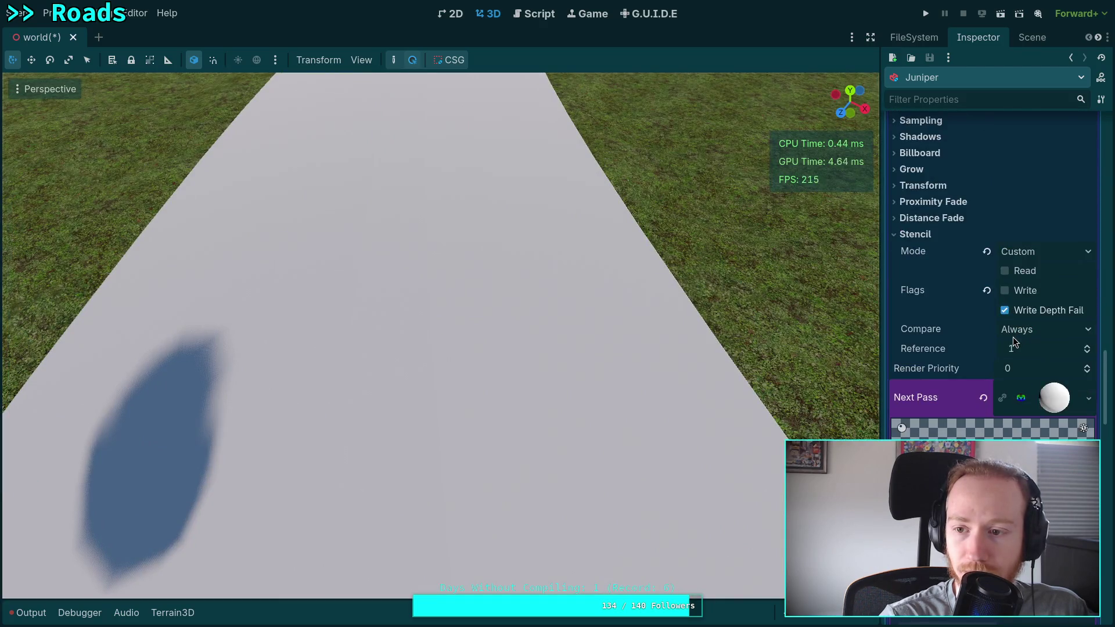
scroll(1013, 337, "down", 5)
scroll(1013, 337, "up", 4)
Step: Set the next pass's Transparency to Alpha
left_click(1056, 320)
left_click(1055, 320)
scroll(1039, 412, "down", 4)
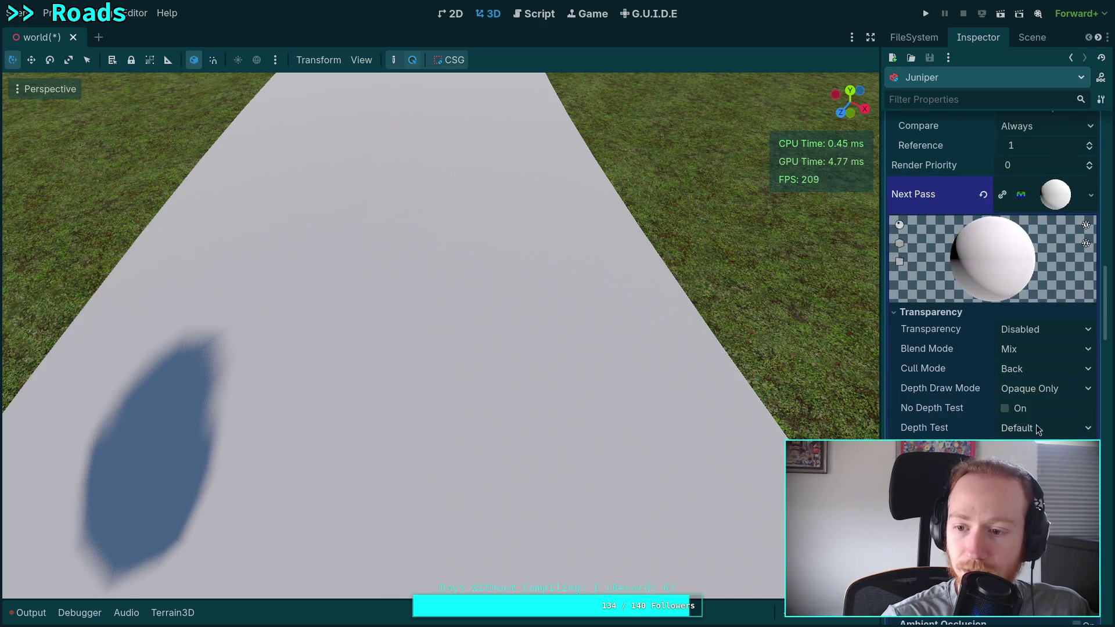
left_click(1049, 329)
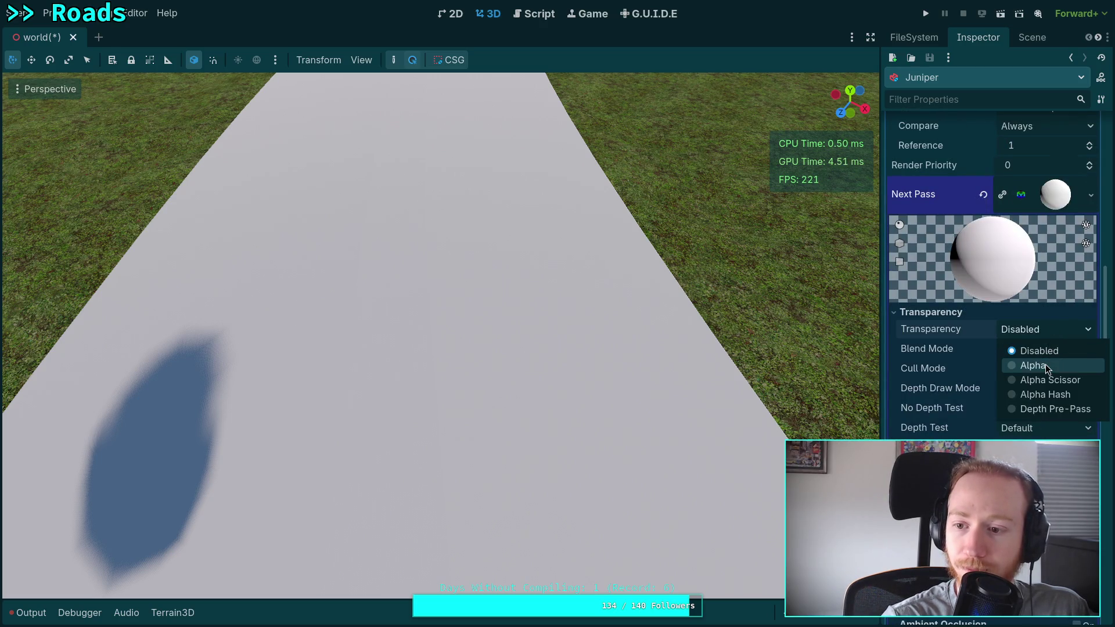
left_click(1045, 364)
left_click(1049, 331)
left_click(1033, 365)
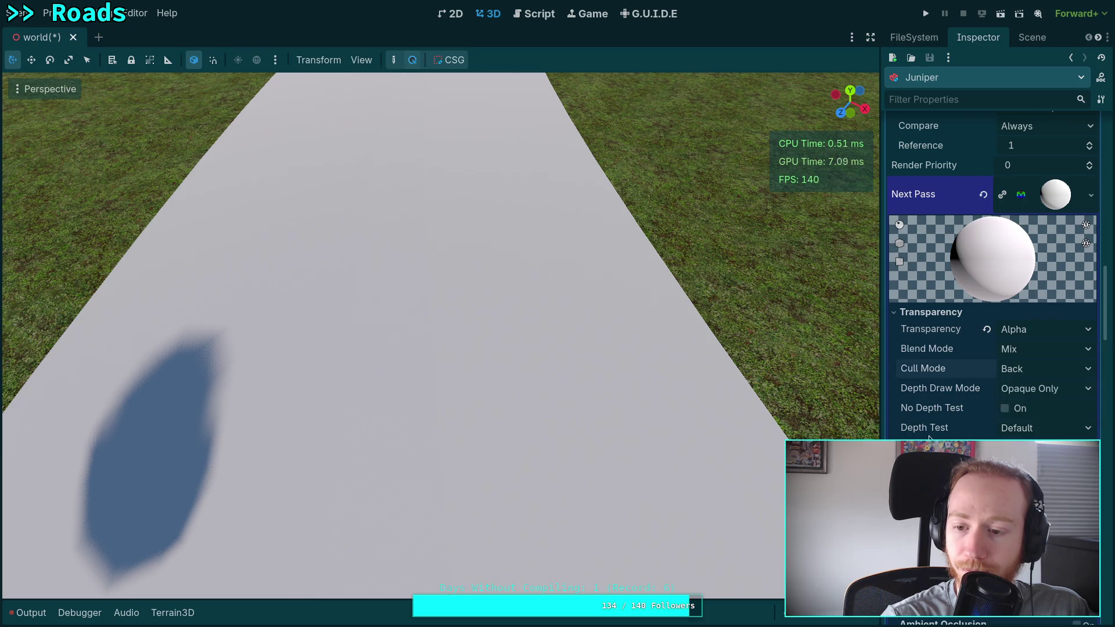
Step: Make the albedo colour fully transparent with hex ffffff00
left_click(1040, 448)
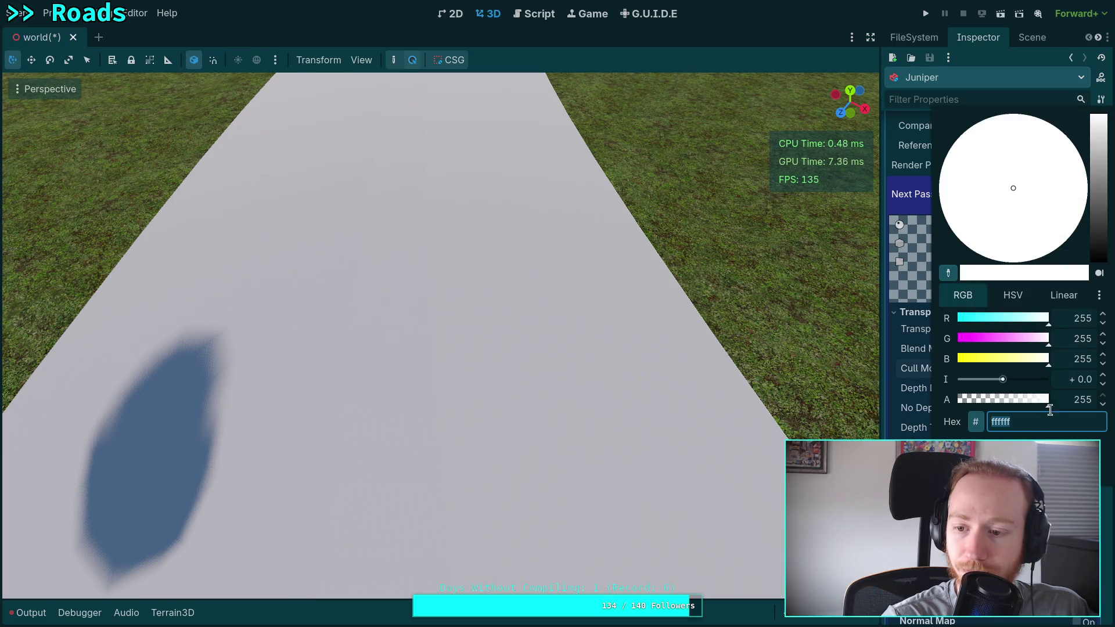
type("ffffff00")
key("Return")
key("Escape")
scroll(996, 431, "down", 10)
scroll(996, 430, "down", 20)
scroll(1001, 373, "down", 3)
scroll(1013, 384, "up", 15)
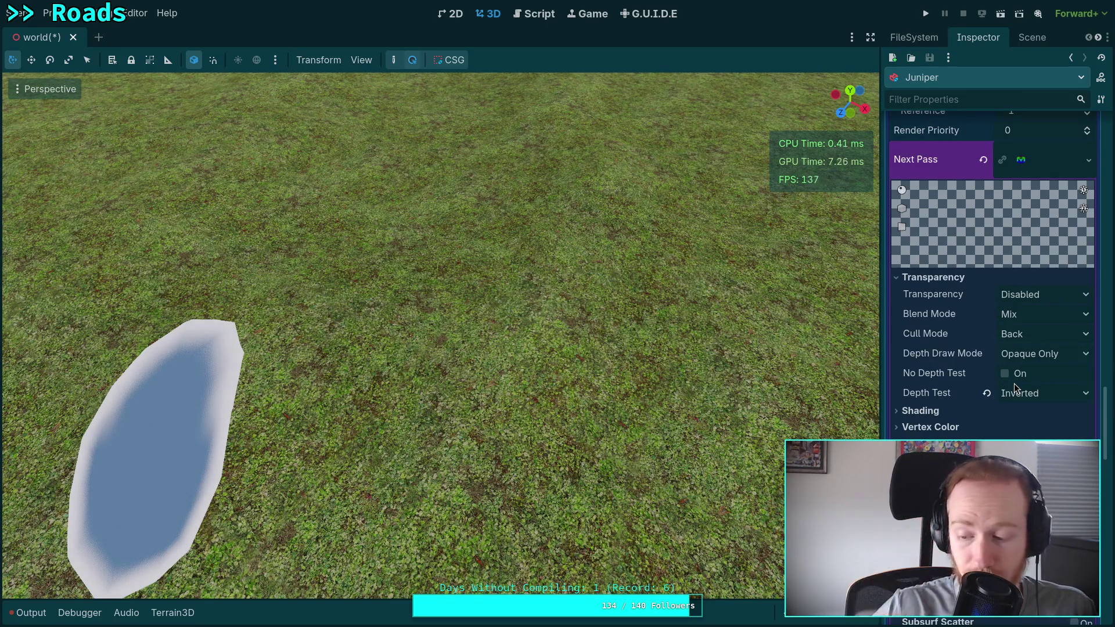
Step: Try stencil variations: Read flag, reference 2, then Write Depth Fail
scroll(1011, 385, "down", 10)
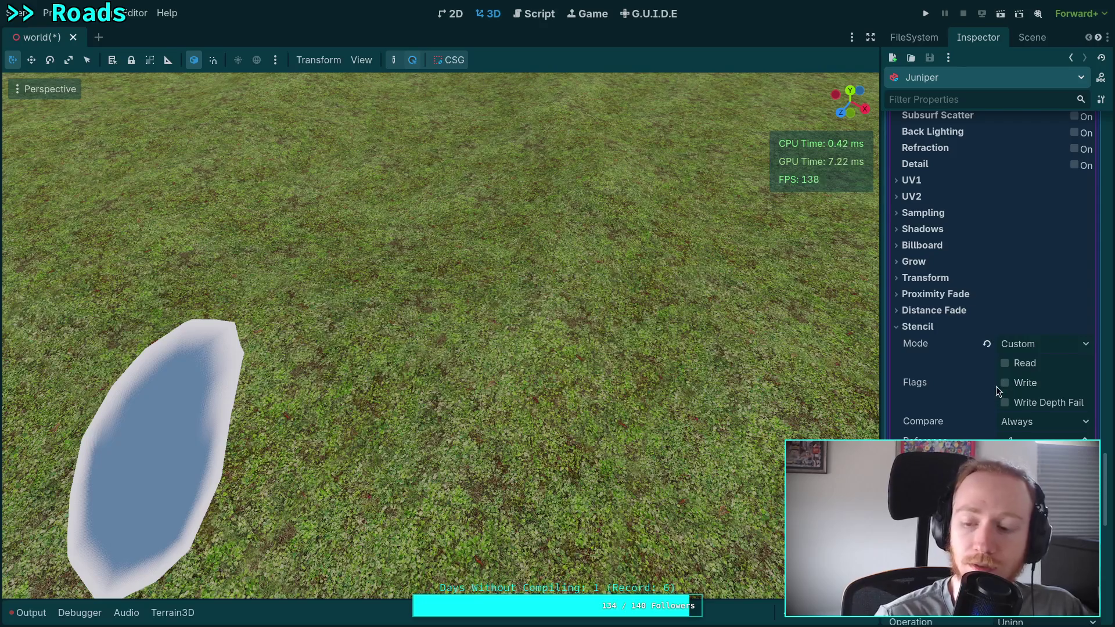
left_click(1005, 362)
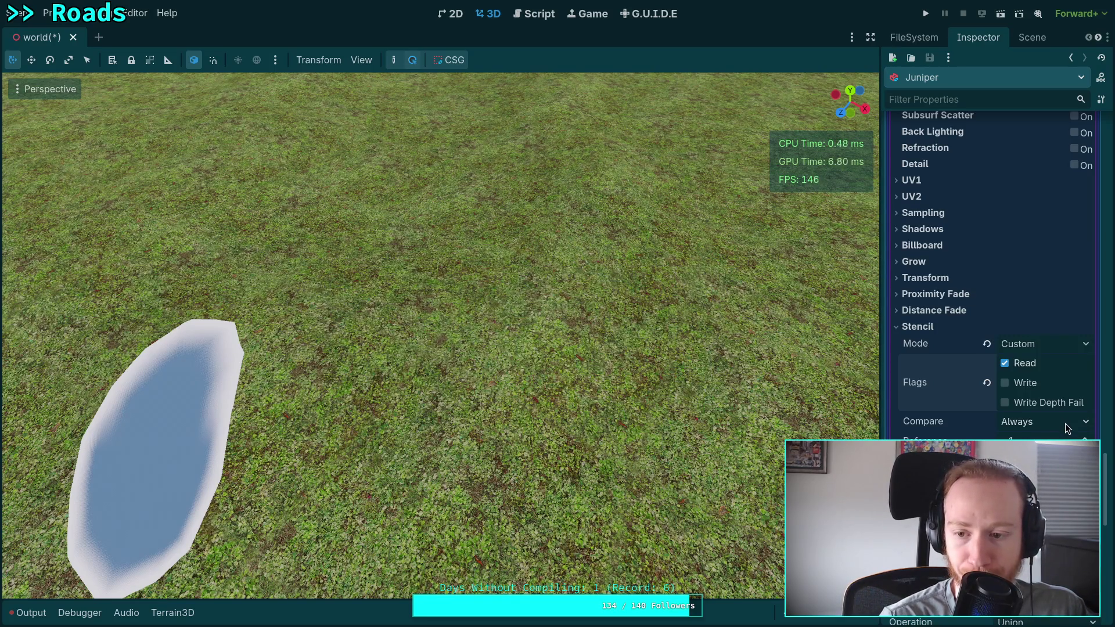
left_click(1085, 441)
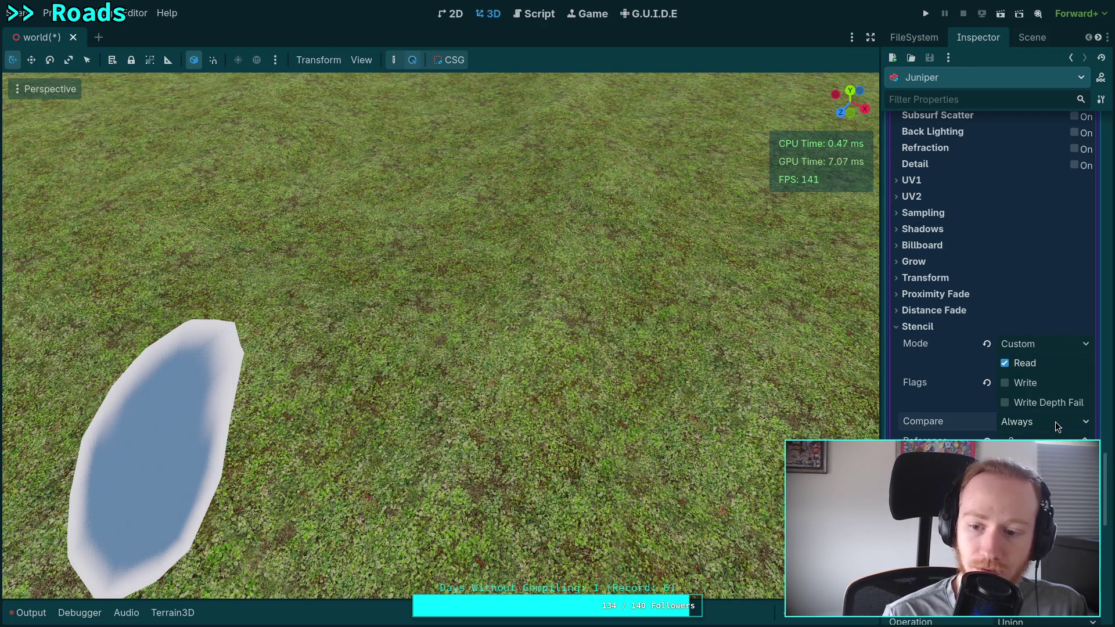
left_click(1043, 404)
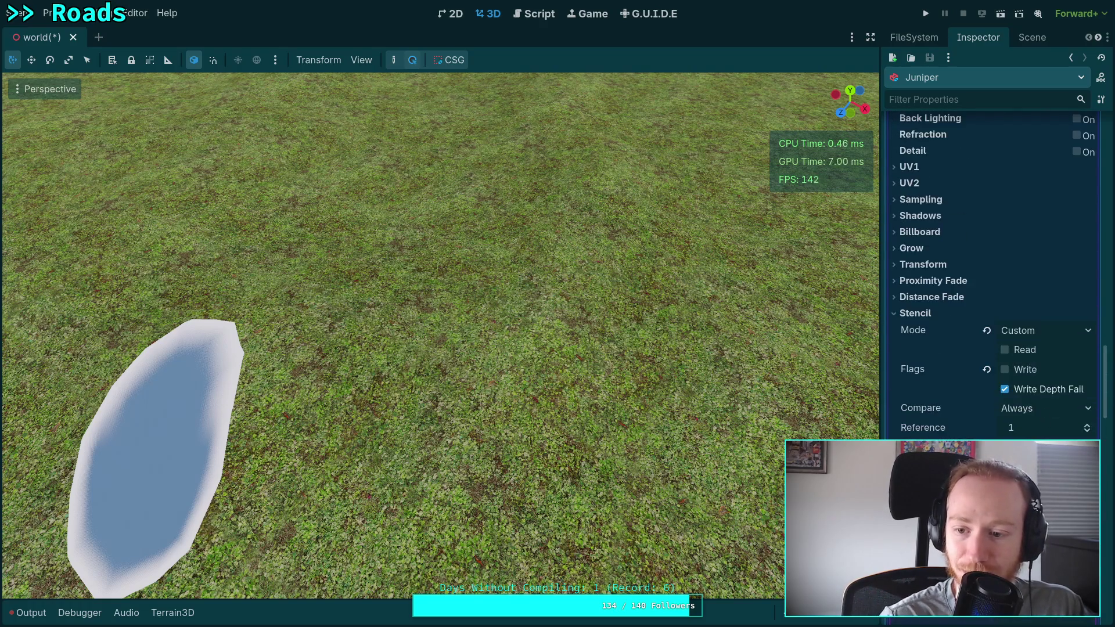
Step: Revert the stencil modes to Disabled and clear the road's Next Pass to empty
left_click(987, 330)
scroll(992, 351, "up", 10)
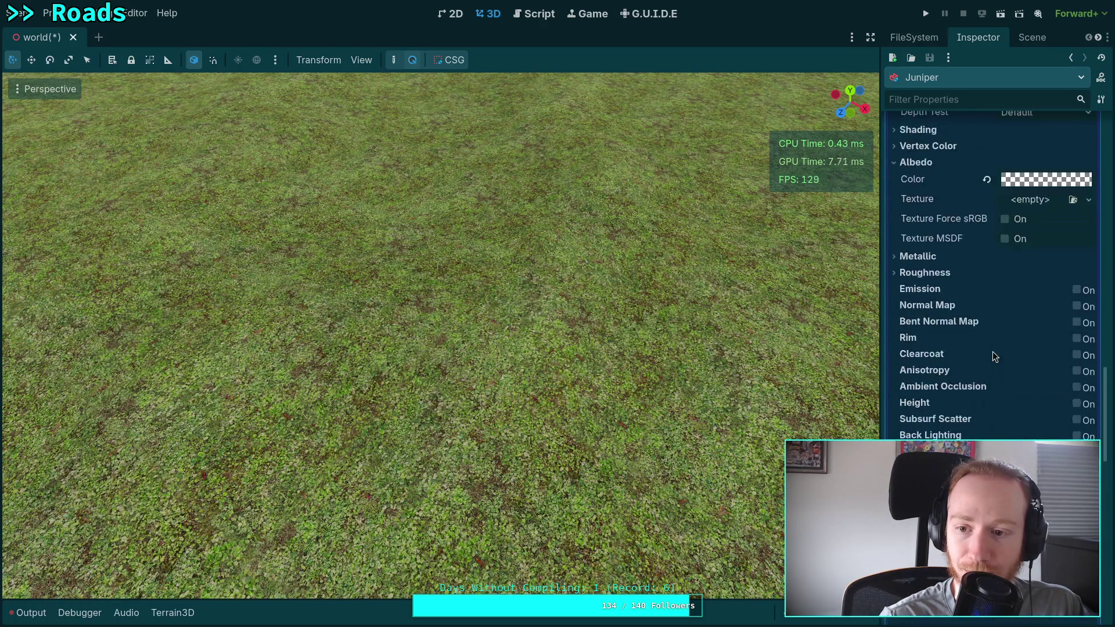
scroll(988, 284, "up", 3)
left_click(982, 258)
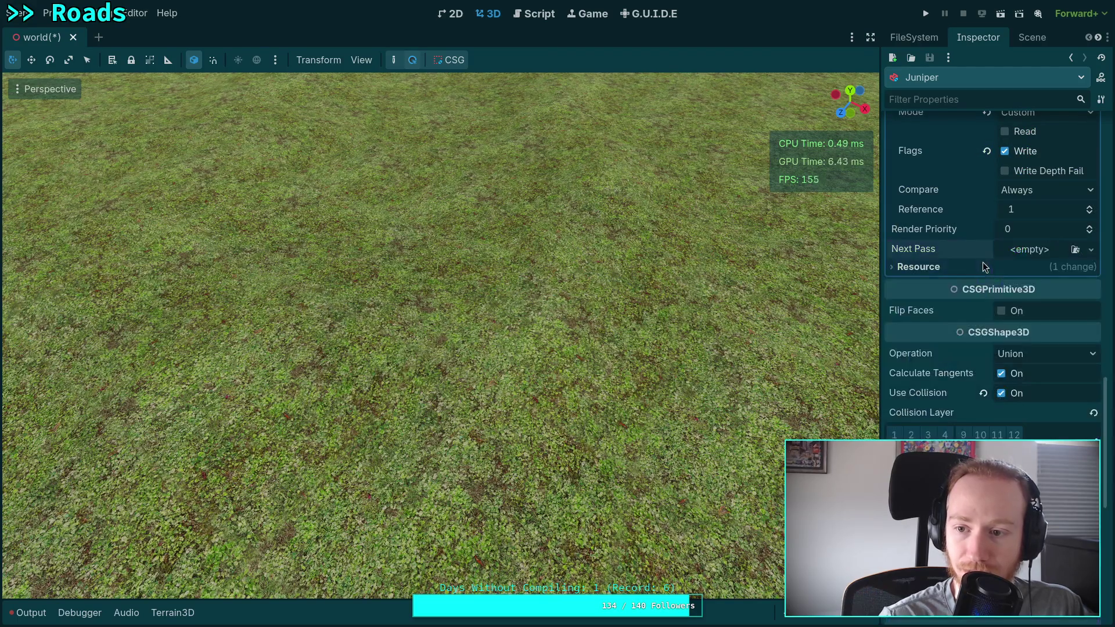
left_click(987, 367)
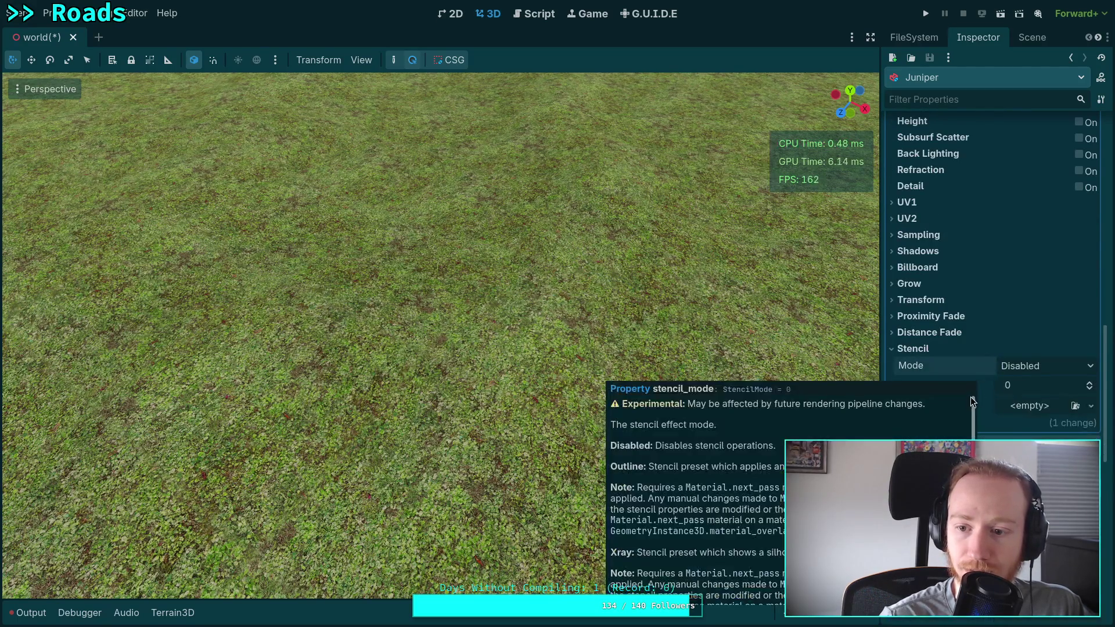
scroll(993, 372, "up", 10)
scroll(957, 416, "down", 4)
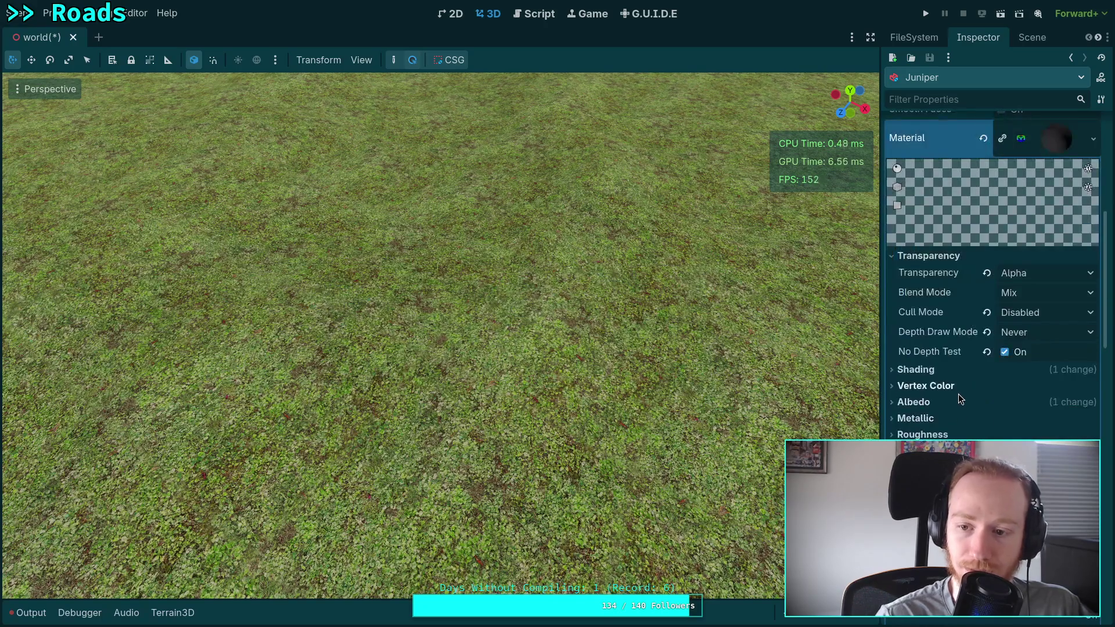
Step: Raise the albedo alpha so the dark road reappears, and set Transparency to Disabled
left_click(945, 409)
left_click(1026, 418)
left_click_drag(987, 323, 1019, 326)
key("Escape")
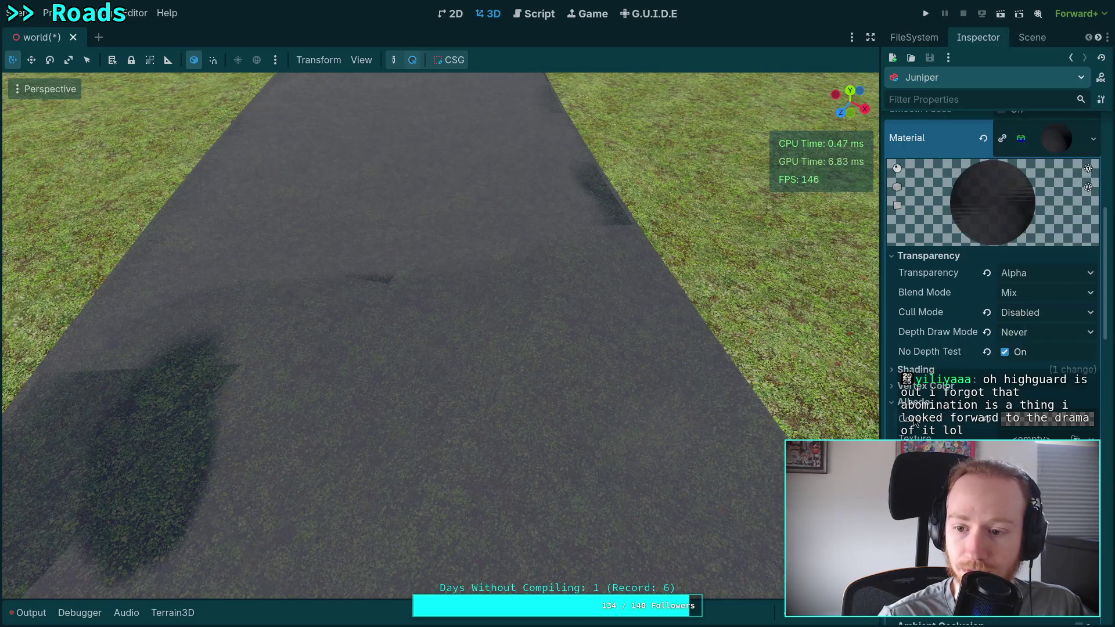
left_click(1035, 267)
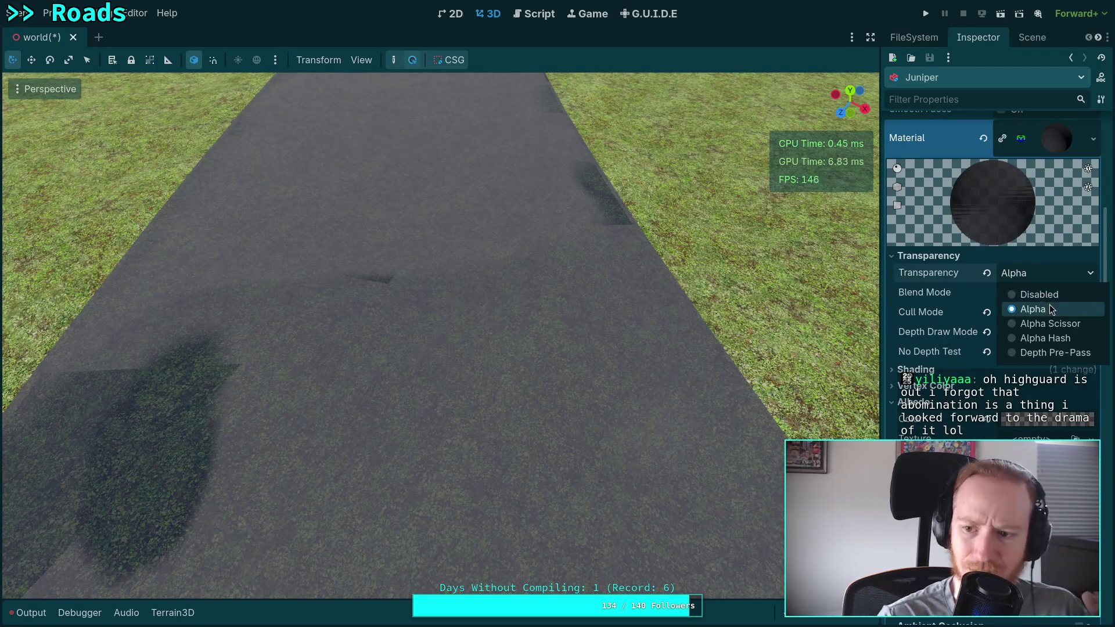
left_click(1050, 291)
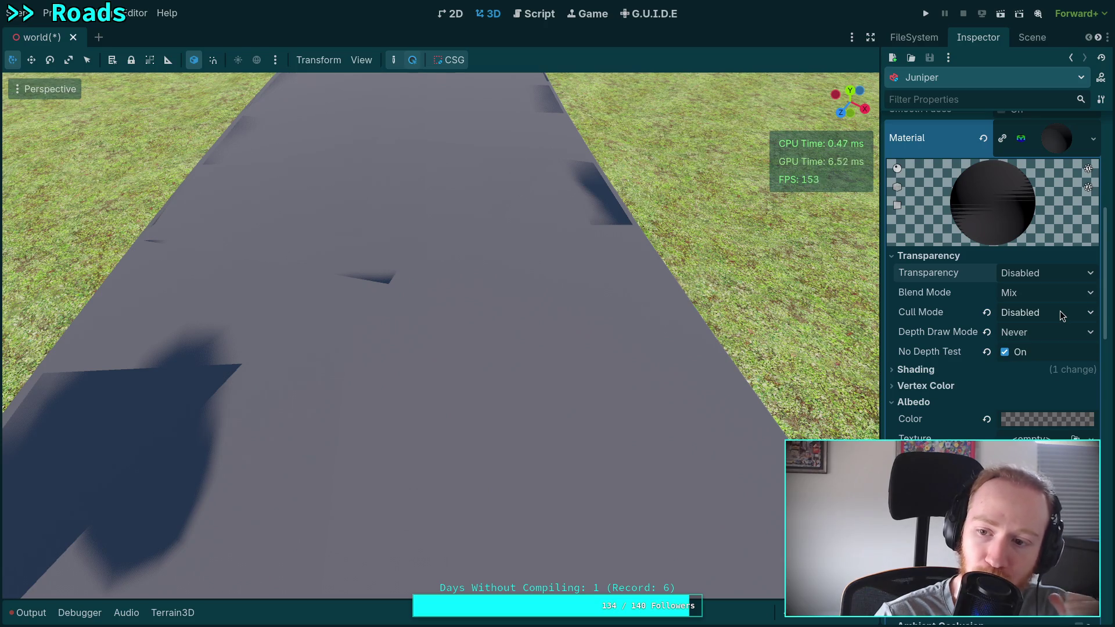
Step: Set Depth Draw to Always, uncheck No Depth Test, keep Depth Test Default, cull Back faces
left_click(1053, 335)
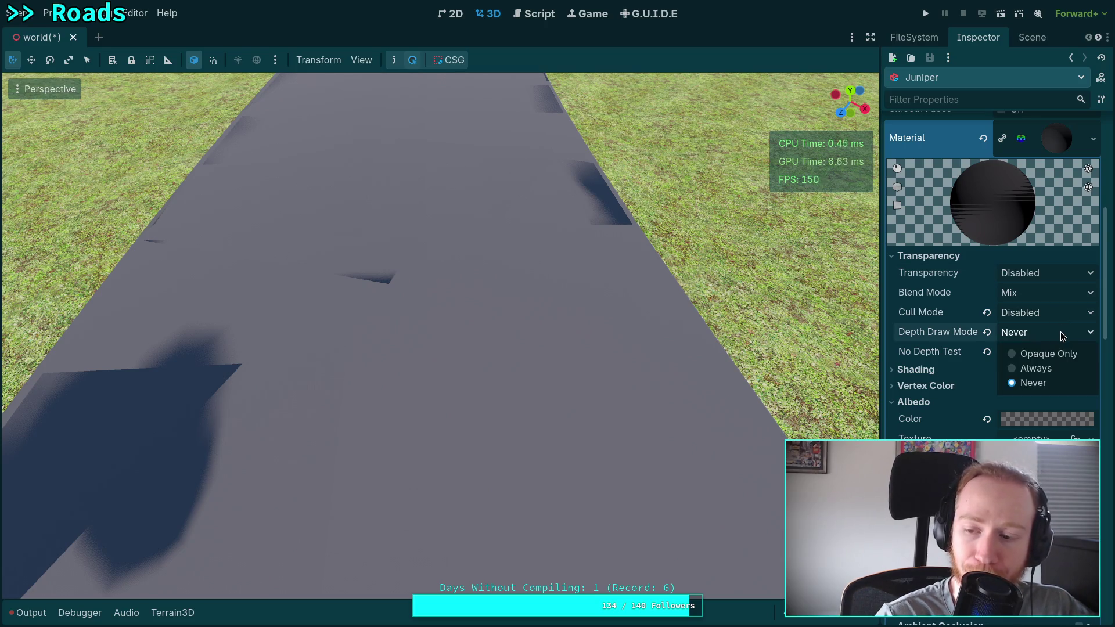
left_click(1050, 368)
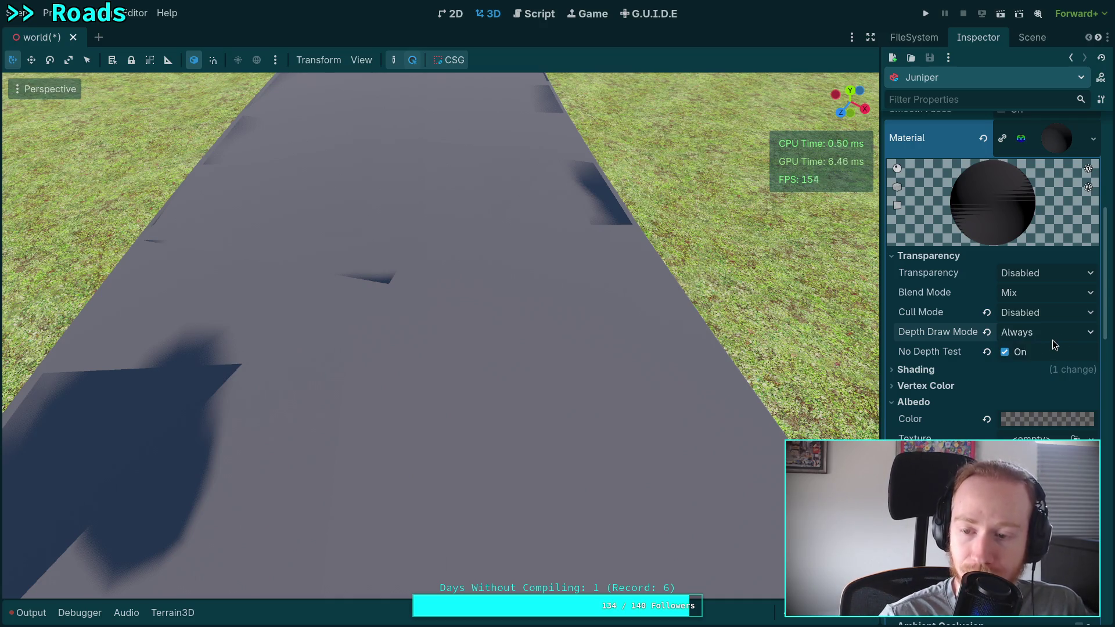
left_click(1005, 354)
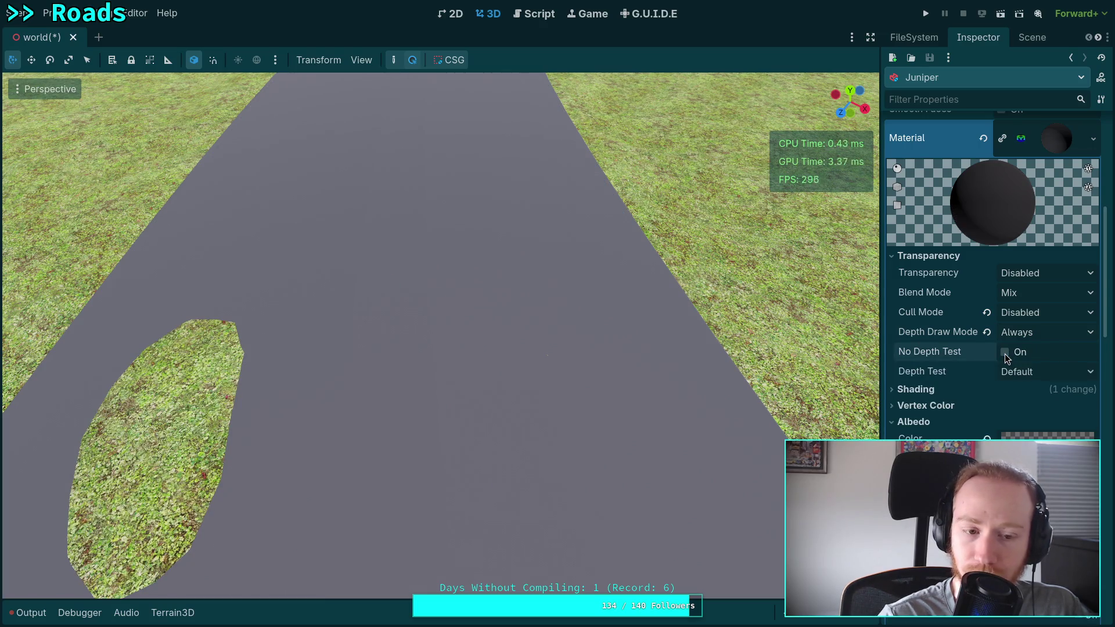
left_click(1043, 376)
left_click(1066, 378)
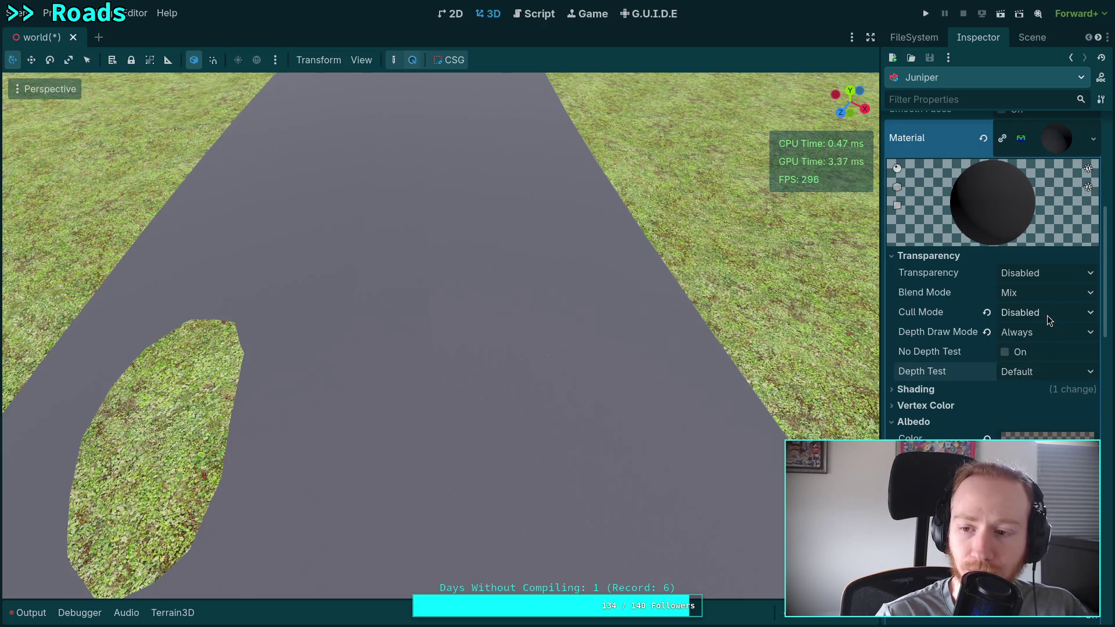
left_click(1047, 316)
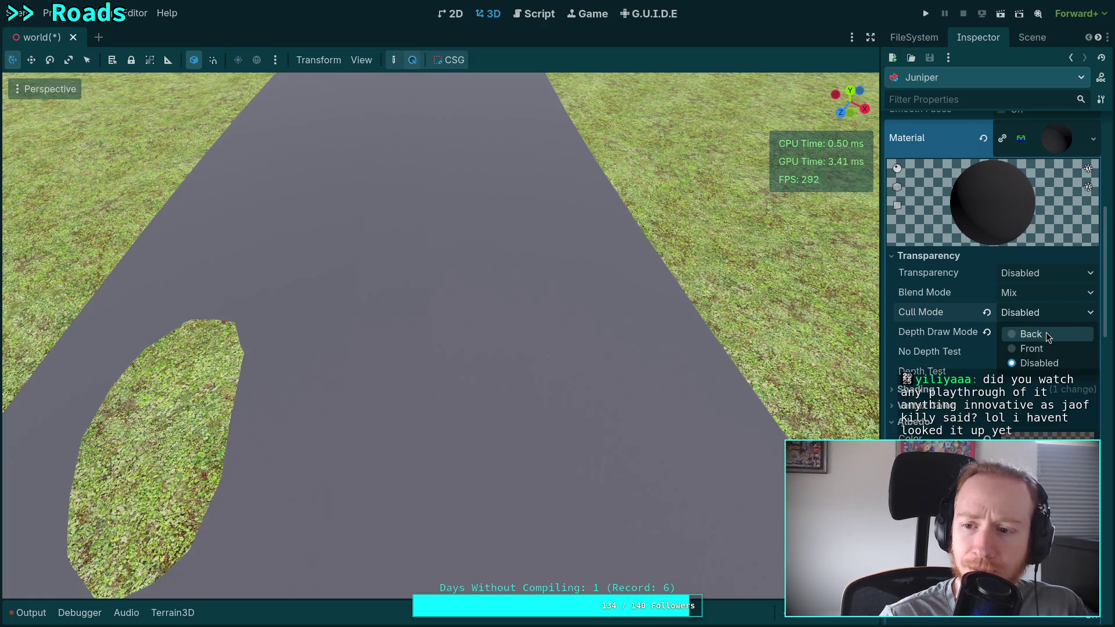
left_click(1048, 336)
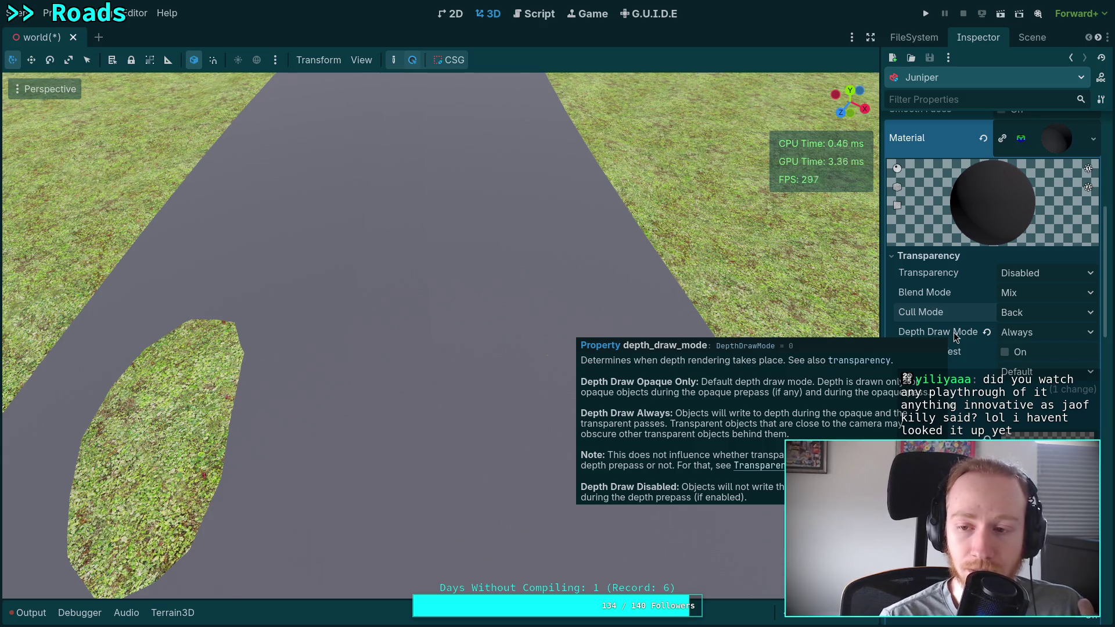
scroll(966, 421, "down", 15)
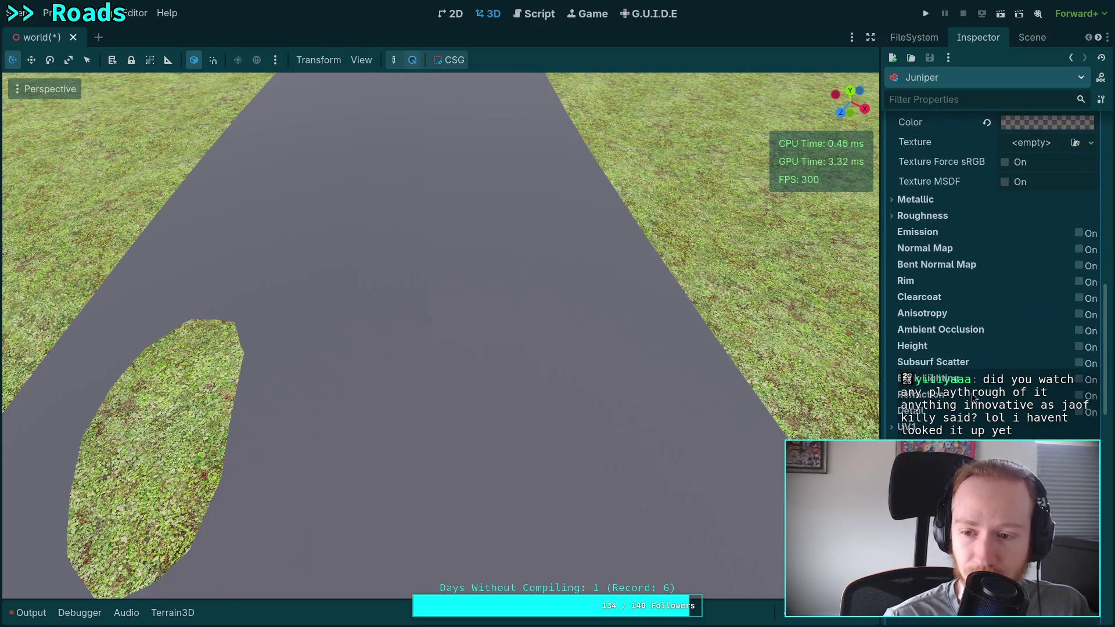
Step: Switch the road material's Stencil Mode to Custom with the Write flag checked
left_click(1053, 342)
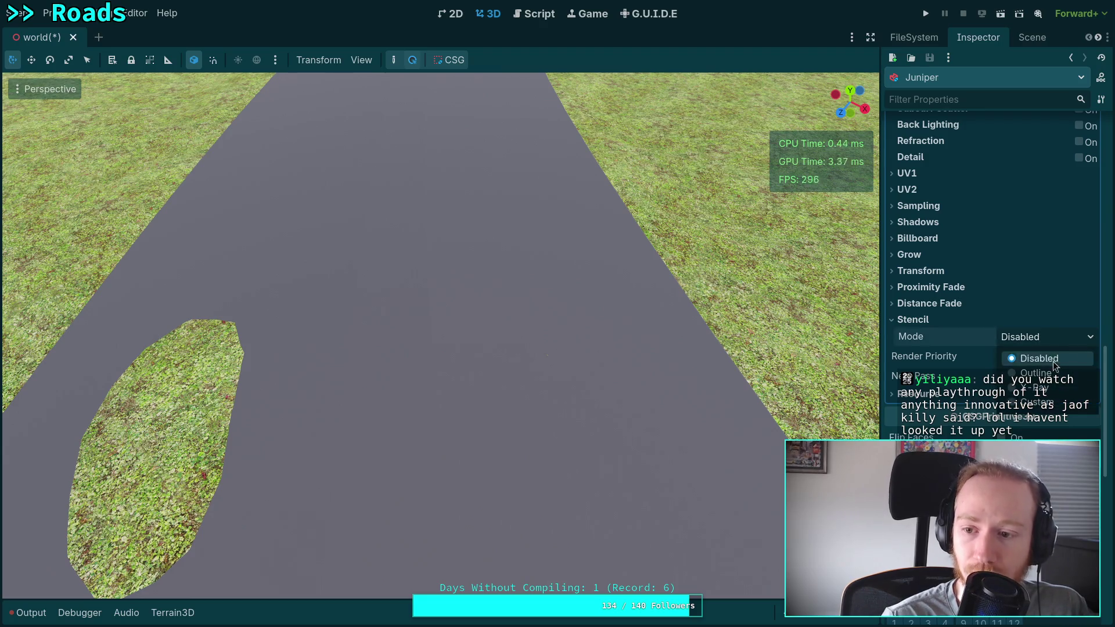
left_click(1047, 403)
left_click(1031, 377)
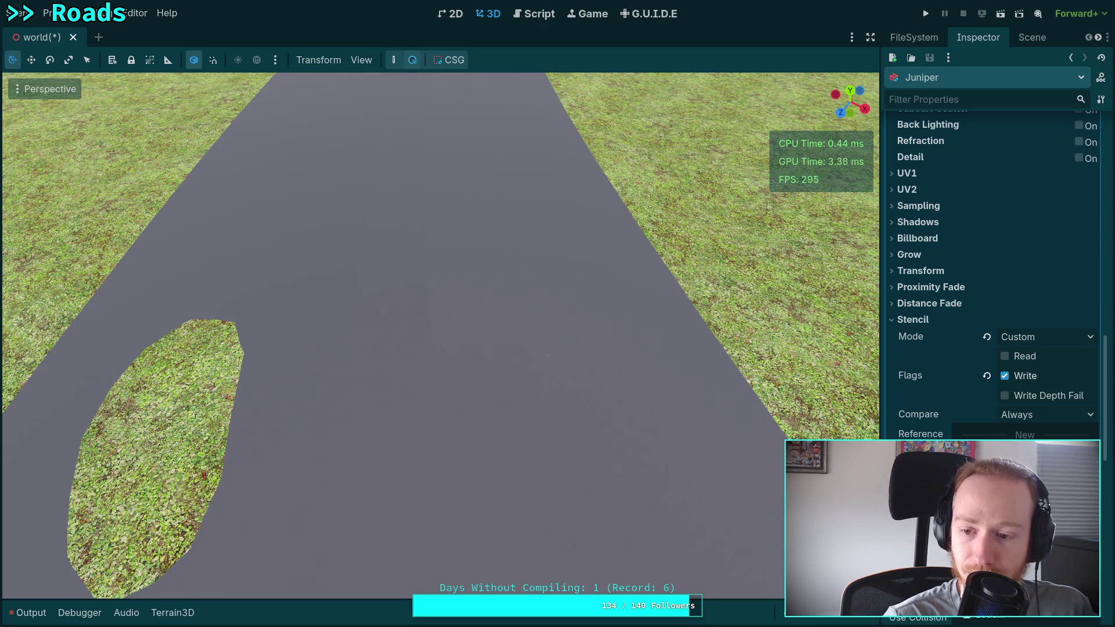
scroll(988, 407, "down", 5)
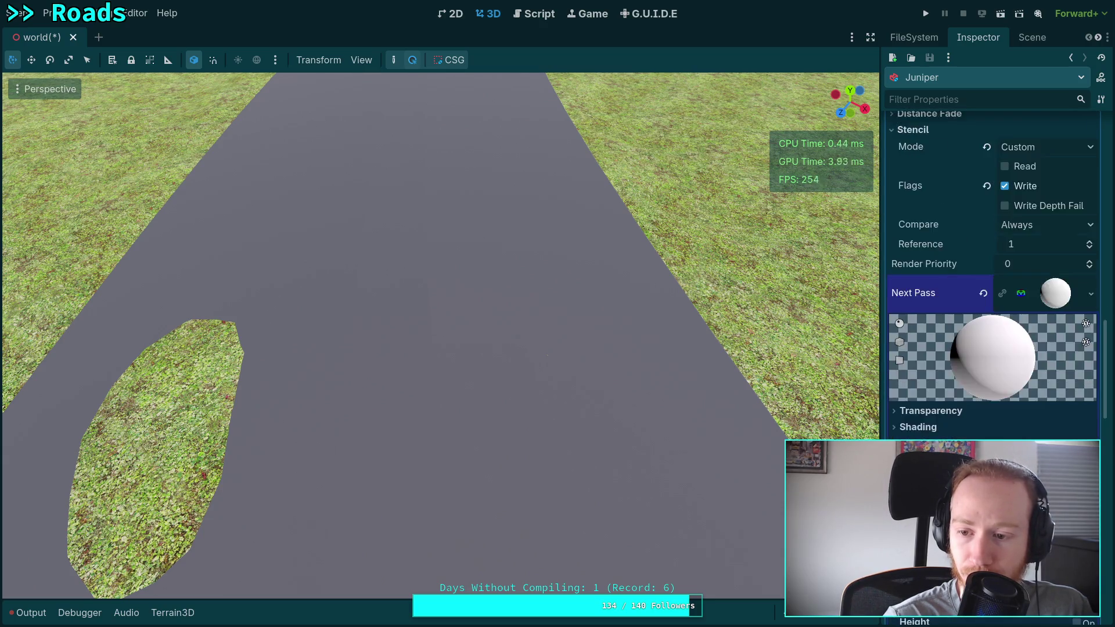
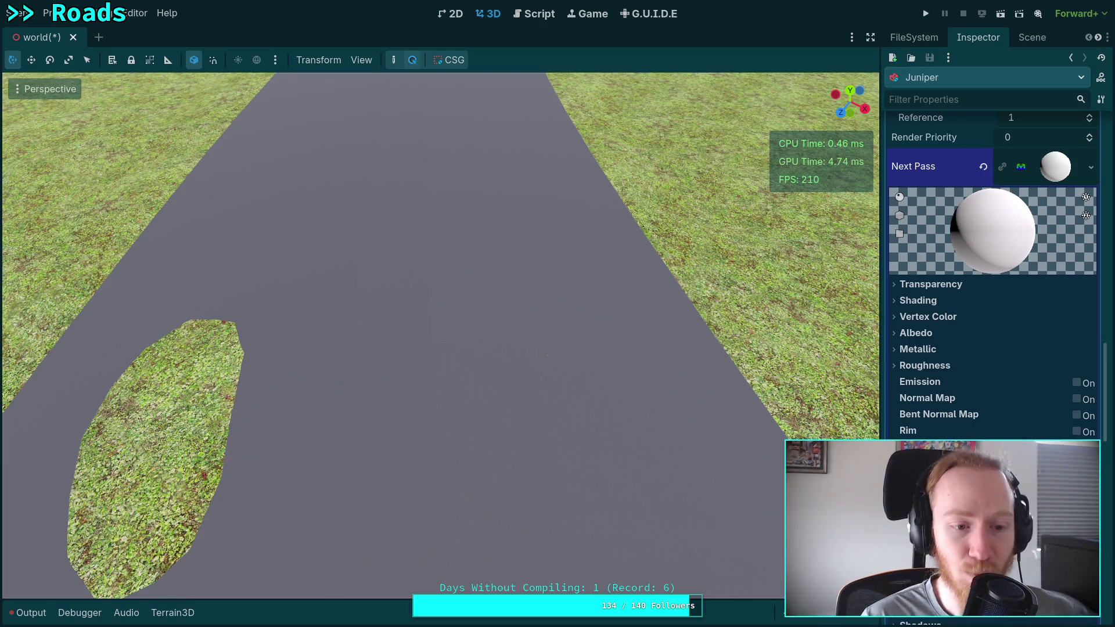
Step: Fly the viewport along the curving road up close to the grass hole
mouse_move(369, 288)
left_mouse_down()
mouse_move(407, 279)
mouse_move(394, 275)
mouse_move(406, 337)
mouse_move(368, 287)
left_mouse_up()
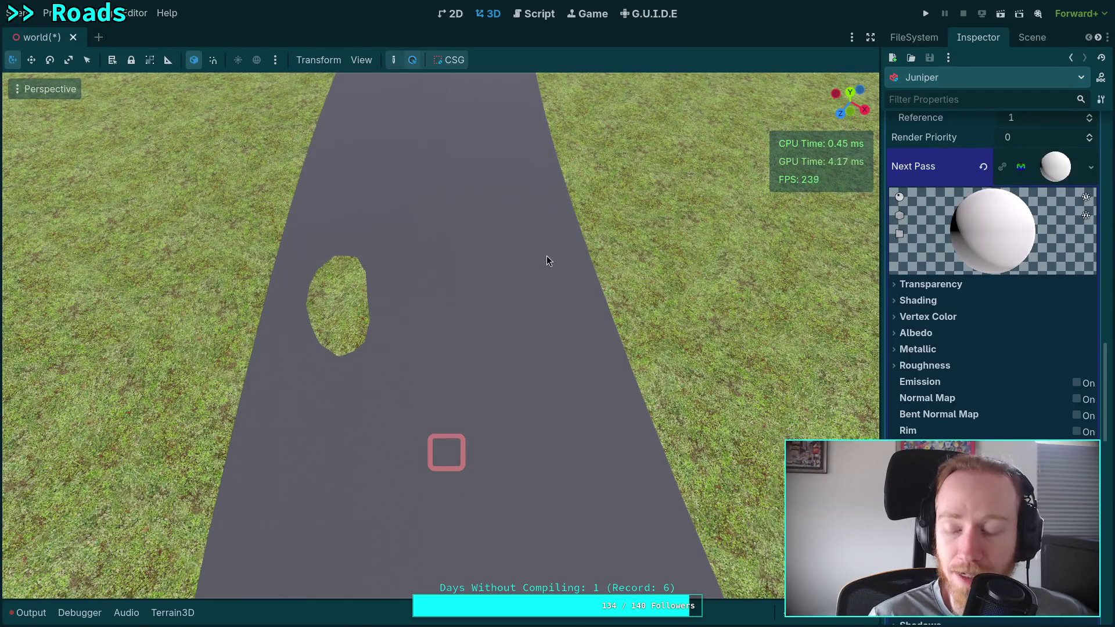
mouse_move(580, 273)
left_mouse_down()
mouse_move(557, 283)
mouse_move(618, 289)
left_mouse_up()
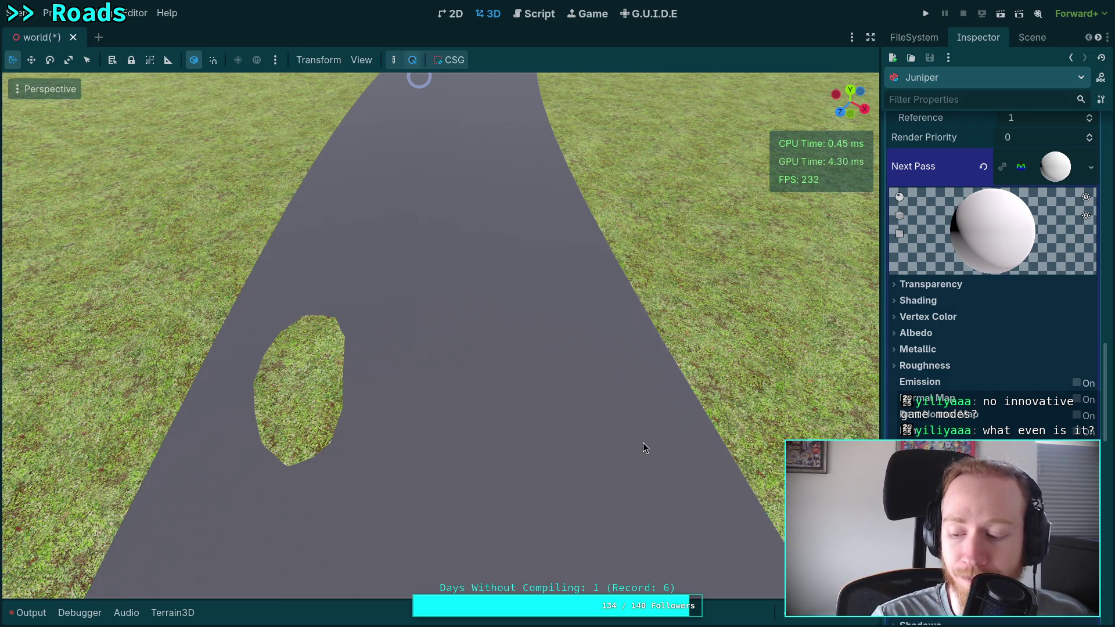
key("w")
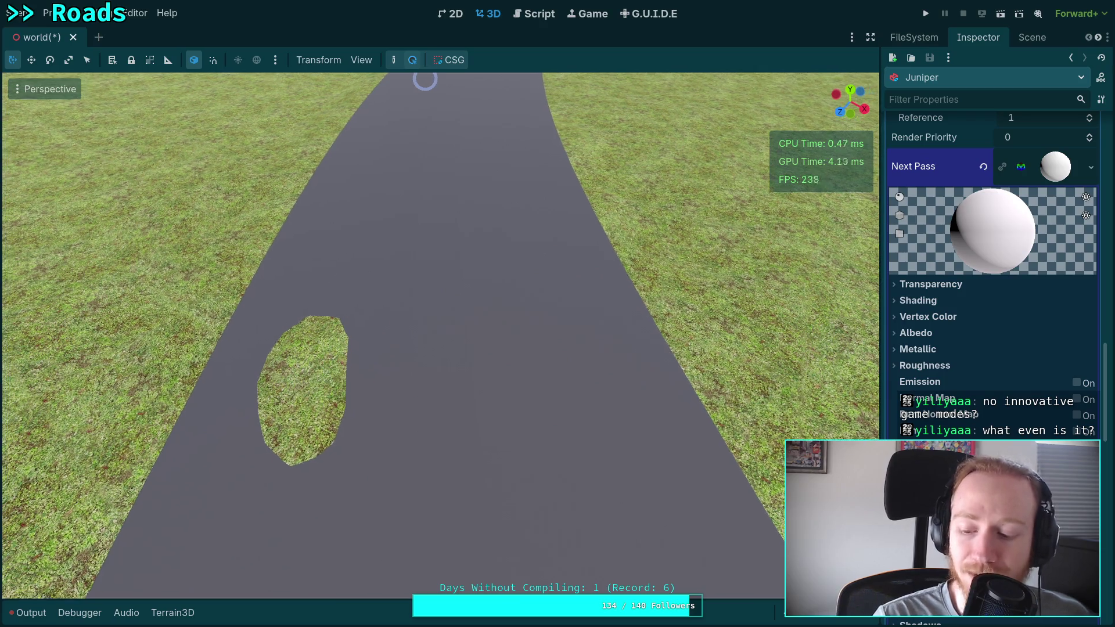
key("a")
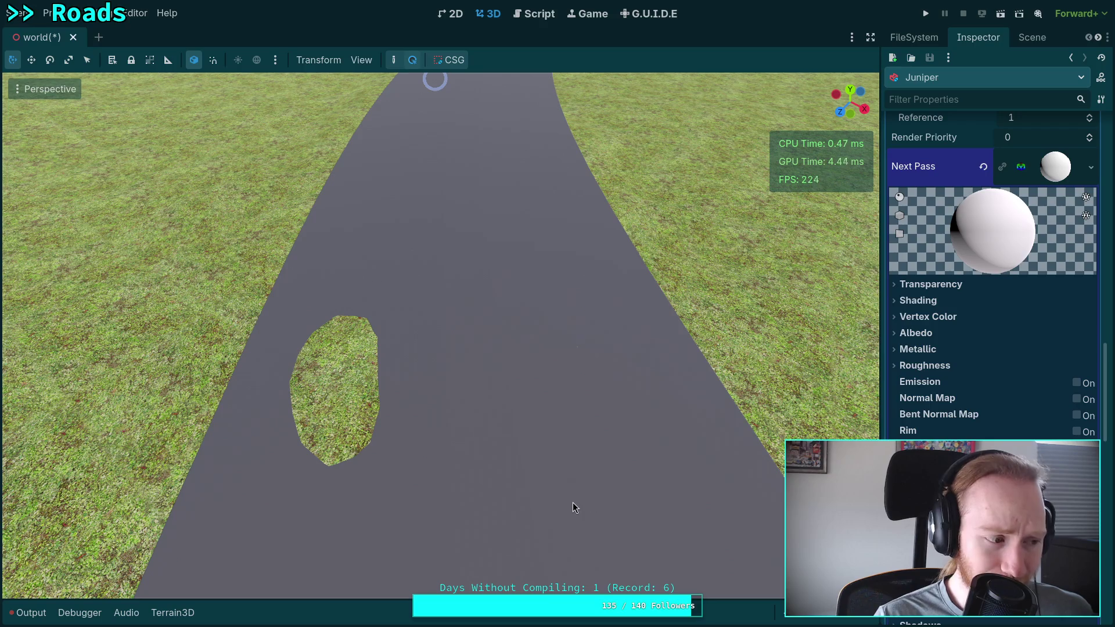
mouse_move(573, 502)
left_mouse_down()
mouse_move(523, 499)
mouse_move(546, 501)
left_mouse_up()
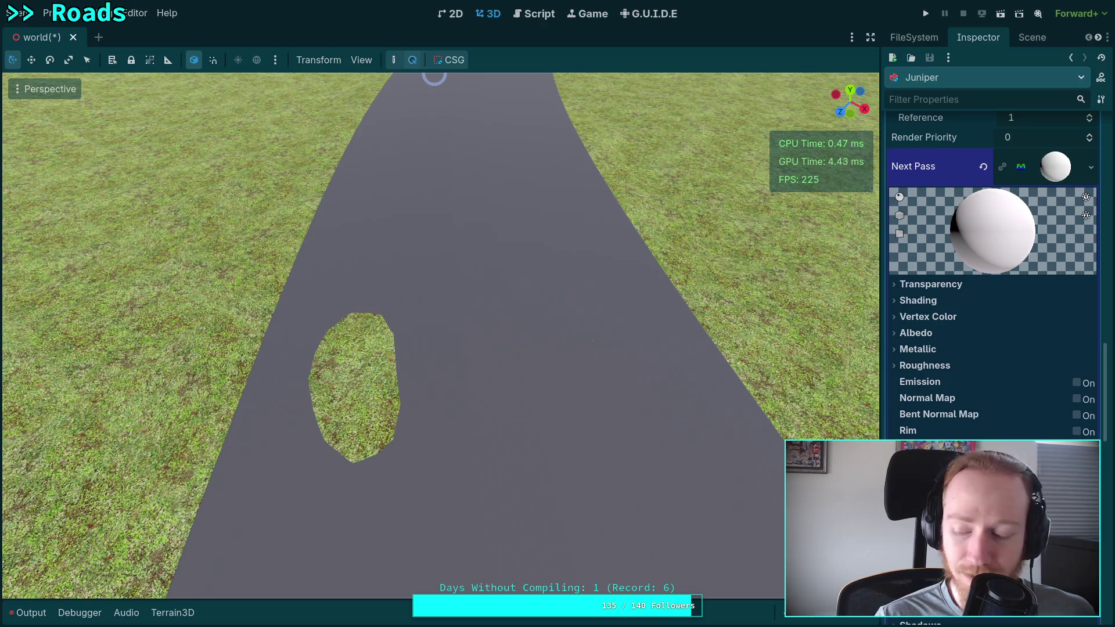
key("a")
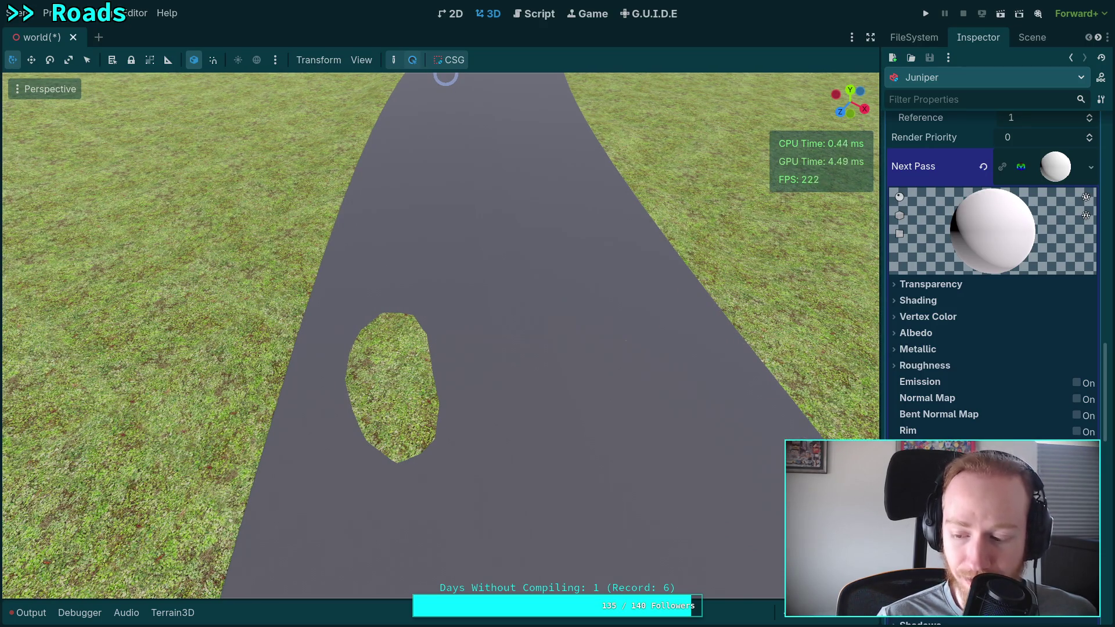
key("d")
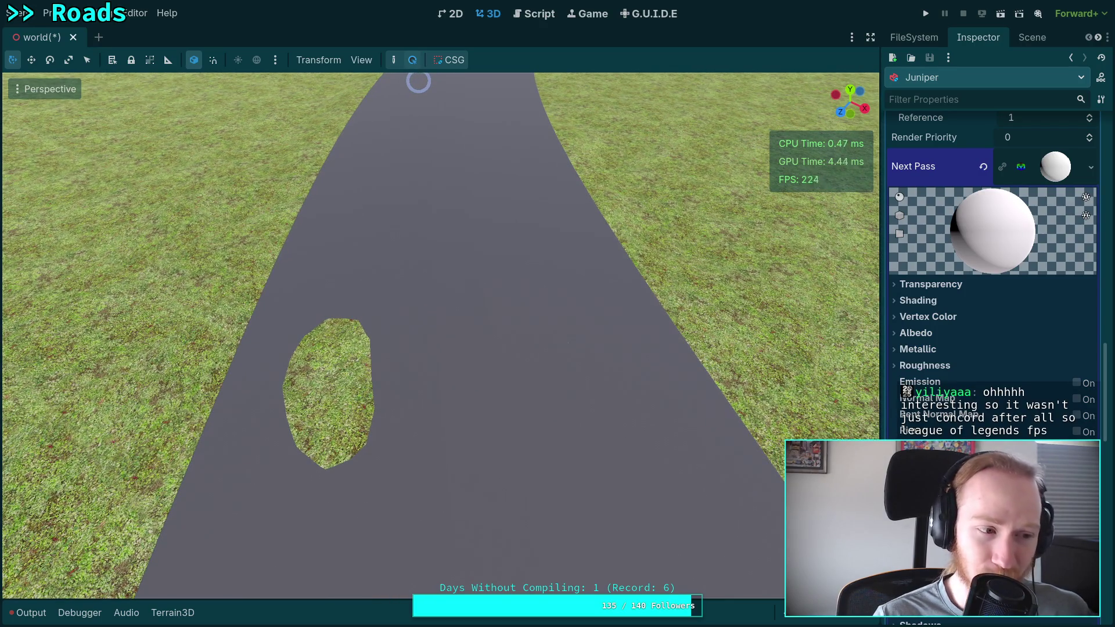
key("a")
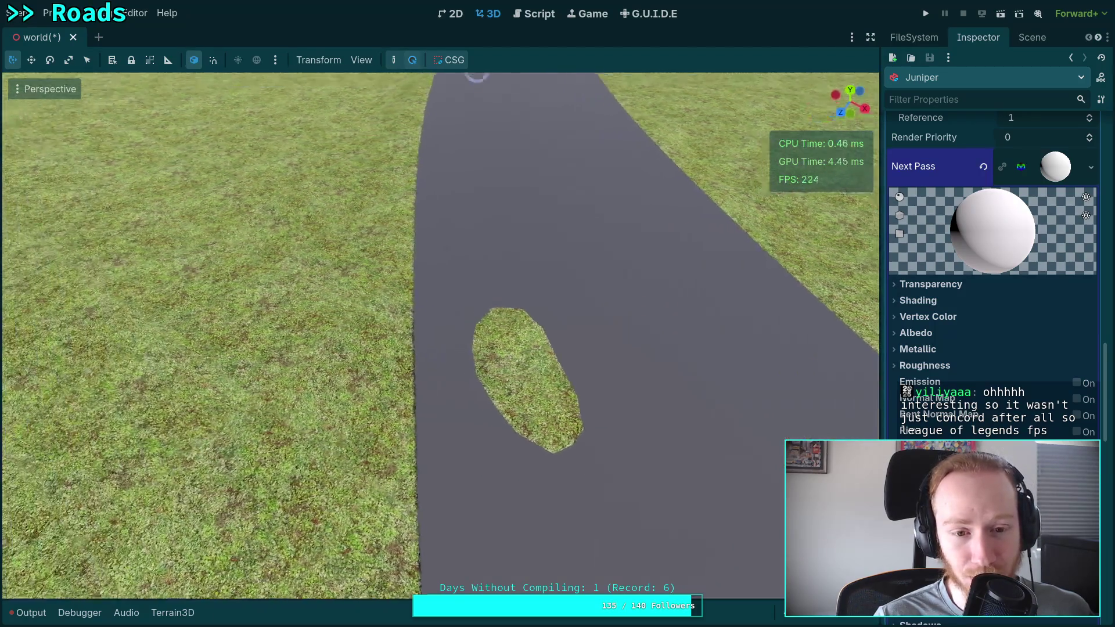
key("s")
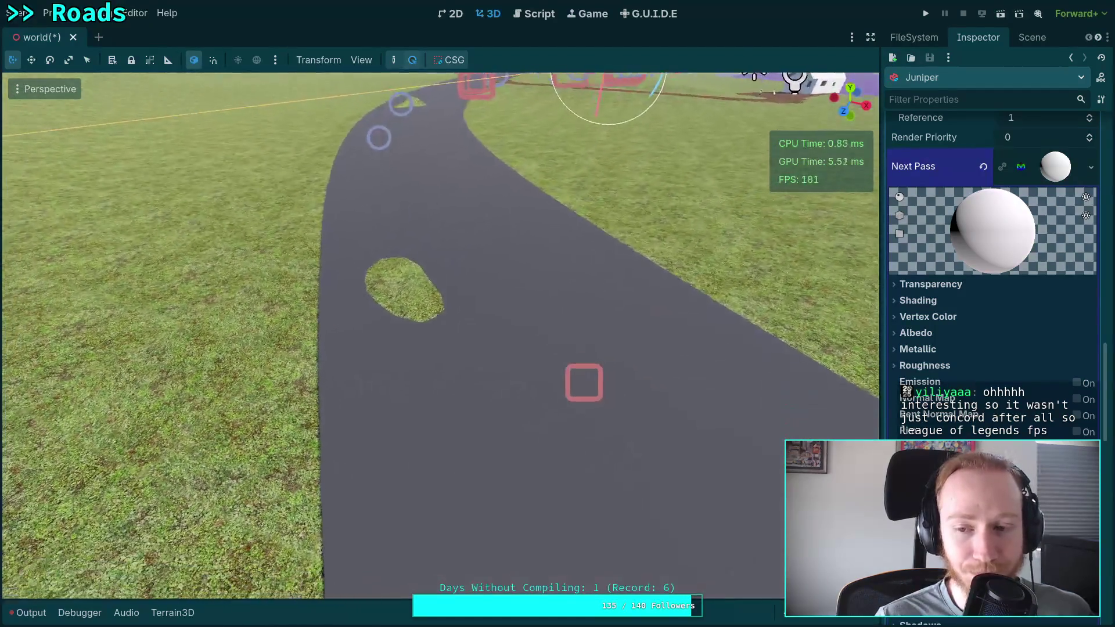
key("w")
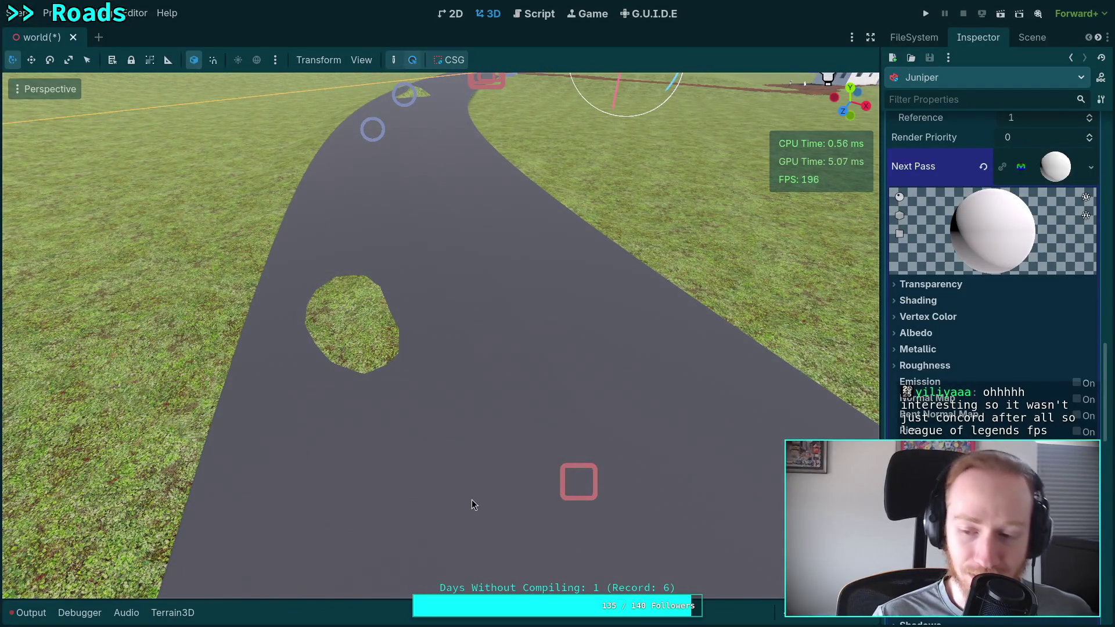
scroll(993, 262, "down", 15)
scroll(993, 262, "up", 8)
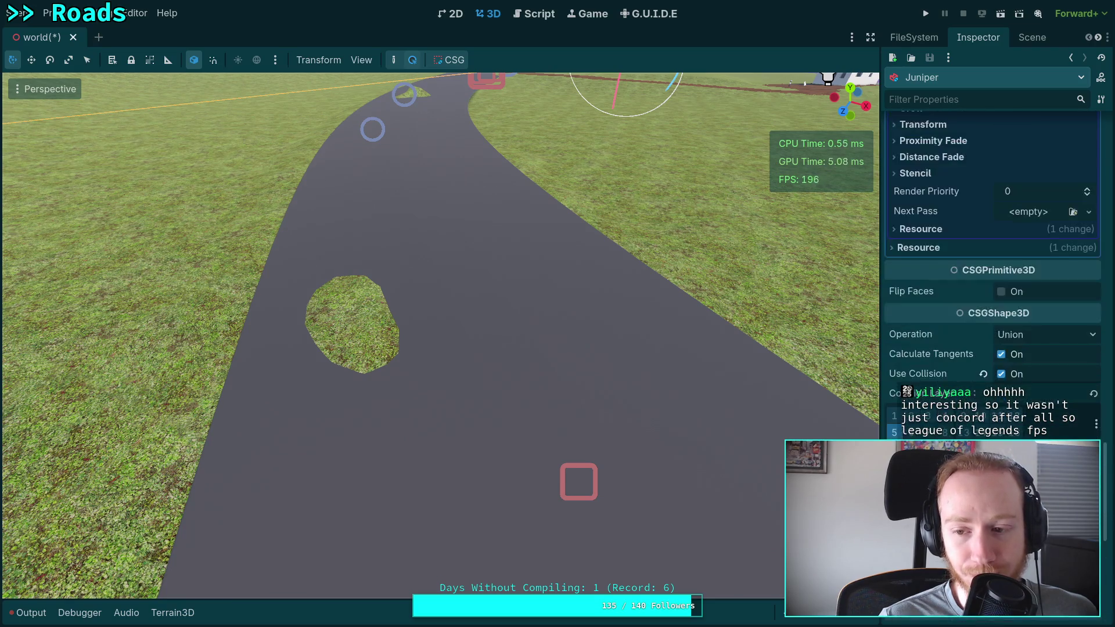
scroll(993, 261, "up", 5)
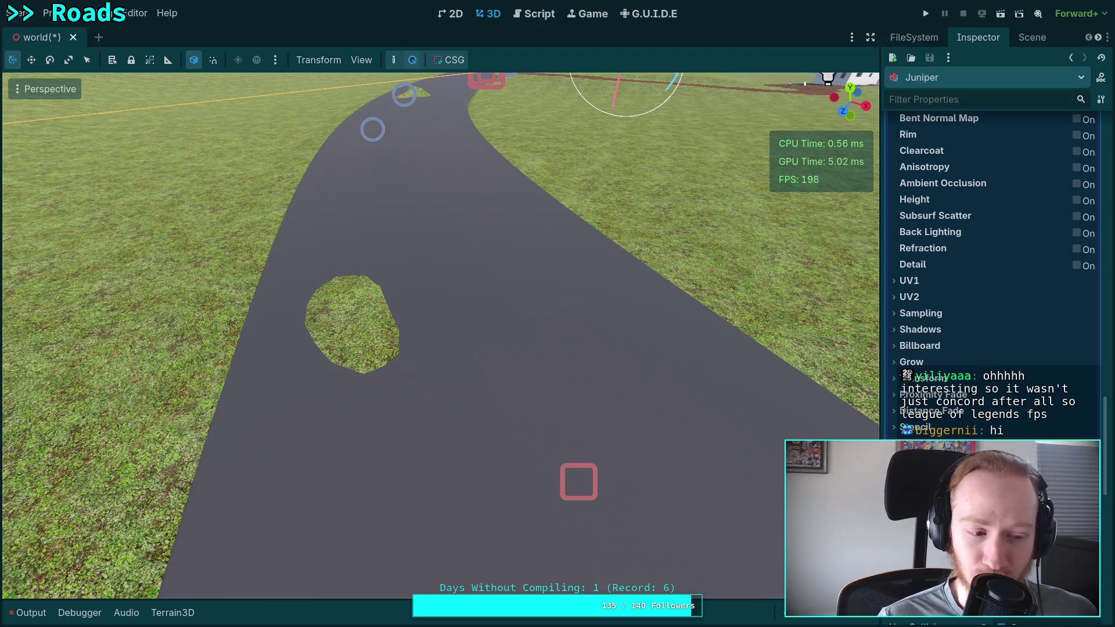
key("w")
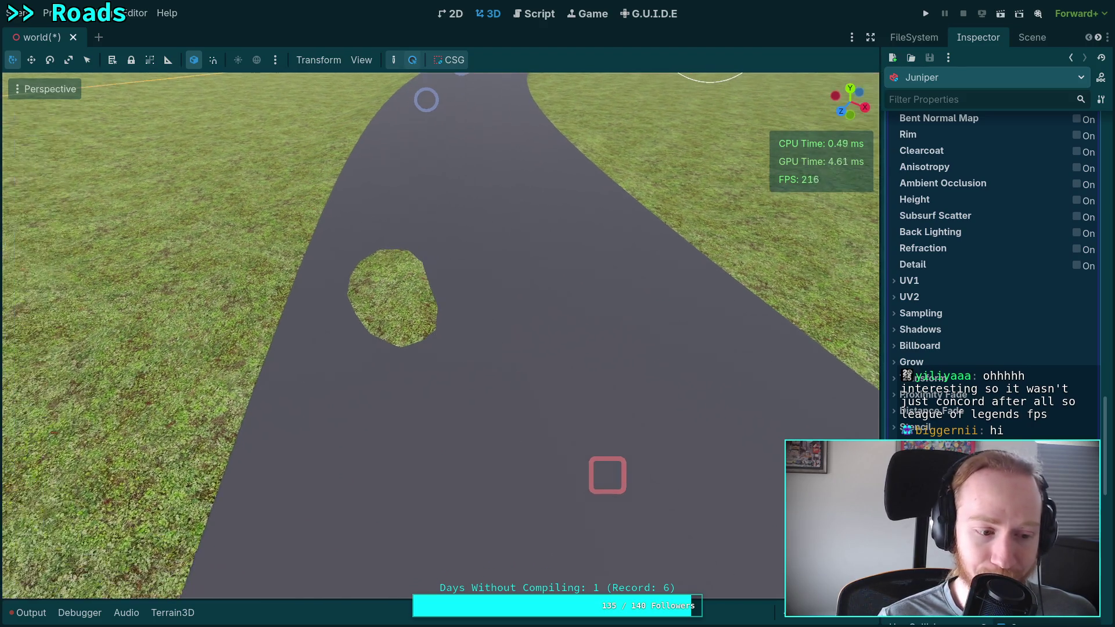
key("w")
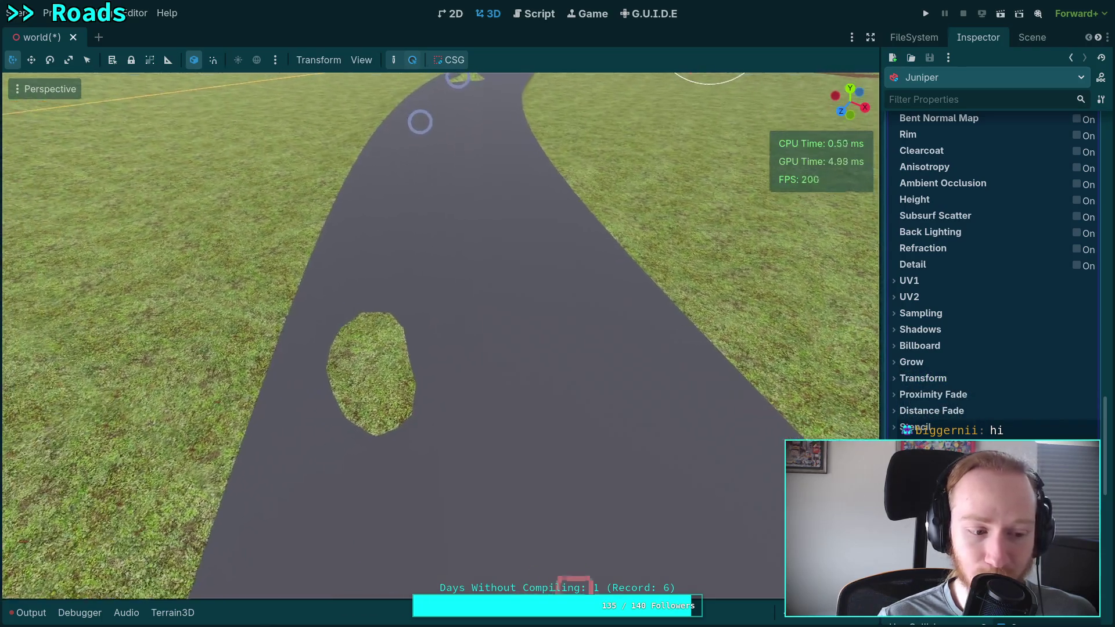
key("w")
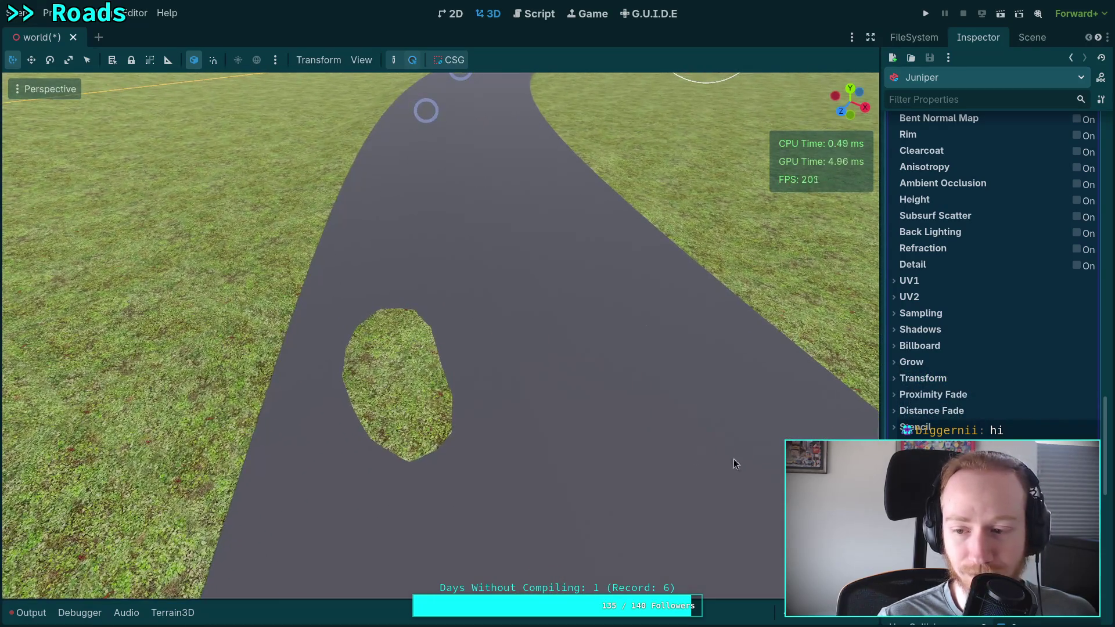
key("w")
key("w")
key("w")
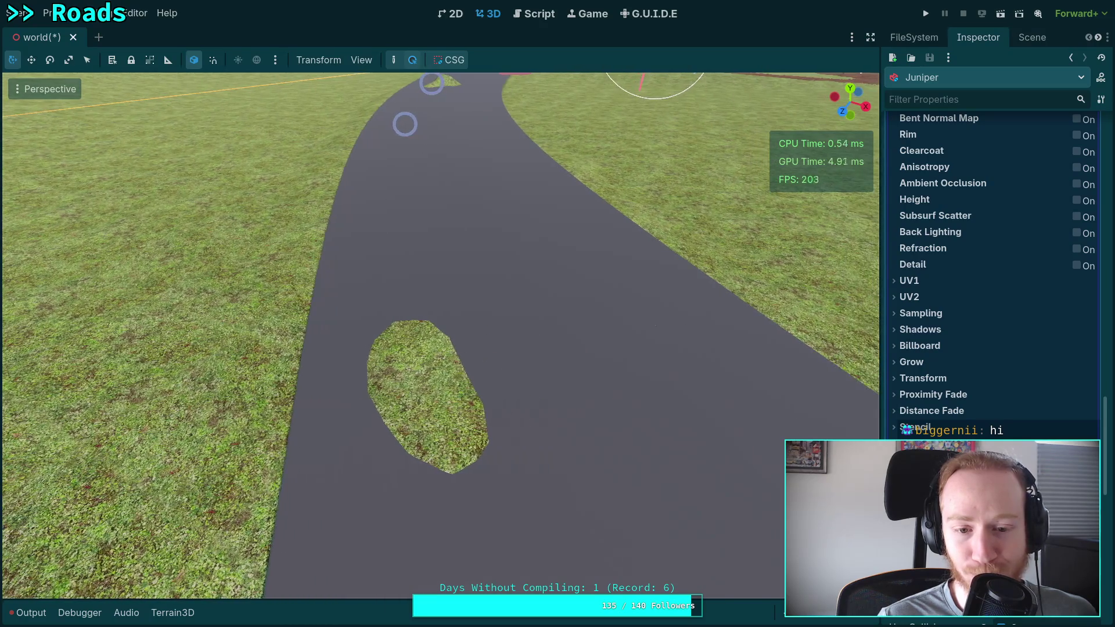
Step: Set the Next Pass material's Cull Mode to Front and Depth Test to Inverted
scroll(958, 430, "down", 5)
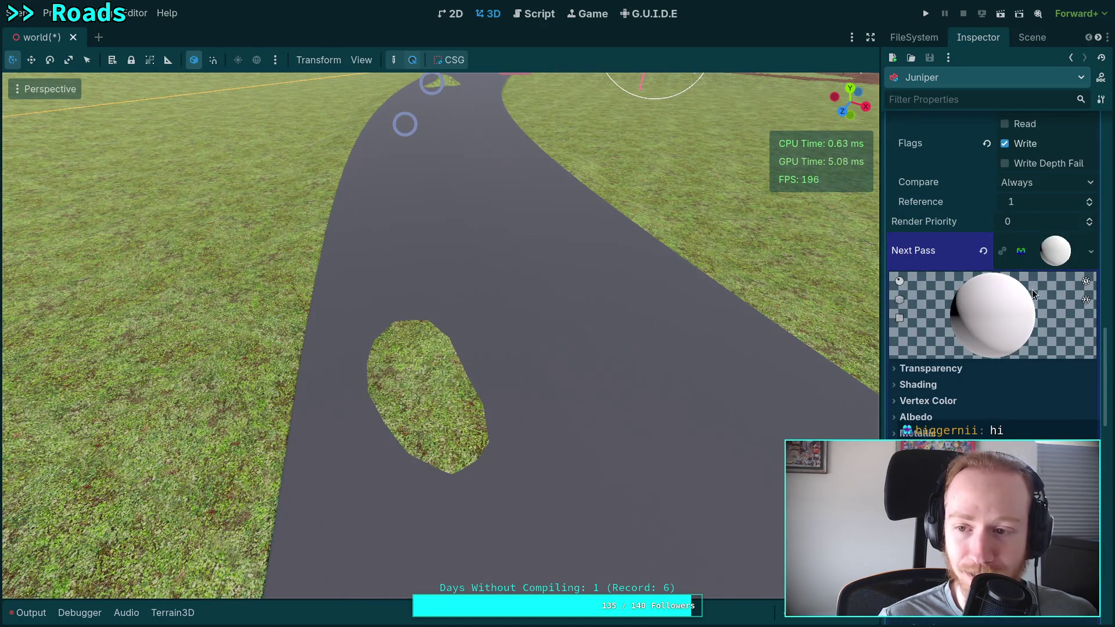
scroll(1054, 269, "down", 4)
scroll(964, 349, "up", 3)
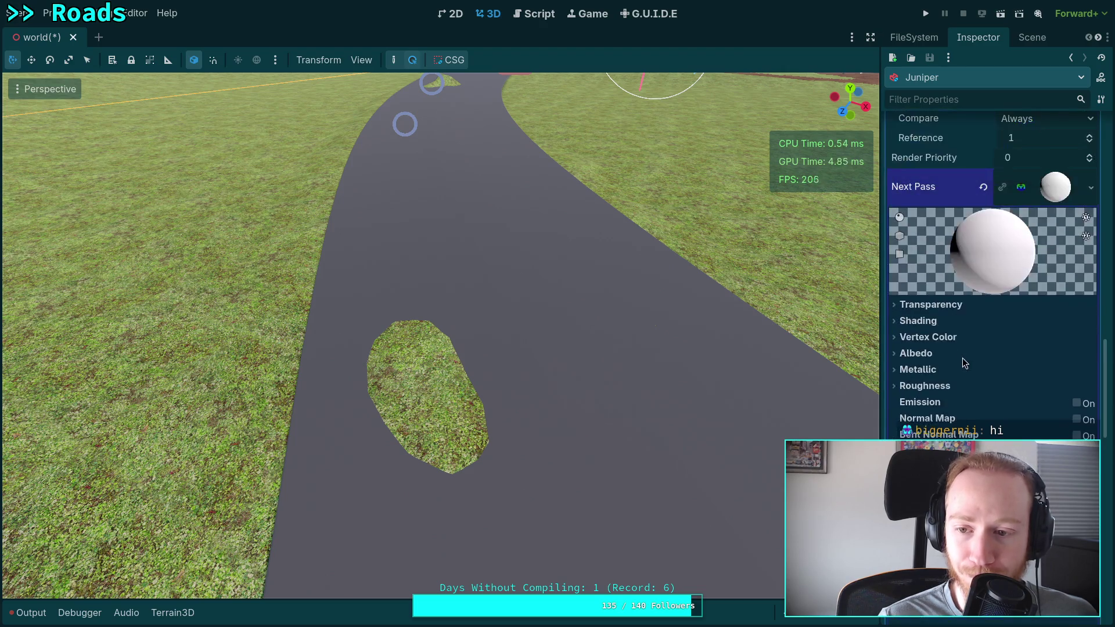
scroll(1049, 329, "up", 4)
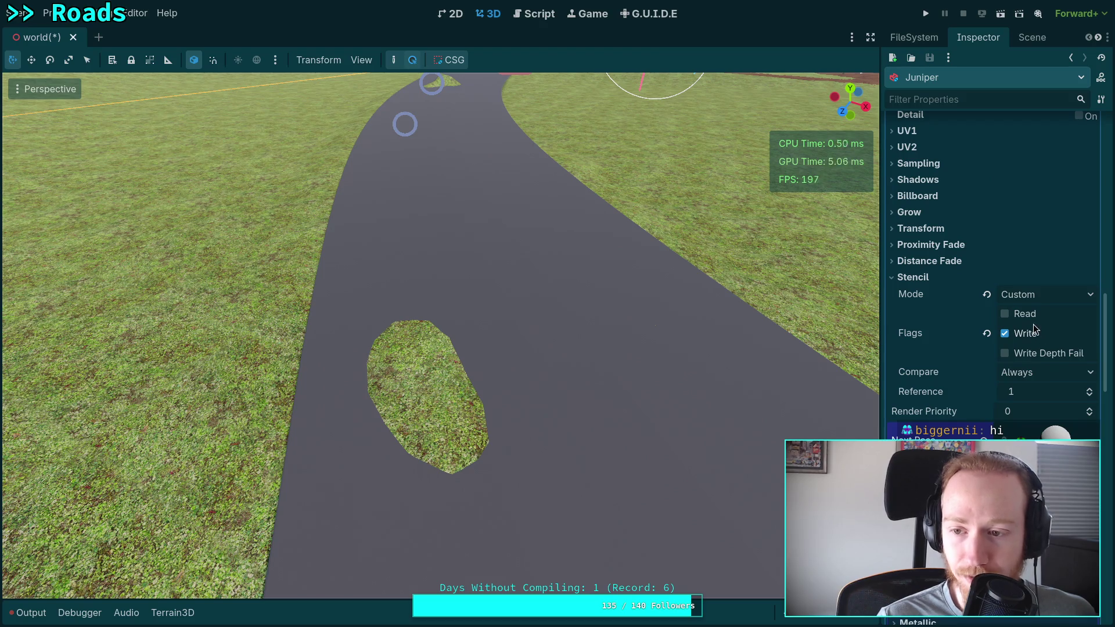
scroll(1033, 323, "up", 6)
scroll(1022, 343, "up", 5)
scroll(987, 354, "down", 5)
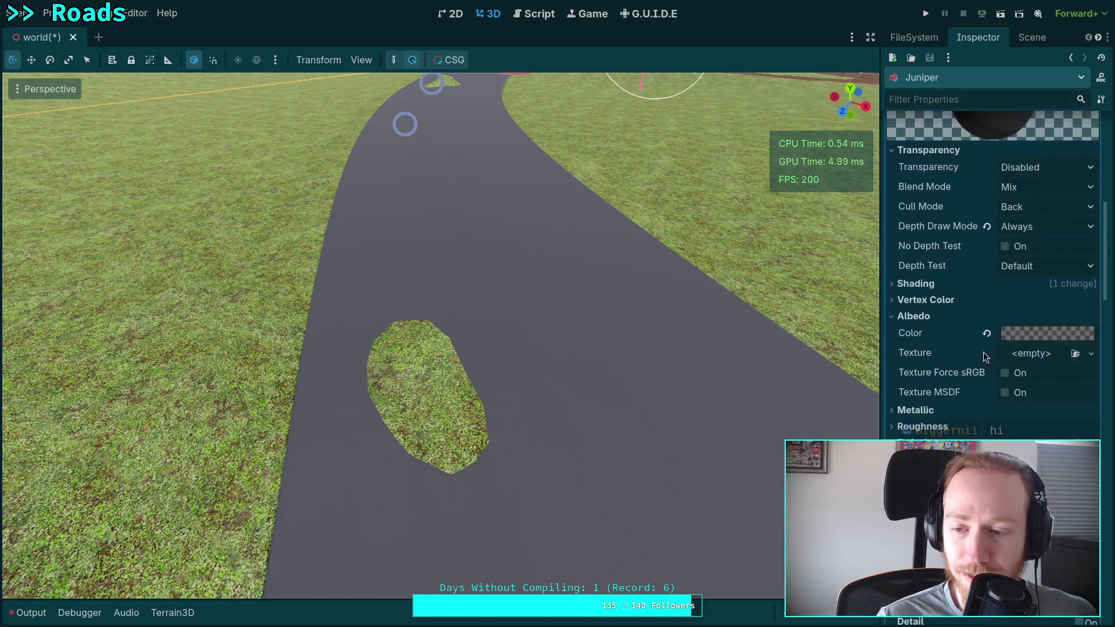
scroll(976, 334, "down", 3)
scroll(967, 332, "down", 10)
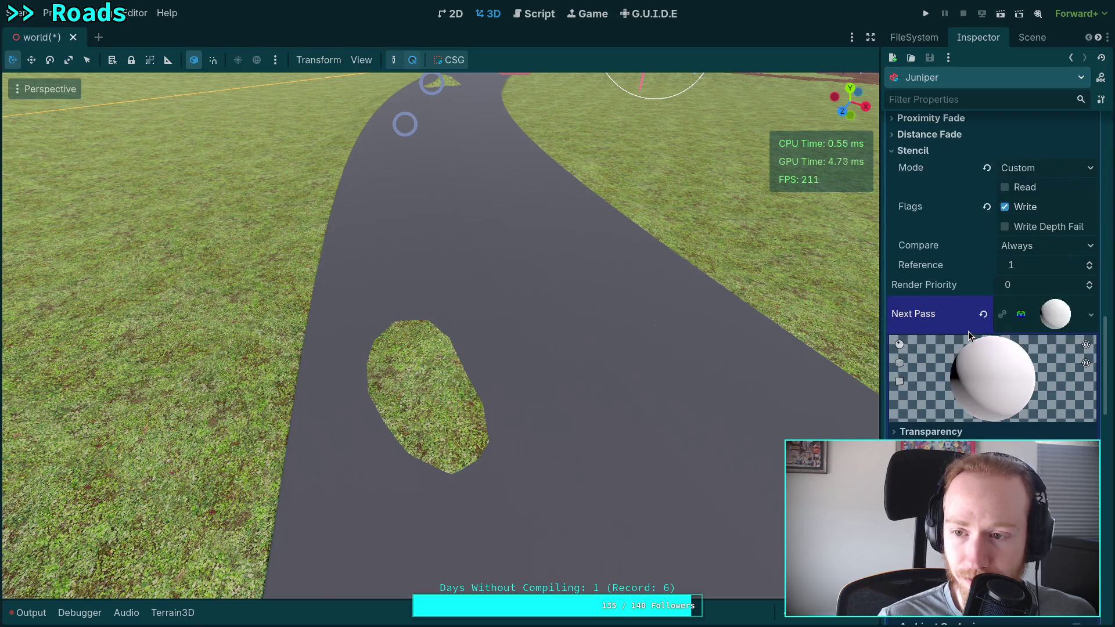
scroll(968, 331, "down", 3)
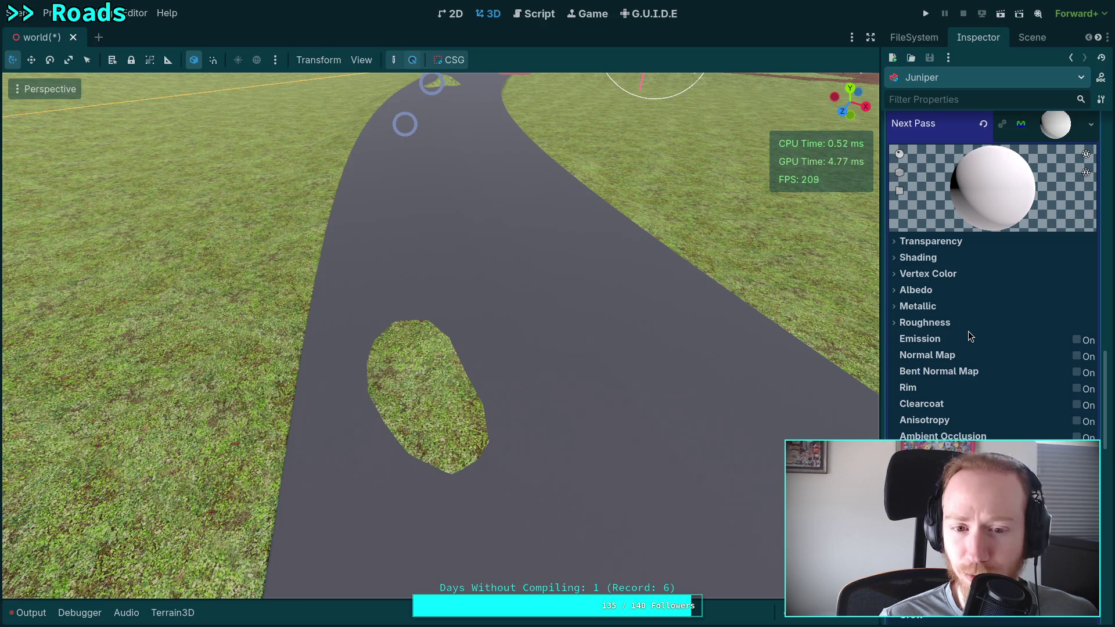
left_click(931, 242)
left_click(1046, 299)
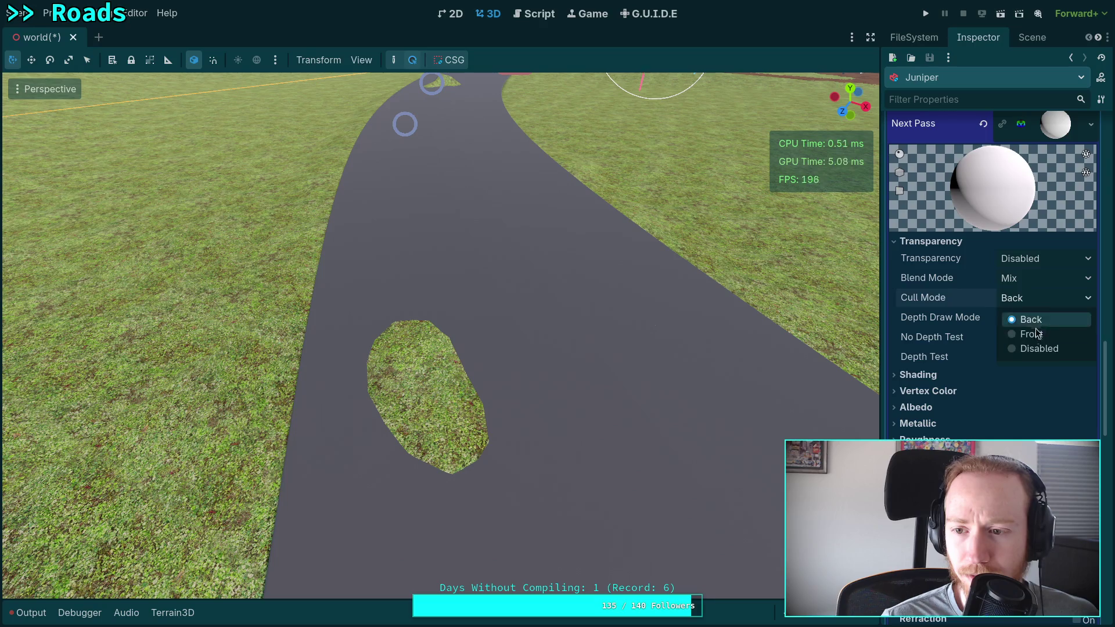
left_click(1036, 330)
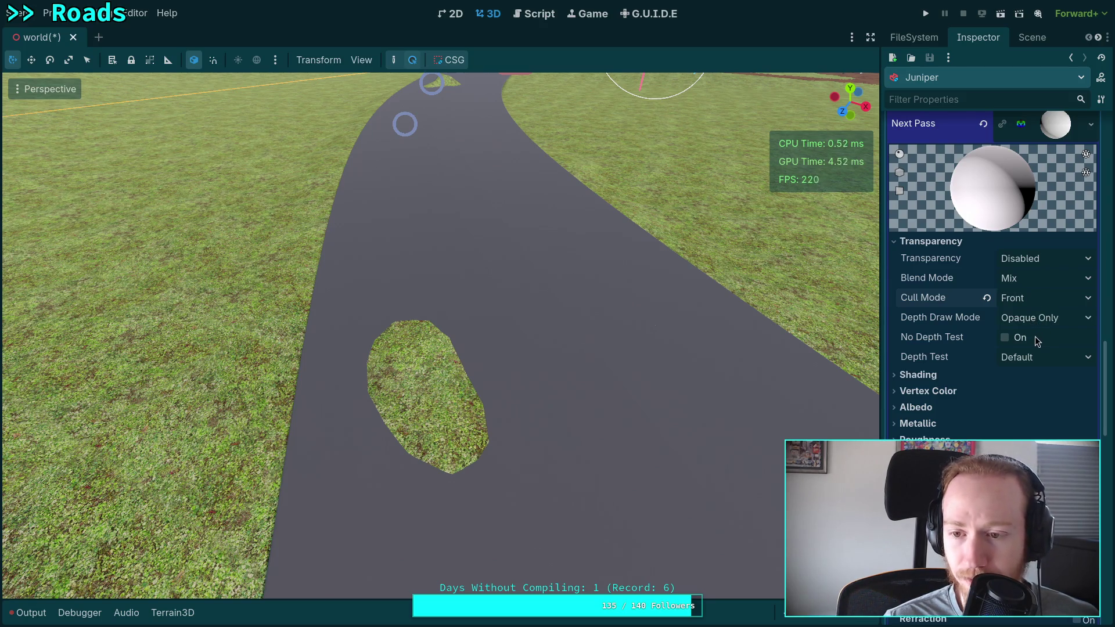
left_click(1035, 356)
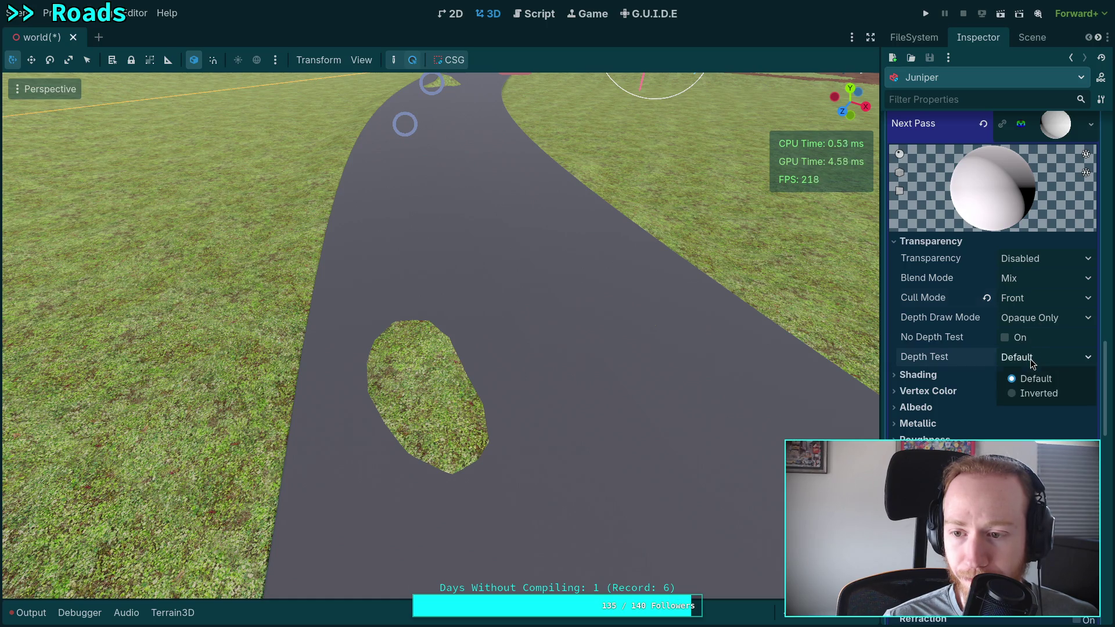
left_click(1024, 397)
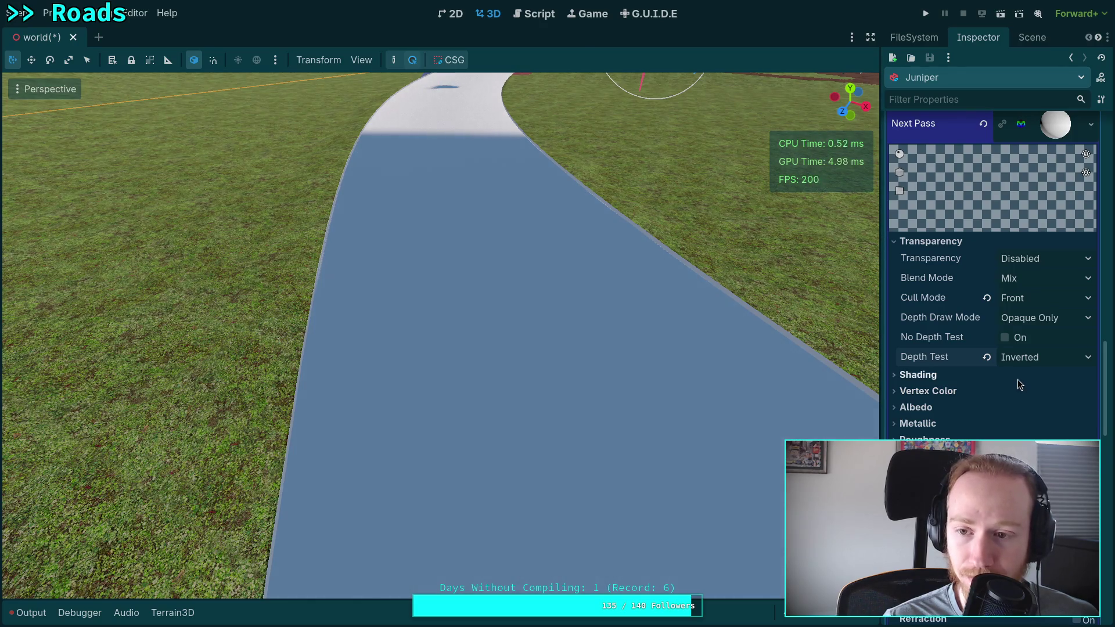
Step: Inspect the road material's albedo colour settings
scroll(1018, 378, "up", 15)
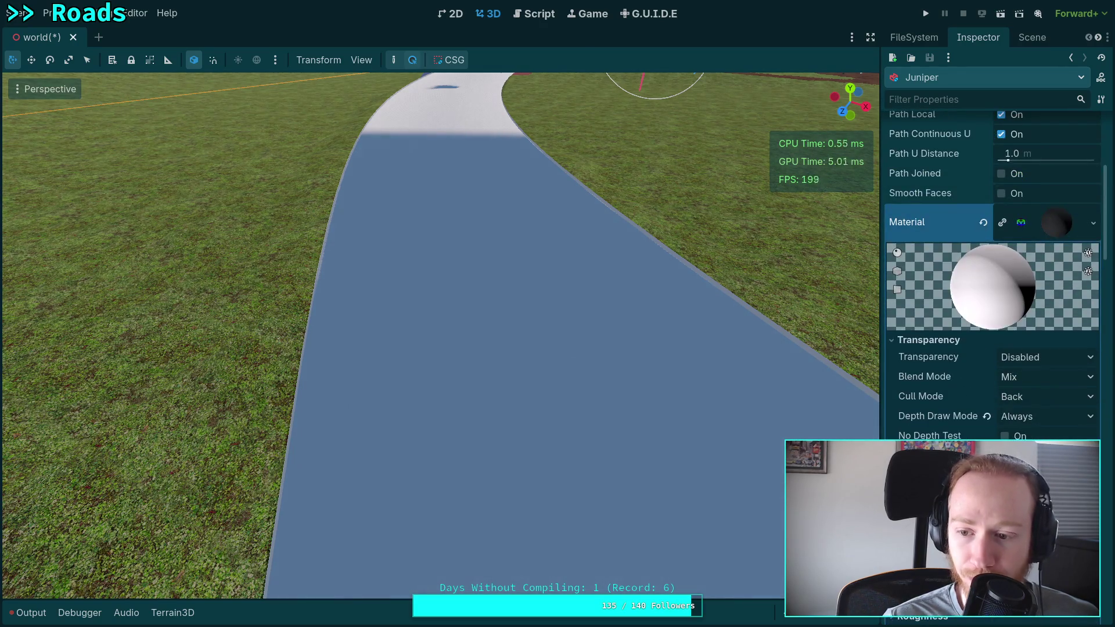
left_click(1045, 456)
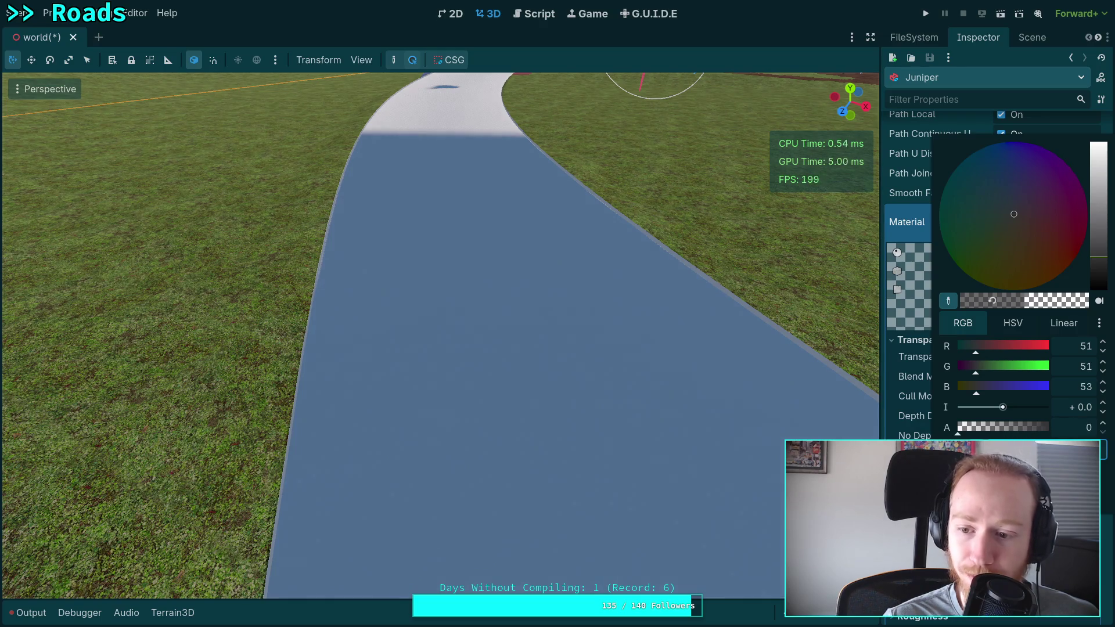
key("Escape")
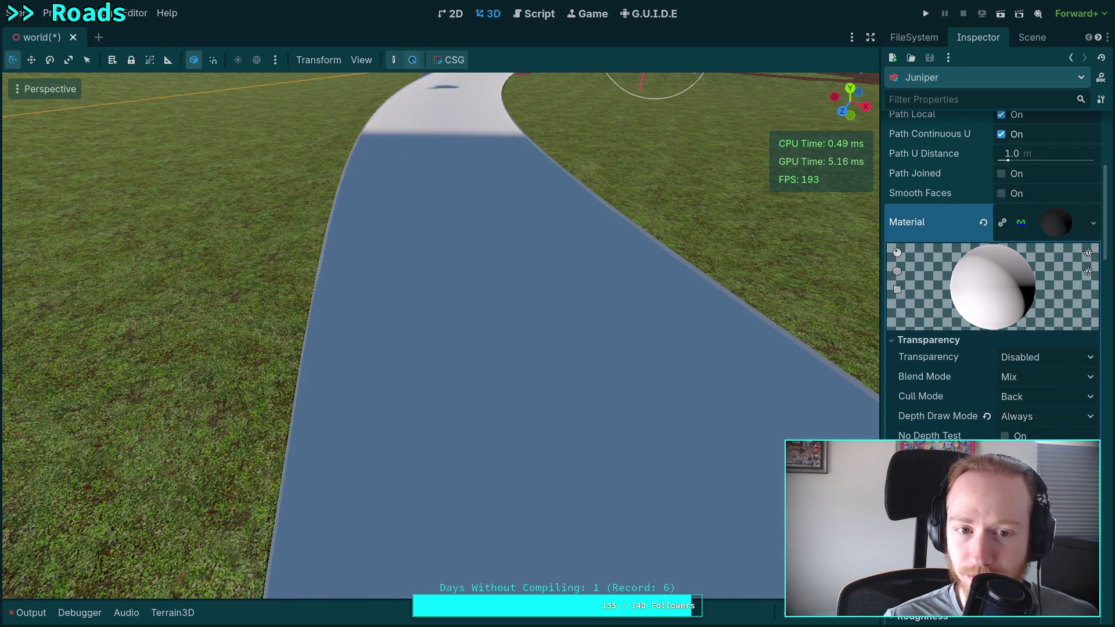
scroll(994, 290, "up", 5)
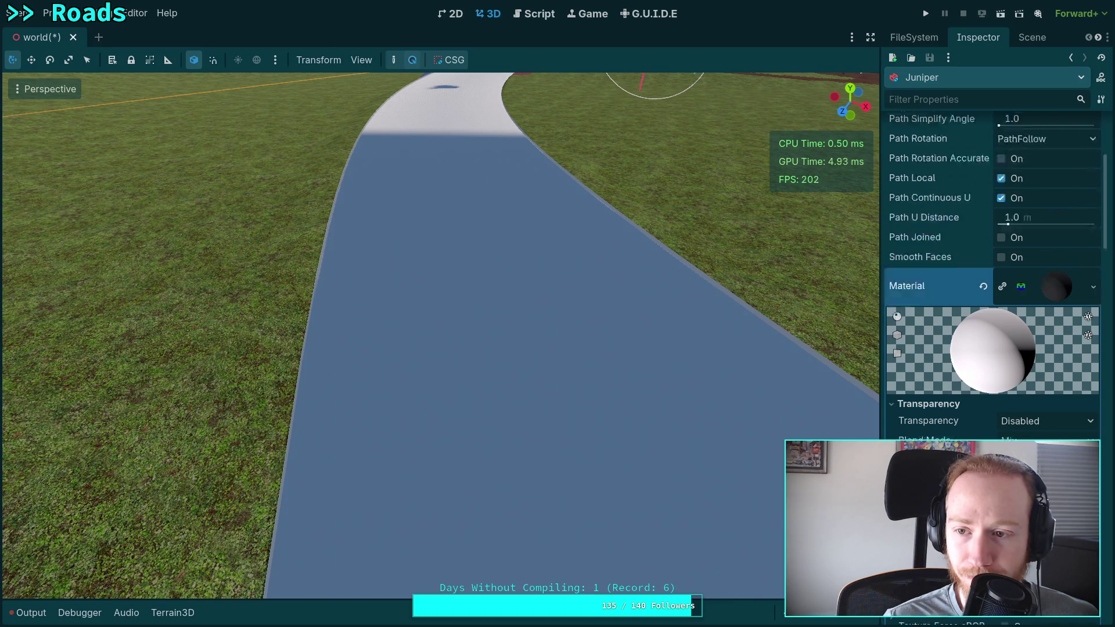
scroll(994, 290, "down", 6)
scroll(993, 291, "down", 5)
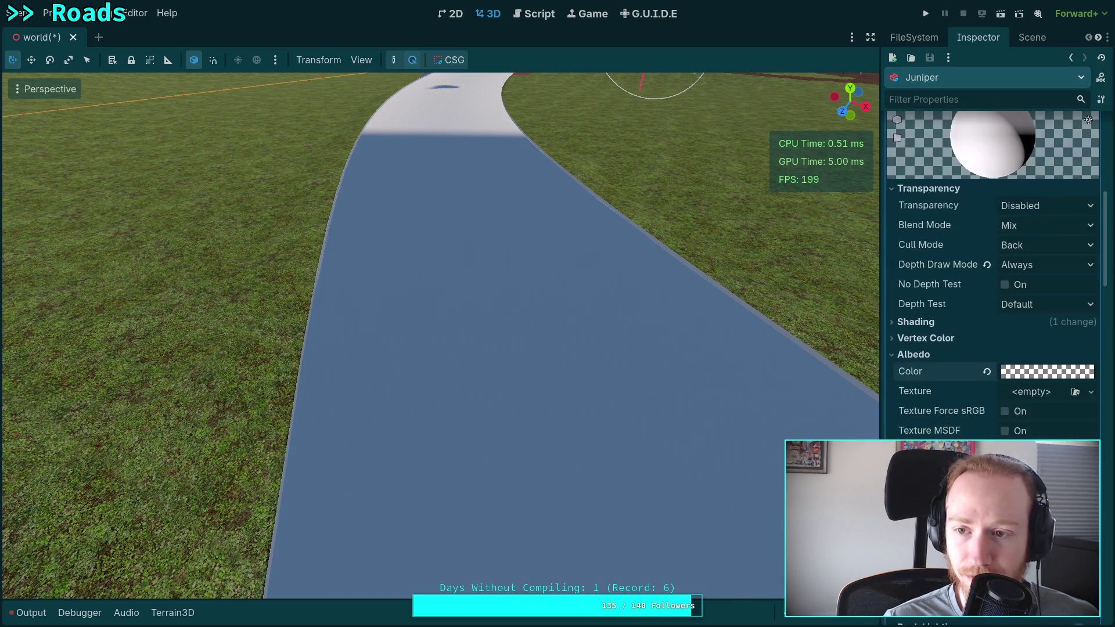
left_click(1041, 375)
left_click(974, 390)
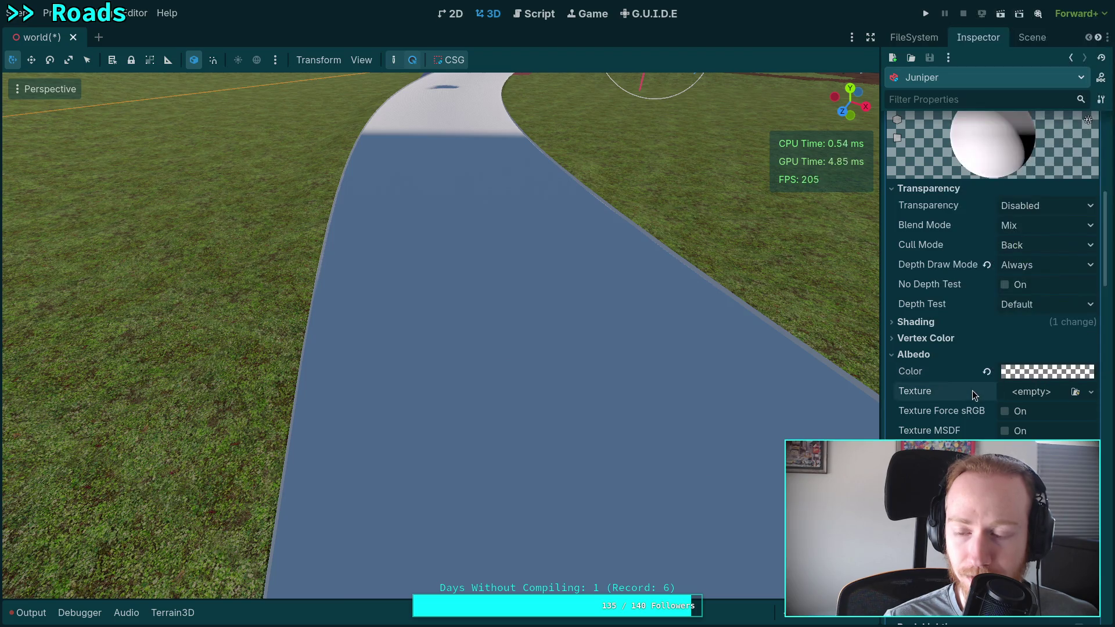
scroll(976, 395, "down", 10)
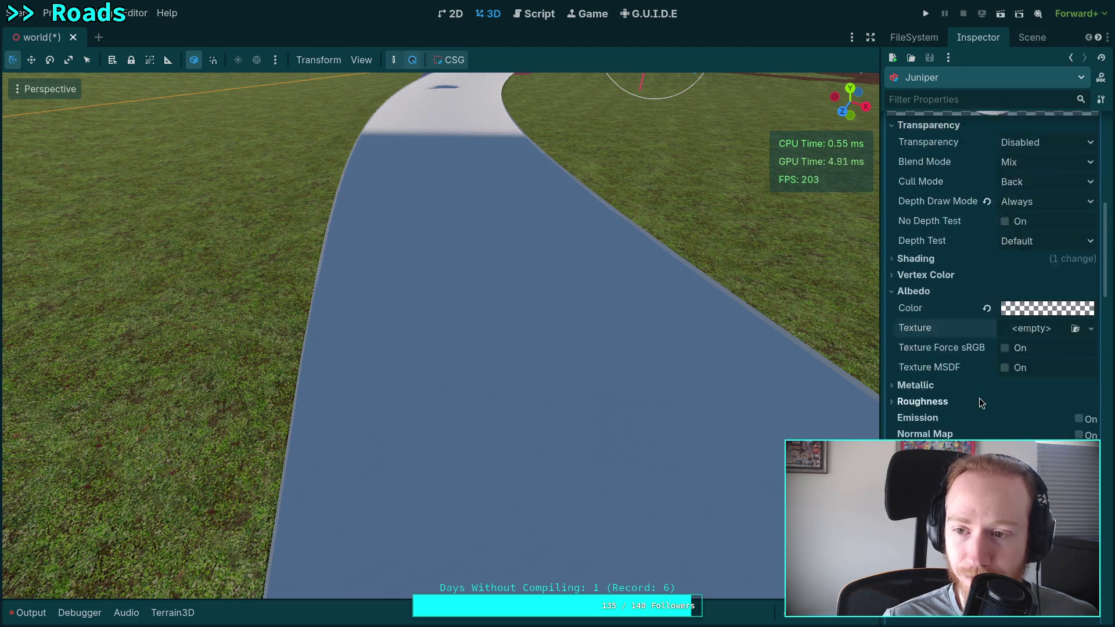
scroll(982, 386, "down", 5)
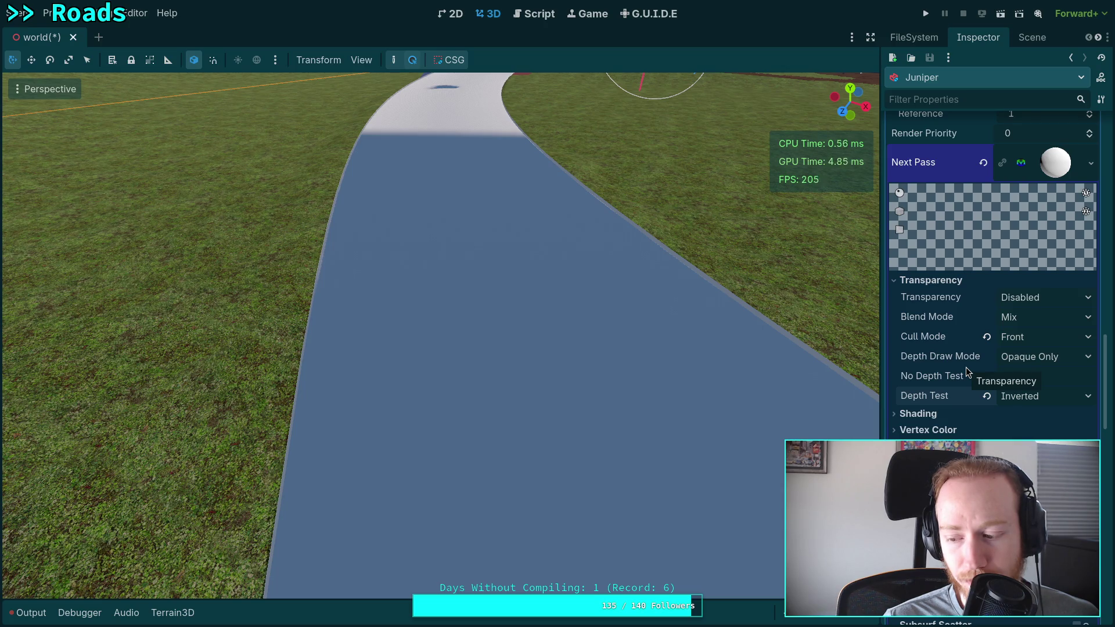
scroll(983, 382, "down", 3)
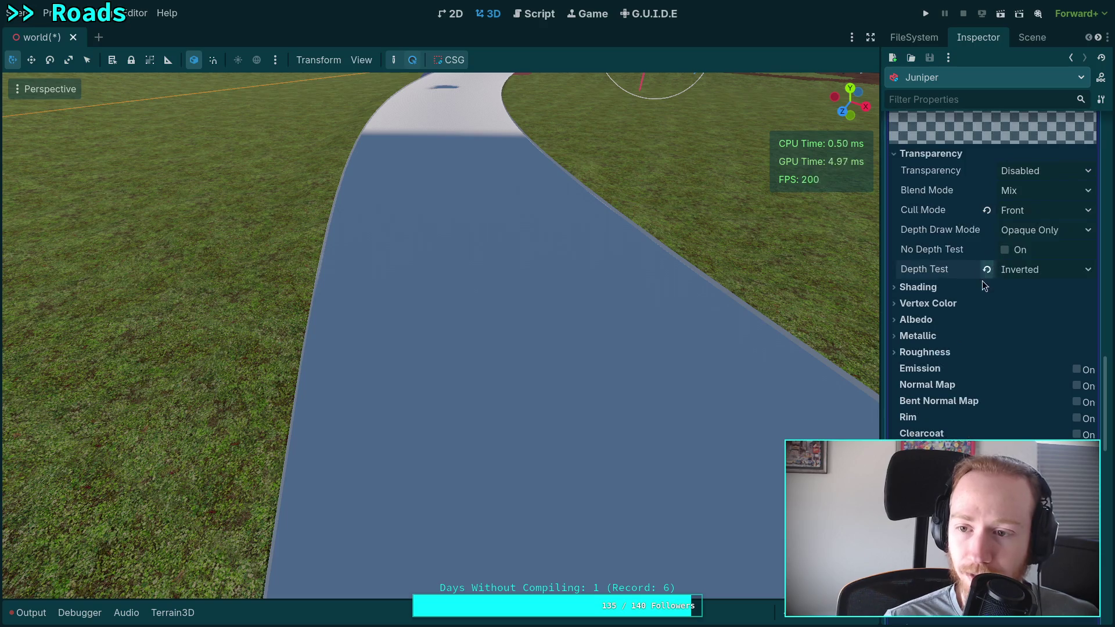
Step: Set the second pass's Depth Test to Default and Depth Draw Mode to Always
left_click(987, 269)
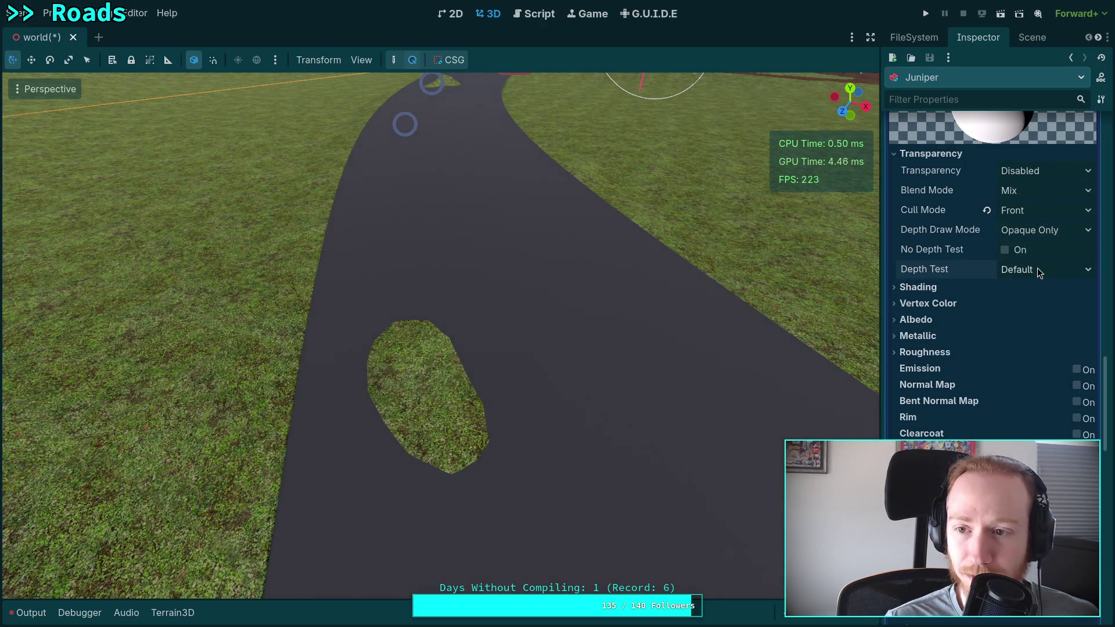
left_click(1055, 270)
left_click(1066, 270)
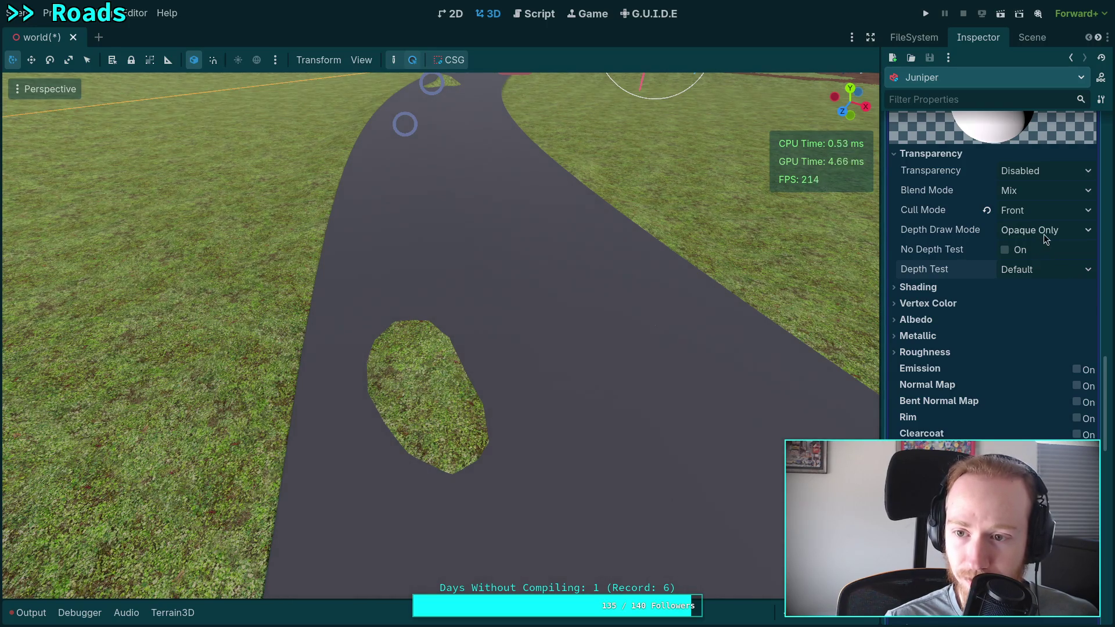
left_click(1044, 234)
left_click(1043, 262)
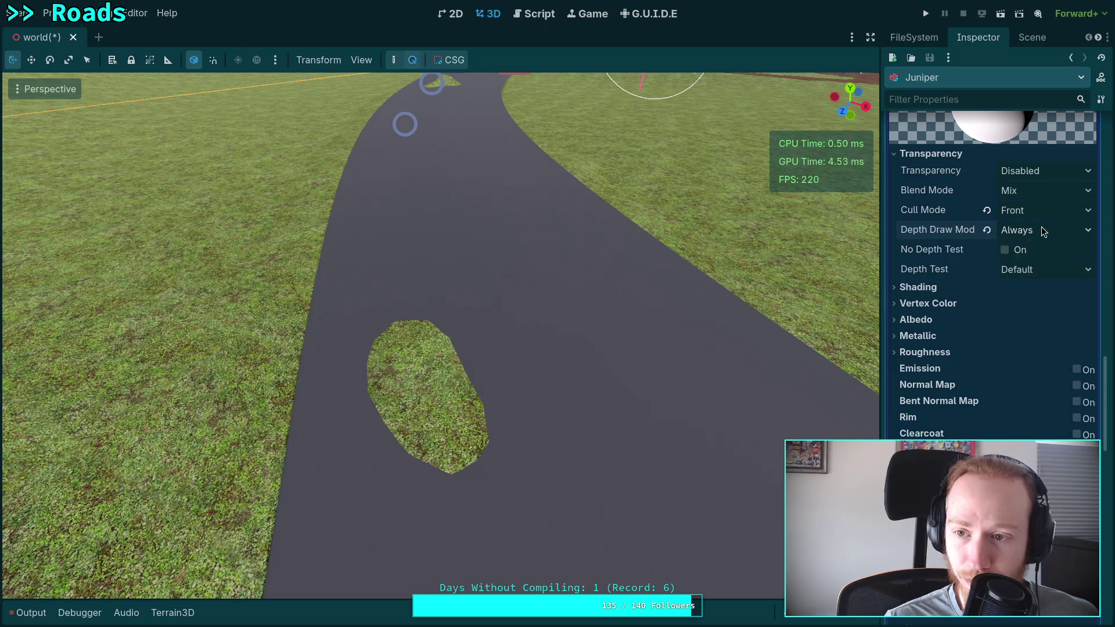
Step: Set the second pass albedo colour to 333333 with alpha lowered to 41
mouse_move(982, 248)
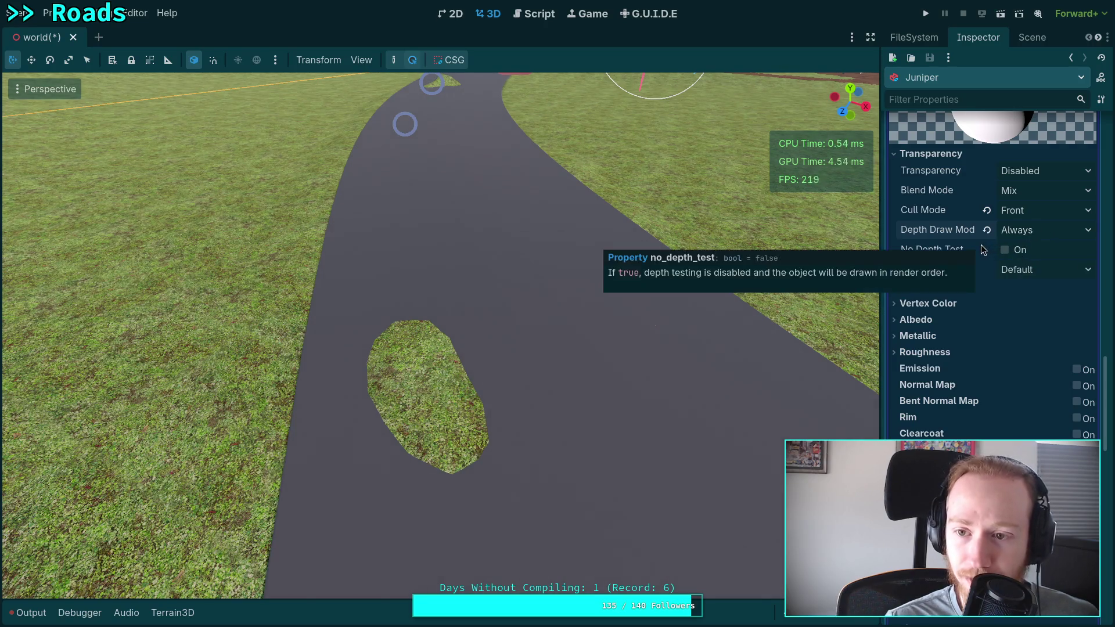
scroll(981, 245, "down", 5)
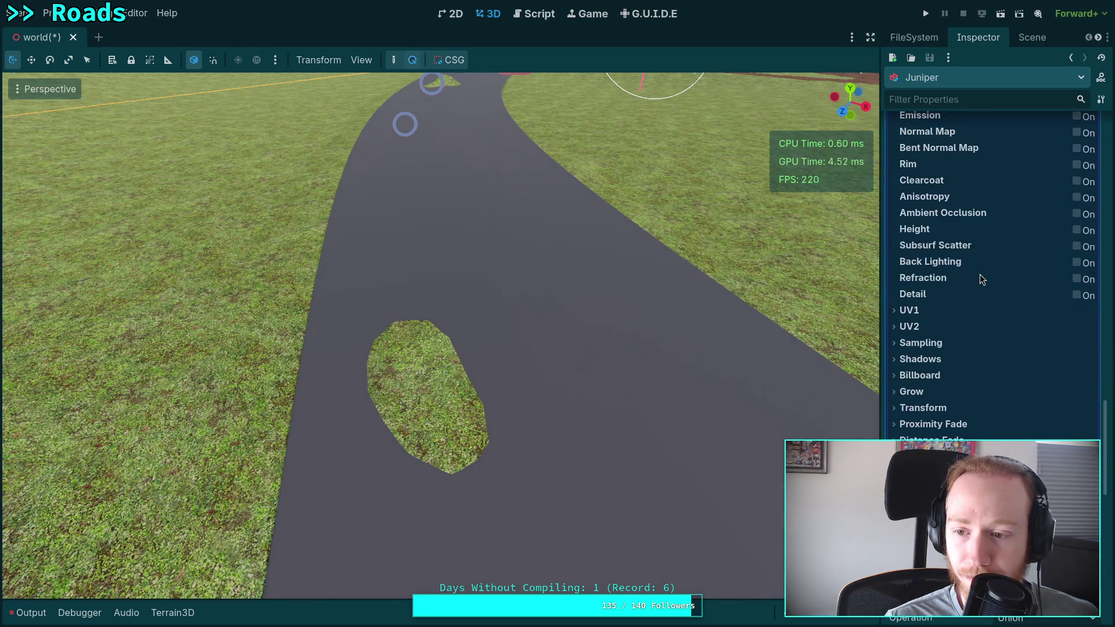
scroll(981, 274, "down", 4)
scroll(989, 312, "up", 3)
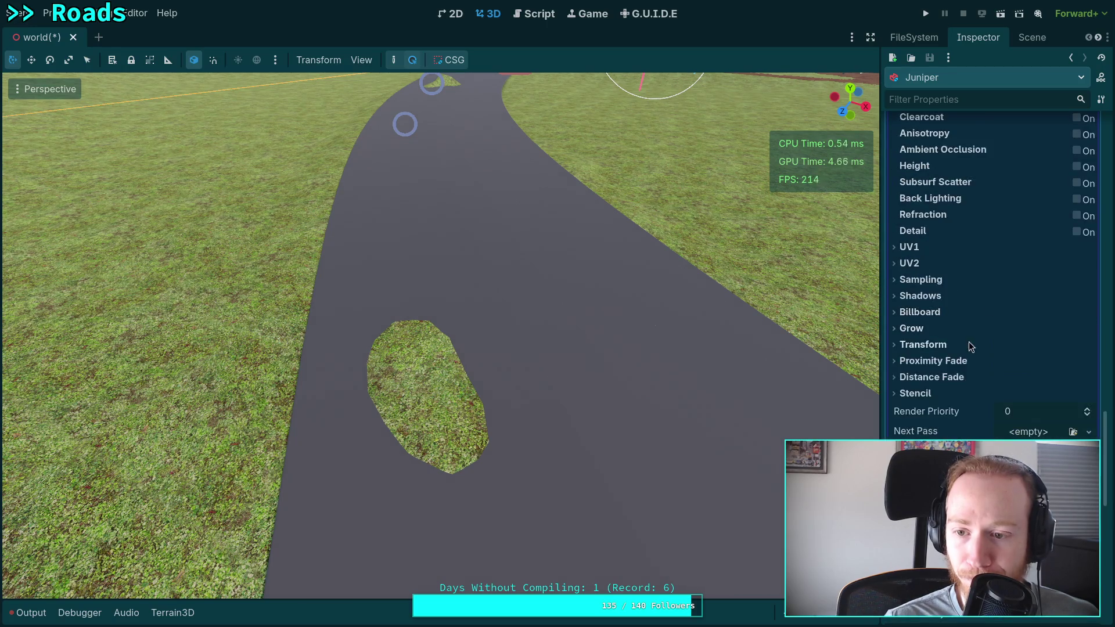
left_click(915, 393)
left_click(987, 410)
left_click(1027, 442)
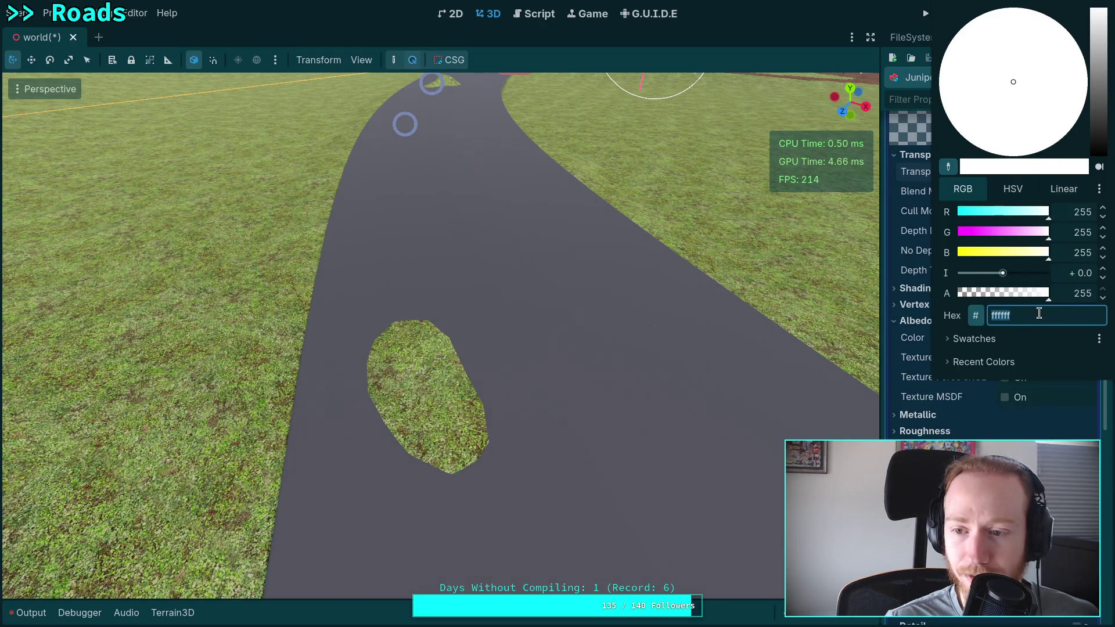
type("333")
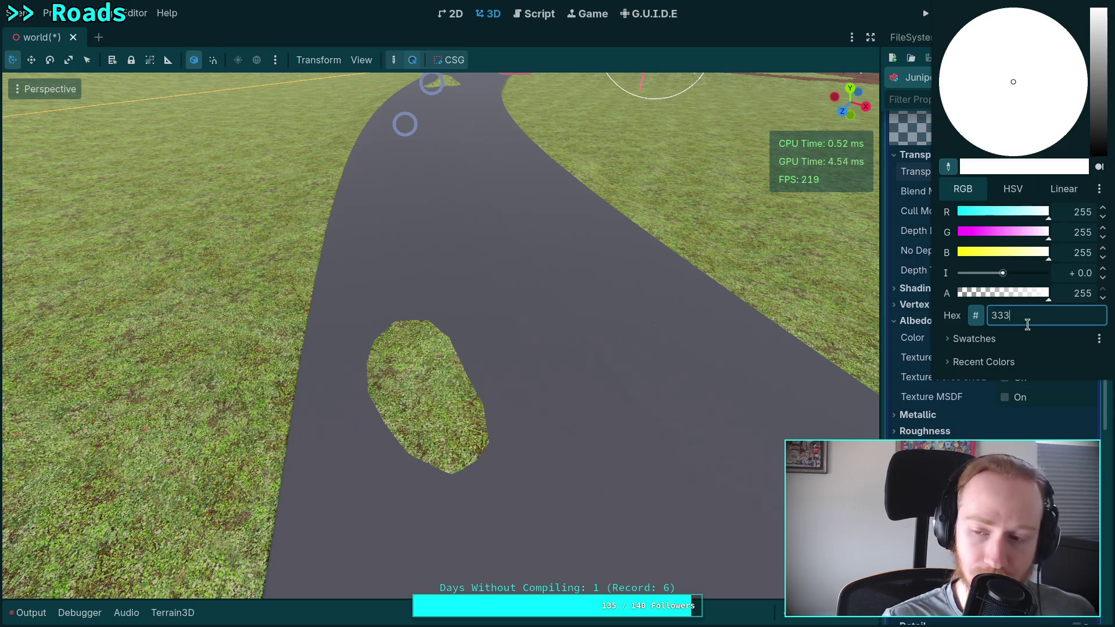
type("3333")
key("Return")
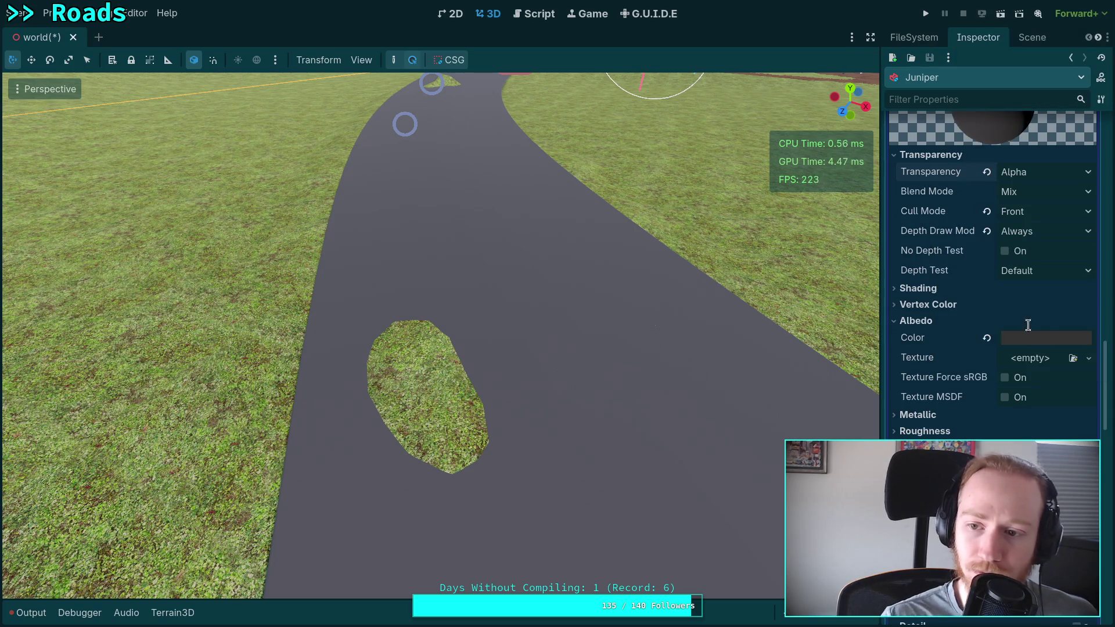
left_click(1030, 338)
left_click(972, 296)
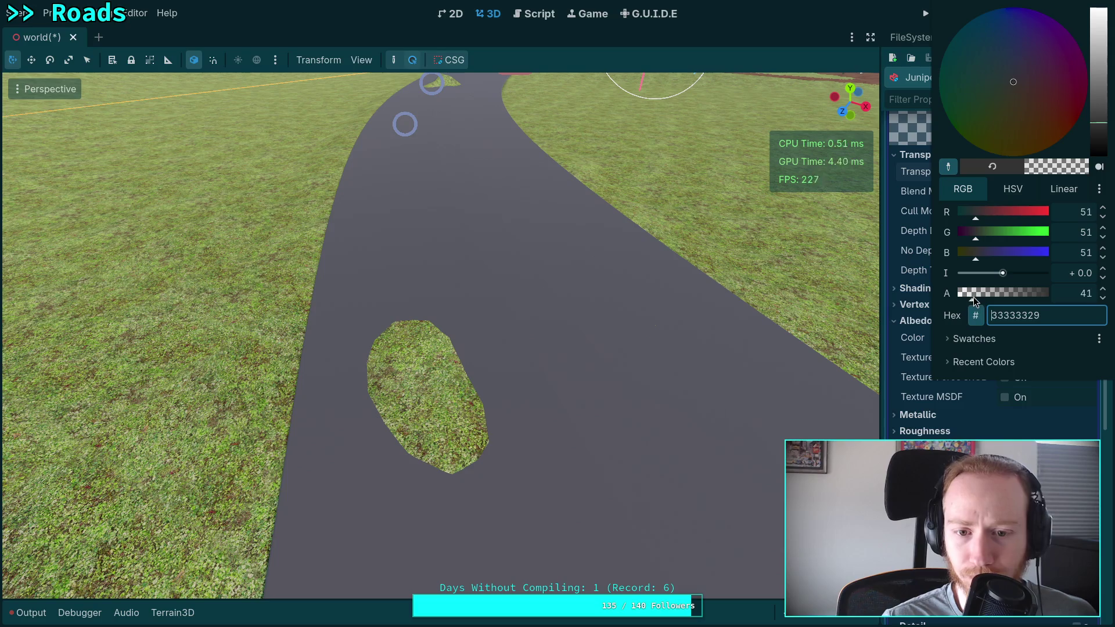
left_click_drag(974, 297, 985, 291)
left_click(917, 344)
Step: Check the main material's albedo colour
scroll(917, 344, "down", 8)
scroll(917, 344, "up", 10)
scroll(960, 405, "down", 3)
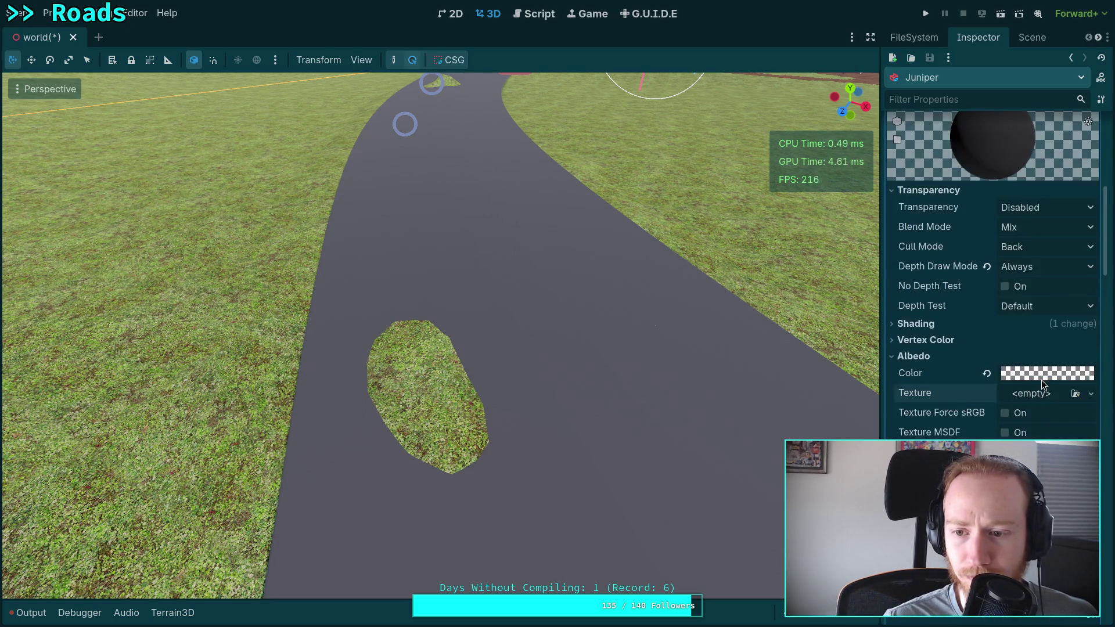
left_click(1041, 380)
left_click(913, 388)
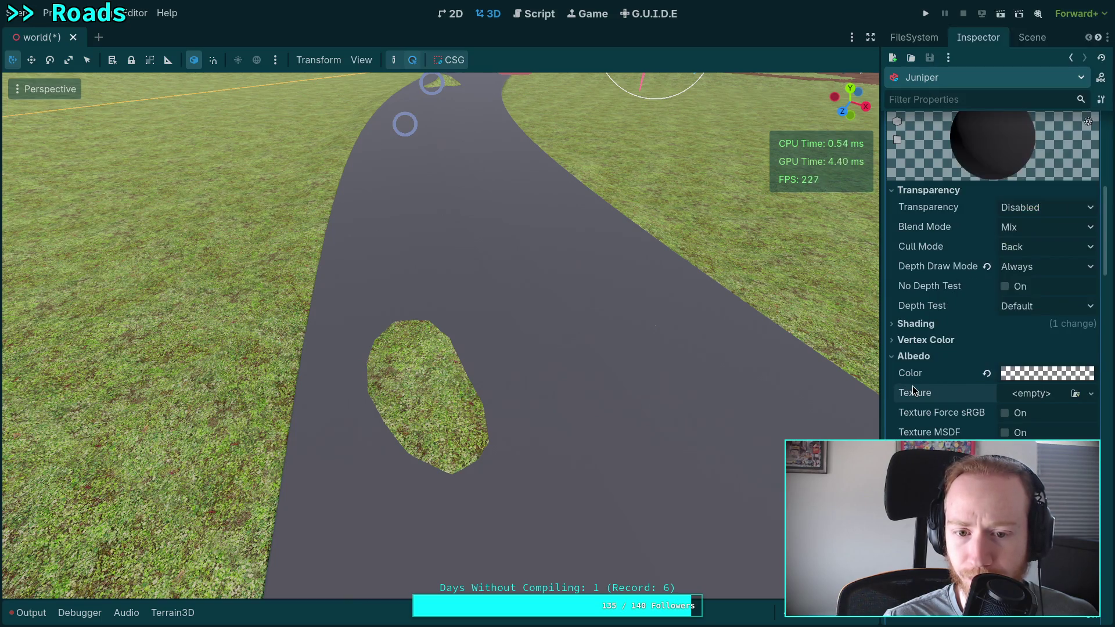
Step: Frame the selected road with F and orbit the view to look along it
scroll(1047, 375, "up", 10)
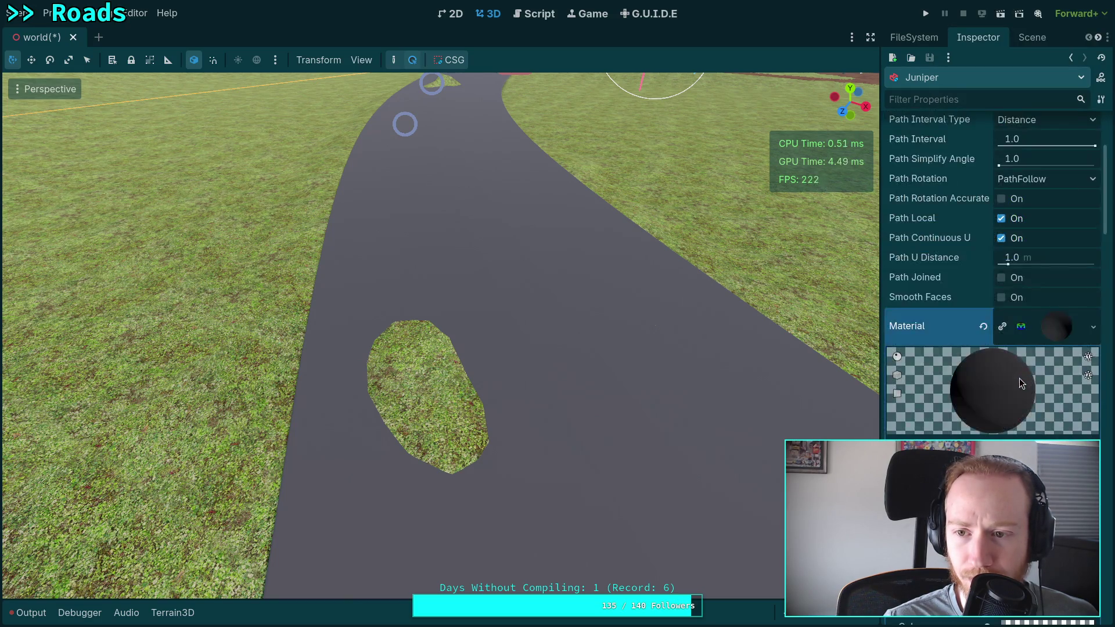
scroll(1020, 383, "down", 15)
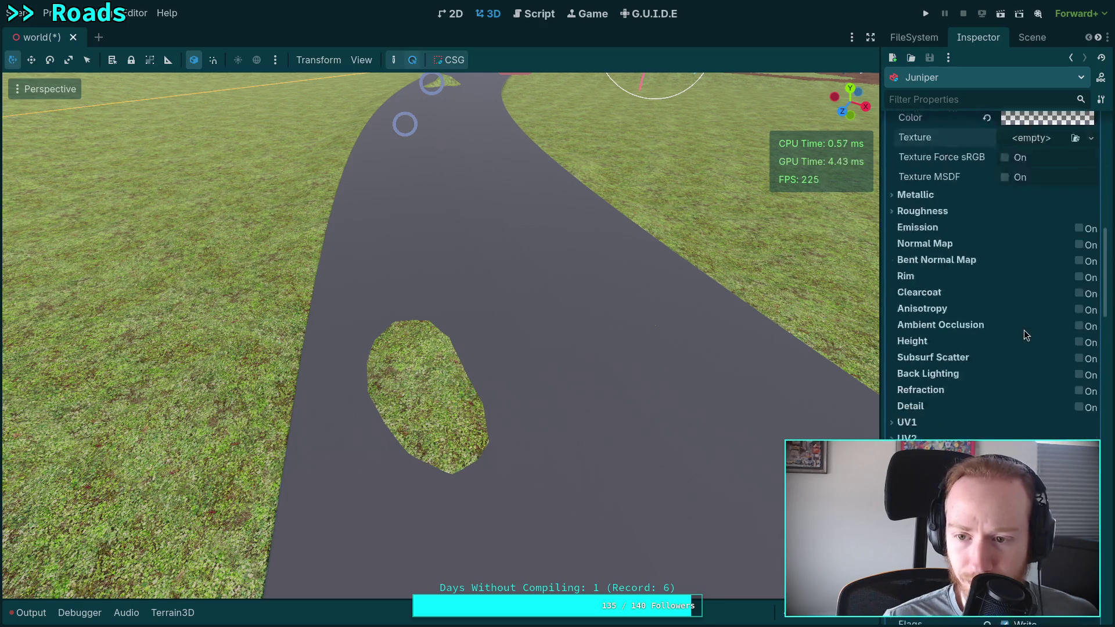
scroll(1023, 330, "up", 4)
key("f")
mouse_move(626, 307)
left_mouse_down()
mouse_move(622, 245)
mouse_move(660, 266)
mouse_move(647, 368)
mouse_move(679, 308)
mouse_move(655, 335)
mouse_move(810, 323)
left_mouse_up()
scroll(981, 355, "up", 4)
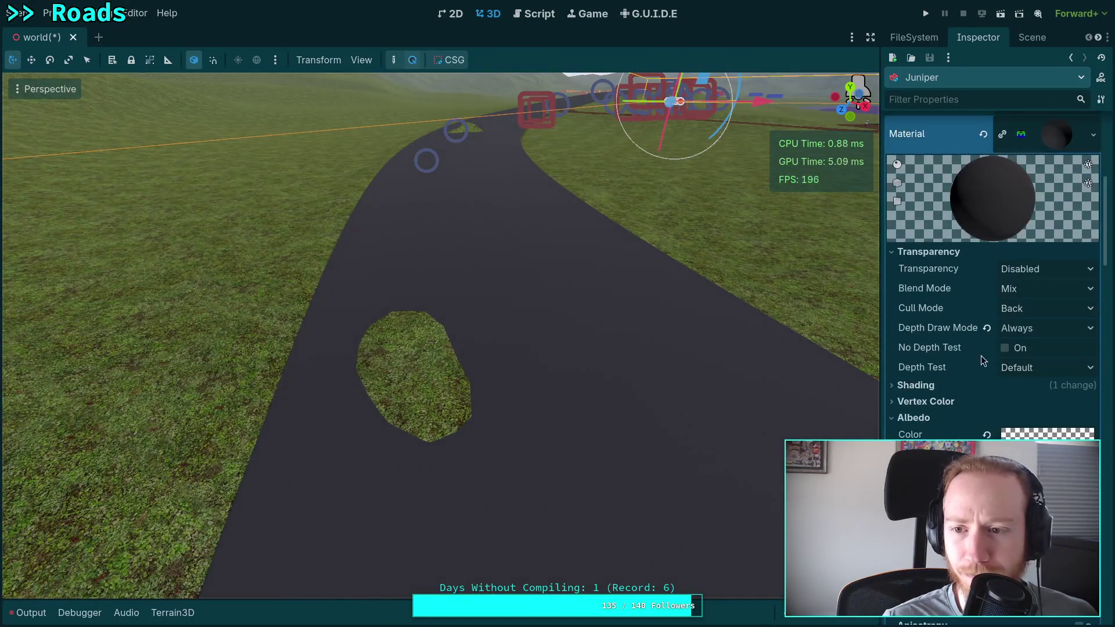
left_click(1056, 270)
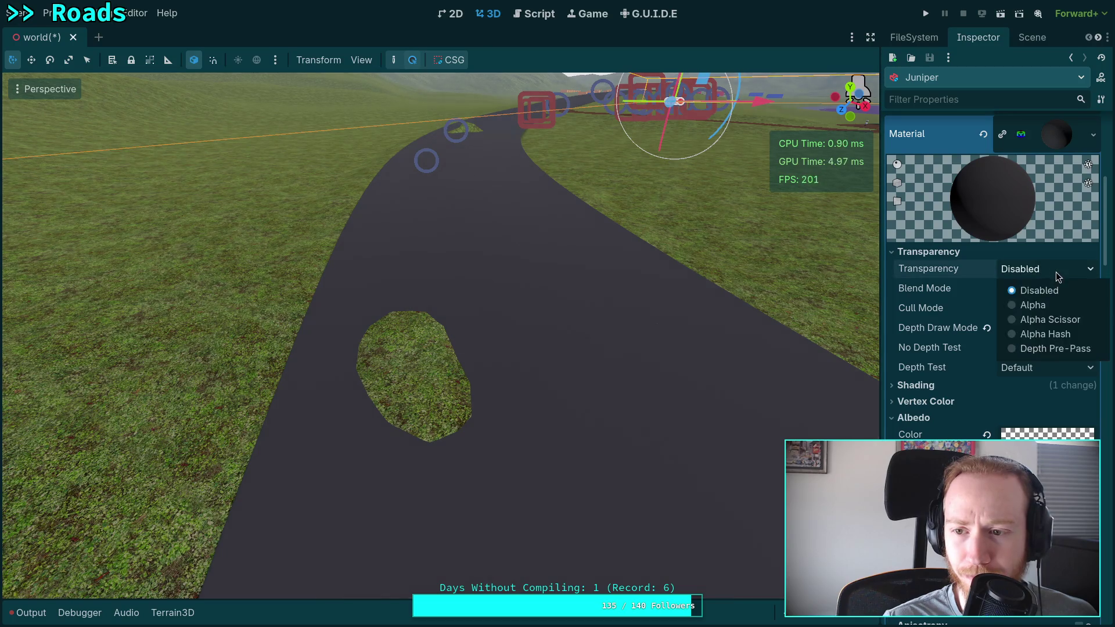
Step: Make the road material alpha-transparent and review its albedo colour
left_click(1053, 309)
mouse_move(768, 321)
left_mouse_down()
mouse_move(638, 305)
mouse_move(597, 324)
mouse_move(577, 301)
mouse_move(607, 251)
mouse_move(639, 340)
mouse_move(645, 324)
mouse_move(732, 318)
left_mouse_up()
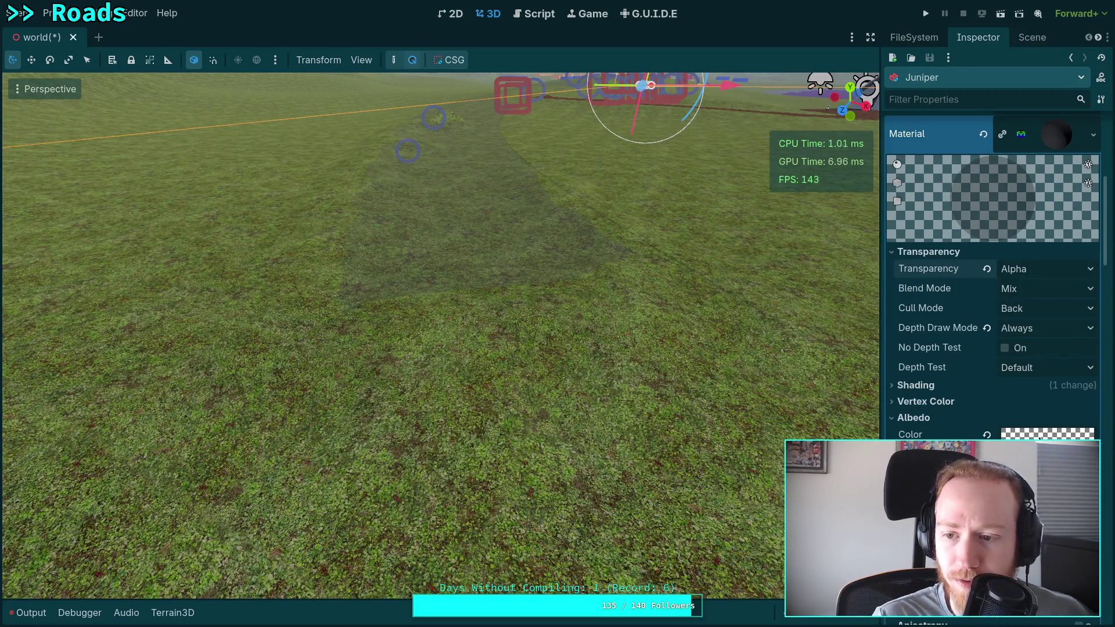
left_click(1047, 434)
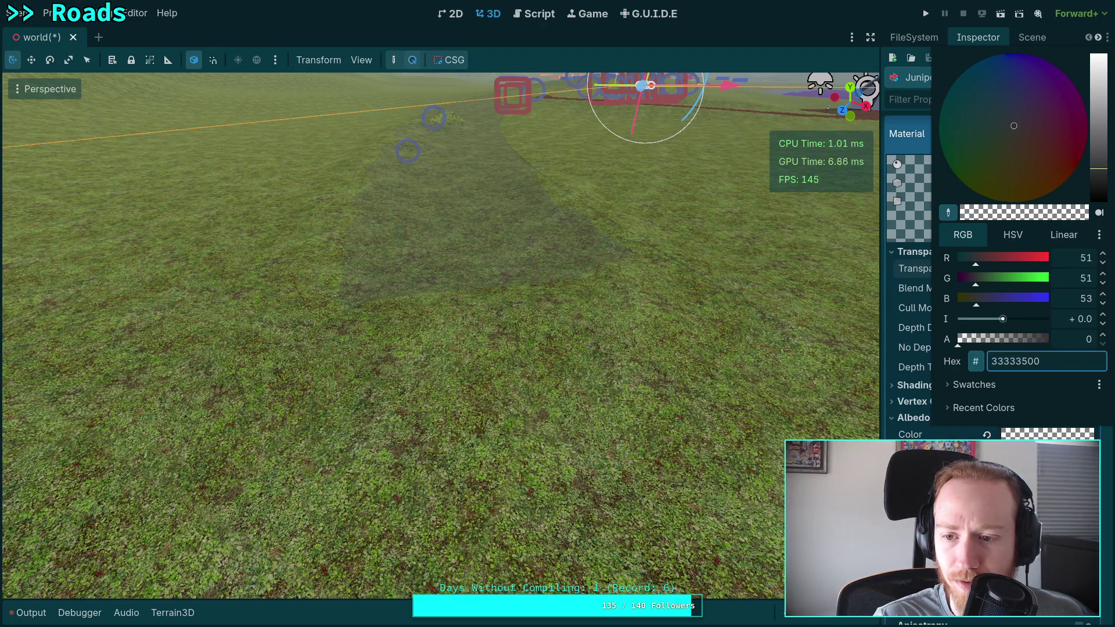
left_click(967, 403)
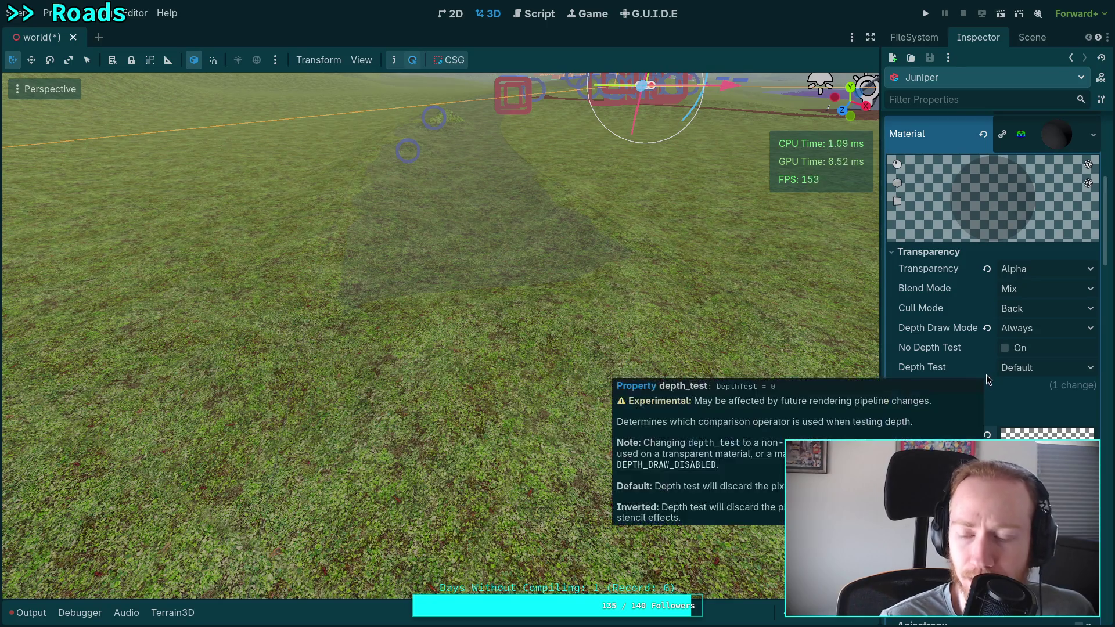
Step: Review the Custom stencil mode with Read, then bring up the empty Next Pass menu
scroll(982, 383, "down", 10)
scroll(987, 412, "down", 3)
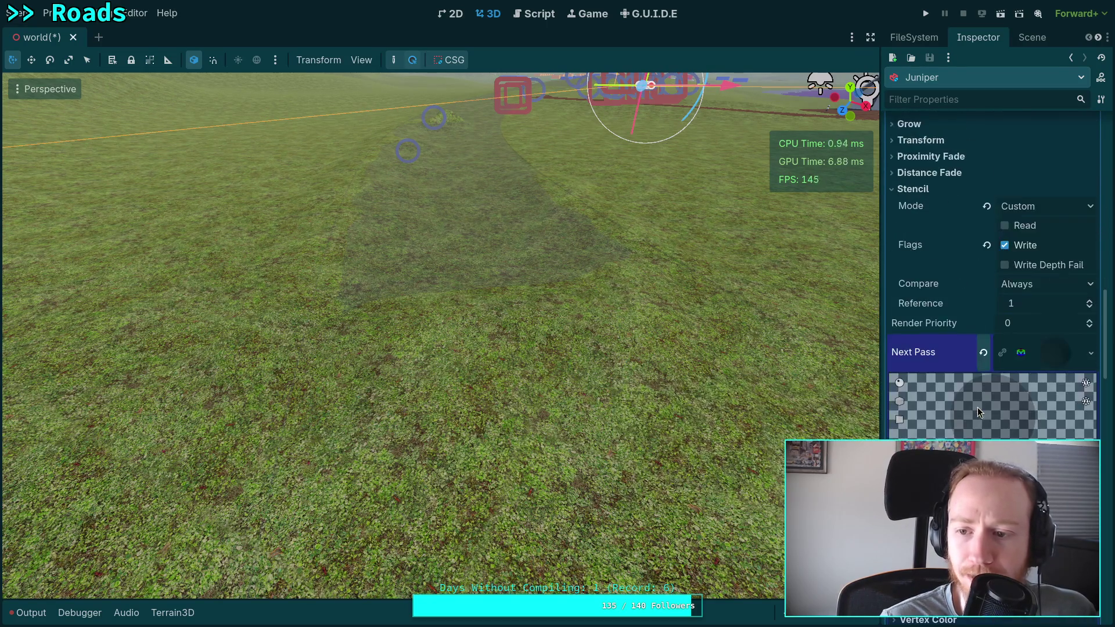
mouse_move(943, 345)
scroll(939, 342, "up", 12)
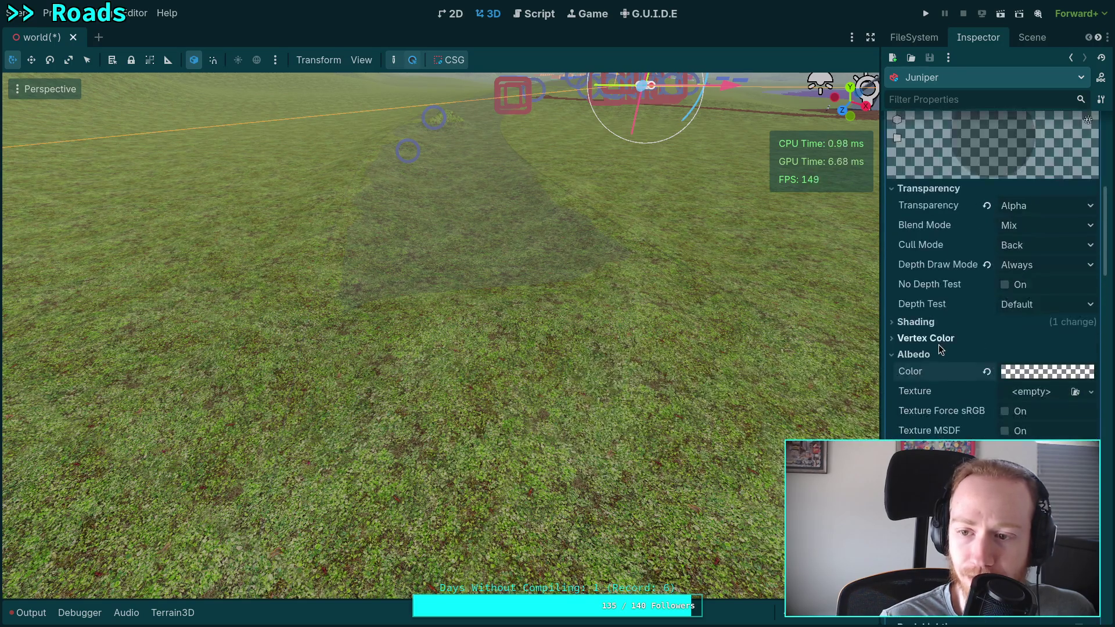
scroll(981, 375, "down", 12)
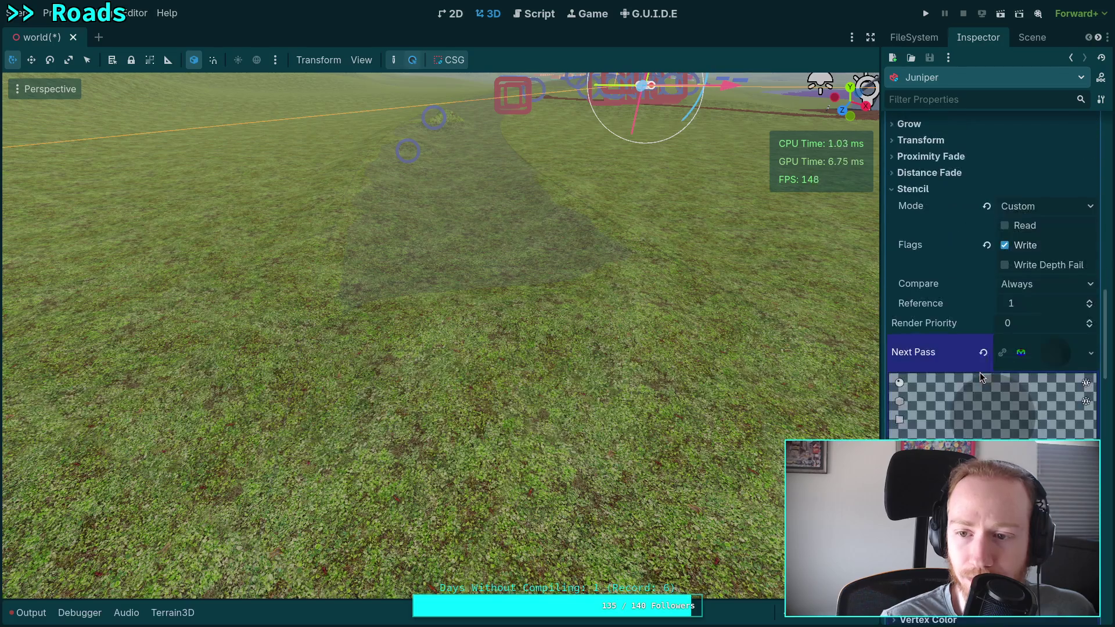
mouse_move(978, 371)
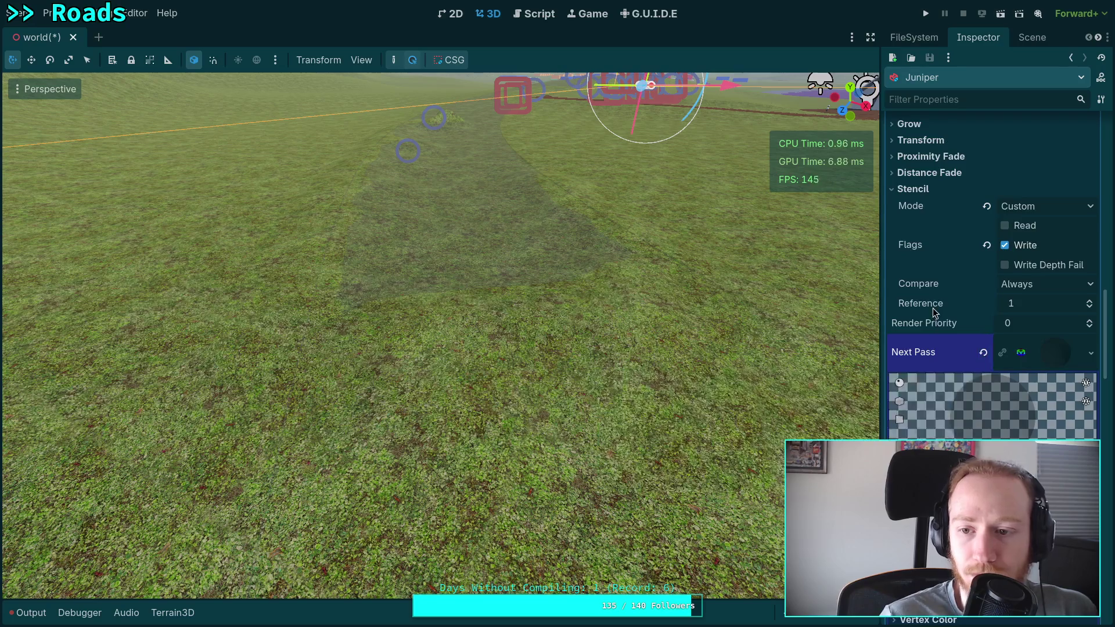
scroll(943, 338, "up", 4)
scroll(941, 337, "up", 9)
scroll(936, 337, "down", 13)
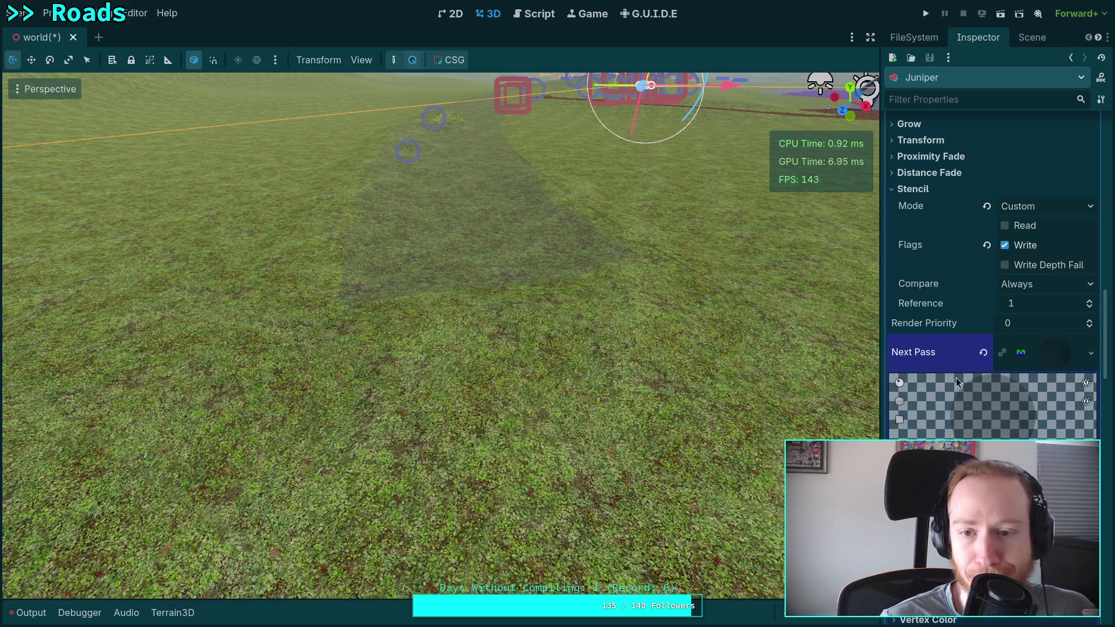
scroll(966, 386, "down", 10)
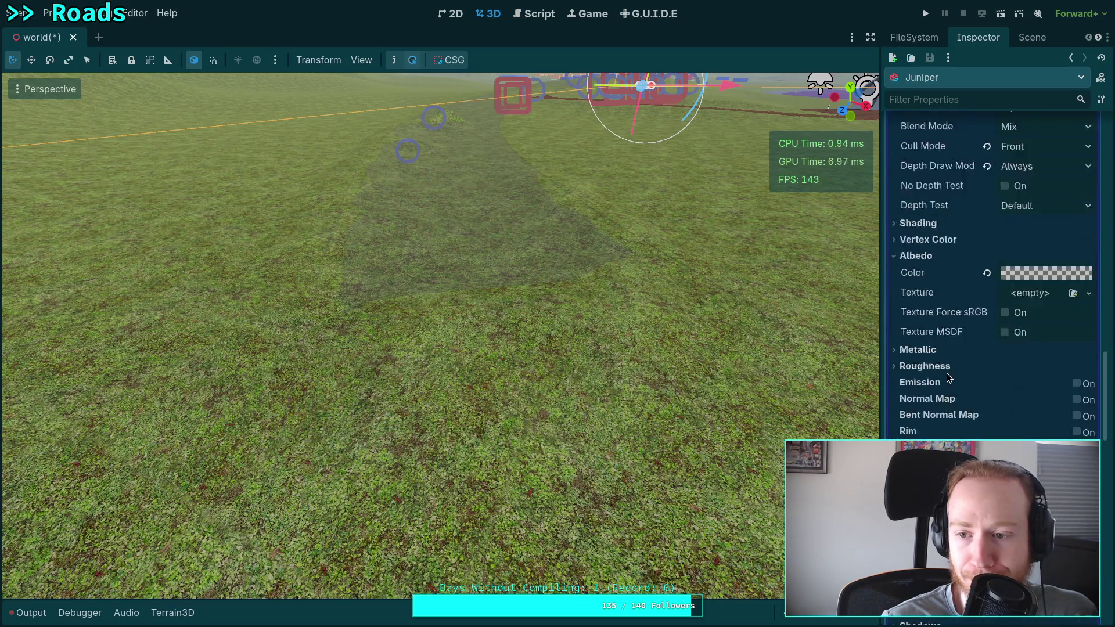
scroll(948, 378, "down", 10)
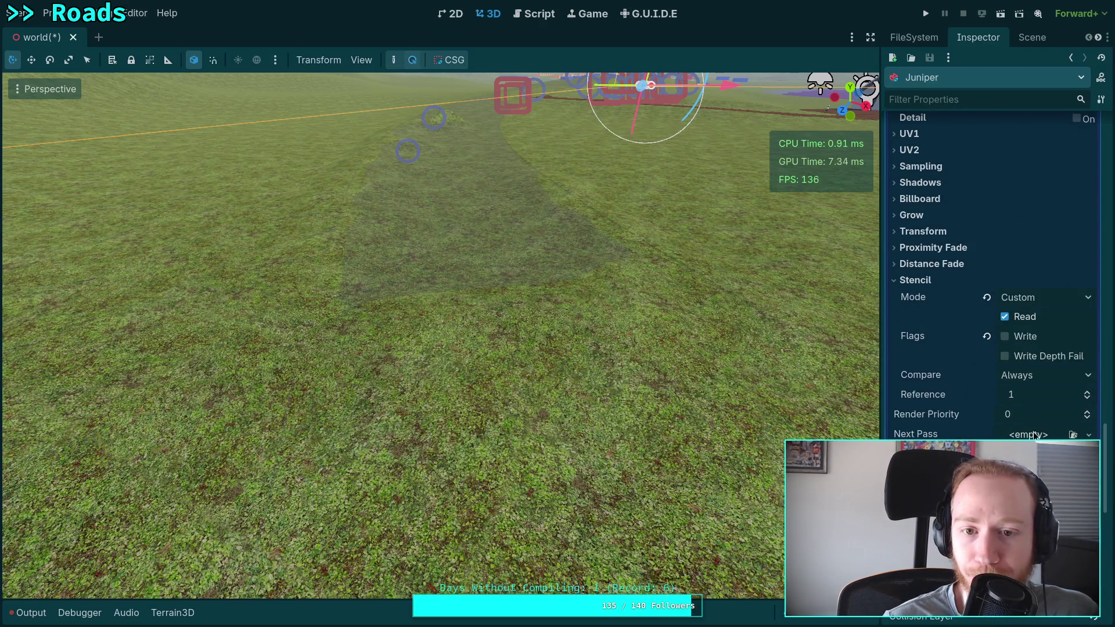
scroll(932, 398, "up", 2)
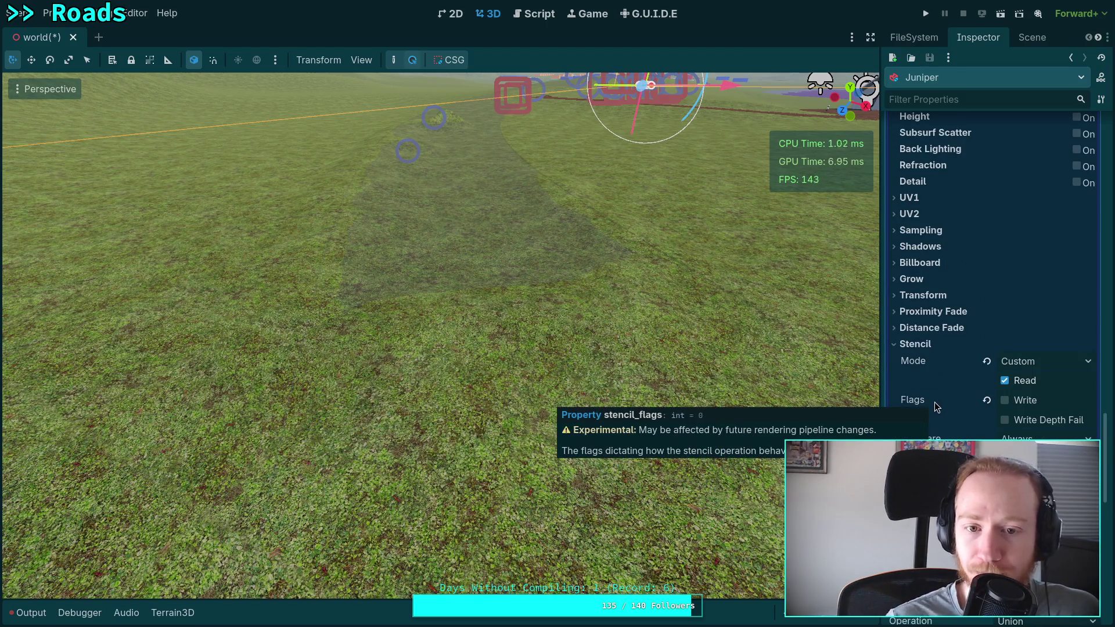
scroll(935, 402, "up", 2)
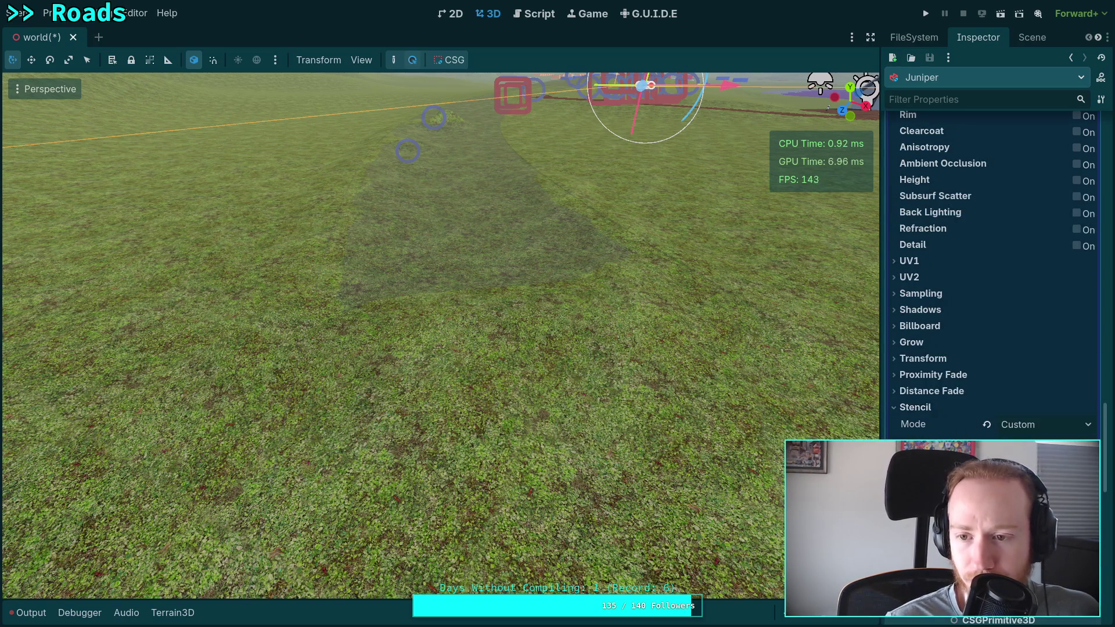
scroll(936, 402, "down", 4)
left_click(1023, 437)
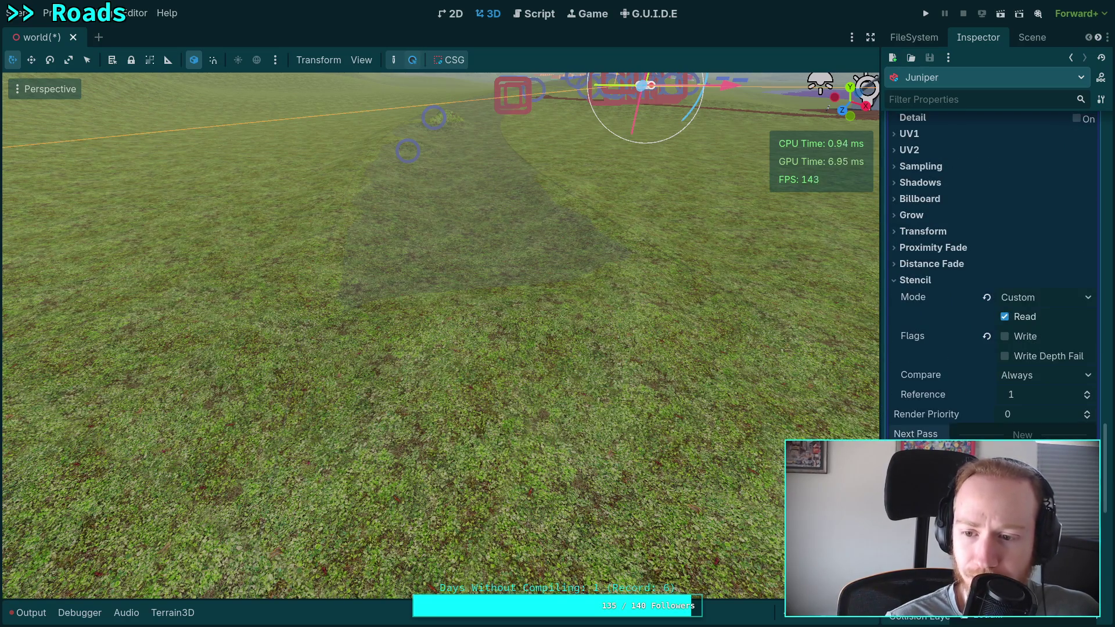
Step: Add a new StandardMaterial3D as Next Pass and set its Depth Test to Inverted
left_click(991, 450)
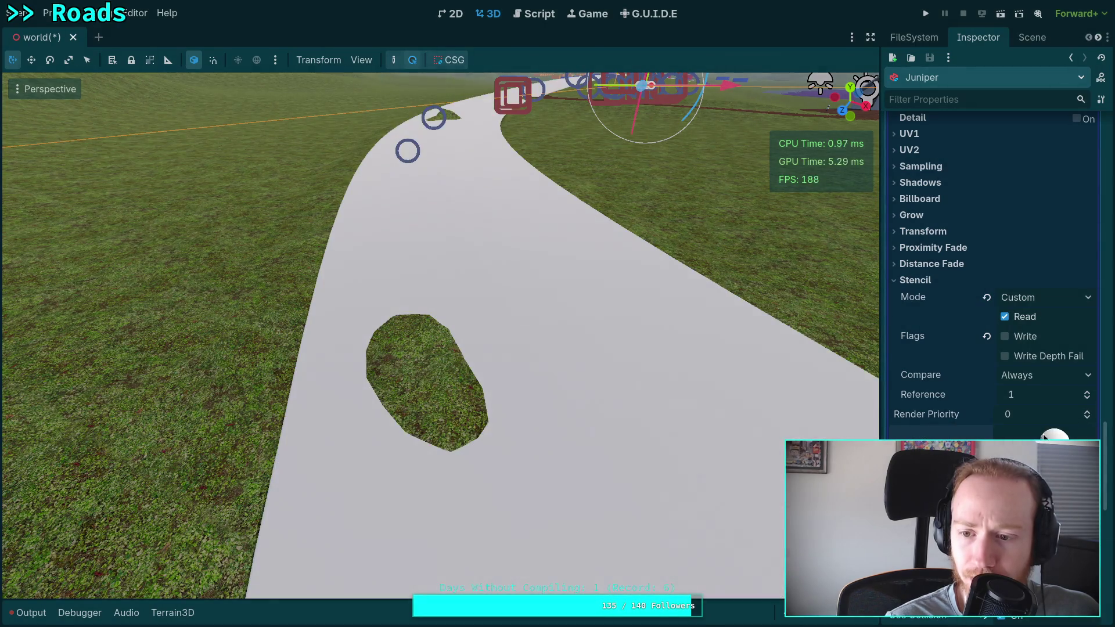
scroll(990, 427, "down", 5)
left_click(929, 262)
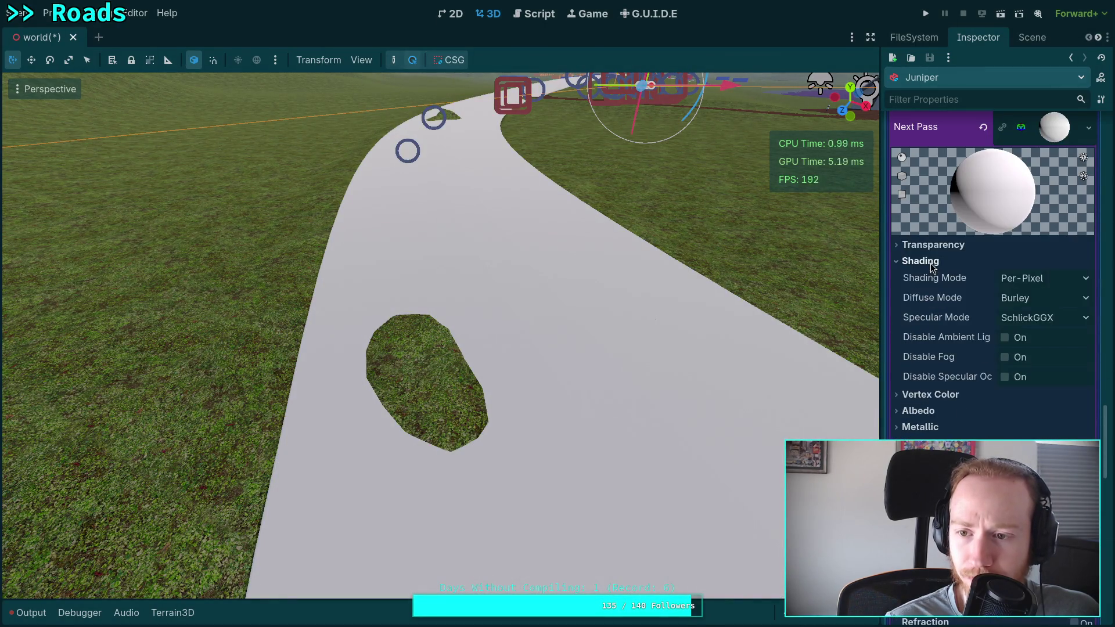
left_click(933, 247)
left_click(920, 378)
left_click(1022, 361)
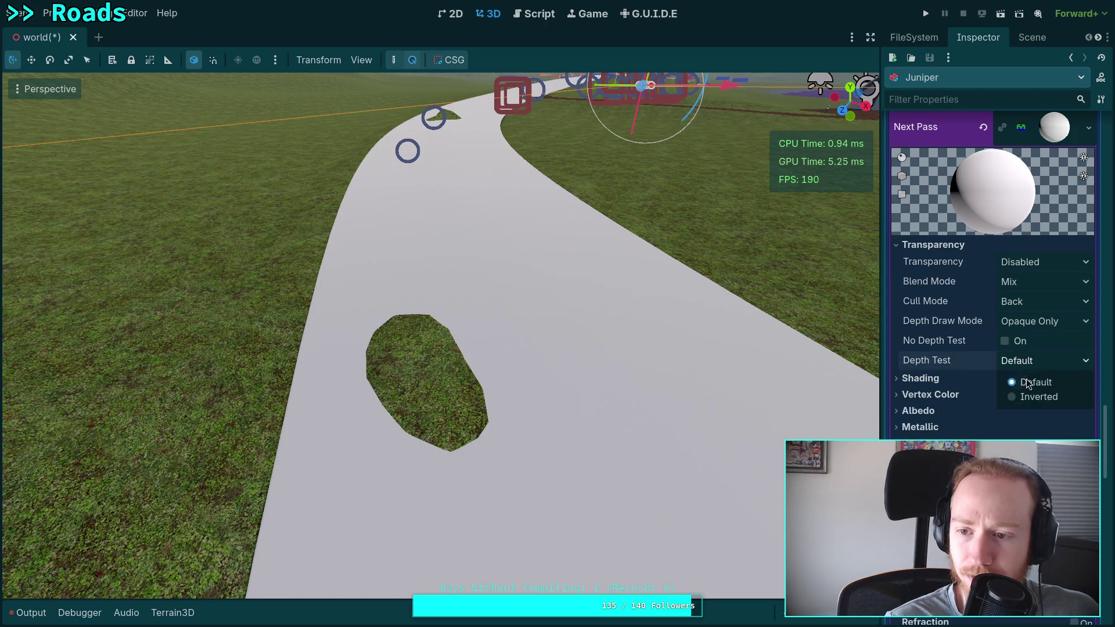
left_click(1028, 390)
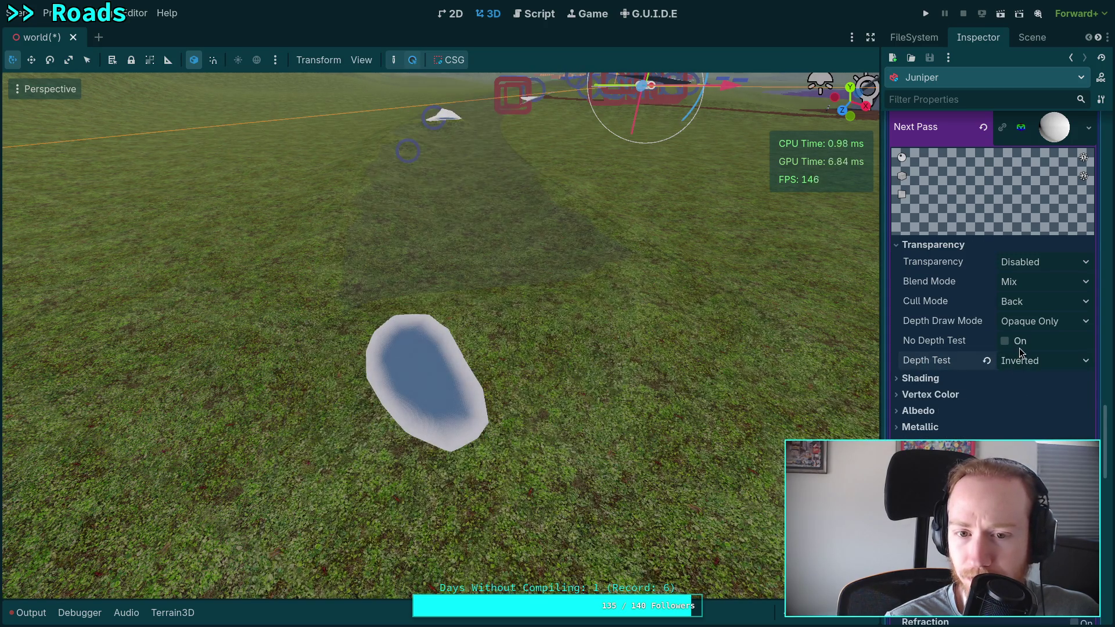
Step: Set the next-pass Stencil Mode to Custom
scroll(948, 358, "down", 10)
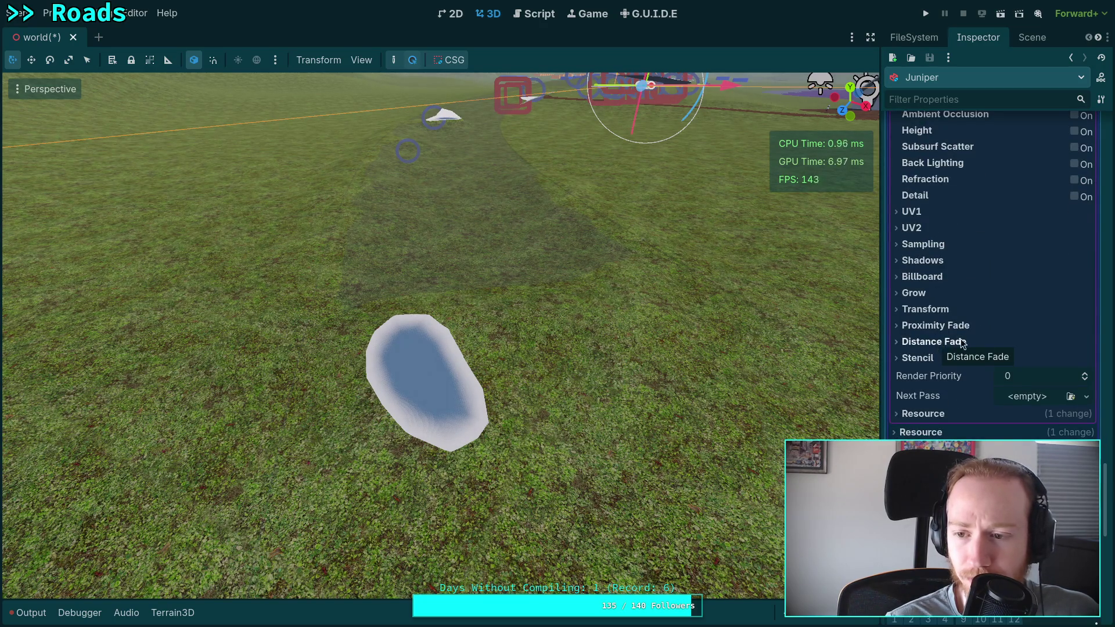
scroll(988, 341, "up", 5)
scroll(989, 341, "down", 5)
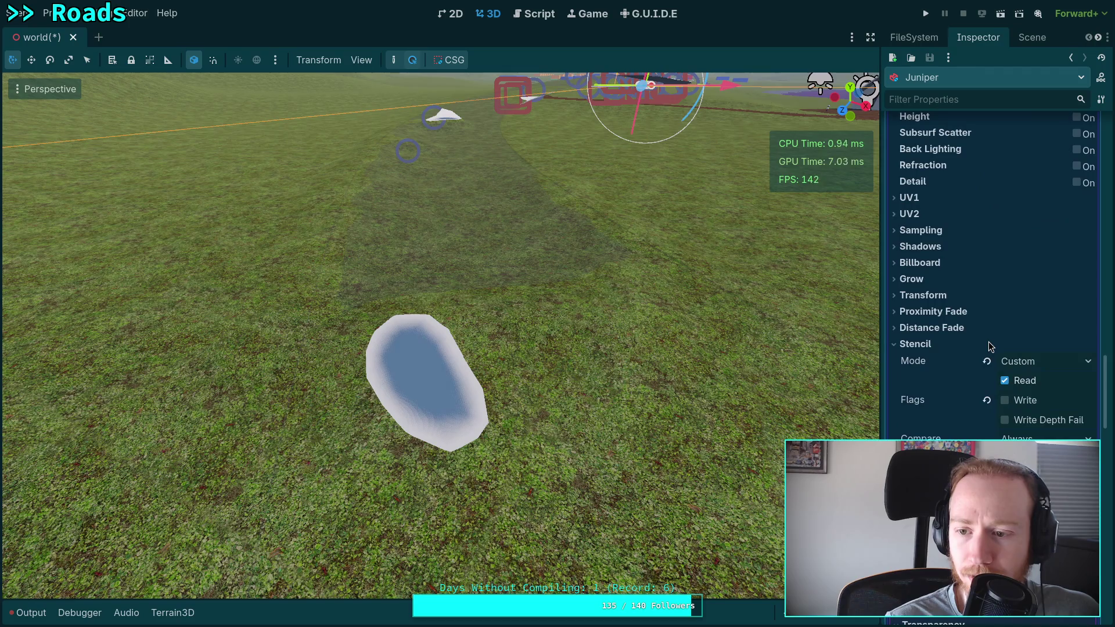
left_click(1006, 381)
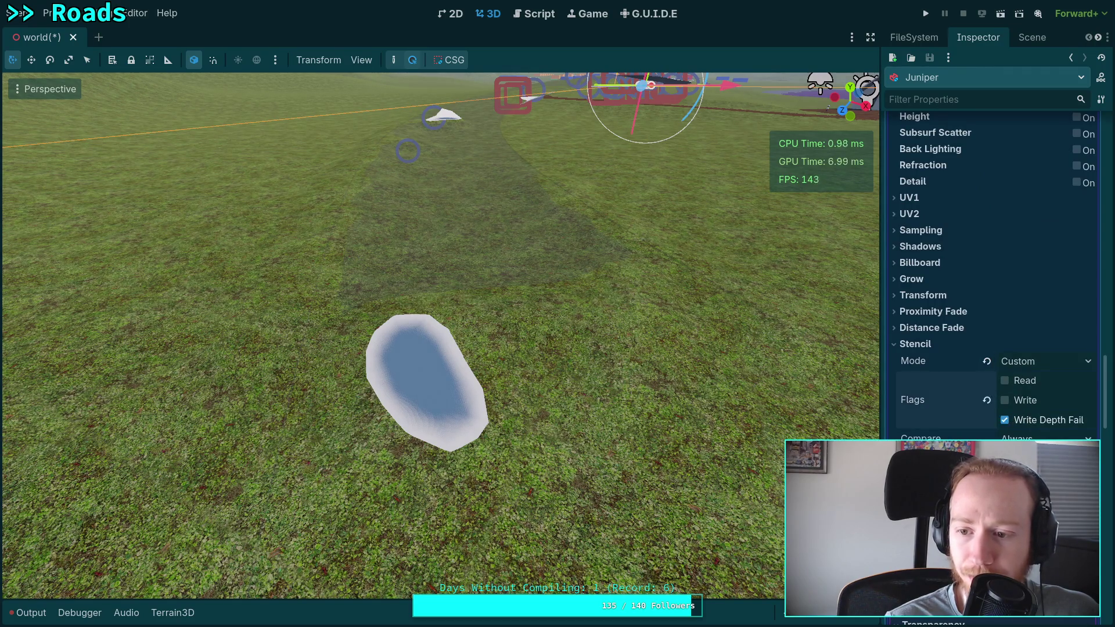
key("ctrl+z")
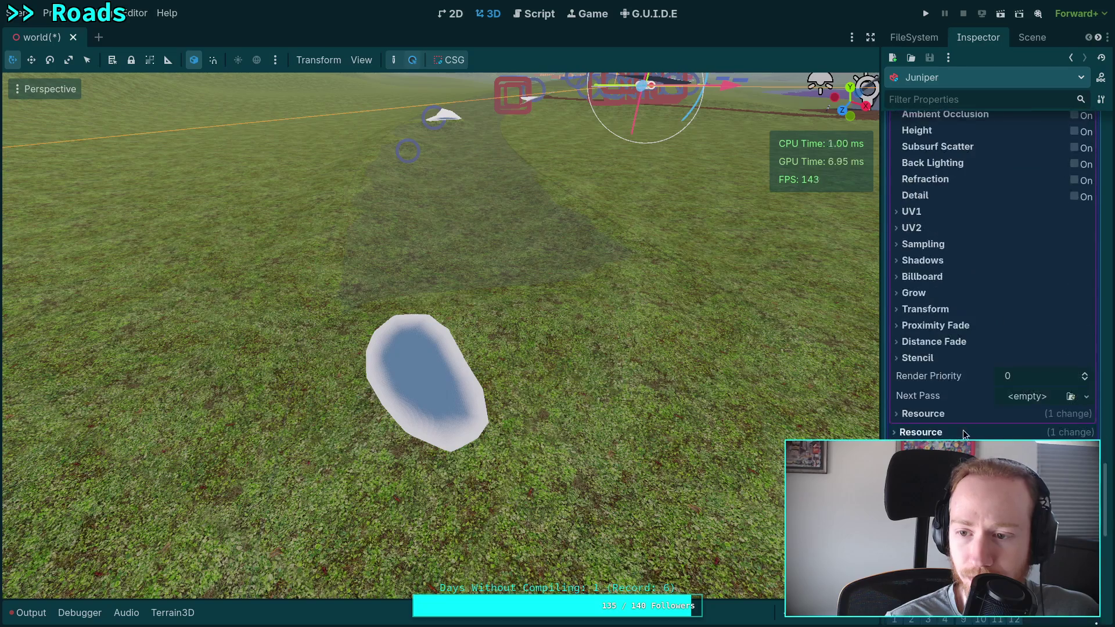
left_click(917, 358)
left_click(1042, 375)
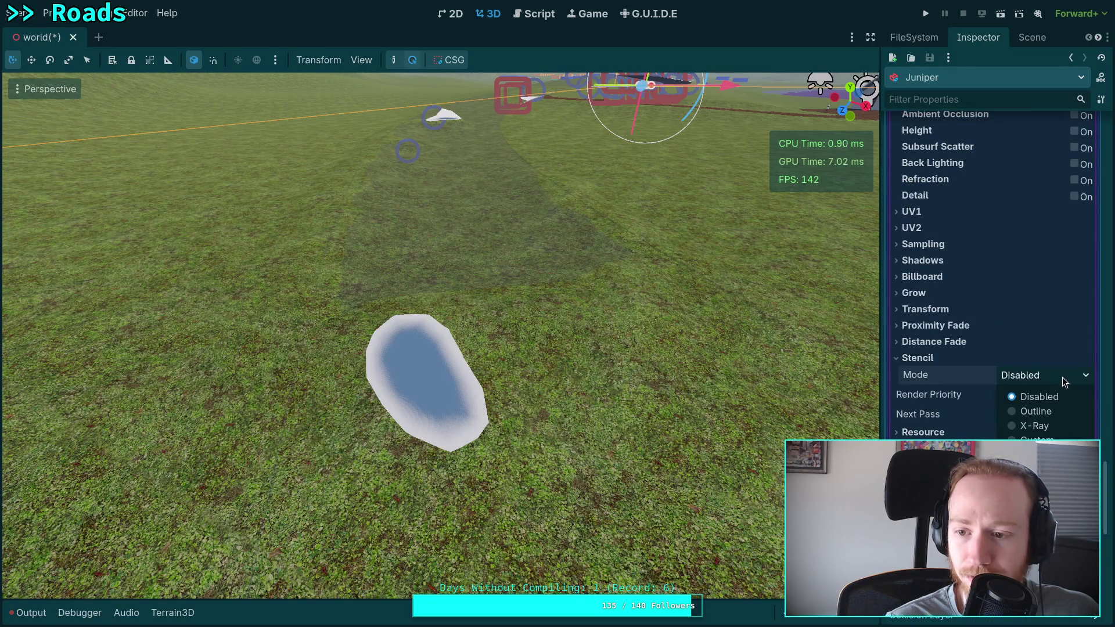
left_click(1039, 438)
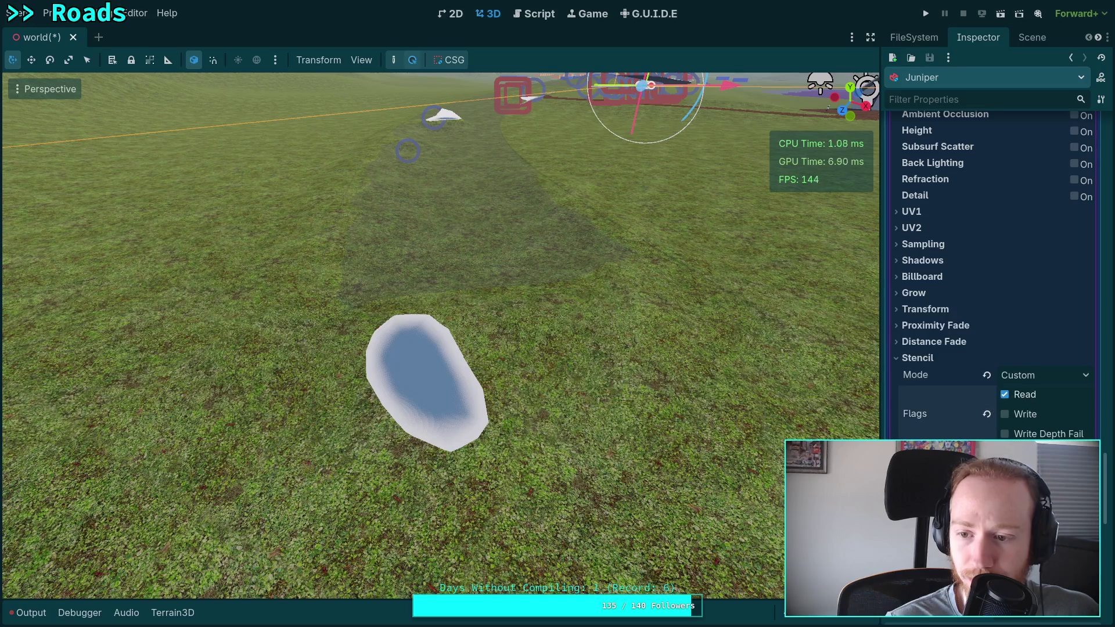
Step: Return Depth Test to Default and enable No Depth Test on the next pass
scroll(966, 439, "up", 4)
scroll(965, 440, "down", 8)
scroll(967, 433, "up", 10)
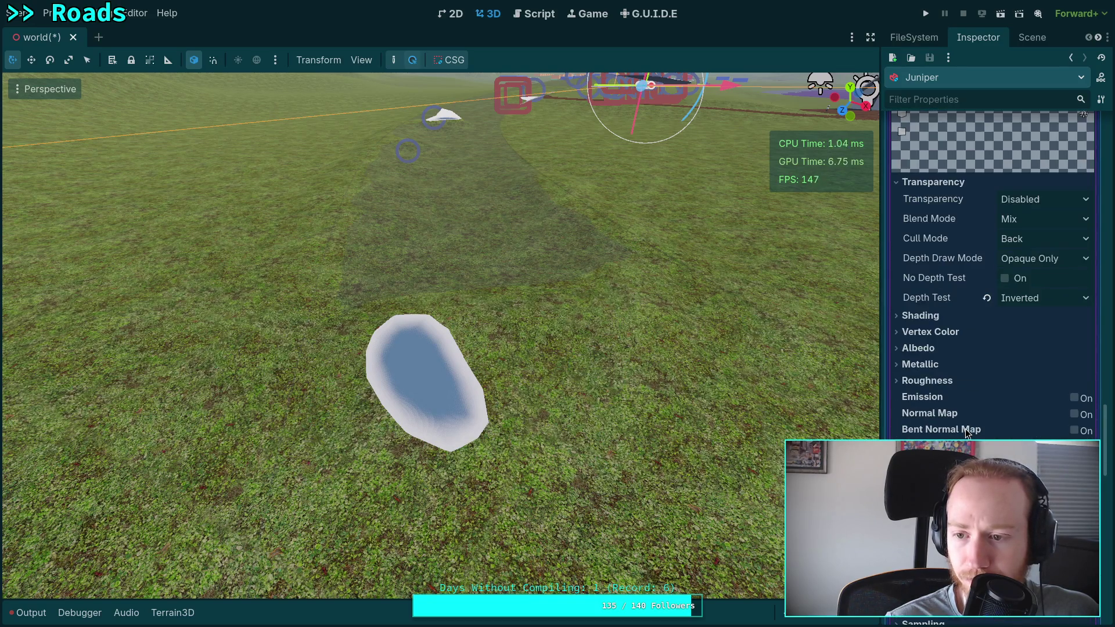
left_click(1017, 299)
left_click(1019, 319)
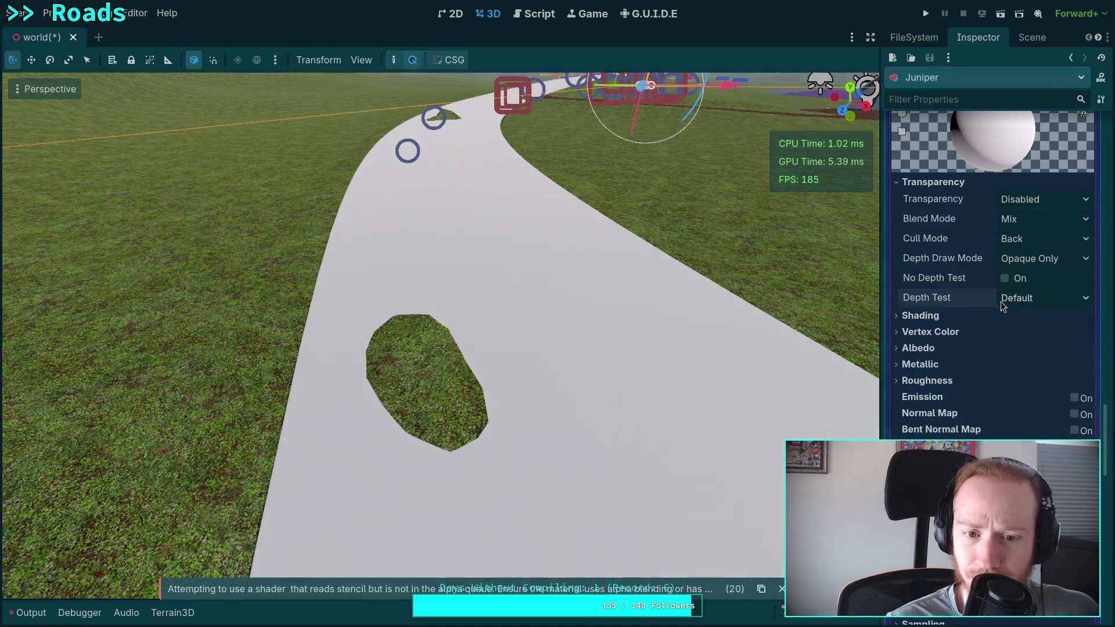
left_click(1005, 279)
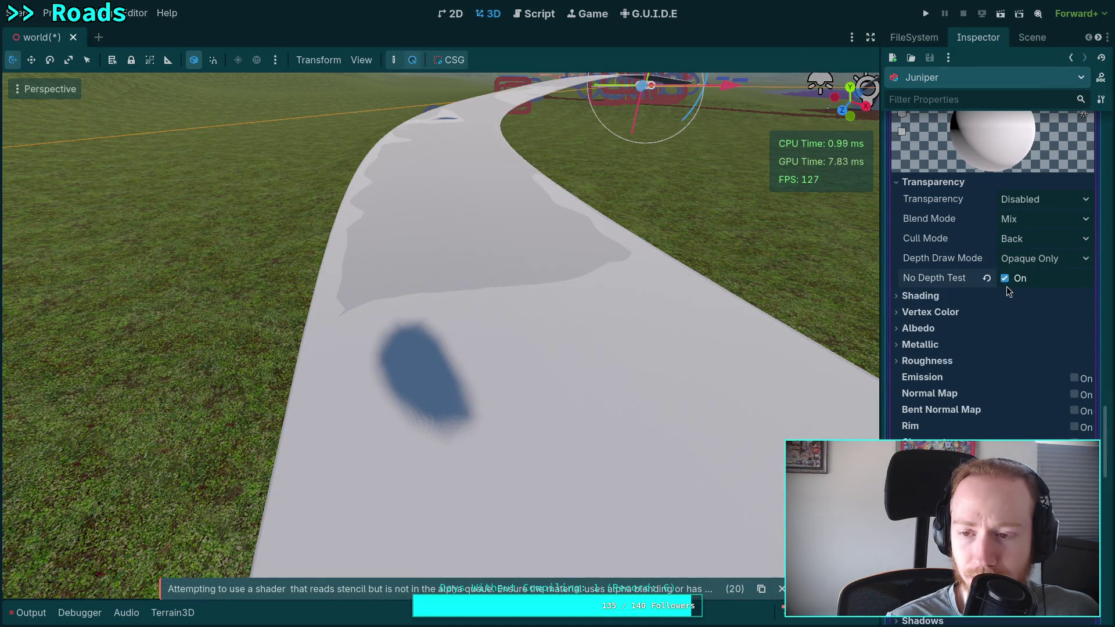
Step: Set the next-pass material's Transparency to Alpha
scroll(954, 293, "down", 8)
scroll(963, 297, "up", 5)
scroll(963, 298, "down", 7)
scroll(963, 297, "up", 4)
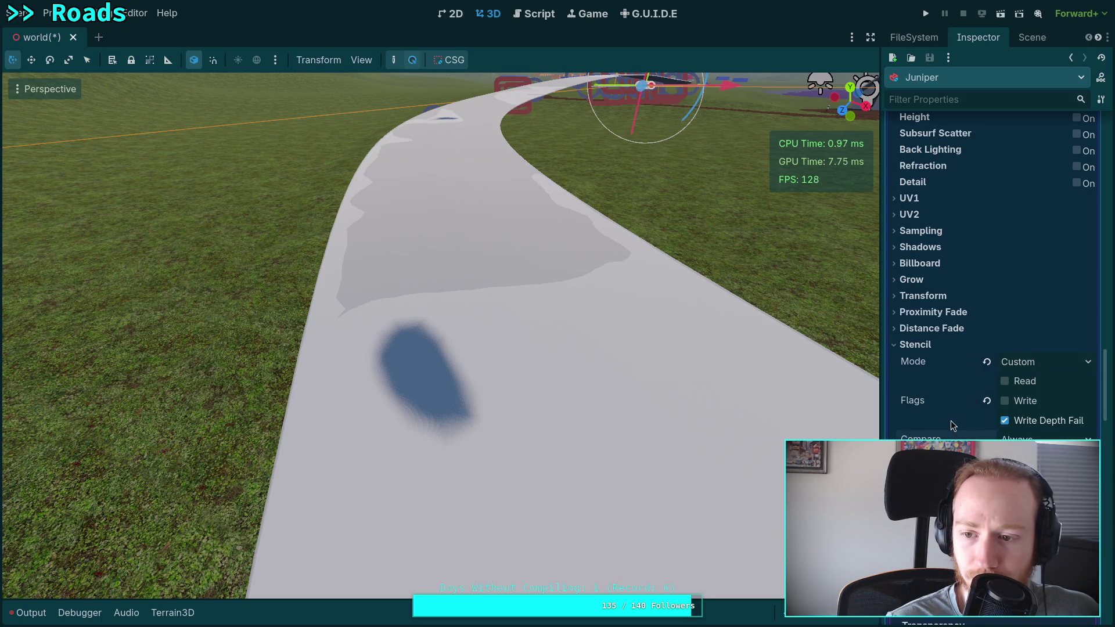
scroll(967, 420, "down", 5)
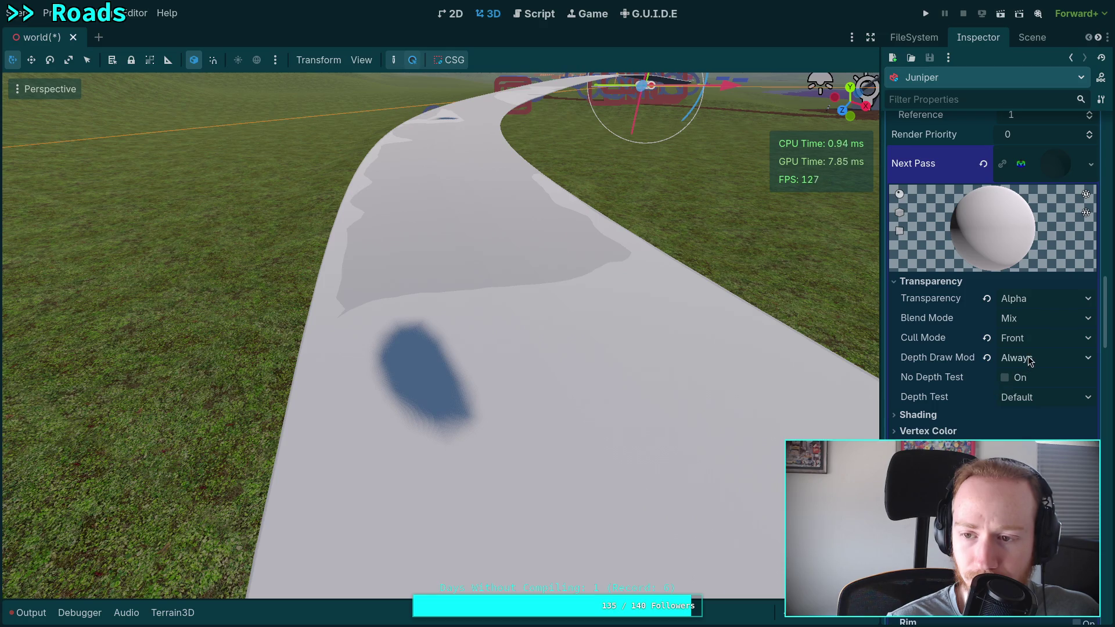
scroll(991, 387, "up", 5)
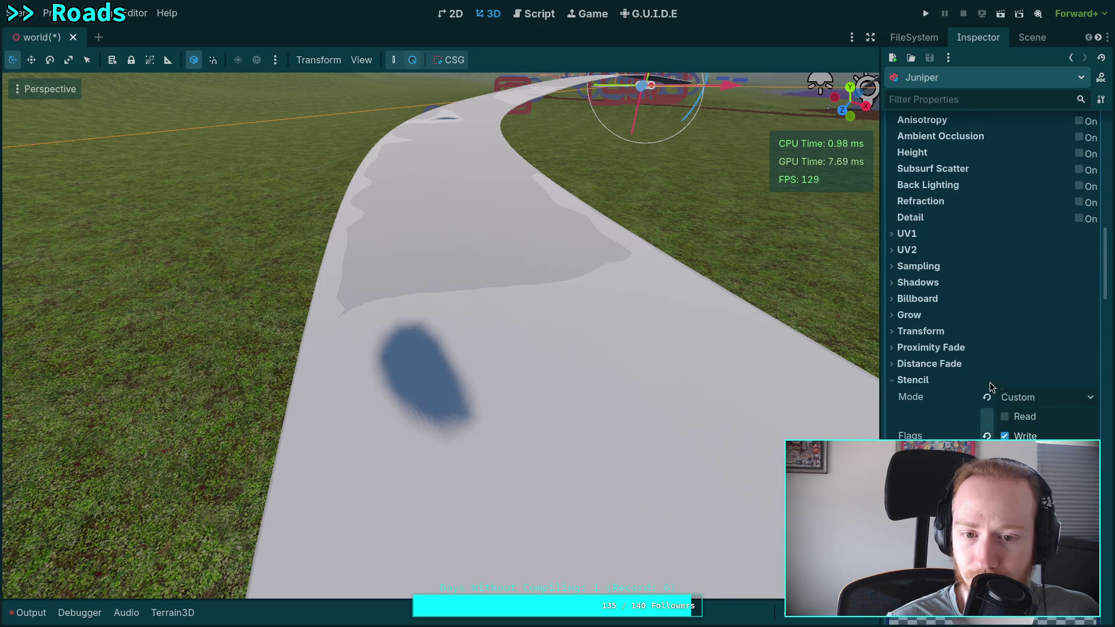
scroll(986, 389, "down", 10)
scroll(984, 383, "up", 4)
scroll(984, 383, "down", 15)
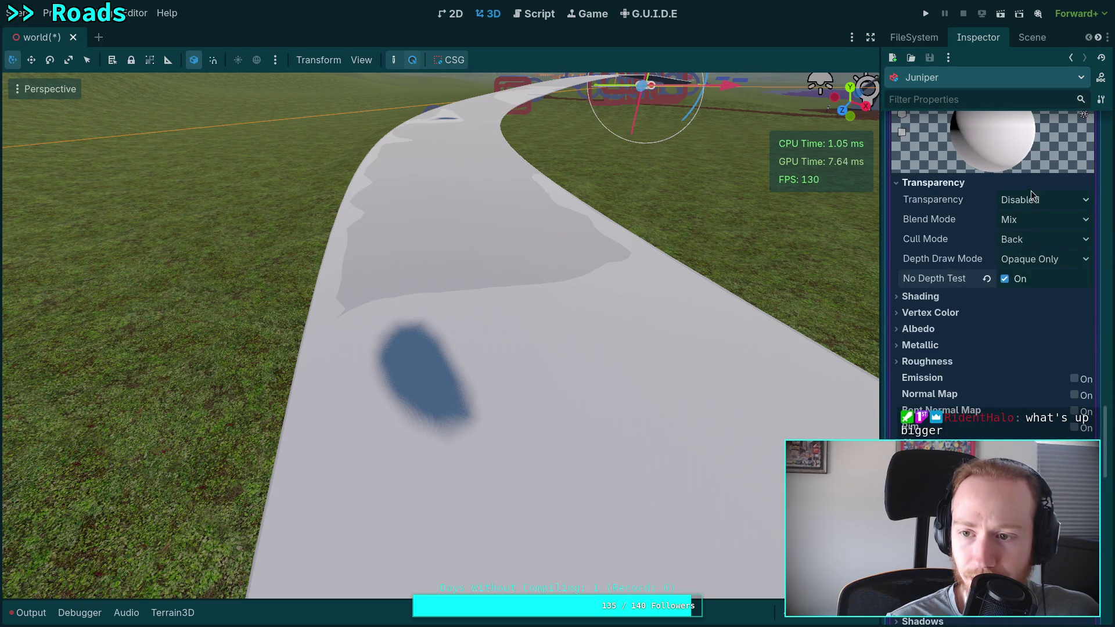
left_click(1040, 201)
left_click(1040, 235)
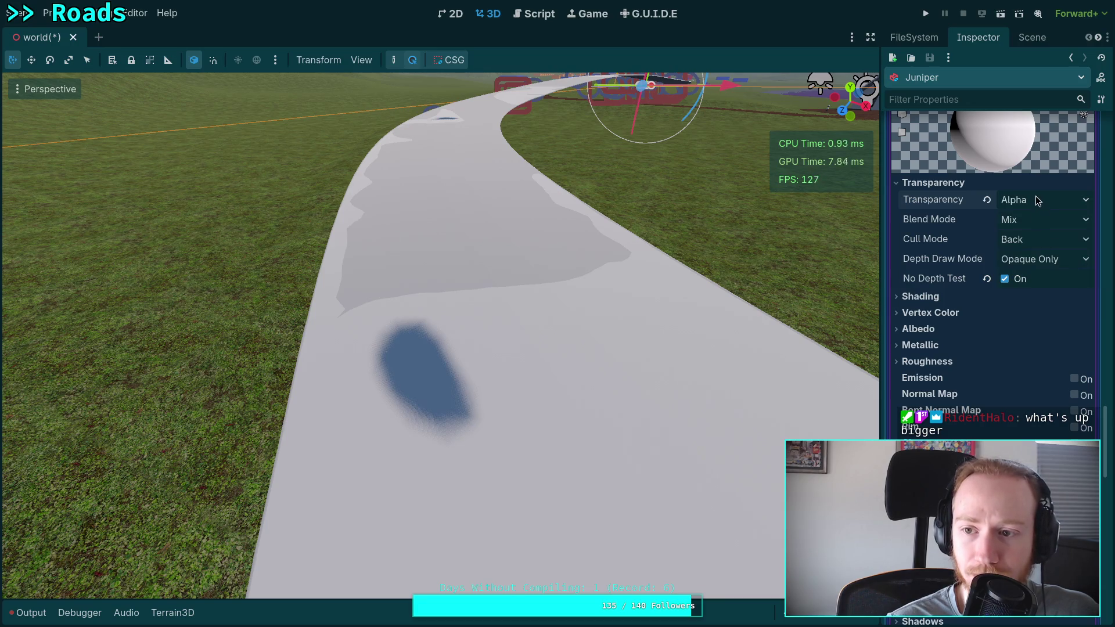
Step: Uncheck No Depth Test so depth testing is active again
scroll(944, 319, "down", 2)
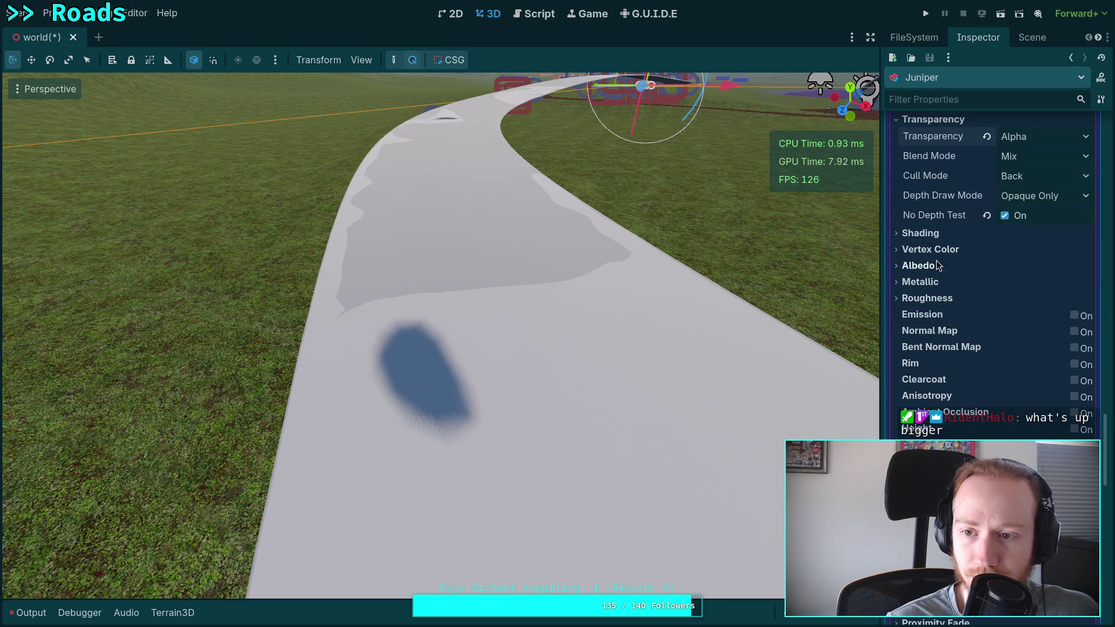
left_click(1005, 216)
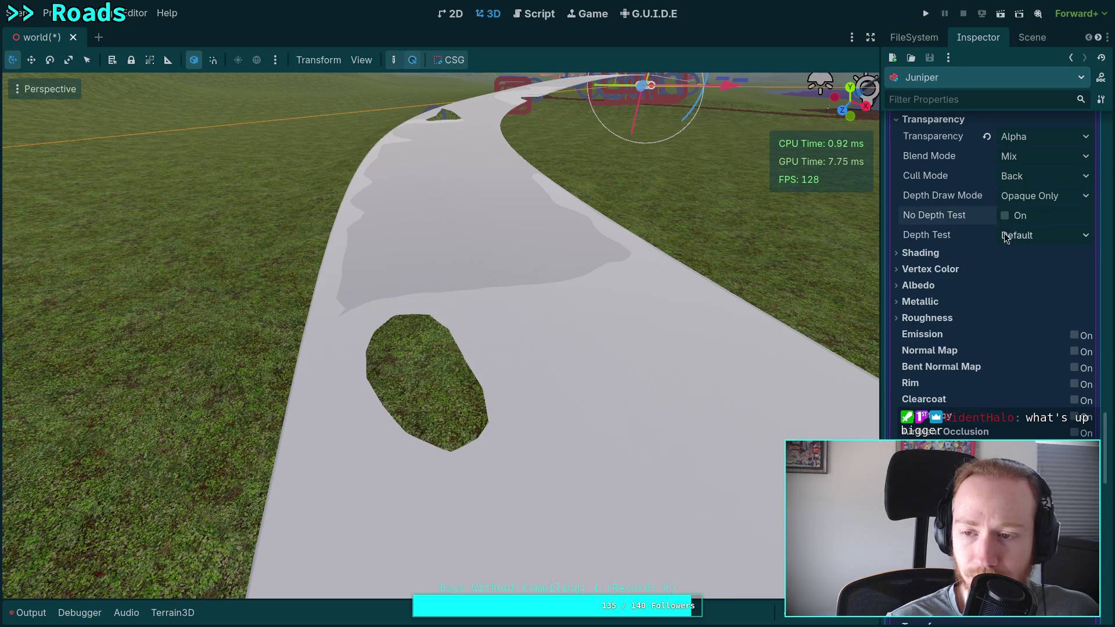
left_click(1023, 240)
Step: Set Depth Test to Inverted and drag the albedo alpha down to 27 (ffffff1b)
left_click(1036, 270)
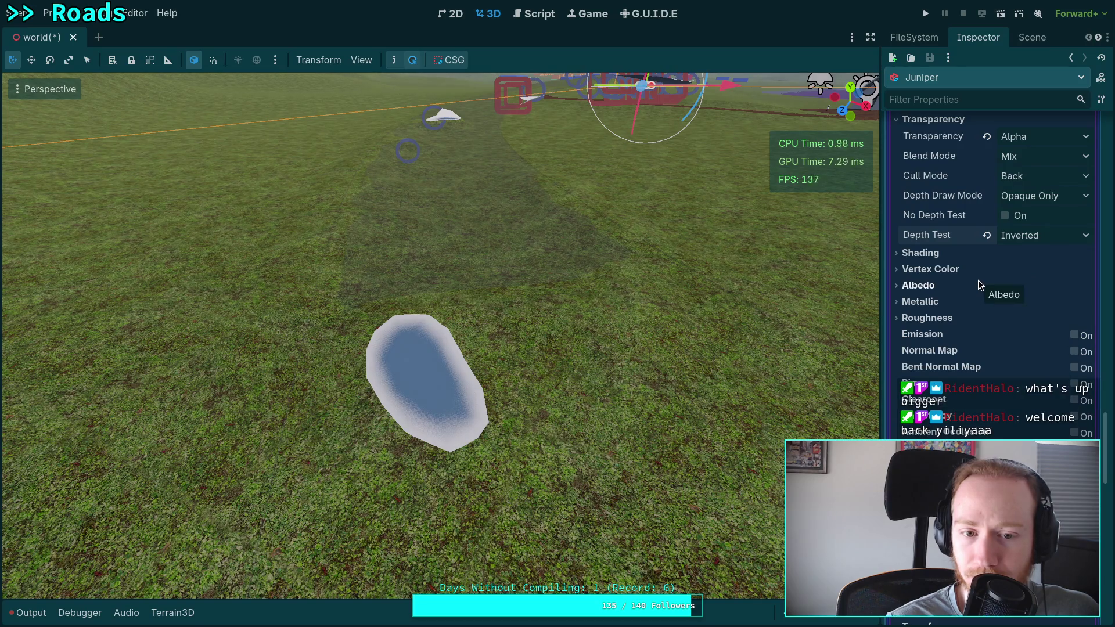
left_click_drag(616, 420, 618, 498)
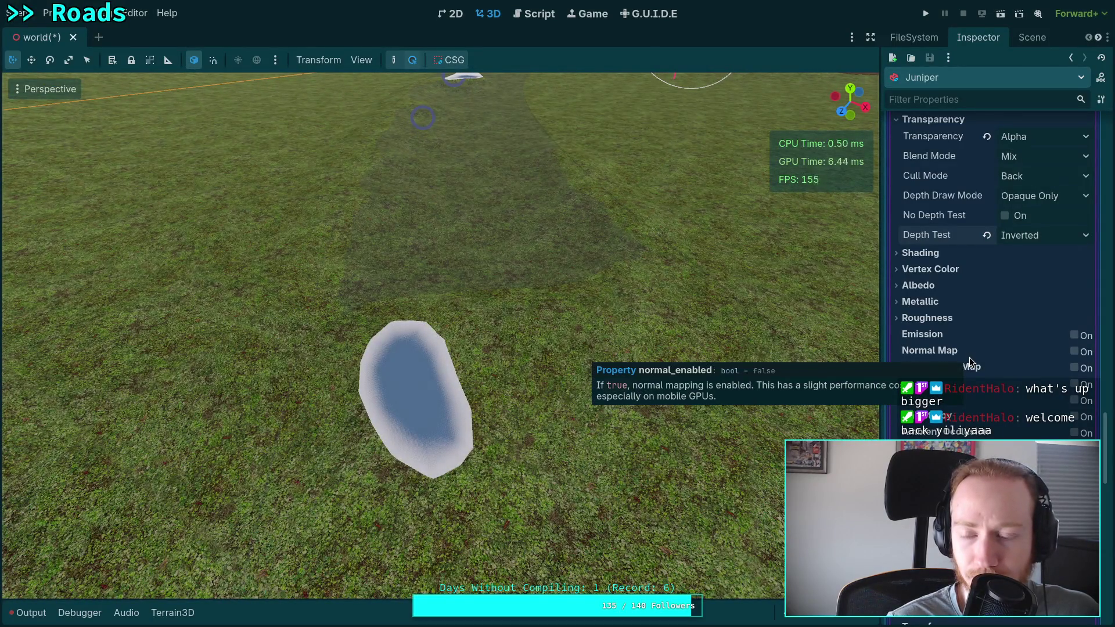
scroll(1021, 352, "down", 4)
scroll(1025, 352, "down", 5)
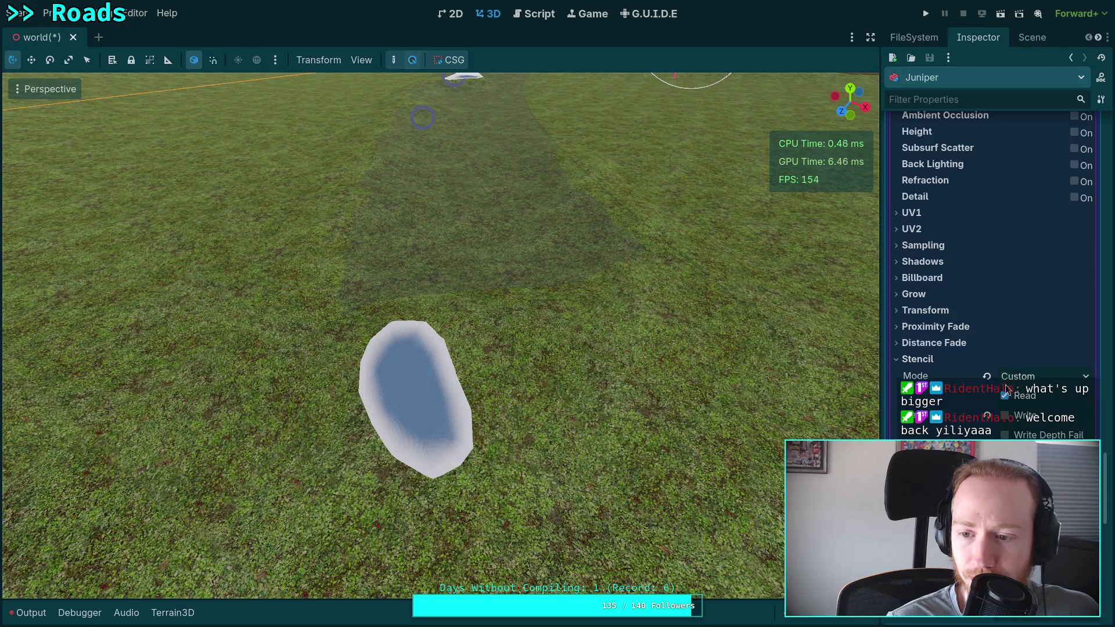
scroll(951, 353, "up", 10)
left_click(917, 349)
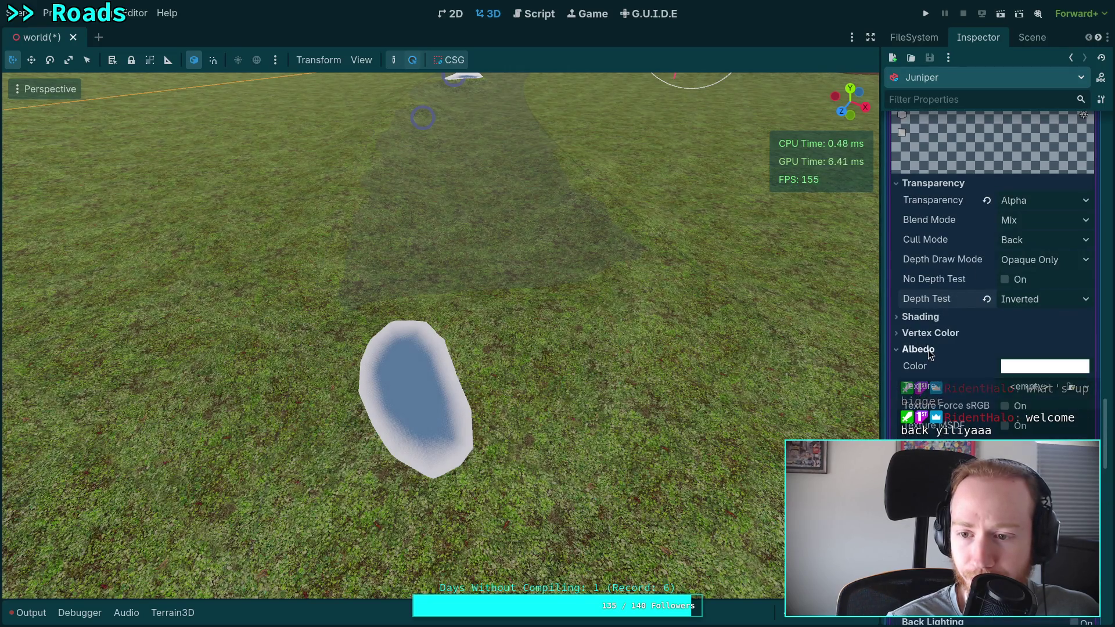
left_click(1040, 366)
left_click_drag(1048, 293, 968, 298)
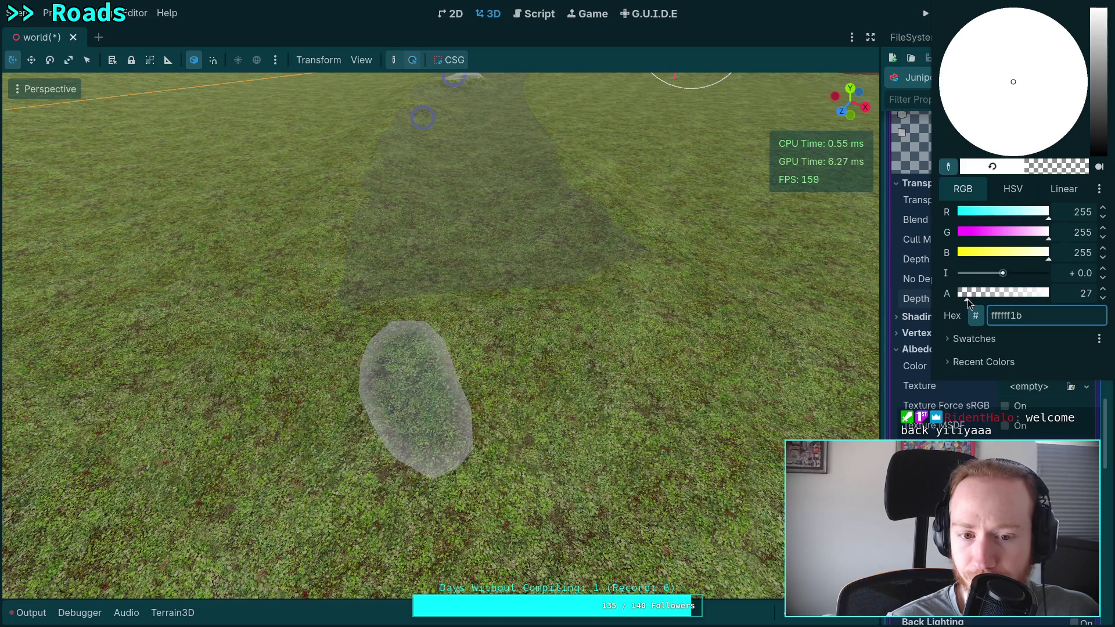
left_click(943, 394)
Step: Set the next-pass material's Depth Draw Mode to Always and Cull Mode to Front
mouse_move(664, 386)
left_mouse_down()
mouse_move(662, 319)
mouse_move(657, 372)
left_mouse_up()
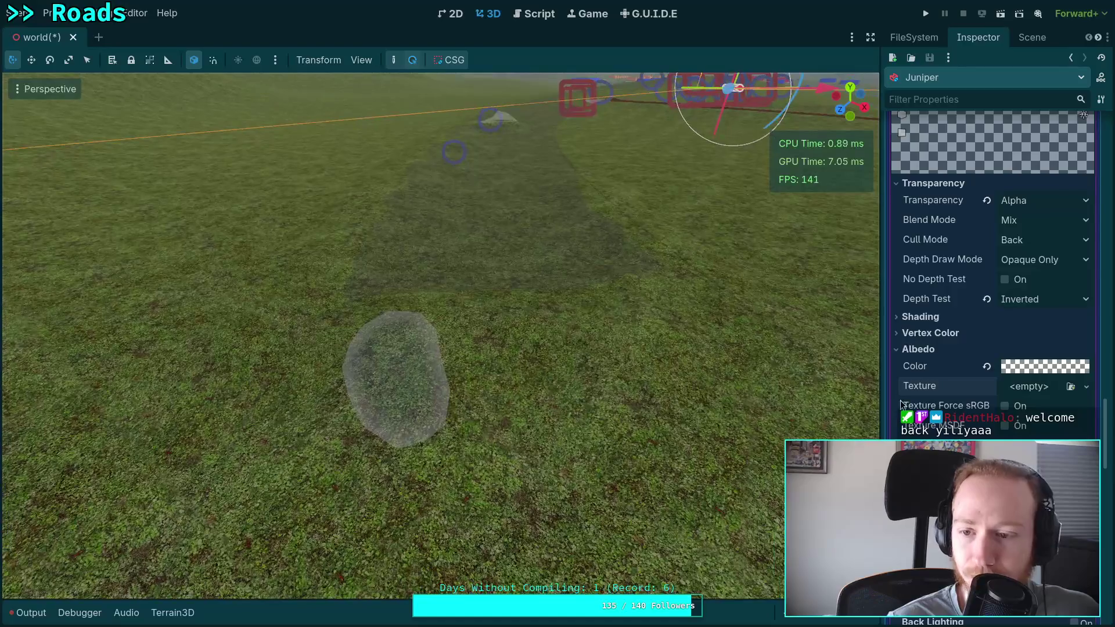
scroll(941, 401, "up", 2)
left_click(1048, 328)
left_click(1032, 361)
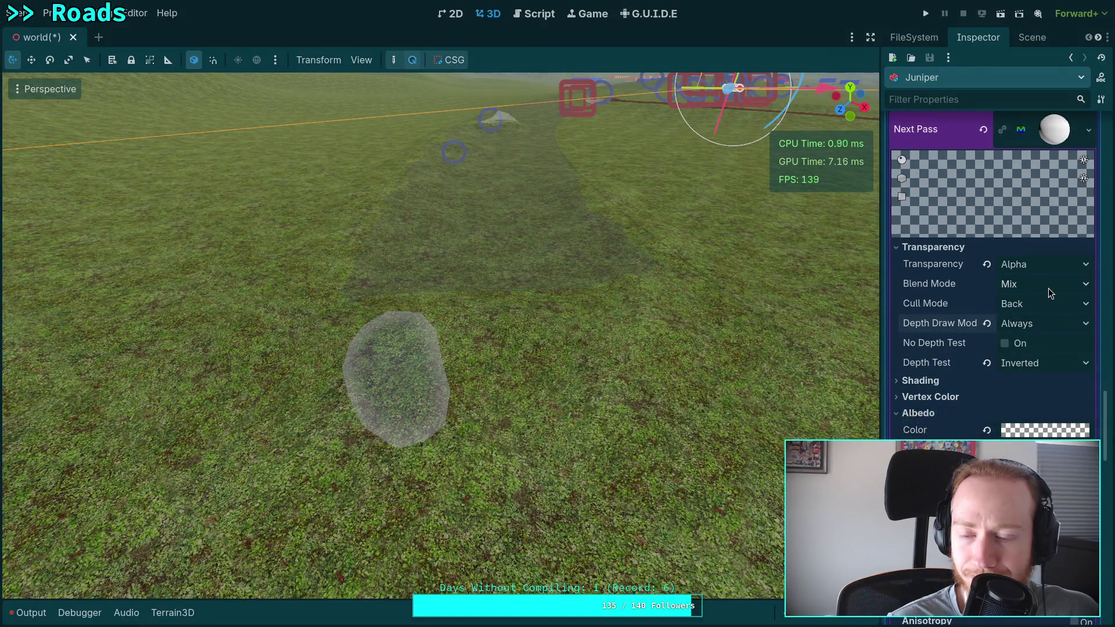
left_click(1039, 304)
left_click(1031, 340)
Step: Orbit the camera to look along the road toward the hills
mouse_move(790, 350)
left_mouse_down()
mouse_move(576, 302)
mouse_move(581, 285)
mouse_move(578, 305)
mouse_move(619, 303)
mouse_move(643, 324)
mouse_move(560, 360)
left_mouse_up()
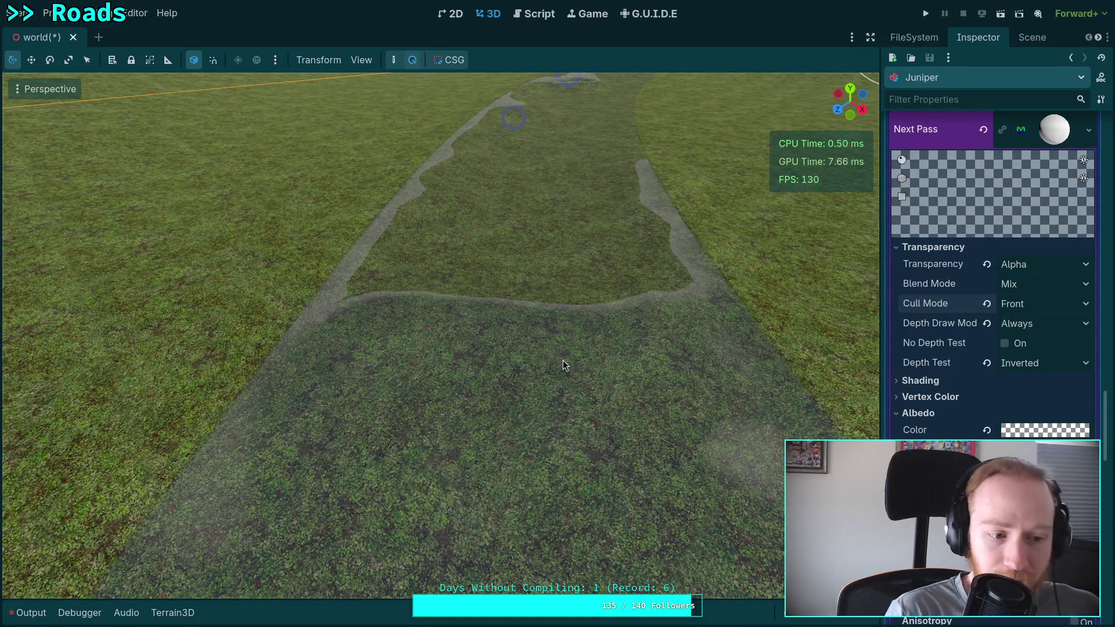
mouse_move(569, 347)
left_mouse_down()
mouse_move(553, 295)
mouse_move(499, 340)
mouse_move(216, 304)
mouse_move(197, 323)
mouse_move(473, 379)
mouse_move(553, 339)
mouse_move(525, 336)
left_mouse_up()
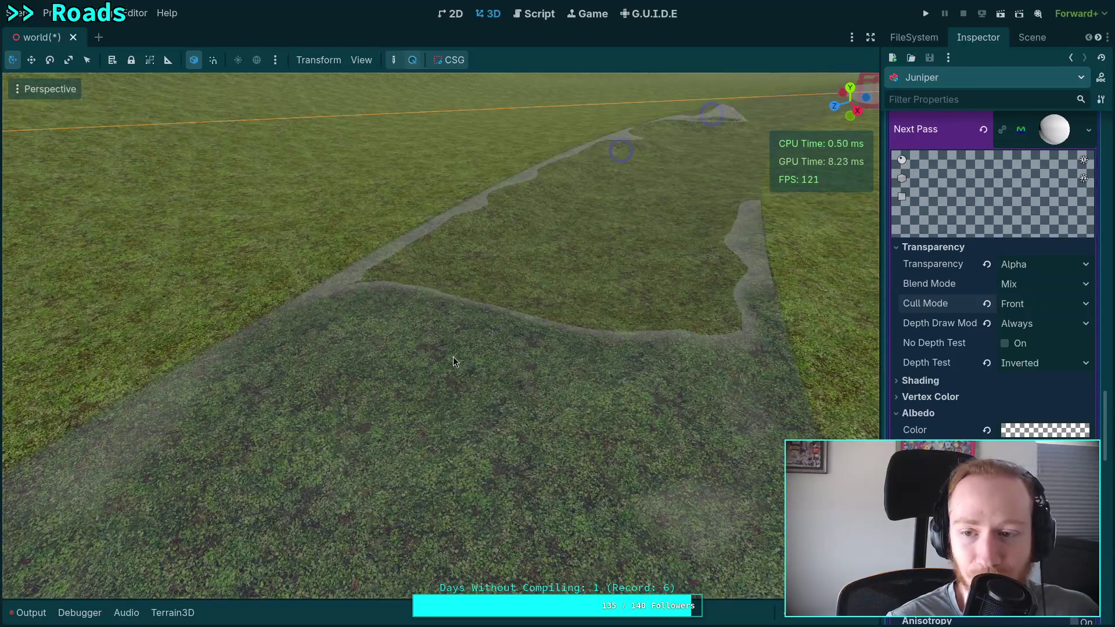
scroll(942, 327, "down", 3)
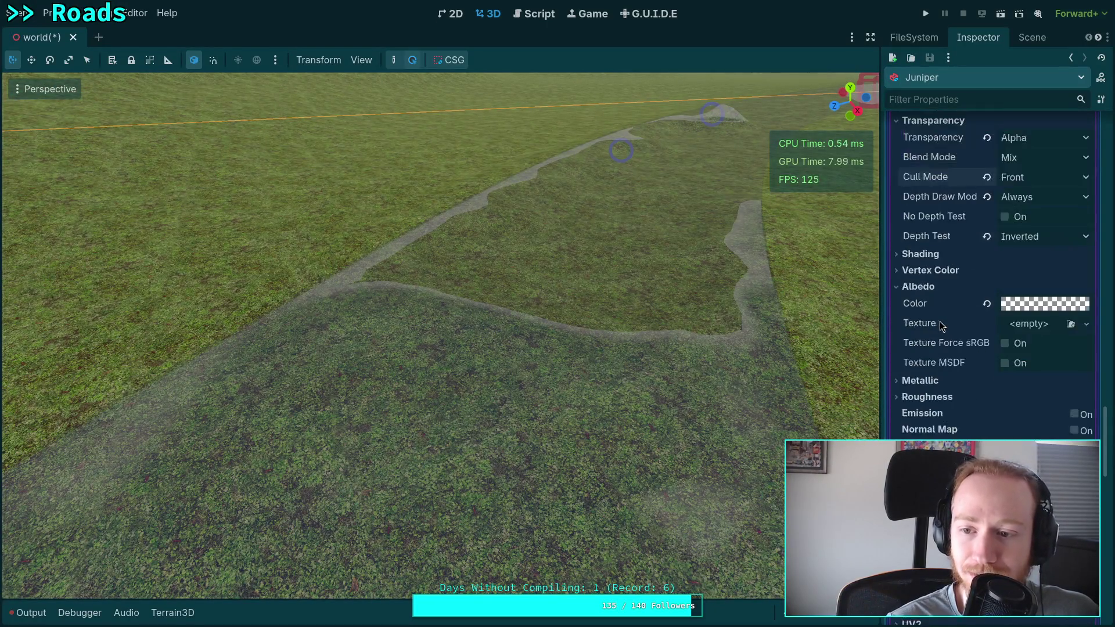
Step: Inspect the pass material's Shading and Albedo settings without changing anything
scroll(942, 326, "down", 4)
scroll(939, 322, "up", 3)
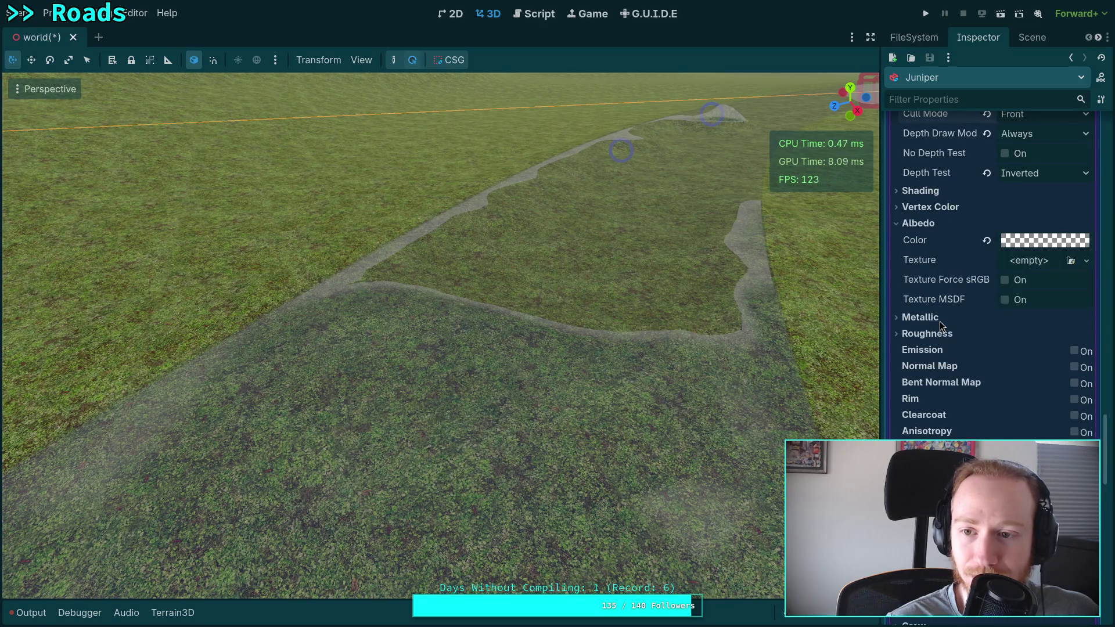
scroll(940, 322, "down", 11)
scroll(964, 337, "up", 7)
scroll(973, 343, "up", 4)
scroll(974, 344, "down", 12)
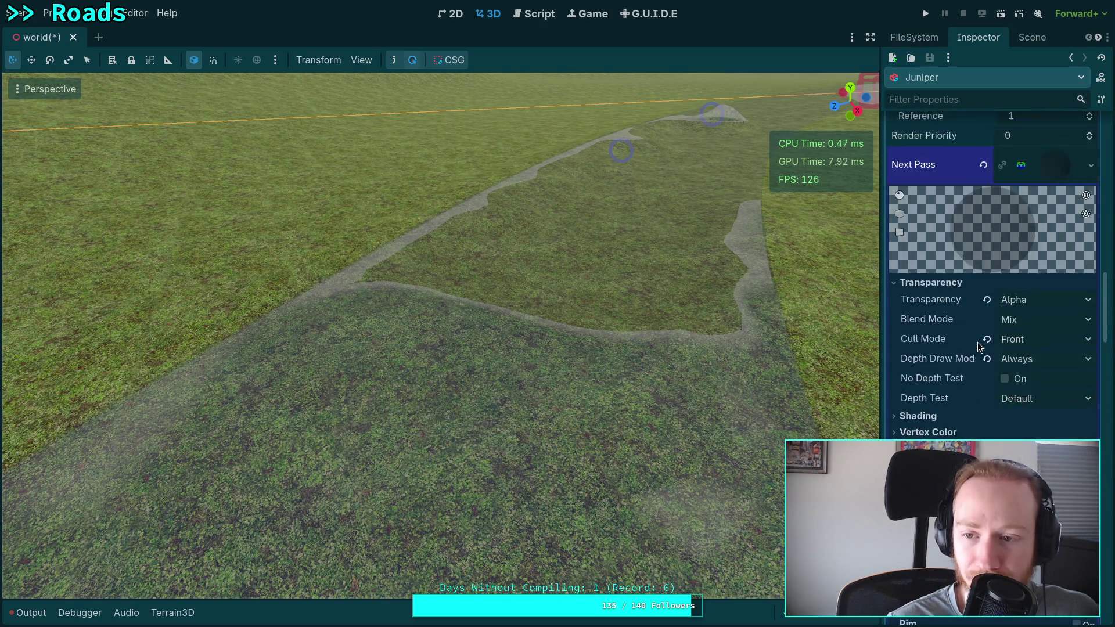
left_click(935, 417)
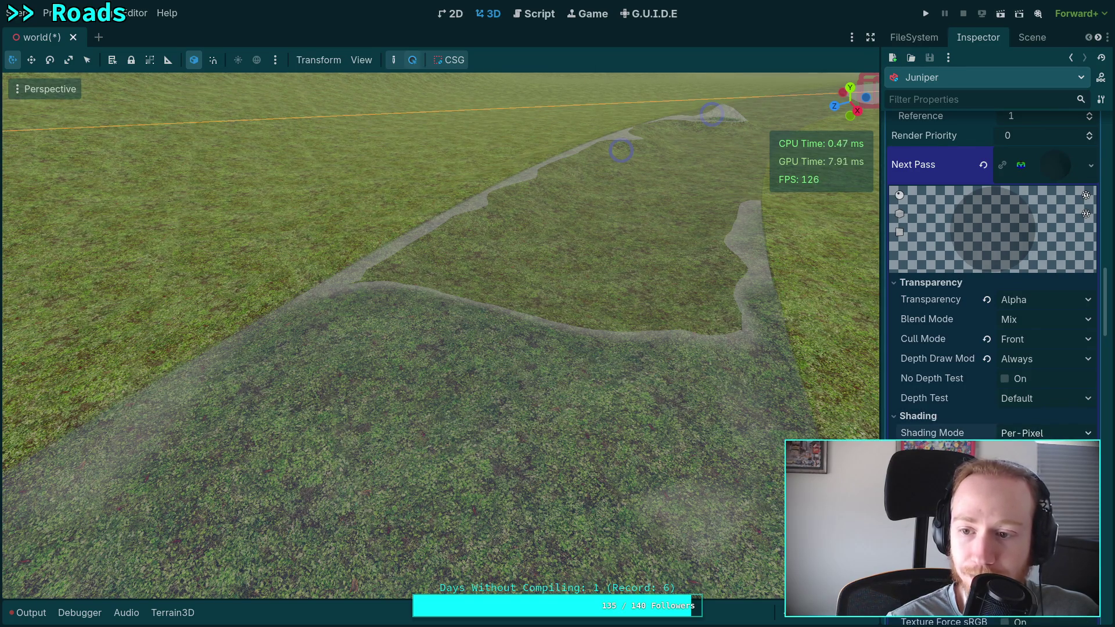
left_click(945, 416)
scroll(947, 413, "up", 4)
scroll(947, 413, "down", 6)
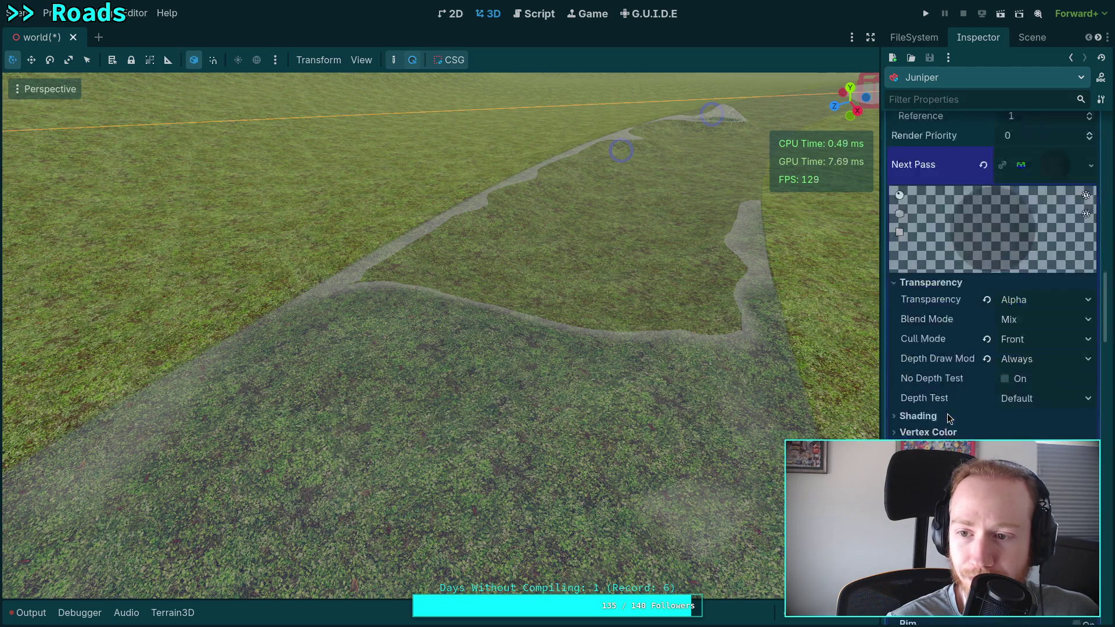
left_click(1046, 339)
left_click(923, 339)
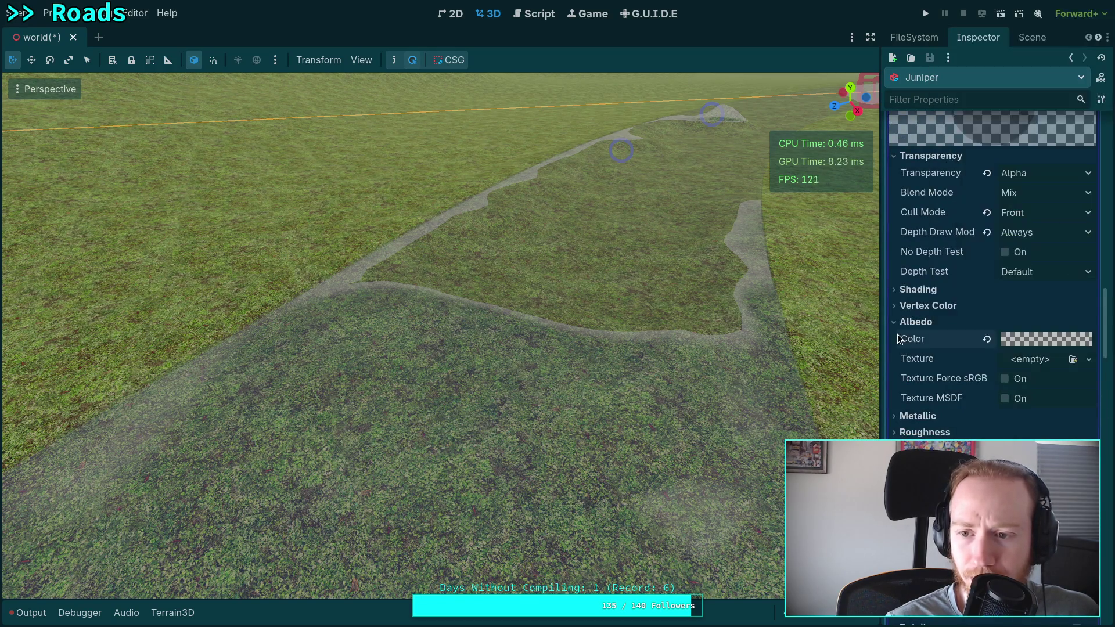
Step: Set the first pass material's Shading Mode to Unshaded
scroll(981, 360, "up", 3)
left_click(918, 416)
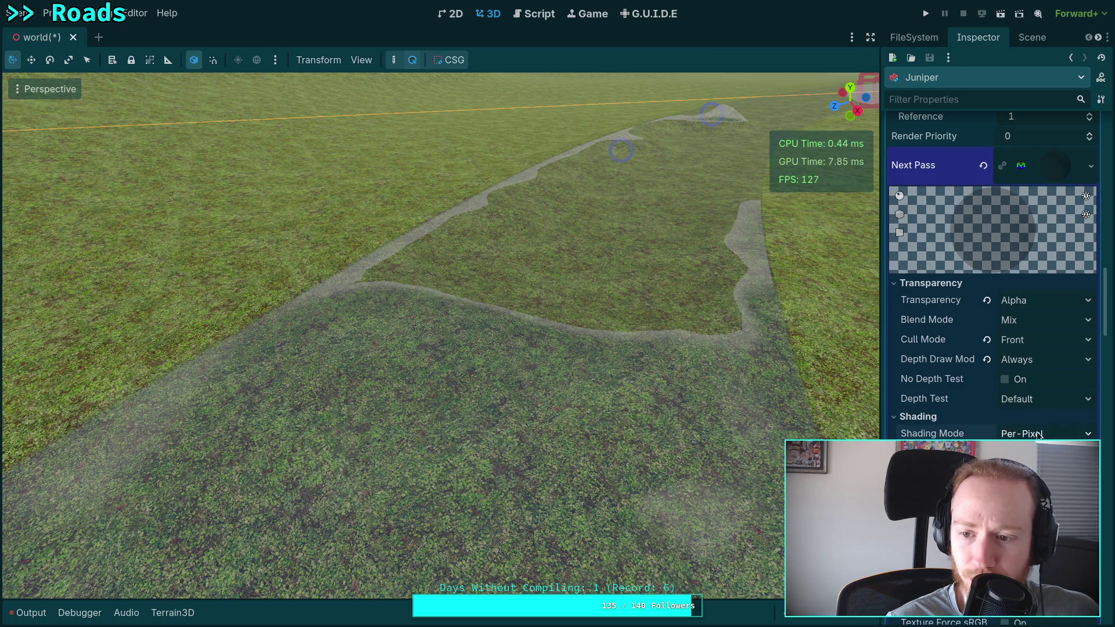
left_click(1022, 448)
Step: Set the second pass material's Shading Mode to Unshaded as well
scroll(947, 387, "down", 10)
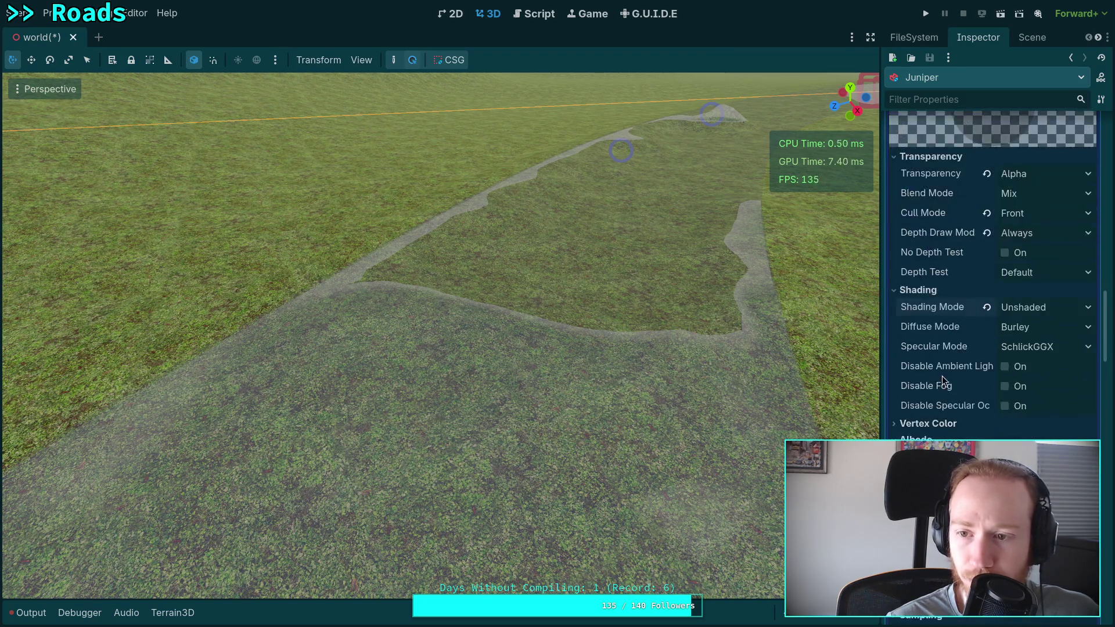
scroll(976, 381, "down", 3)
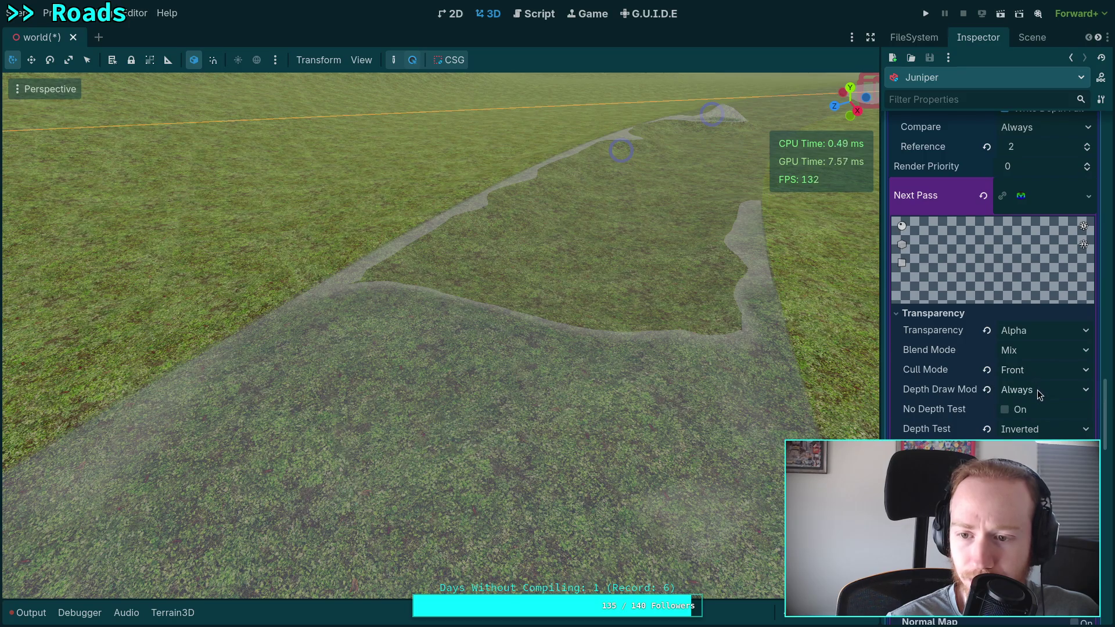
scroll(1037, 389, "down", 3)
left_click(1005, 321)
left_click(1040, 338)
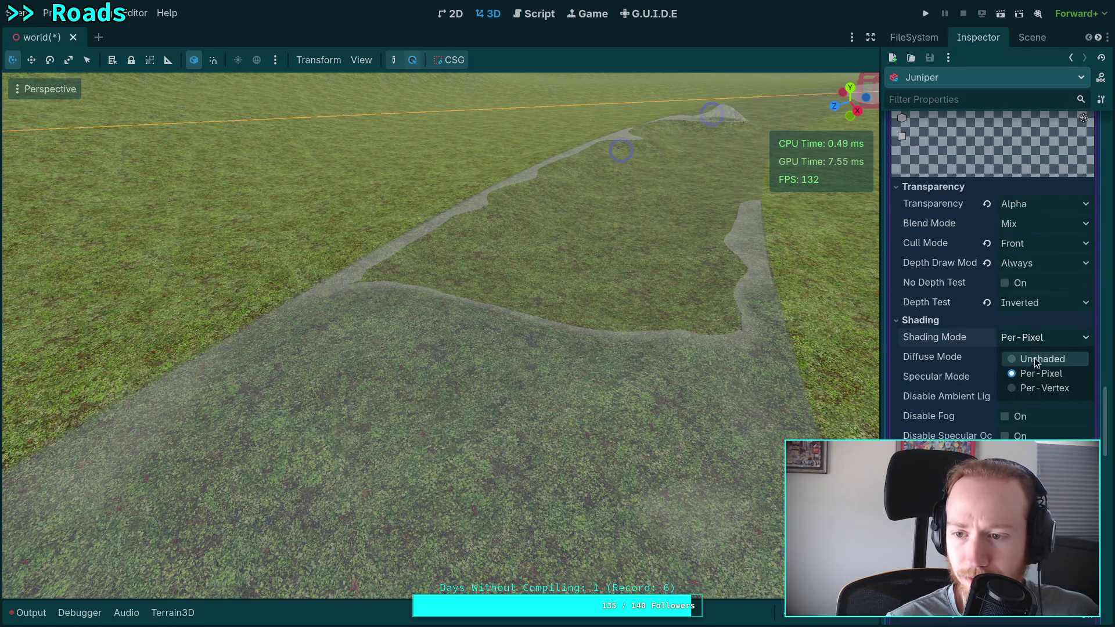
left_click(1044, 361)
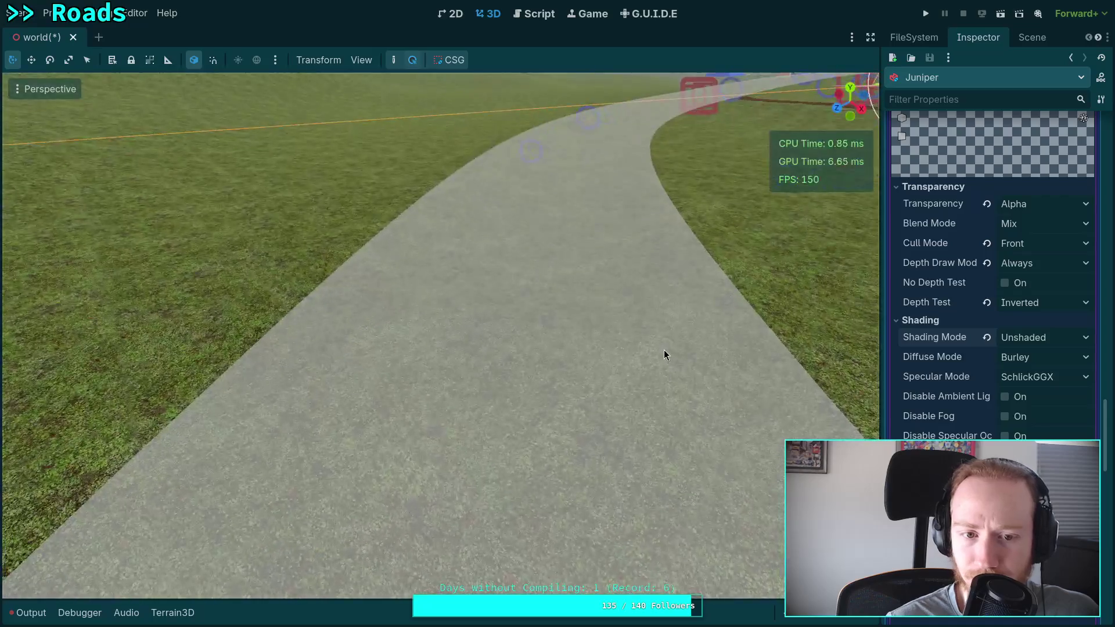
Step: Revert the pass material's Depth Test from Inverted to Default
scroll(965, 384, "down", 3)
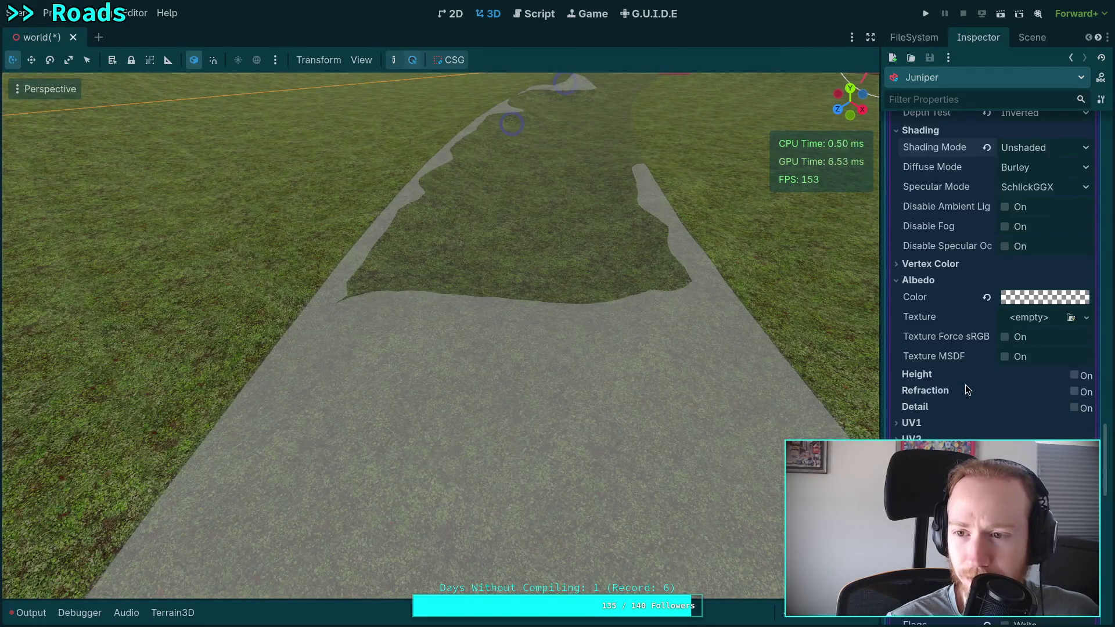
scroll(965, 384, "up", 4)
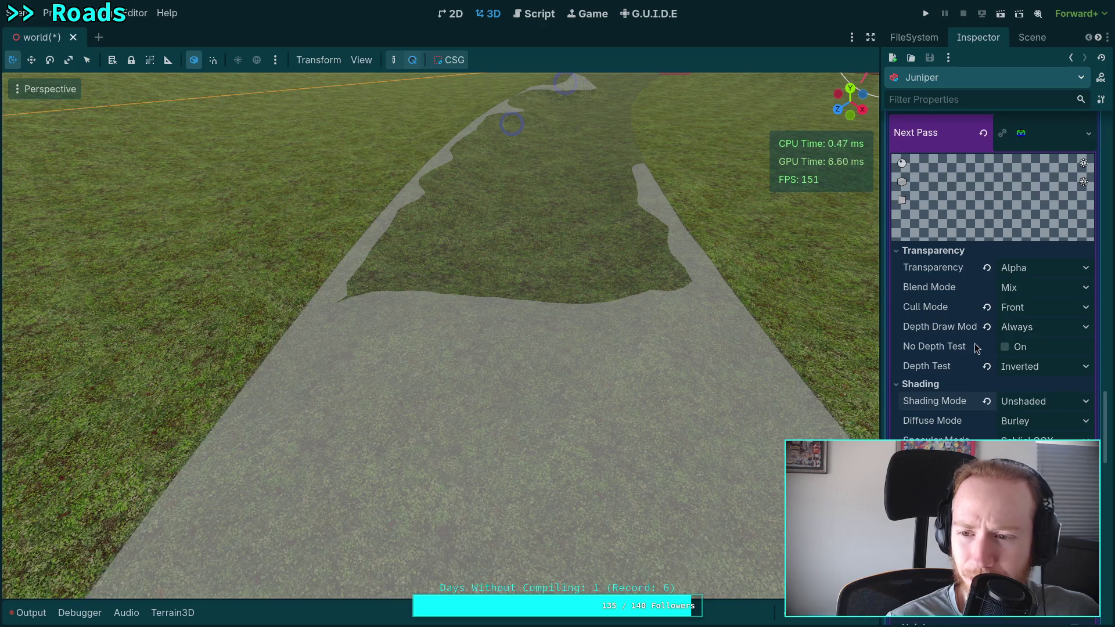
left_click(987, 366)
Step: Check the base road material's Cull Mode options
scroll(997, 388, "down", 8)
scroll(999, 388, "up", 7)
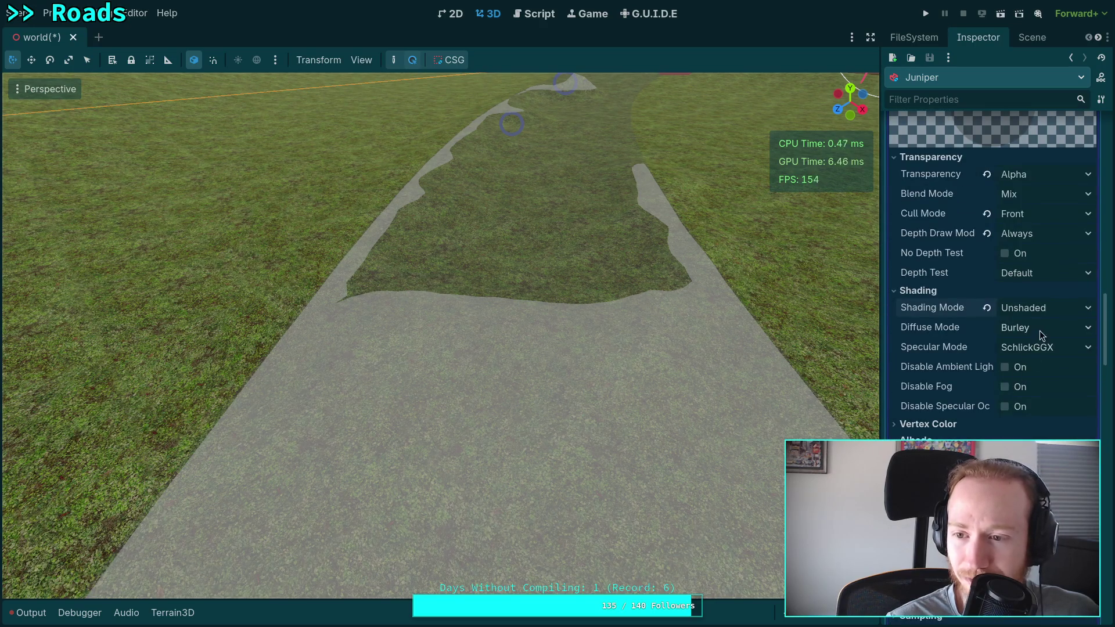
scroll(1040, 330, "up", 2)
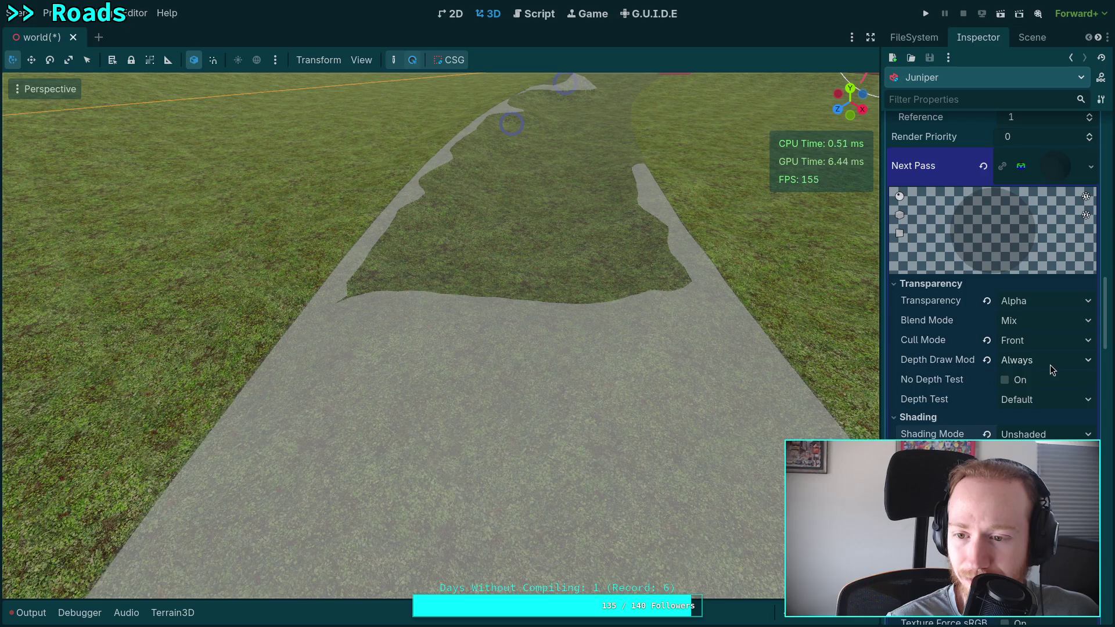
scroll(1051, 364, "up", 10)
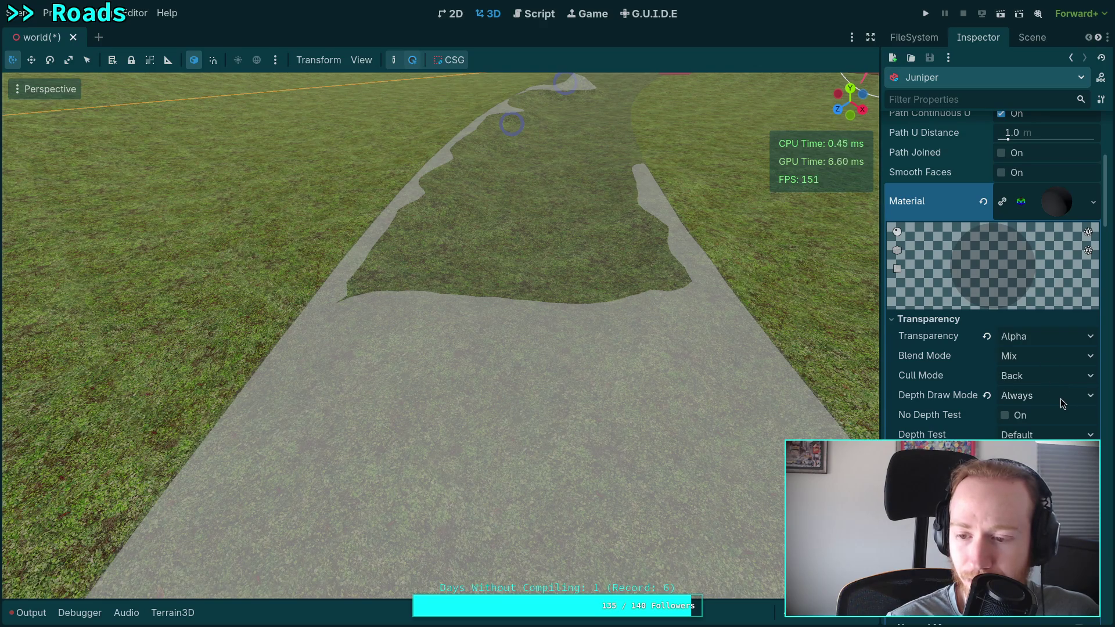
scroll(1061, 398, "down", 5)
scroll(1061, 395, "up", 3)
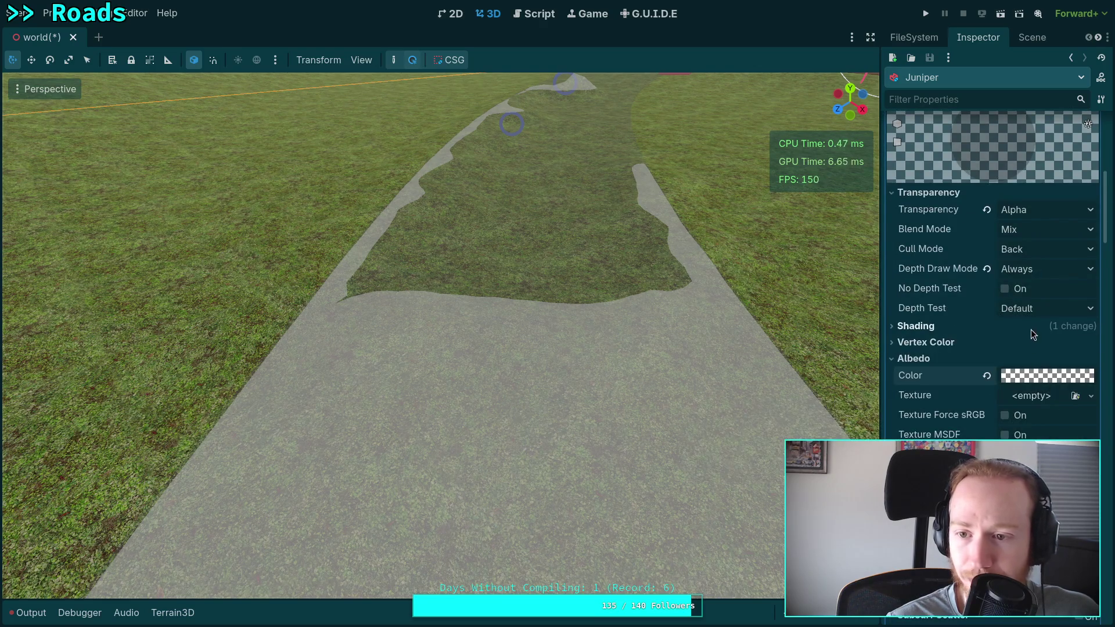
left_click(1043, 253)
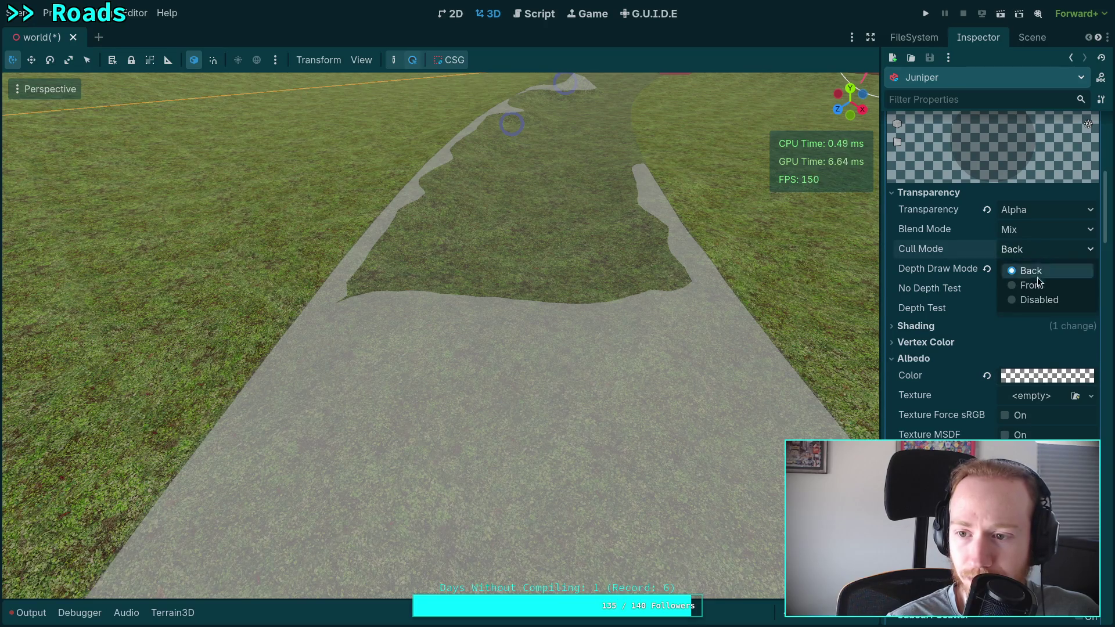
Step: Enable the Write Depth Fail stencil flag on the road material
scroll(963, 304, "up", 3)
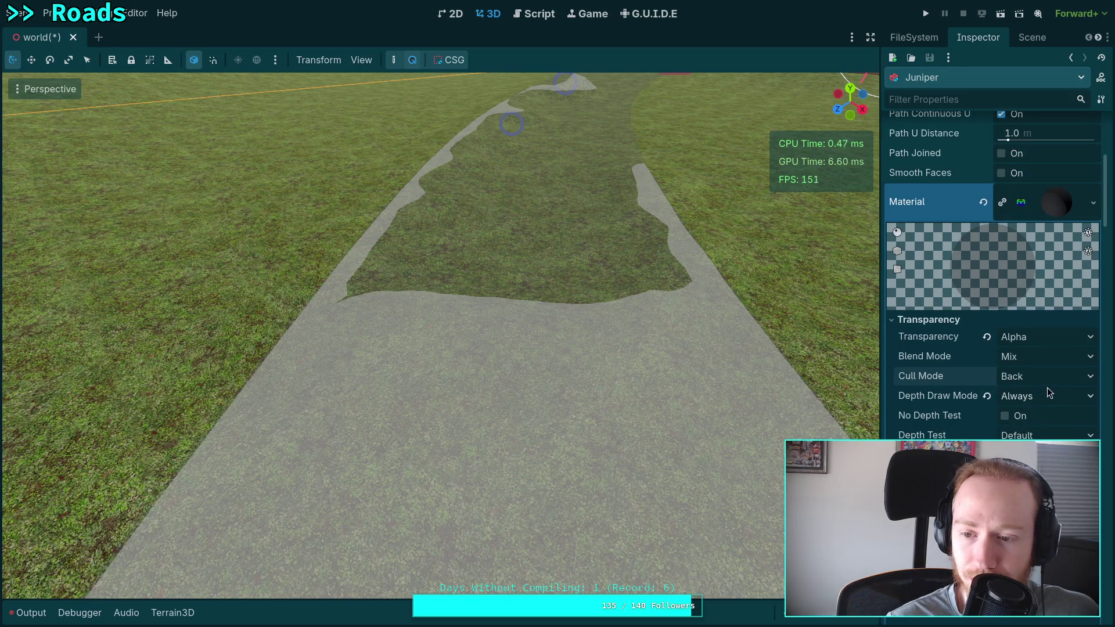
scroll(1022, 401, "down", 10)
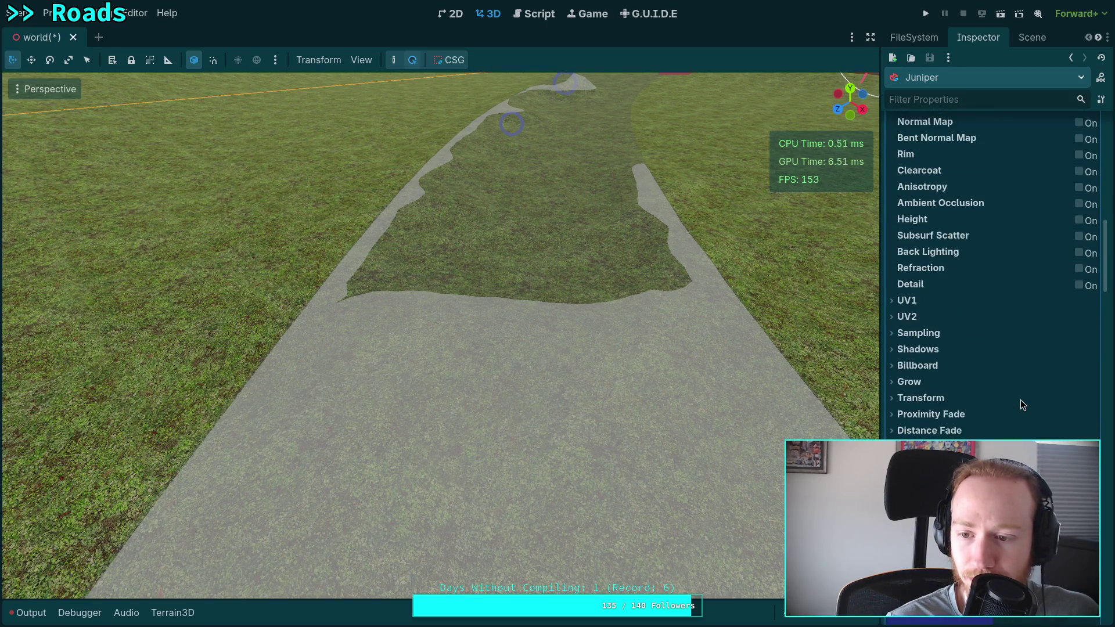
scroll(1022, 401, "down", 2)
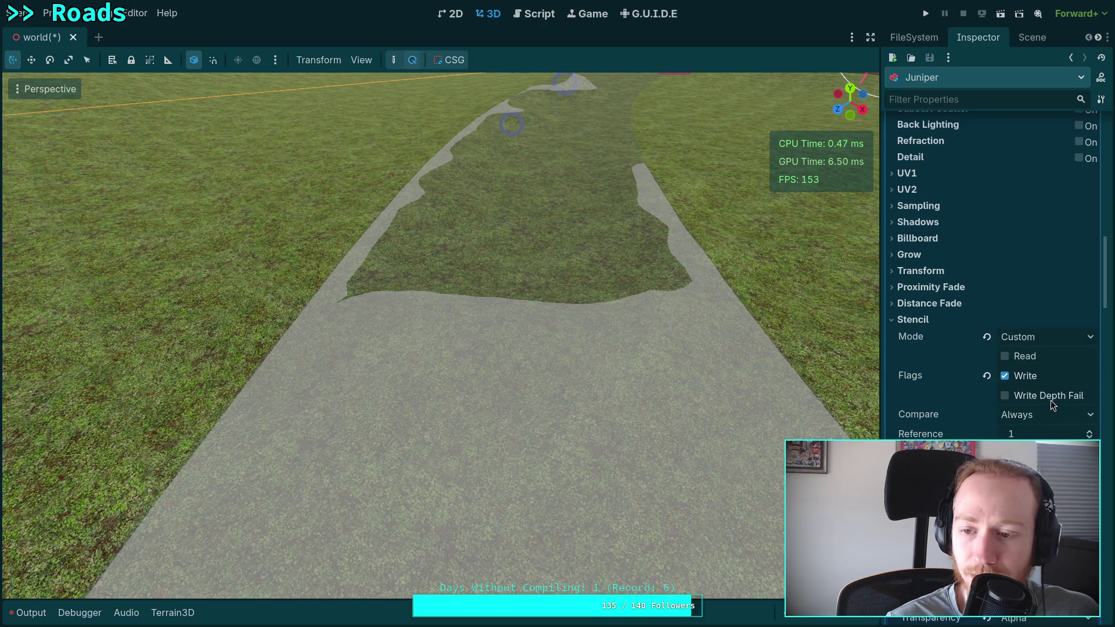
scroll(1057, 407, "down", 12)
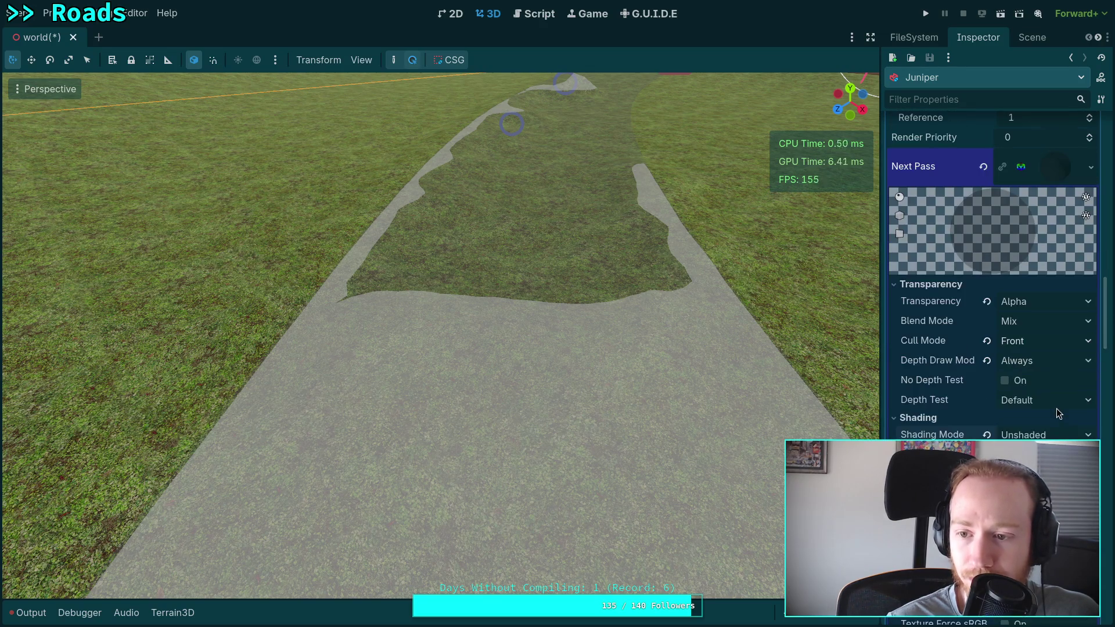
scroll(1057, 408, "up", 12)
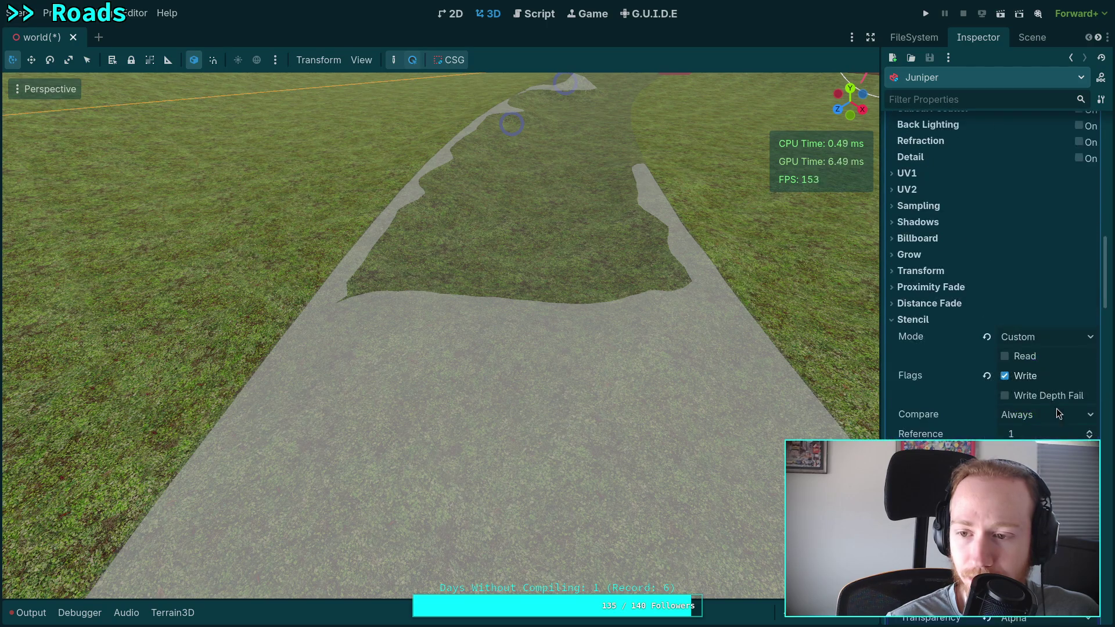
left_click(1041, 395)
Step: Turn off the plain stencil Write flag
left_click(1016, 380)
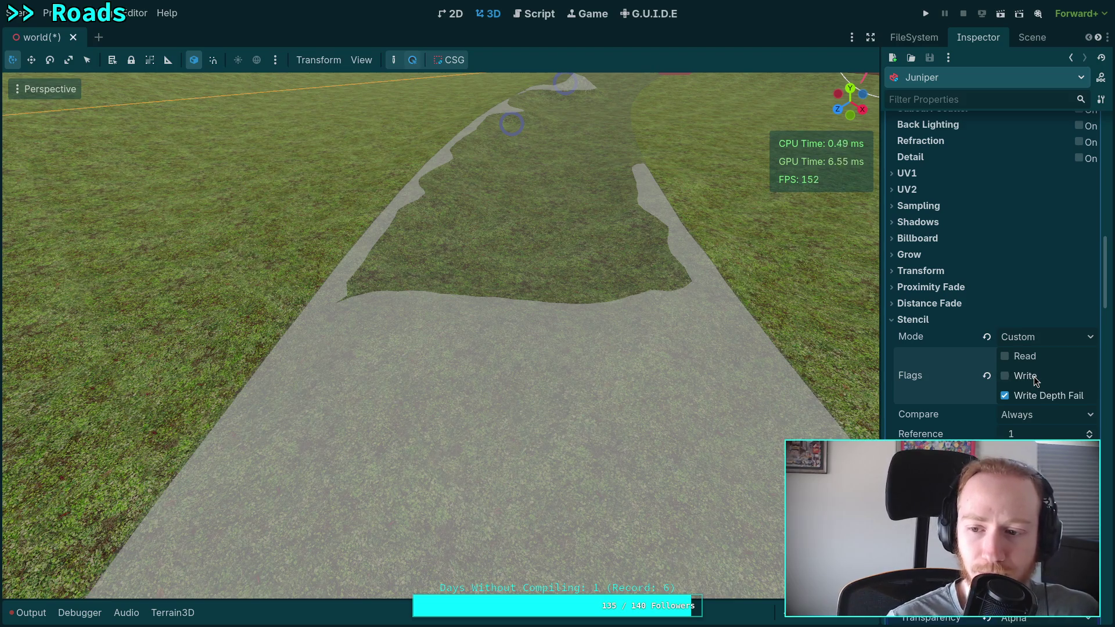
scroll(981, 439, "up", 5)
scroll(981, 439, "up", 10)
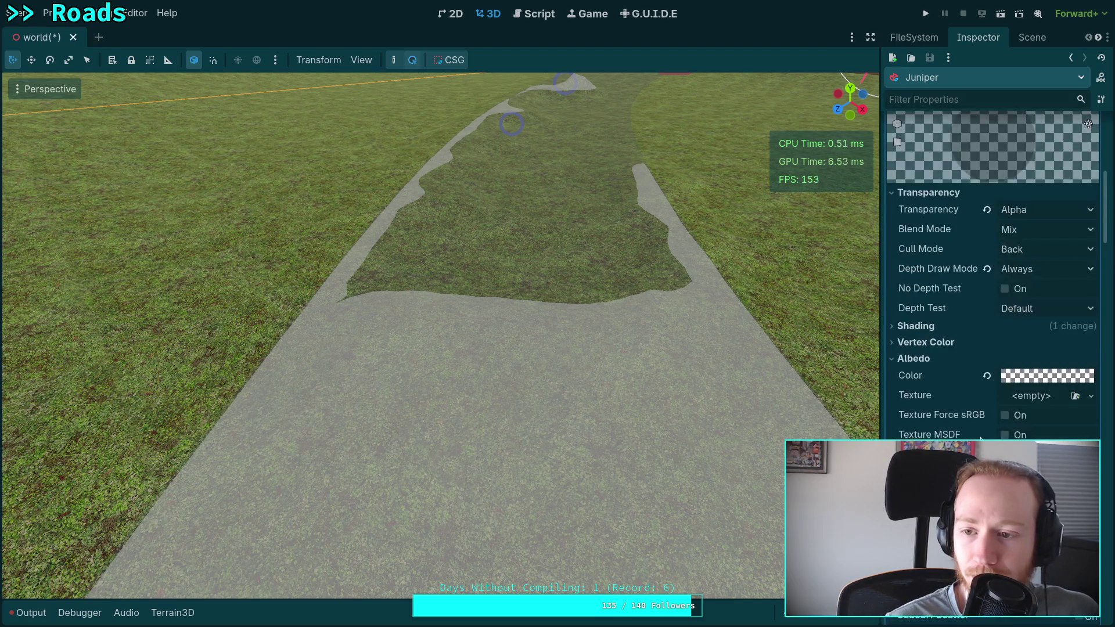
Step: Orbit the camera up to look along the road toward the horizon
scroll(980, 440, "down", 6)
scroll(980, 437, "down", 2)
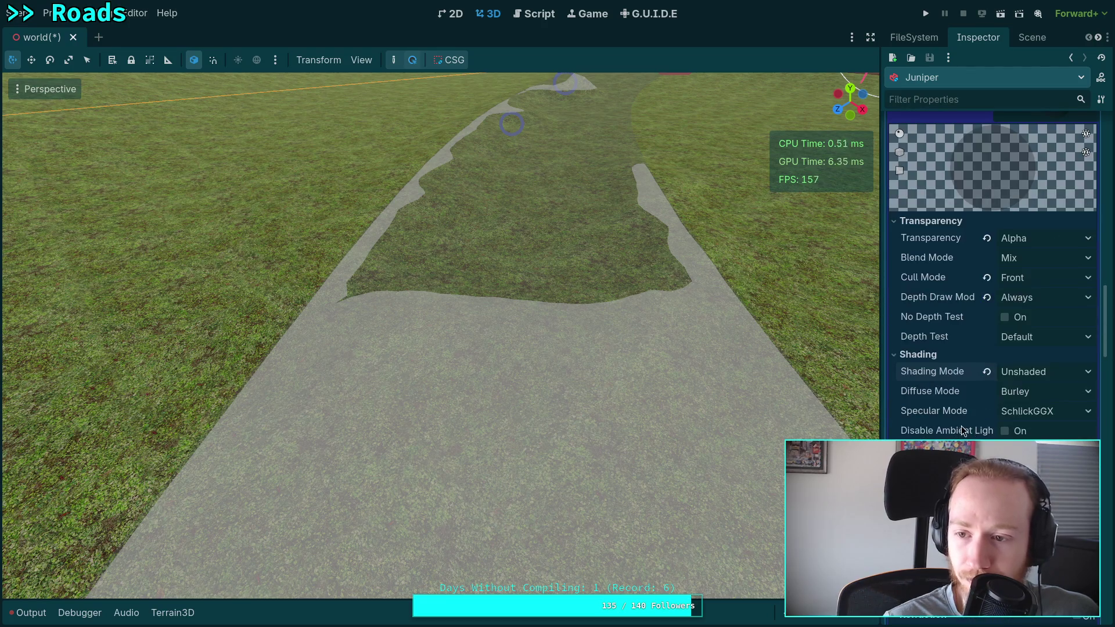
scroll(941, 364, "up", 1)
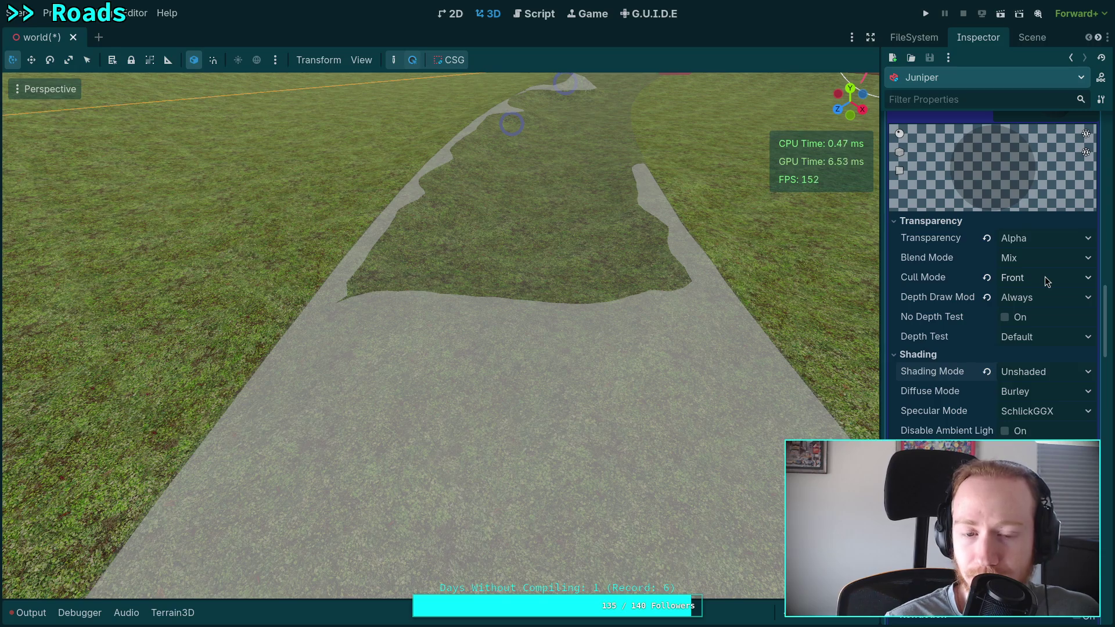
mouse_move(646, 405)
left_mouse_down()
mouse_move(636, 346)
mouse_move(660, 343)
mouse_move(665, 368)
left_mouse_up()
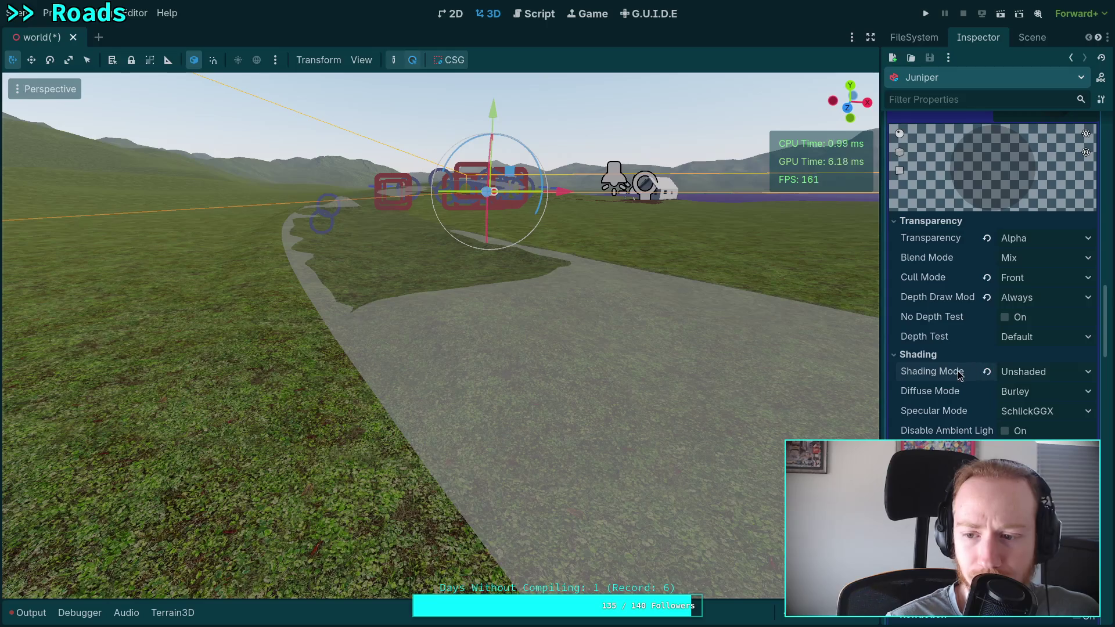
Step: Make the road material's albedo colour a darker, more opaque grey
scroll(964, 366, "down", 5)
left_click(1047, 263)
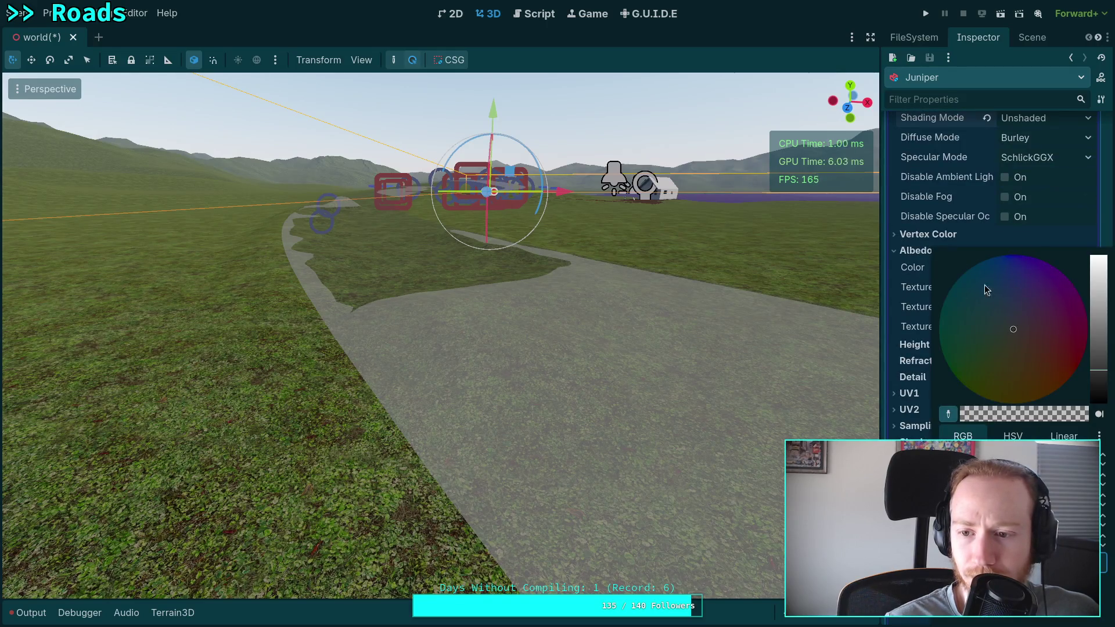
left_click(993, 413)
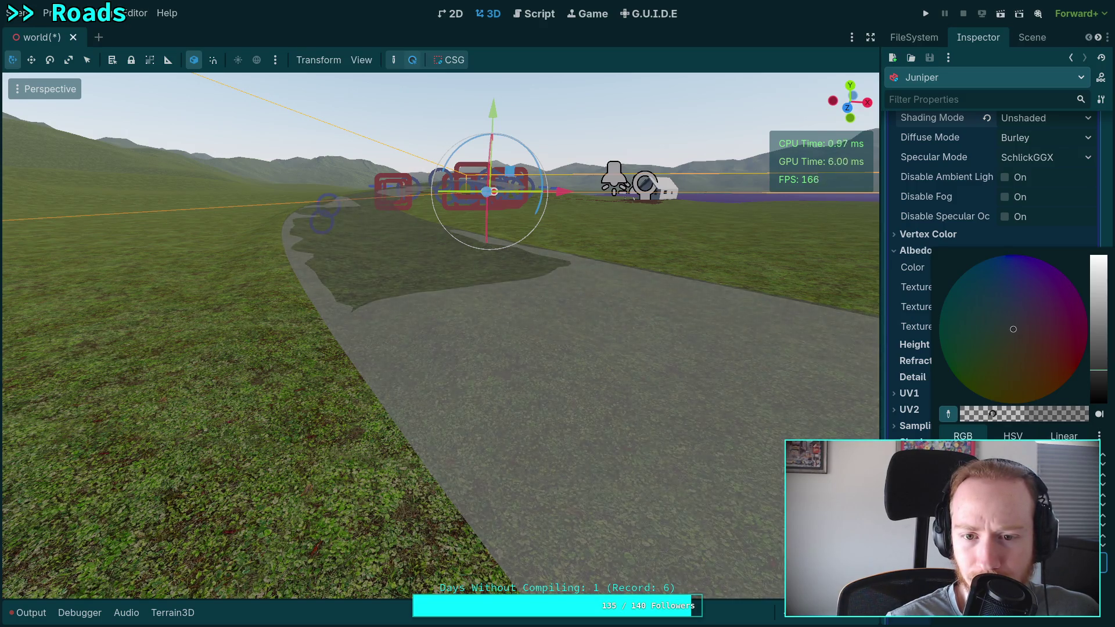
left_click(905, 302)
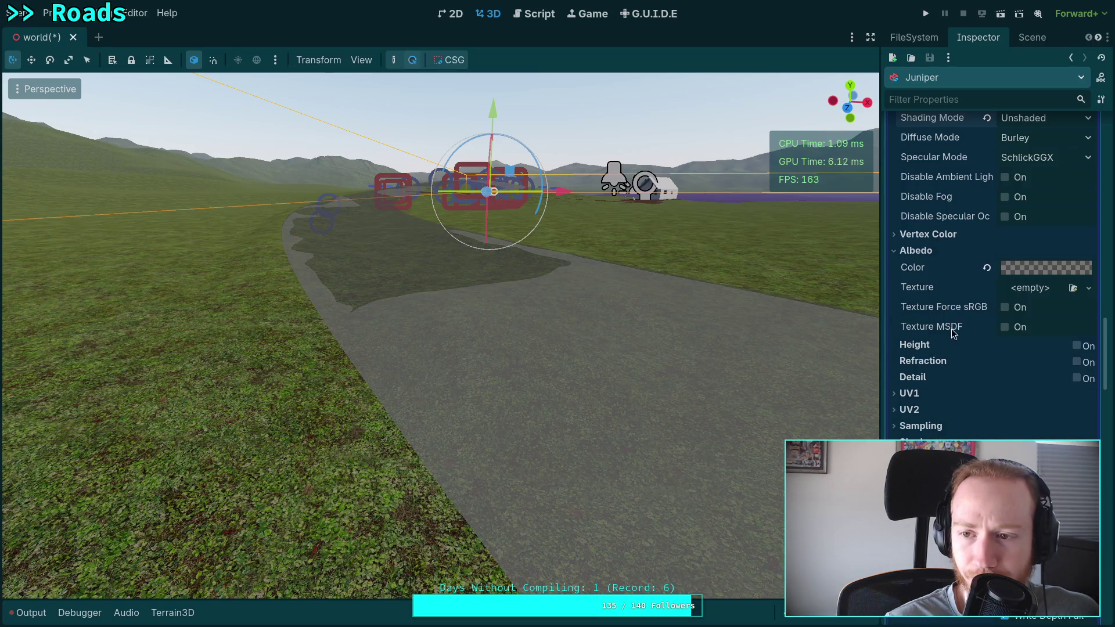
Step: Set the road material's Cull Mode to Back
scroll(953, 332, "up", 5)
left_click(1047, 284)
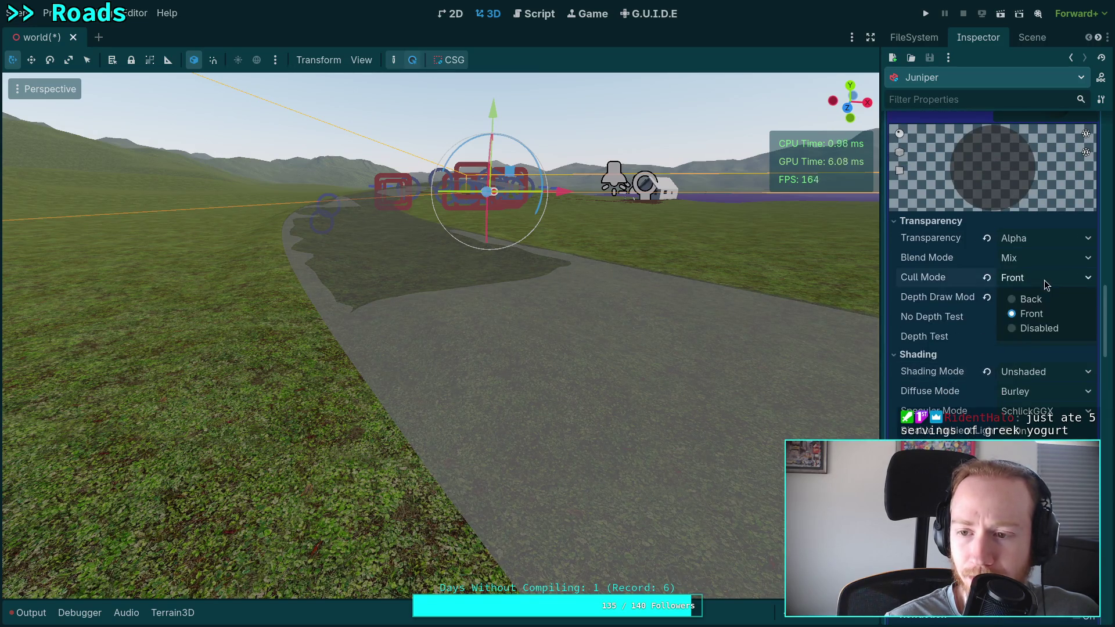
left_click(1041, 300)
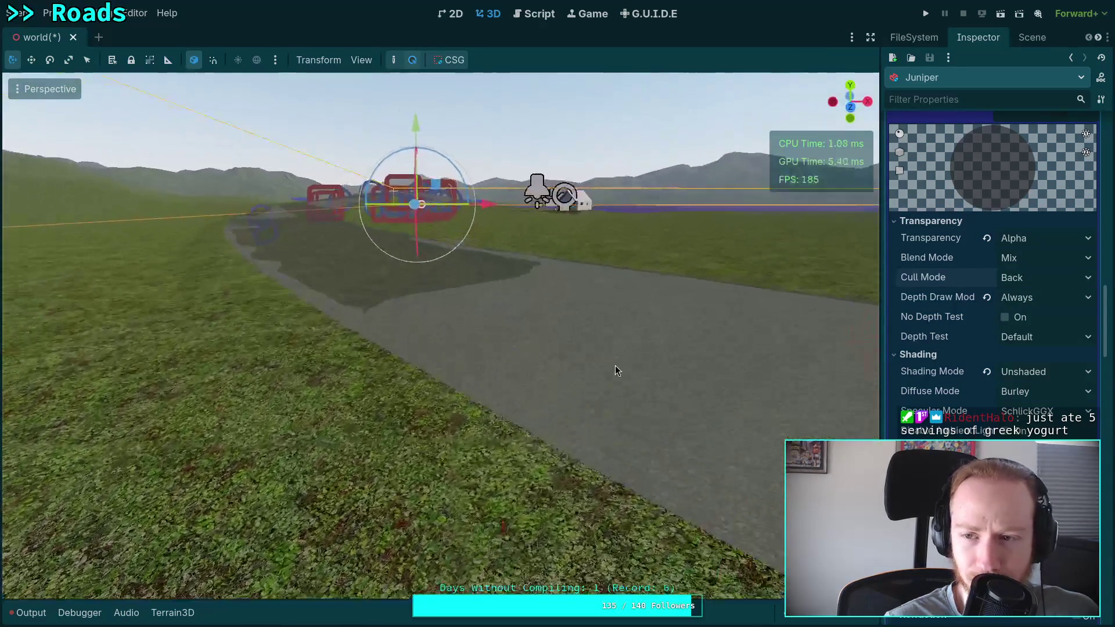
scroll(959, 366, "down", 2)
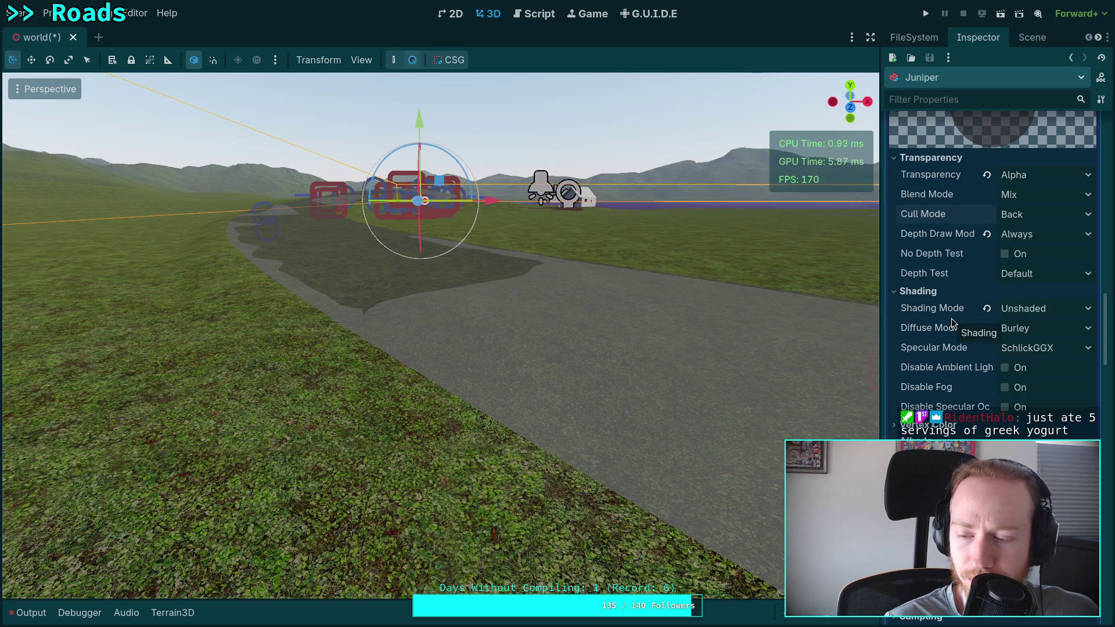
Step: Set the next pass's Depth Draw Mode to Never and enable No Depth Test
scroll(951, 318, "down", 4)
scroll(952, 320, "down", 4)
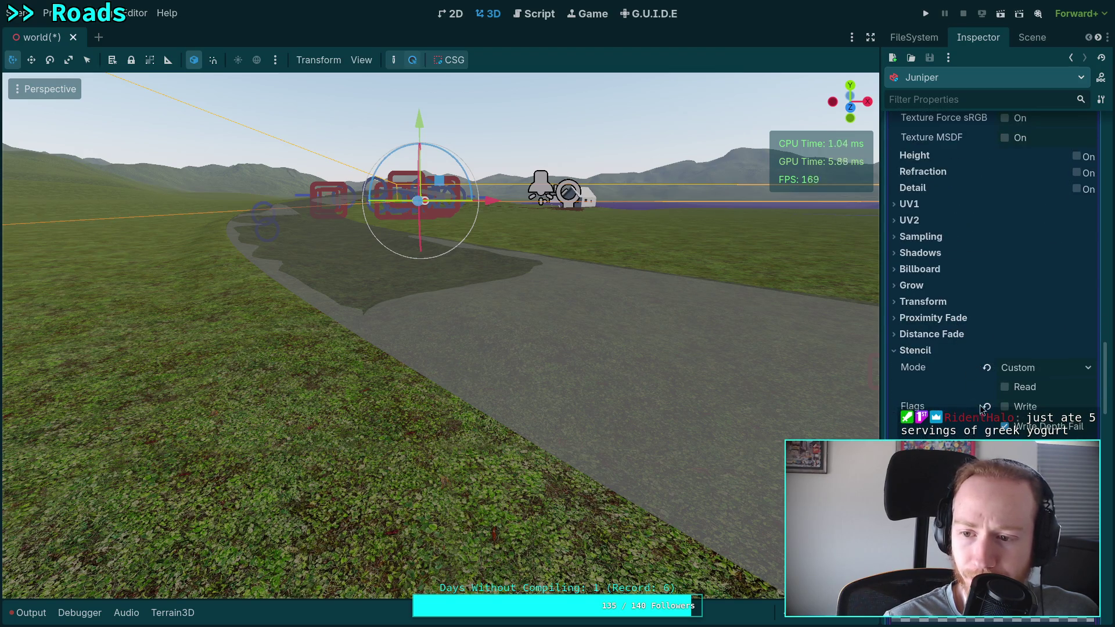
scroll(975, 365, "down", 7)
scroll(975, 364, "down", 1)
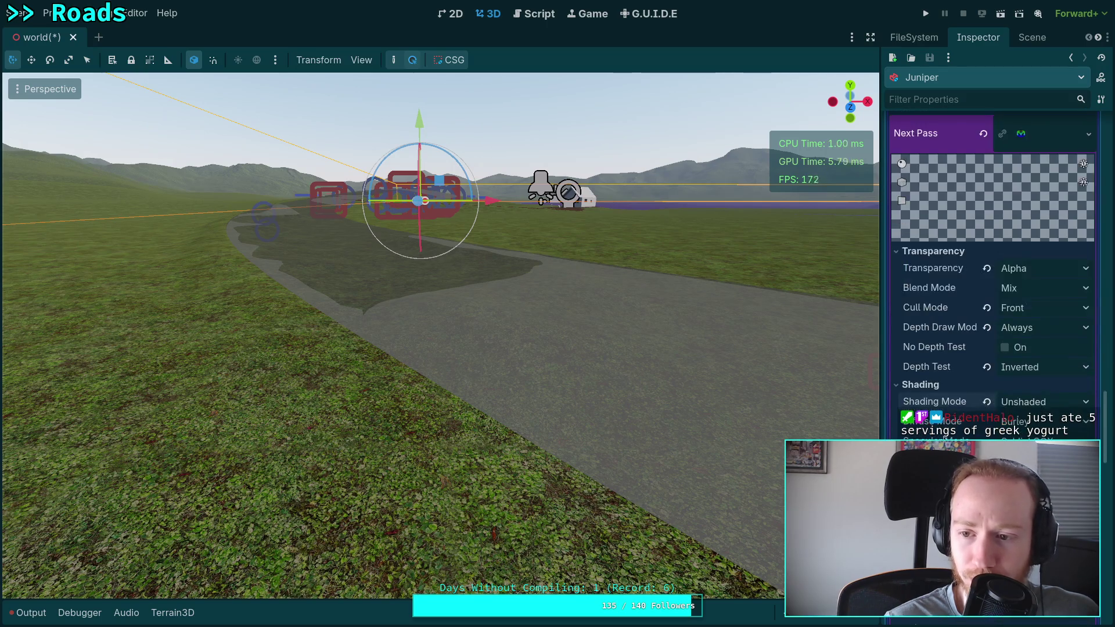
left_click(1039, 331)
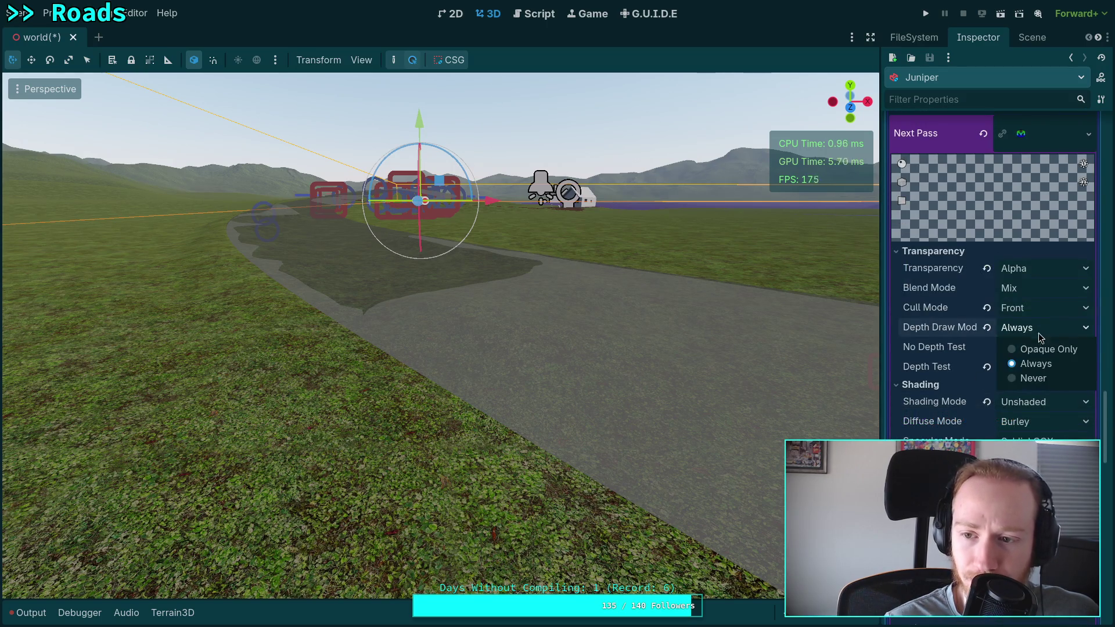
left_click(1023, 378)
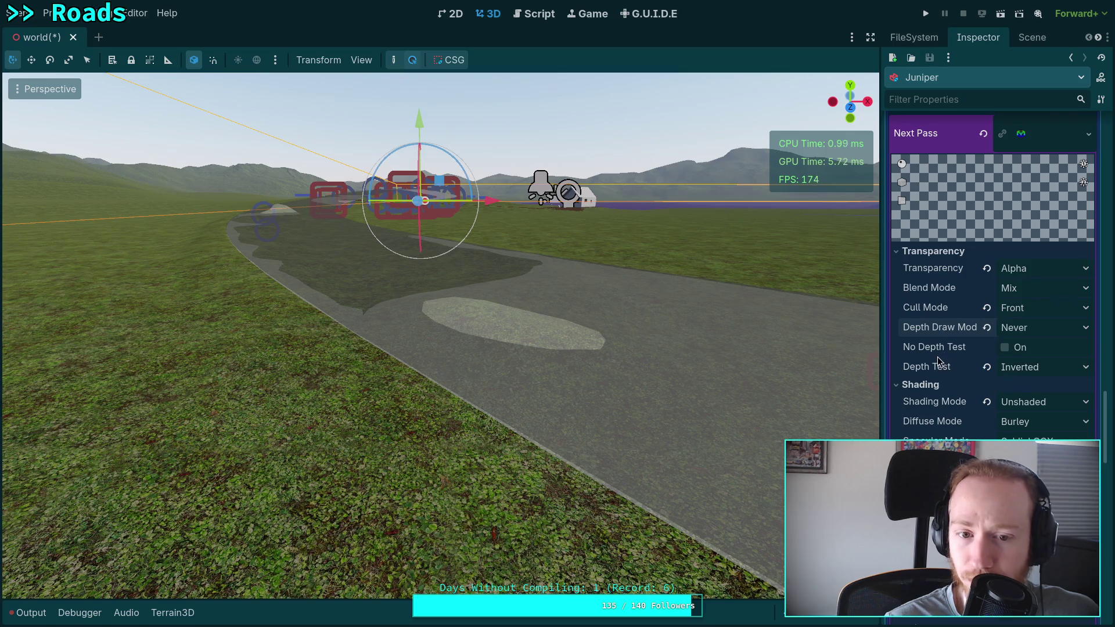
left_click(1004, 349)
mouse_move(782, 330)
left_mouse_down()
mouse_move(716, 343)
mouse_move(746, 312)
mouse_move(686, 334)
mouse_move(657, 305)
mouse_move(664, 348)
left_mouse_up()
Step: Tilt the camera down onto the road to see the pale oval patch up close
scroll(623, 381, "down", 3)
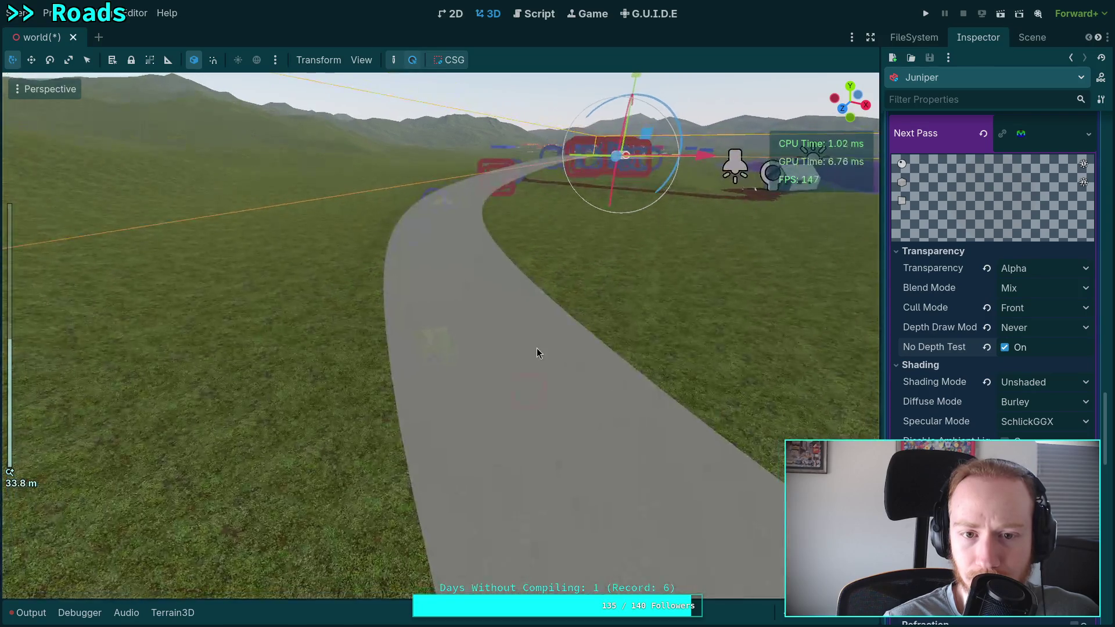
scroll(536, 348, "up", 3)
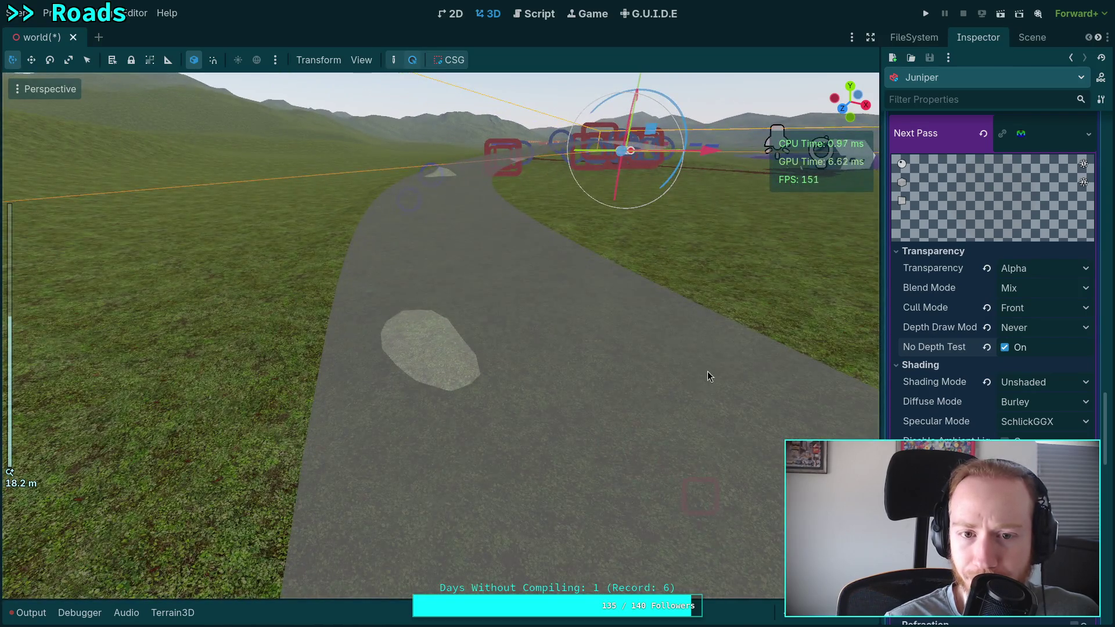
mouse_move(707, 371)
left_mouse_down()
mouse_move(676, 390)
mouse_move(694, 402)
mouse_move(677, 398)
left_mouse_up()
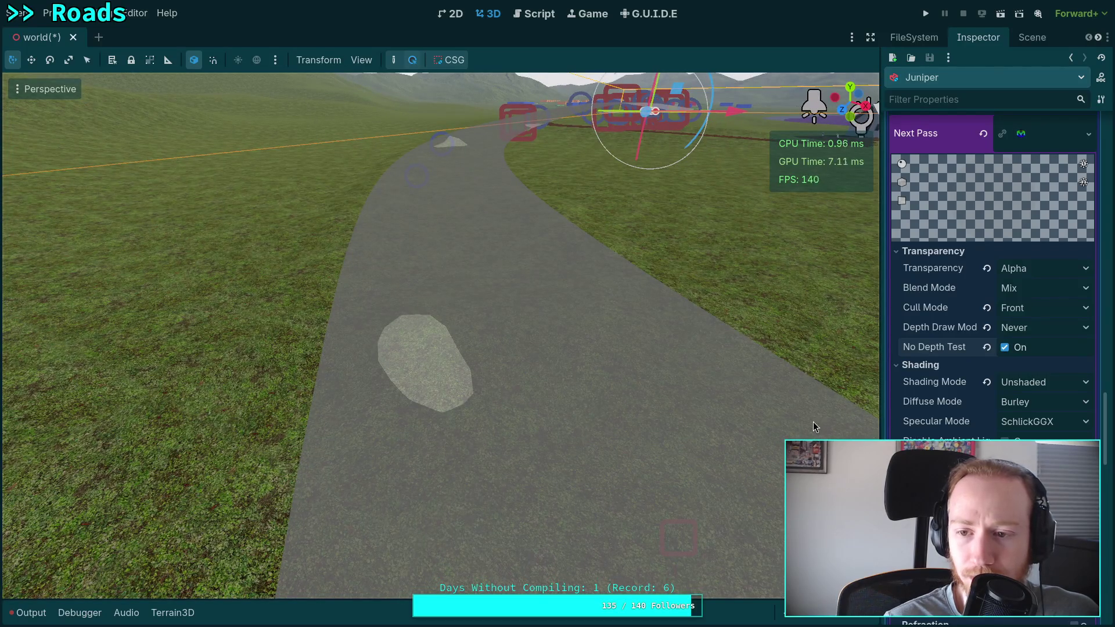
scroll(936, 422, "up", 5)
scroll(937, 421, "up", 5)
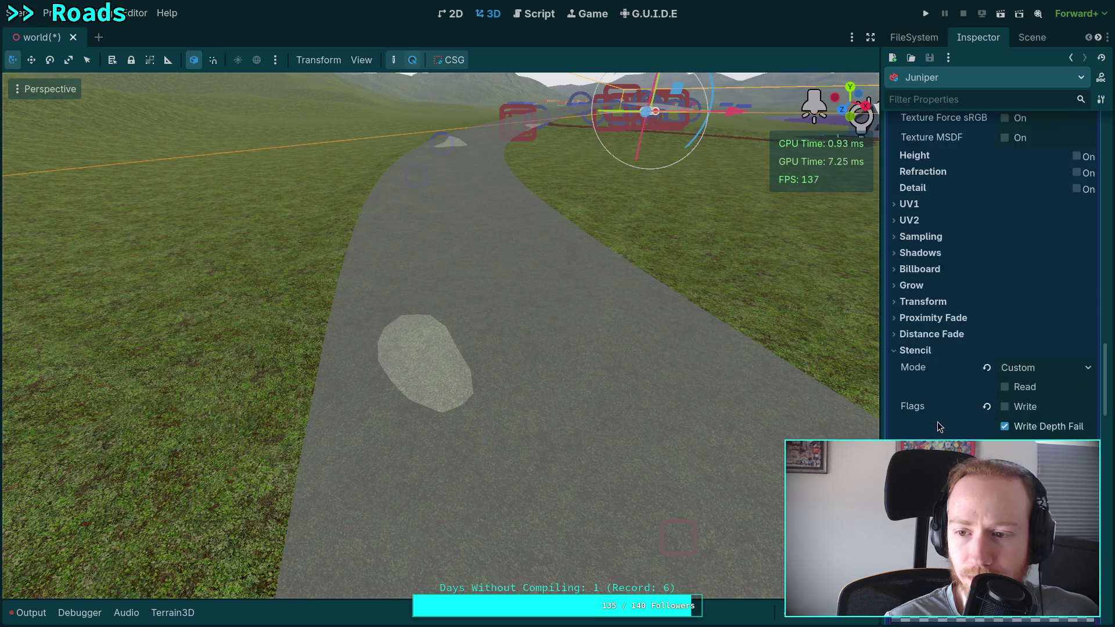
scroll(937, 422, "down", 10)
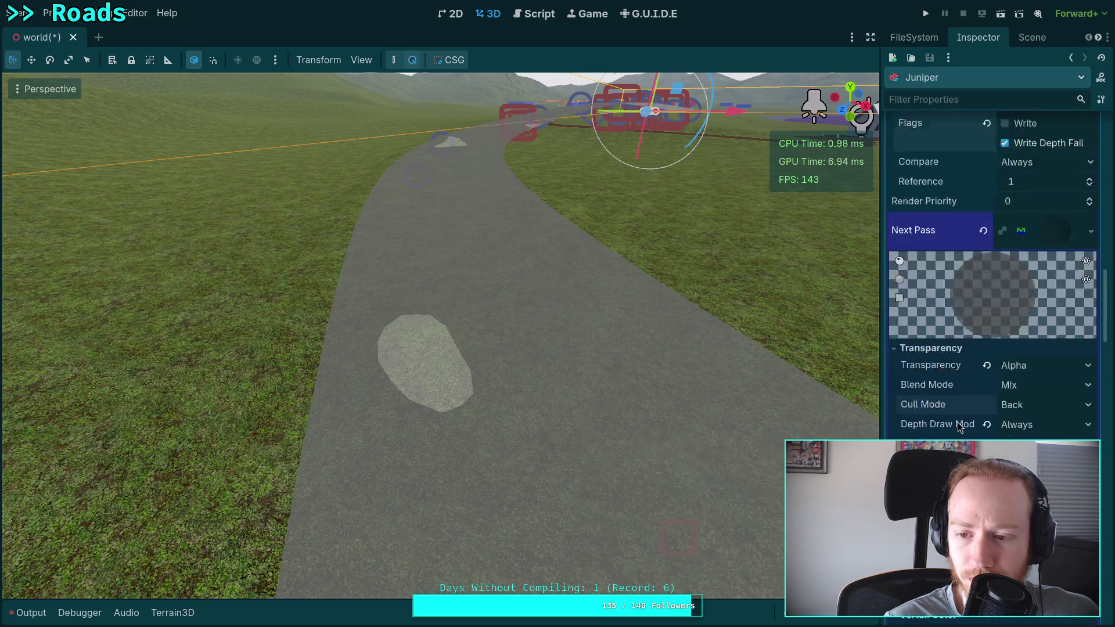
Step: Set Depth Draw Mode to Opaque Only and revert Shading Mode to Per-Pixel
scroll(957, 423, "down", 2)
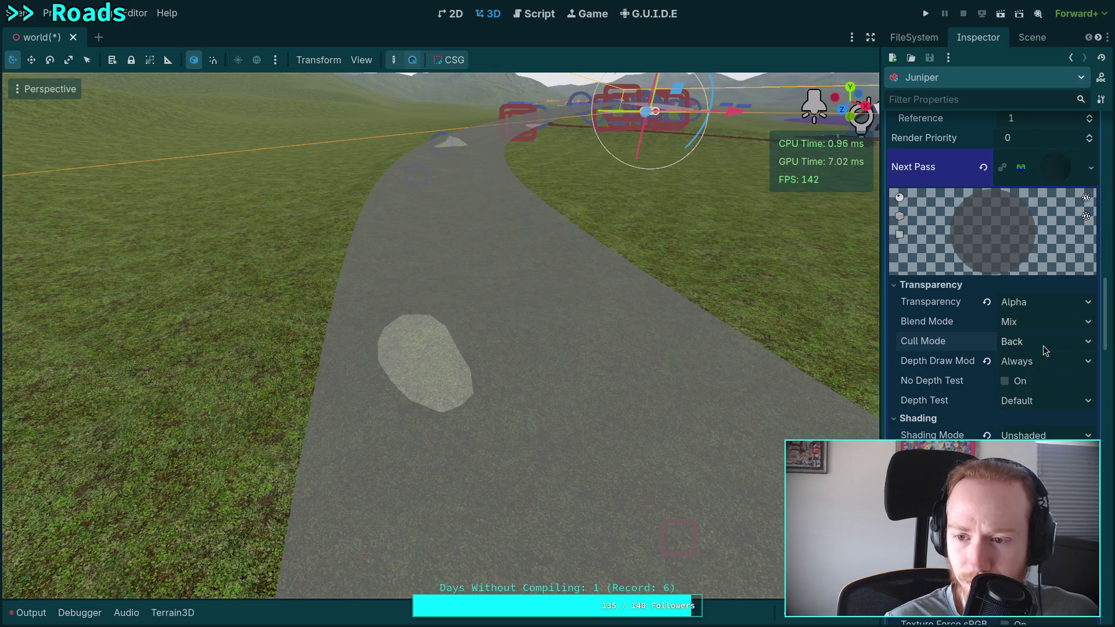
scroll(1058, 348, "down", 2)
left_click(1059, 298)
left_click(1061, 320)
left_click(1046, 298)
left_click(1061, 320)
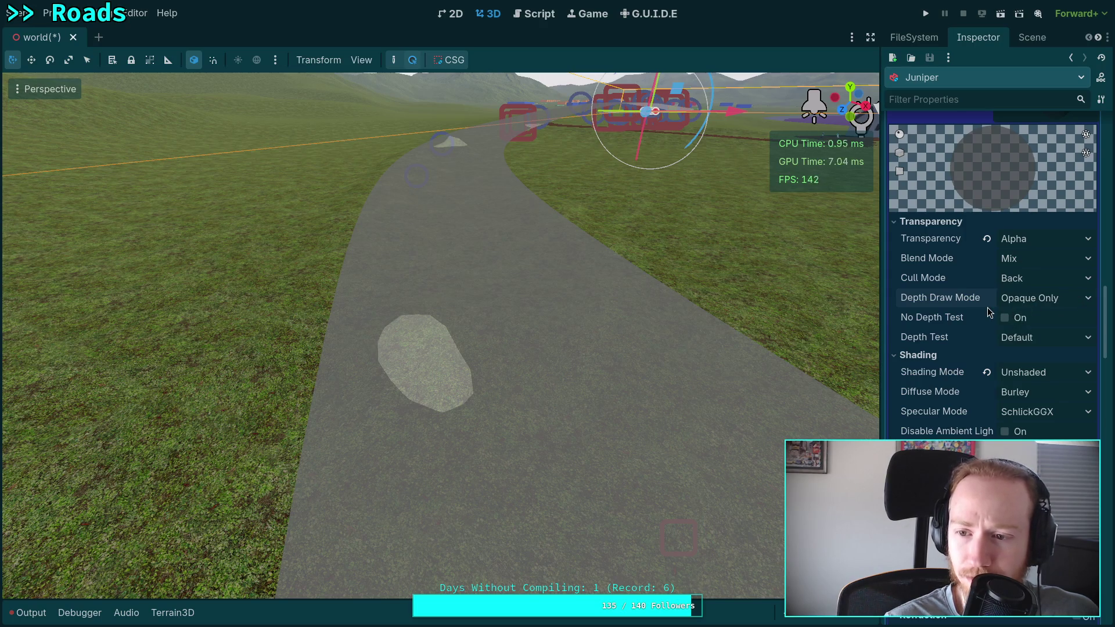
left_click(987, 372)
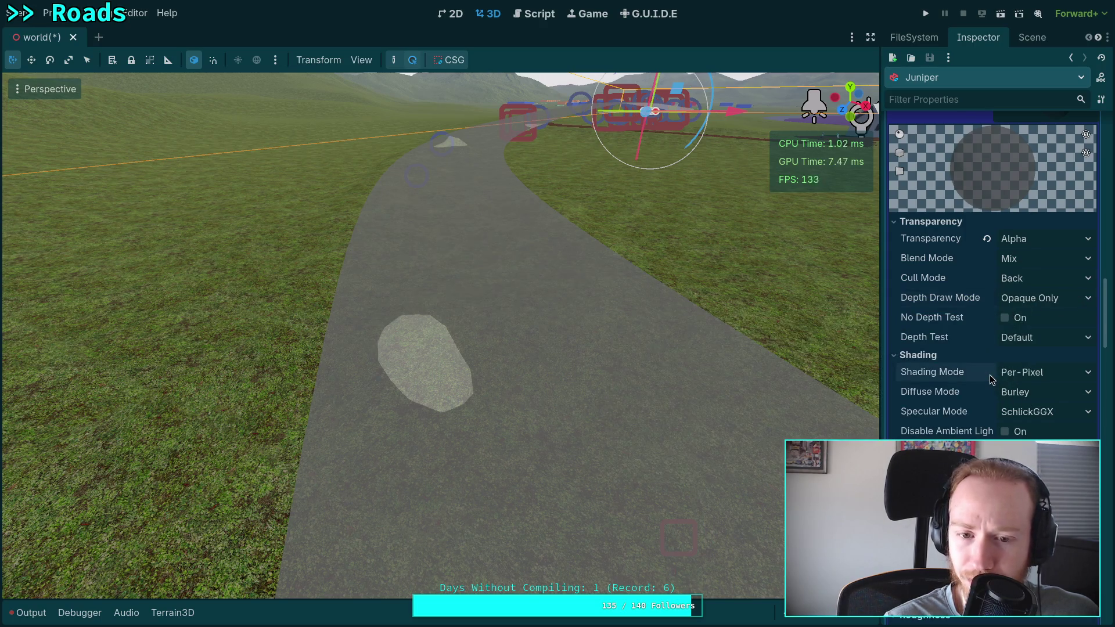
scroll(950, 395, "down", 3)
left_click(918, 228)
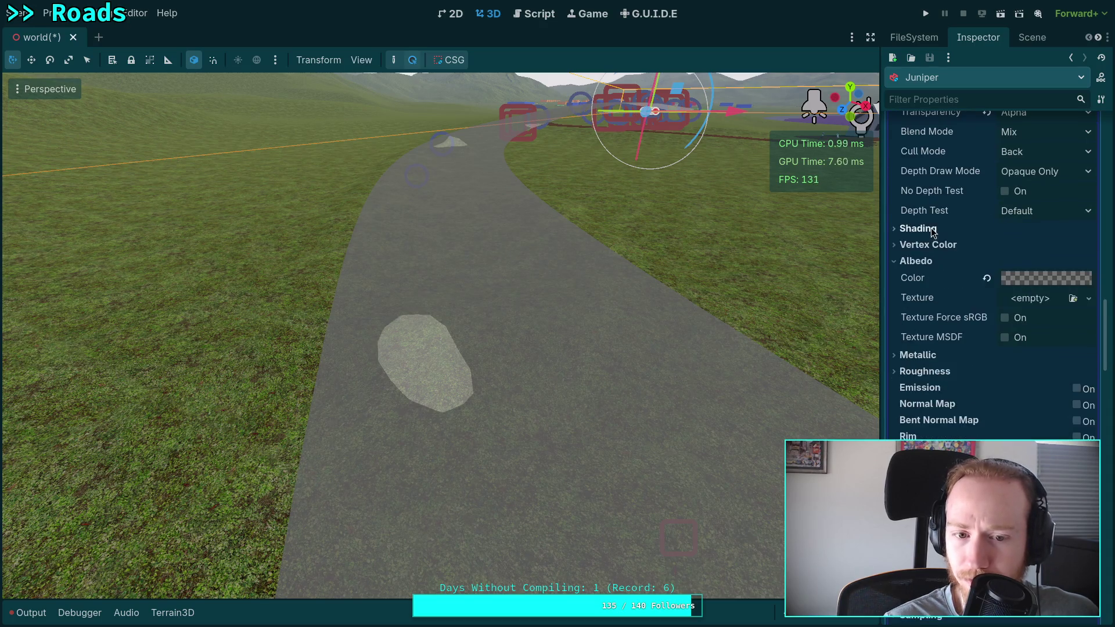
scroll(626, 346, "up", 1)
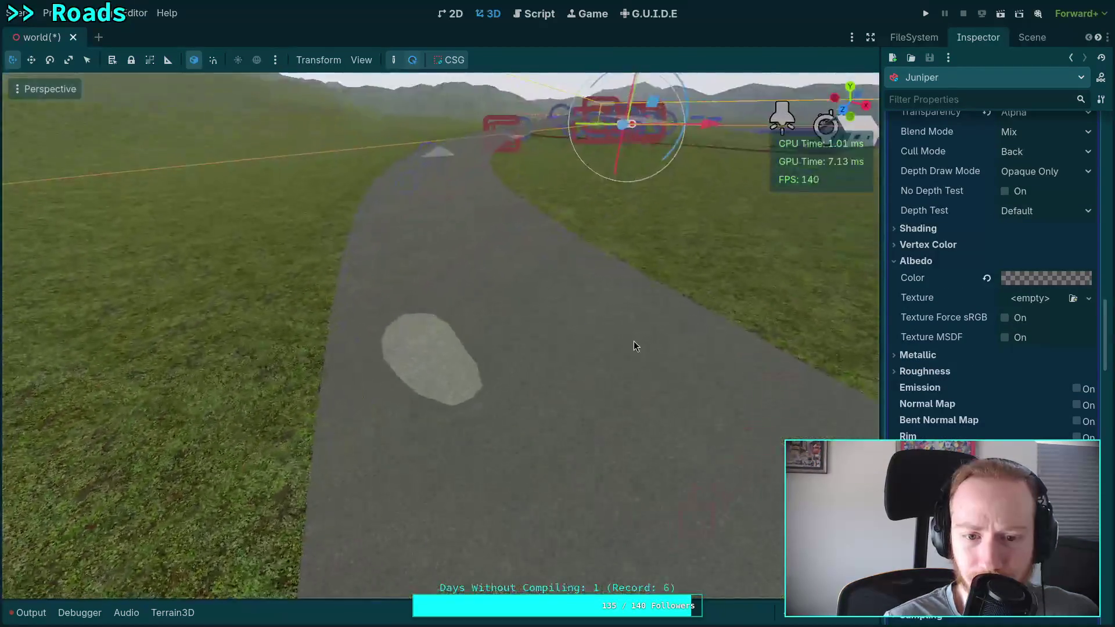
Step: Raise the albedo alpha to full for an opaque dark grey road
left_click(1027, 280)
mouse_move(1006, 418)
left_mouse_down()
mouse_move(987, 415)
mouse_move(1089, 415)
left_mouse_up()
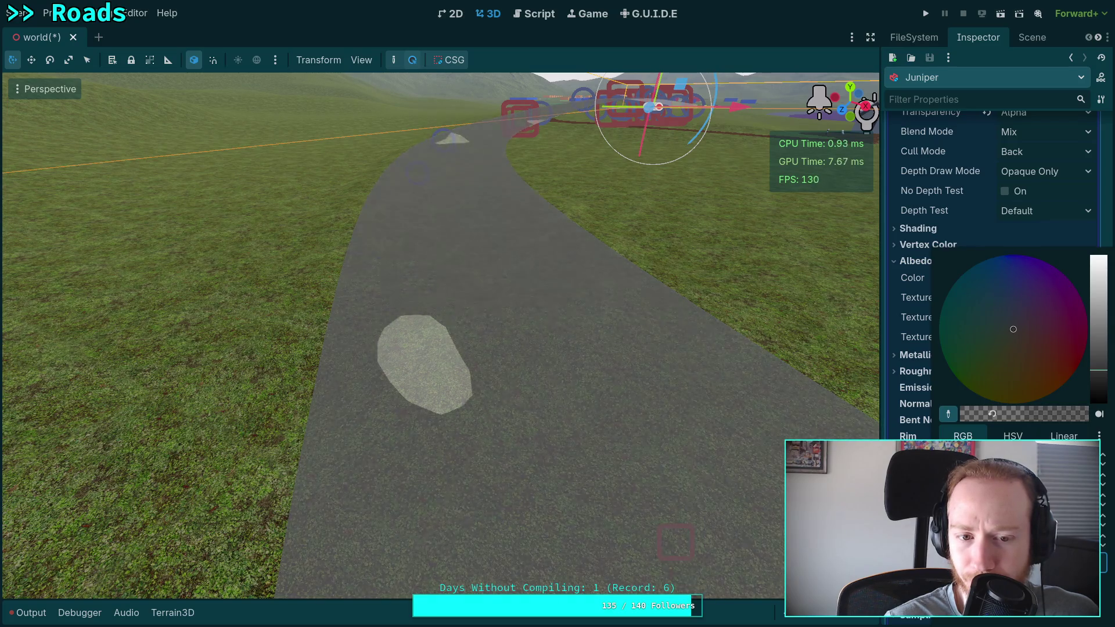
left_click(910, 415)
mouse_move(719, 381)
left_mouse_down()
mouse_move(541, 316)
mouse_move(451, 327)
mouse_move(385, 309)
mouse_move(410, 291)
mouse_move(309, 293)
mouse_move(364, 286)
mouse_move(446, 344)
left_mouse_up()
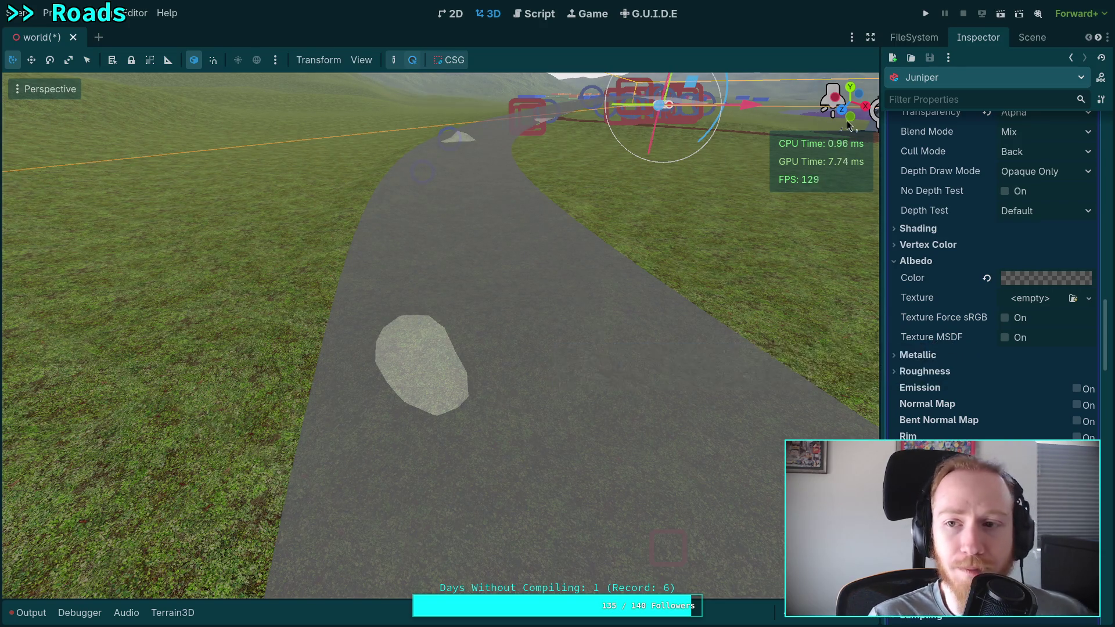
left_click(941, 36)
Step: Select Terrain3D and paint a larger round patch on the terrain
left_click(1034, 37)
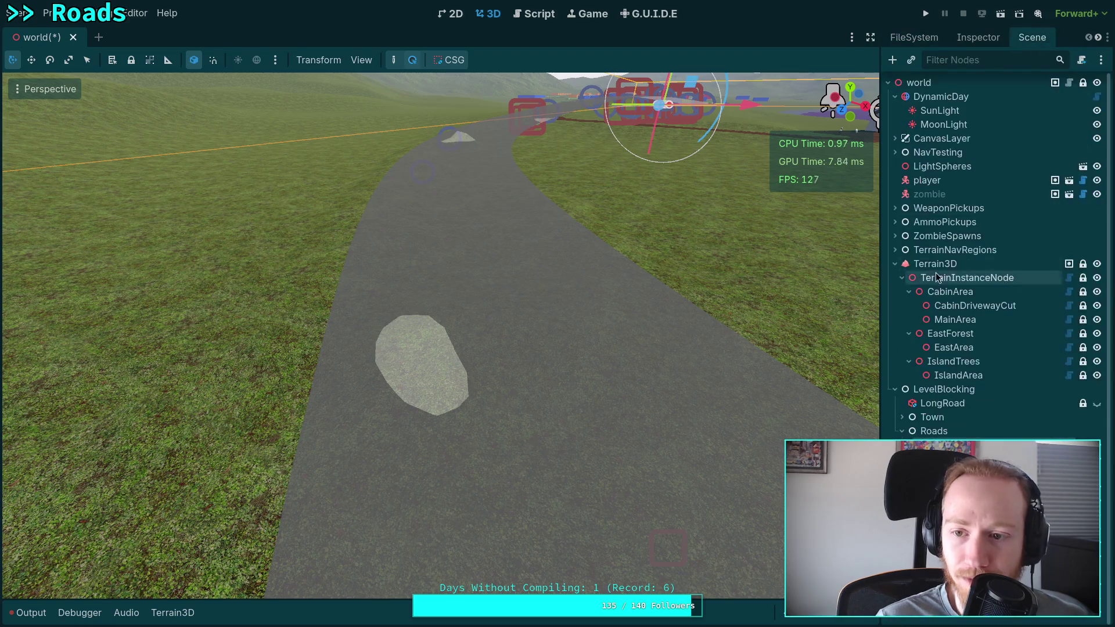
left_click(935, 265)
scroll(517, 347, "up", 3)
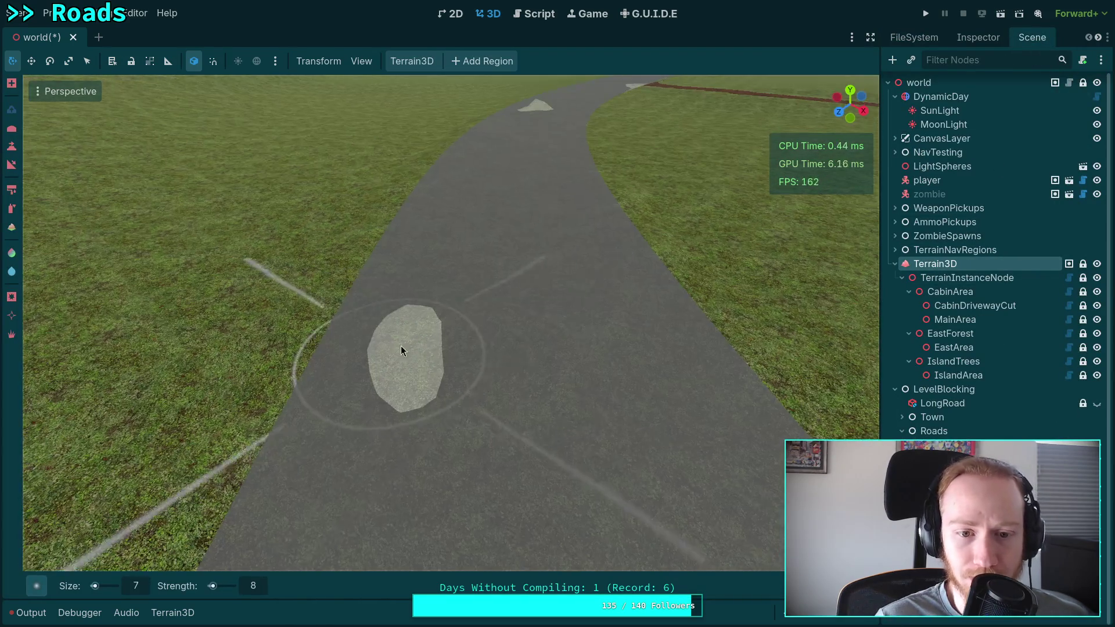
left_click(415, 349)
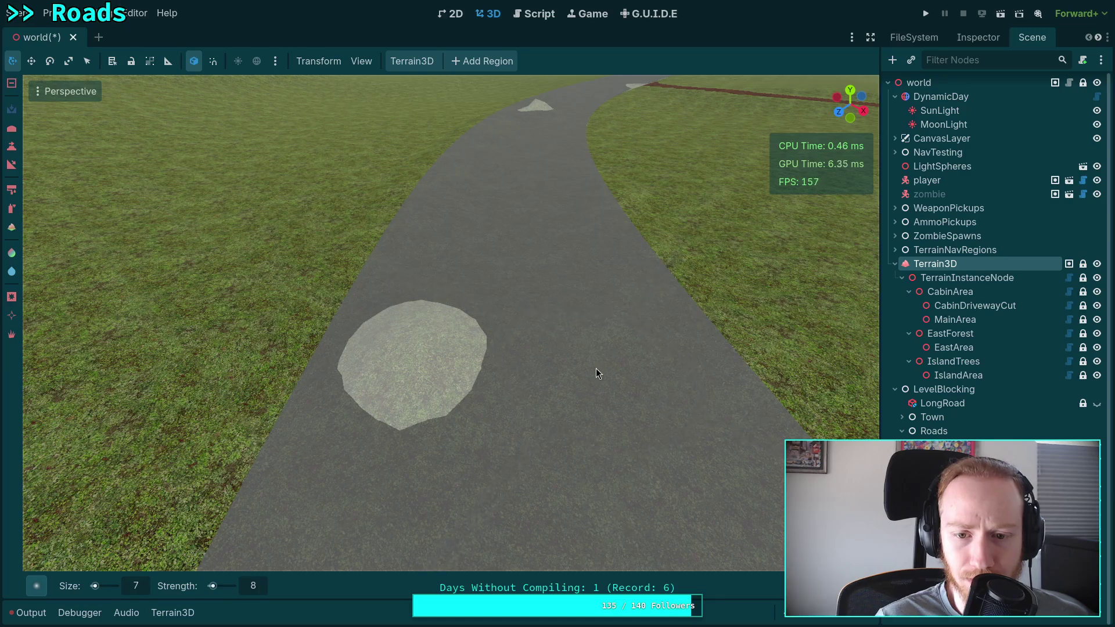
scroll(561, 357, "down", 3)
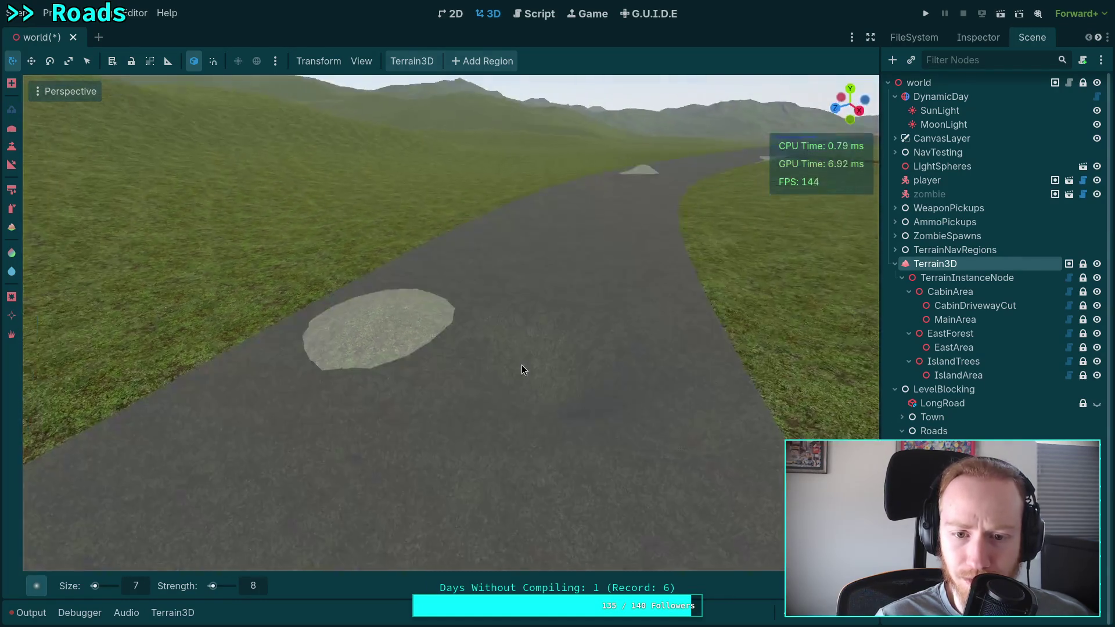
scroll(546, 384, "up", 2)
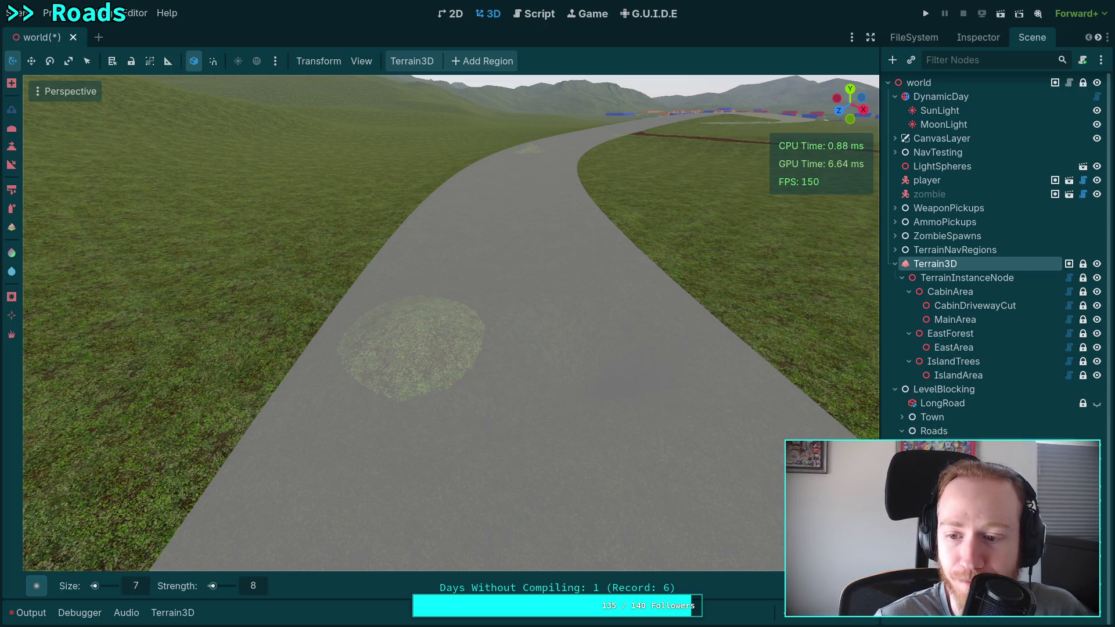
Step: Reselect the road and show its material properties in the Inspector
left_click(959, 444)
left_click(978, 38)
scroll(1003, 244, "down", 10)
scroll(990, 332, "up", 8)
scroll(988, 333, "up", 5)
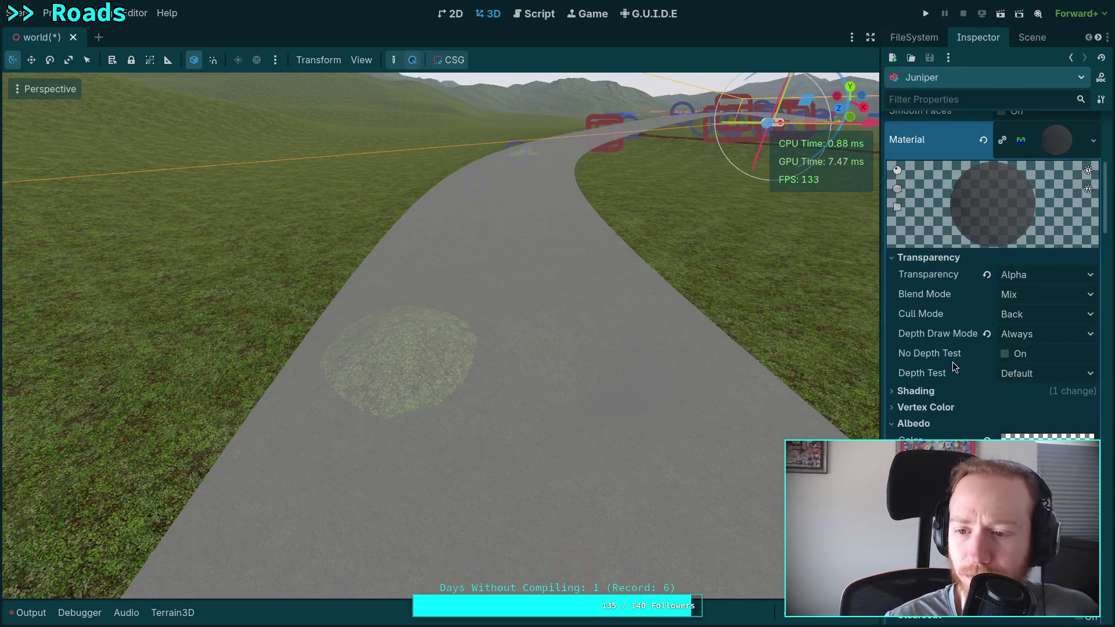
Step: Try No Depth Test on the material, then keep the default depth test
left_click(1004, 354)
left_click(1004, 354)
left_click(1057, 374)
left_click(1057, 374)
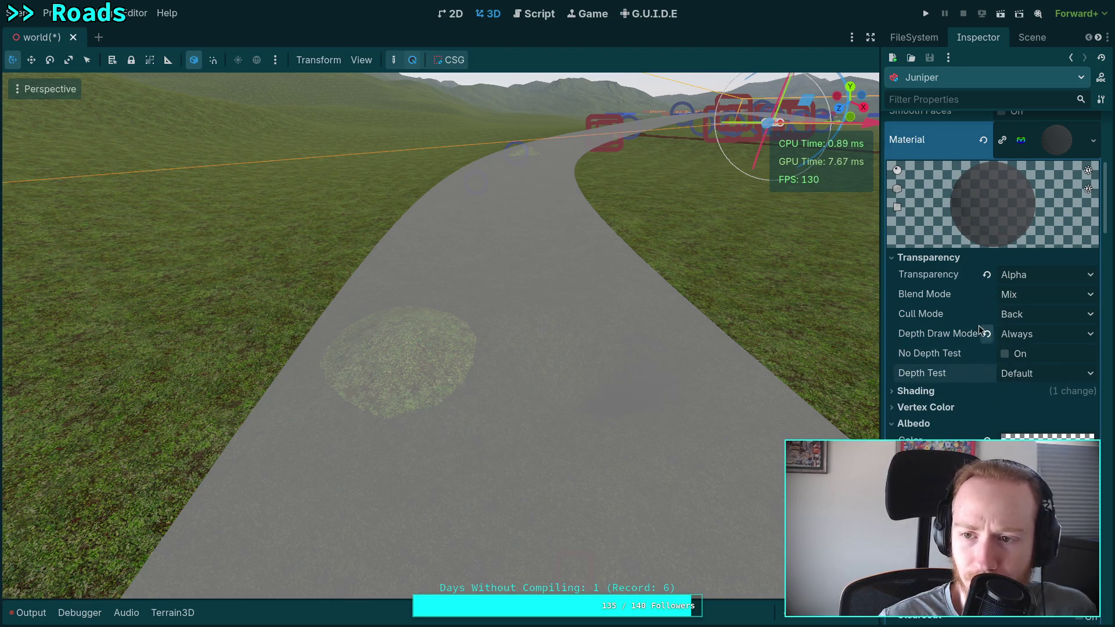
Step: Experiment with the albedo alpha, then undo back to white
left_click(1040, 438)
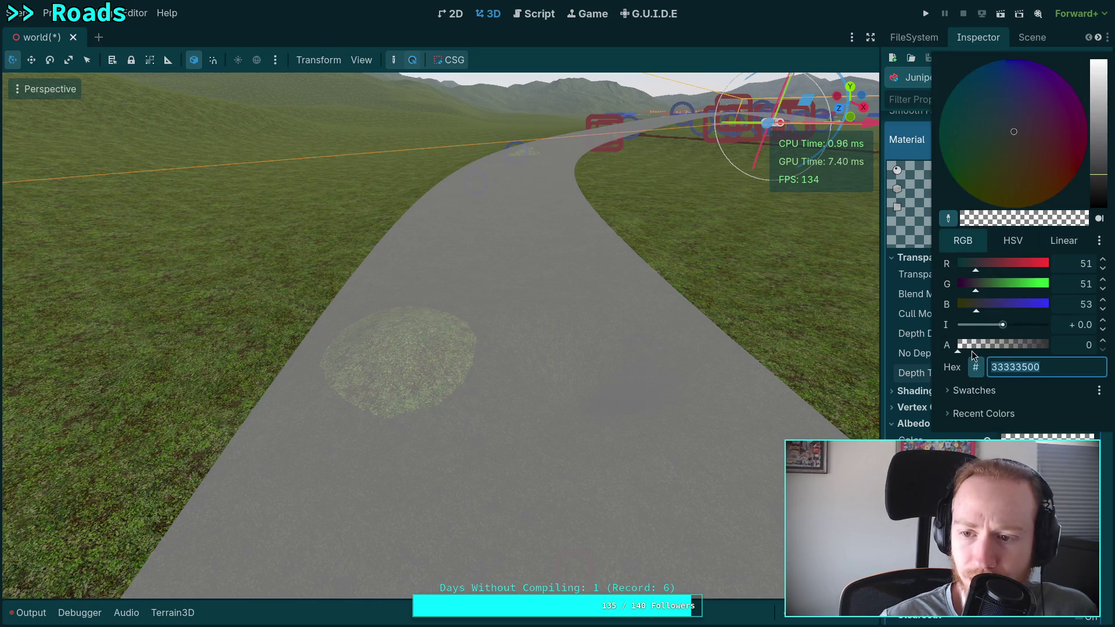
key("Escape")
scroll(972, 364, "up", 3)
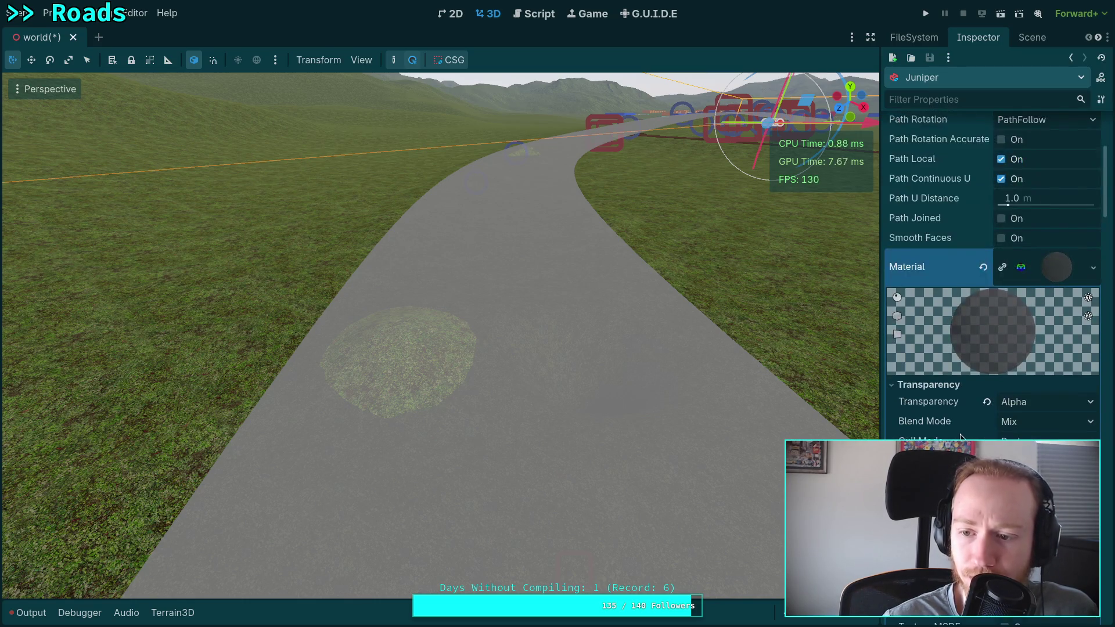
scroll(972, 364, "down", 6)
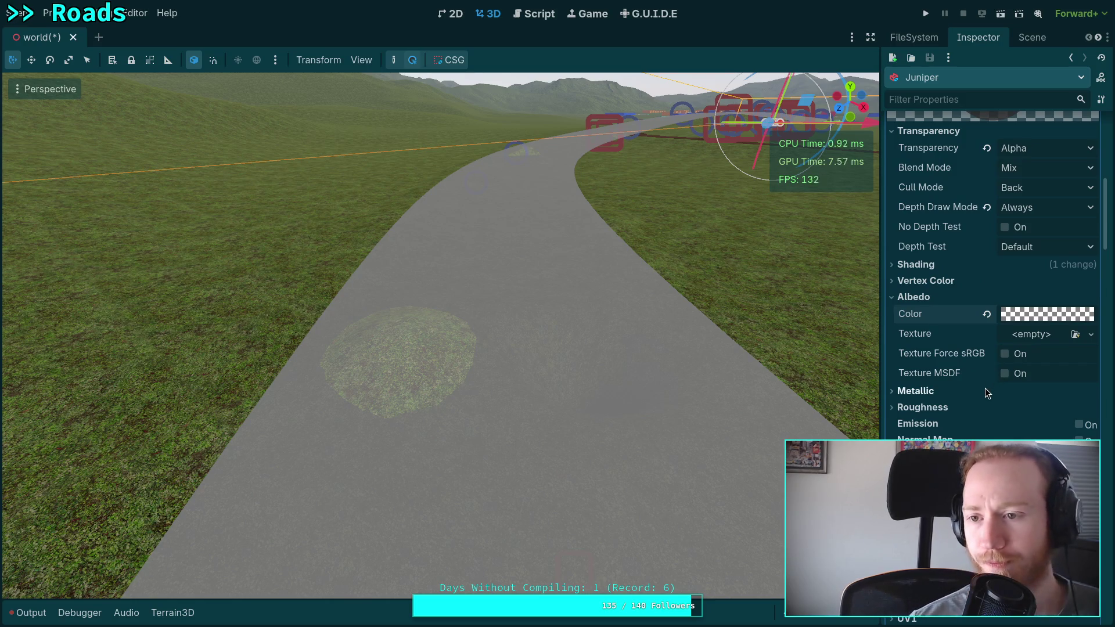
left_click(1032, 315)
mouse_move(962, 290)
left_mouse_down()
mouse_move(1064, 297)
mouse_move(977, 292)
mouse_move(1020, 296)
mouse_move(999, 298)
left_mouse_up()
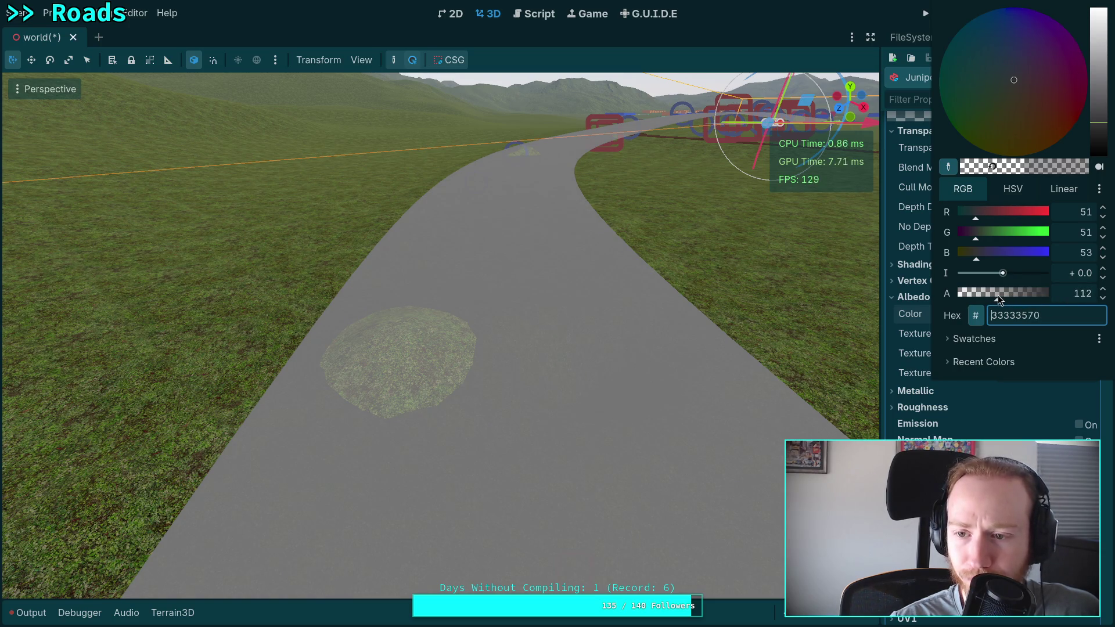
left_click(909, 370)
scroll(921, 391, "up", 3)
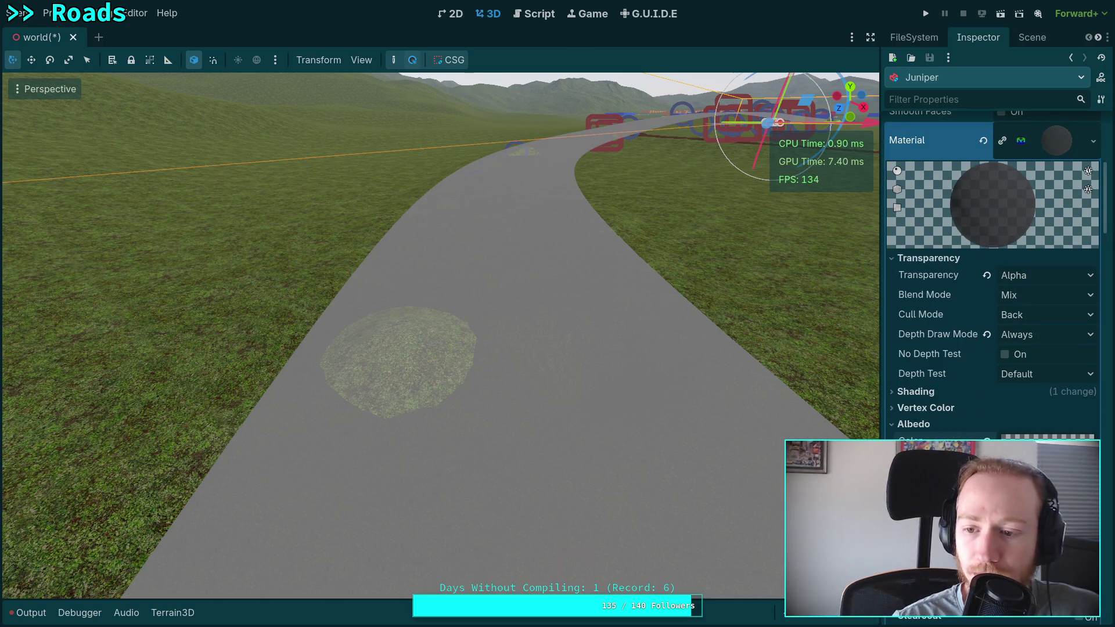
key("ctrl+z")
Step: Set the albedo colour hex to ffffff00, a fully transparent white
left_click(1045, 436)
triple_click(1022, 368)
type("ffffff00")
key("Return")
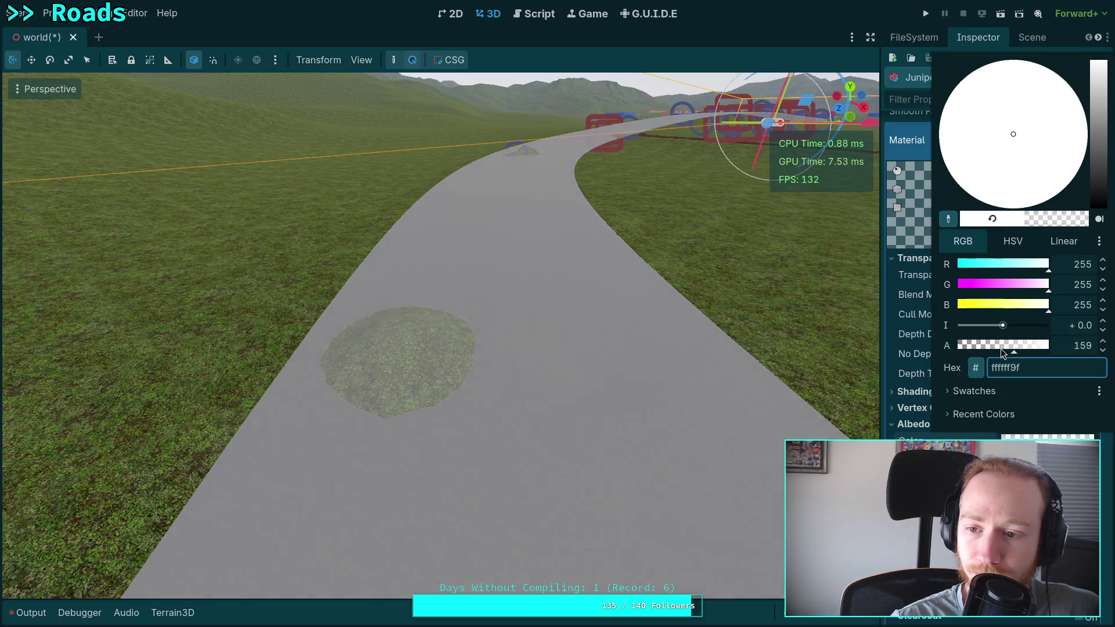
left_click(960, 439)
Step: Turn on the normal stencil Write flag for the road material
scroll(960, 438, "down", 2)
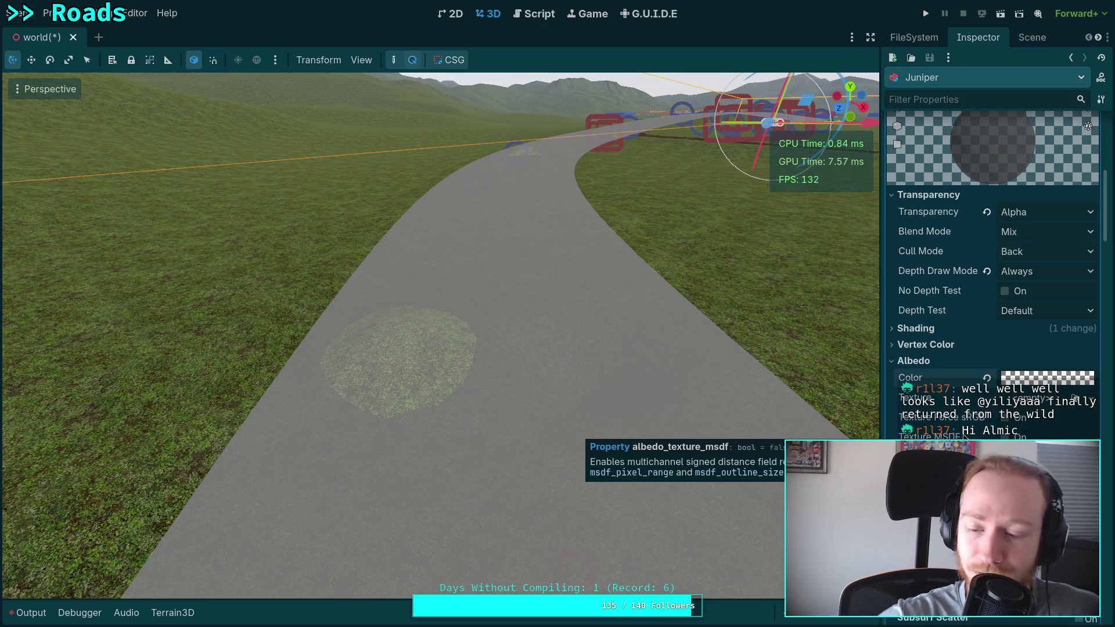
scroll(987, 349, "down", 3)
scroll(985, 343, "down", 3)
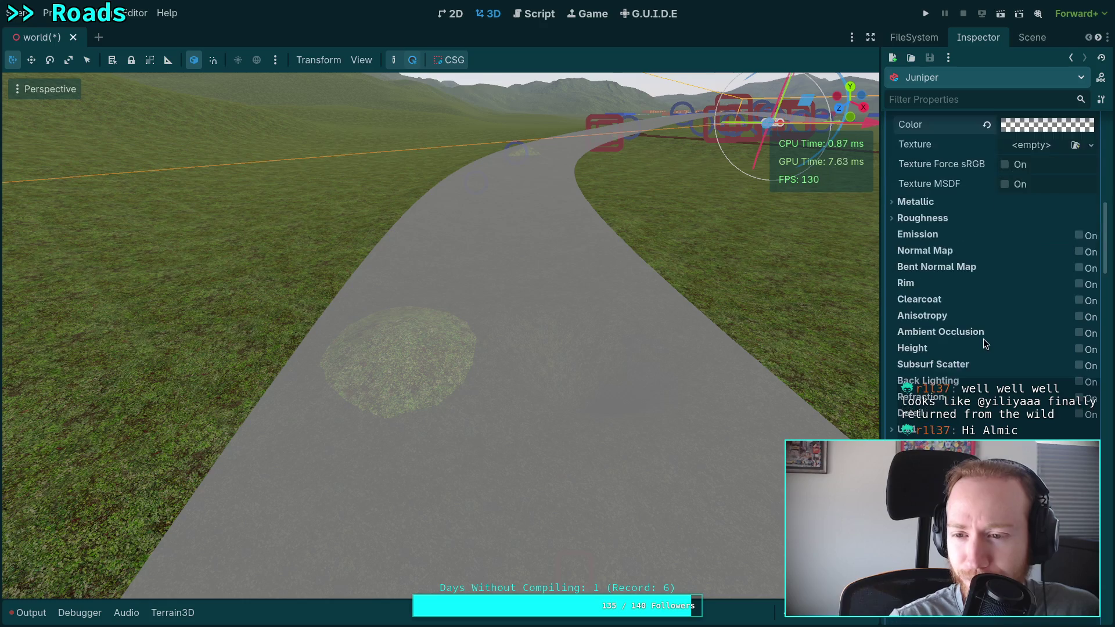
scroll(986, 346, "down", 5)
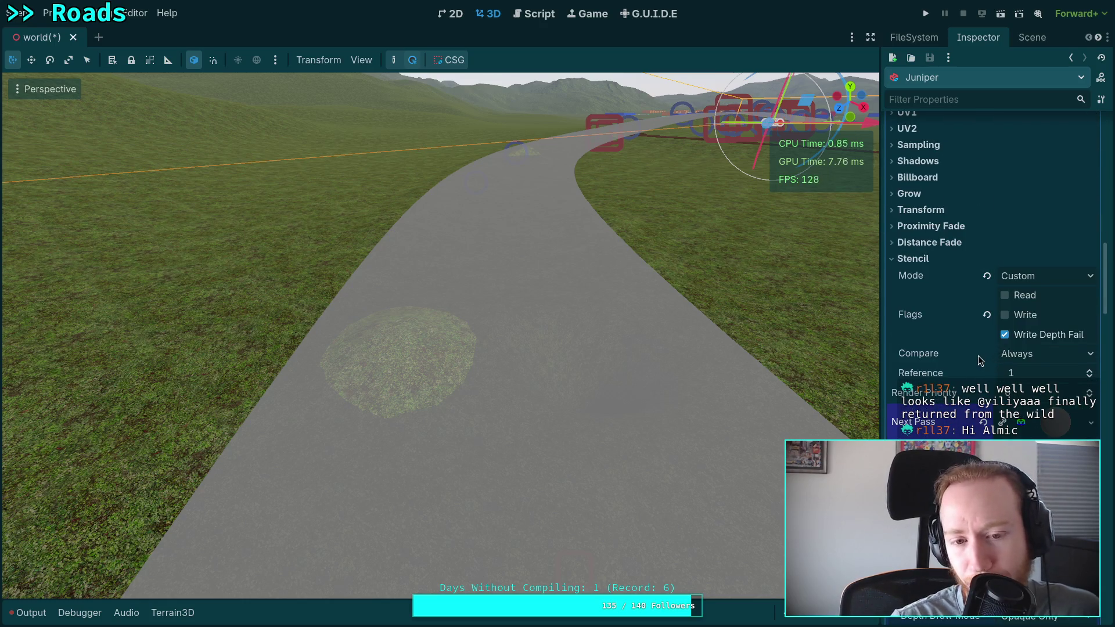
left_click_drag(592, 333, 597, 360)
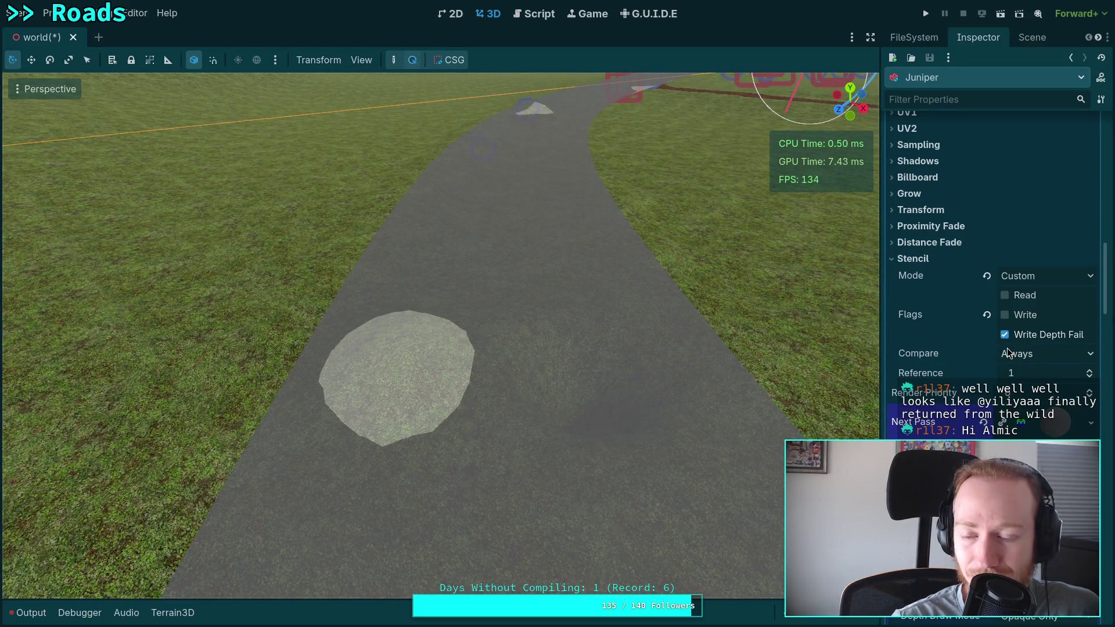
left_click(1005, 315)
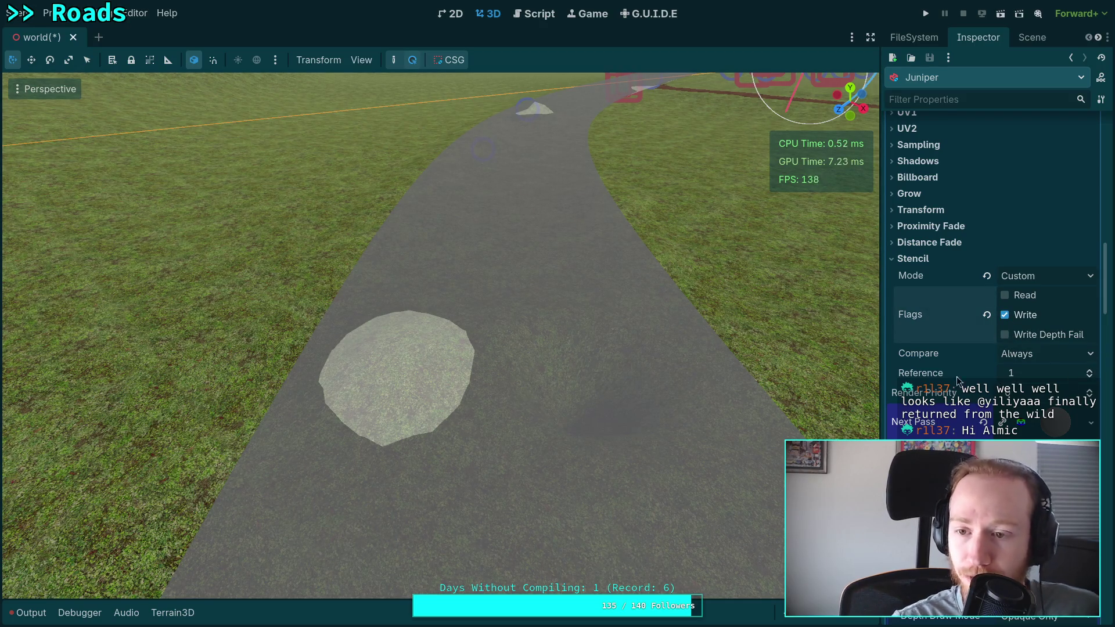
Step: Lower the next-pass albedo alpha to 155, making the road translucent grey 3333339b
scroll(958, 363, "up", 2)
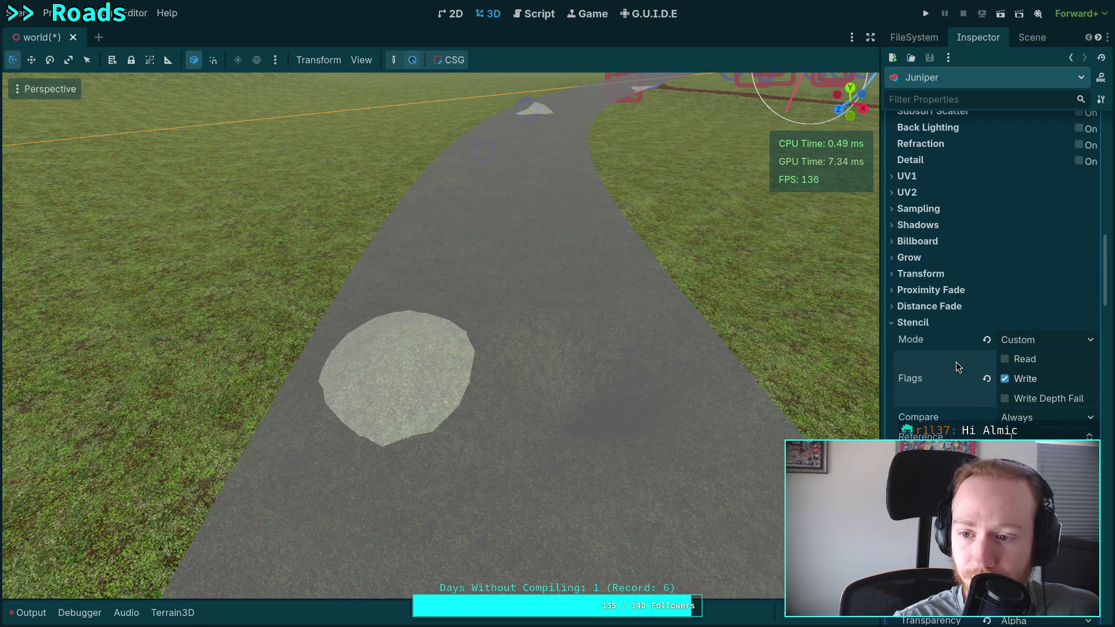
scroll(947, 394, "up", 2)
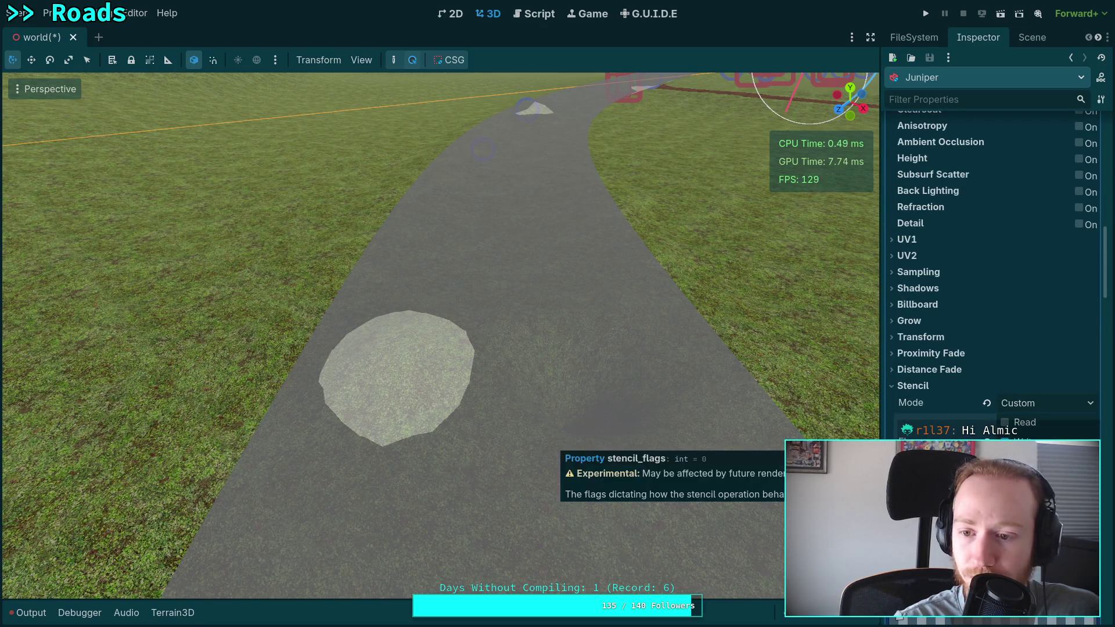
scroll(957, 426, "down", 6)
scroll(957, 426, "down", 4)
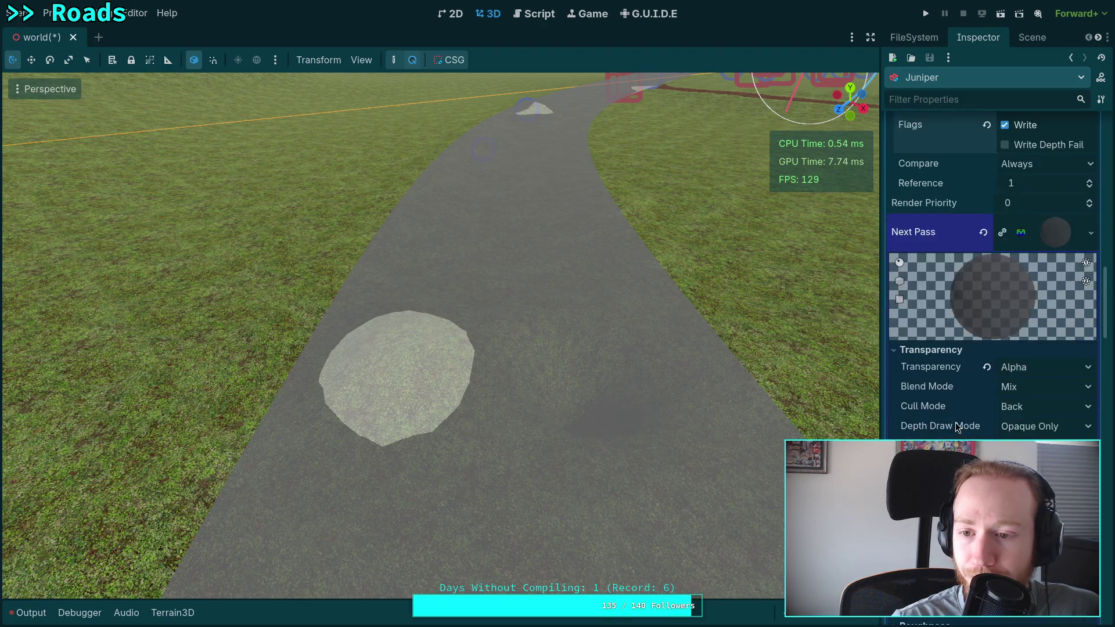
scroll(947, 419, "down", 2)
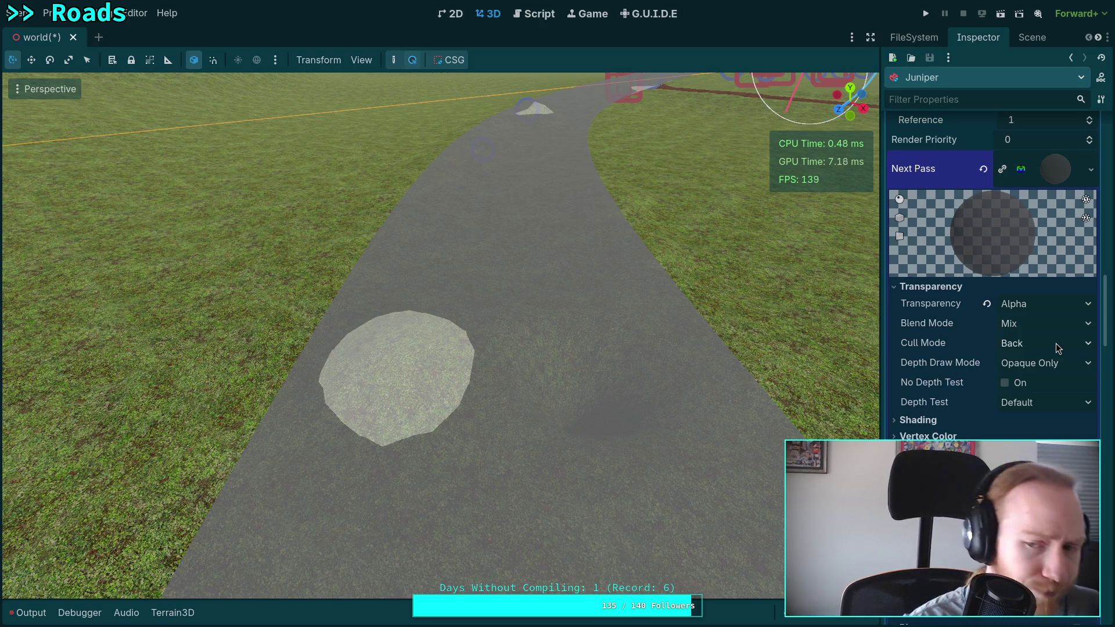
scroll(965, 372, "down", 3)
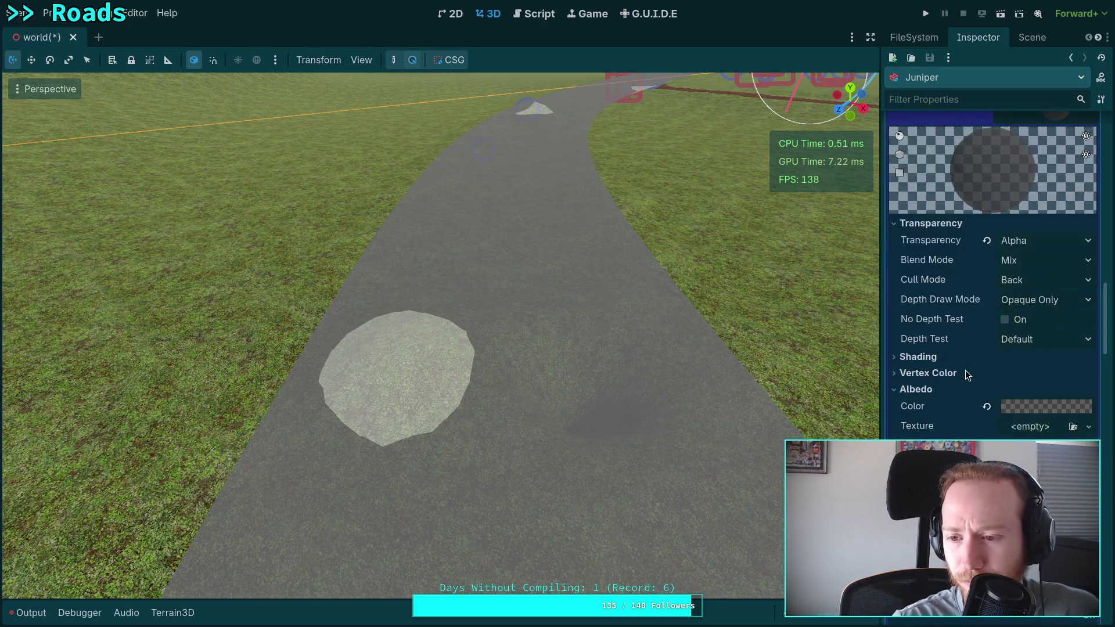
left_click(1046, 406)
left_click_drag(1026, 317, 1008, 316)
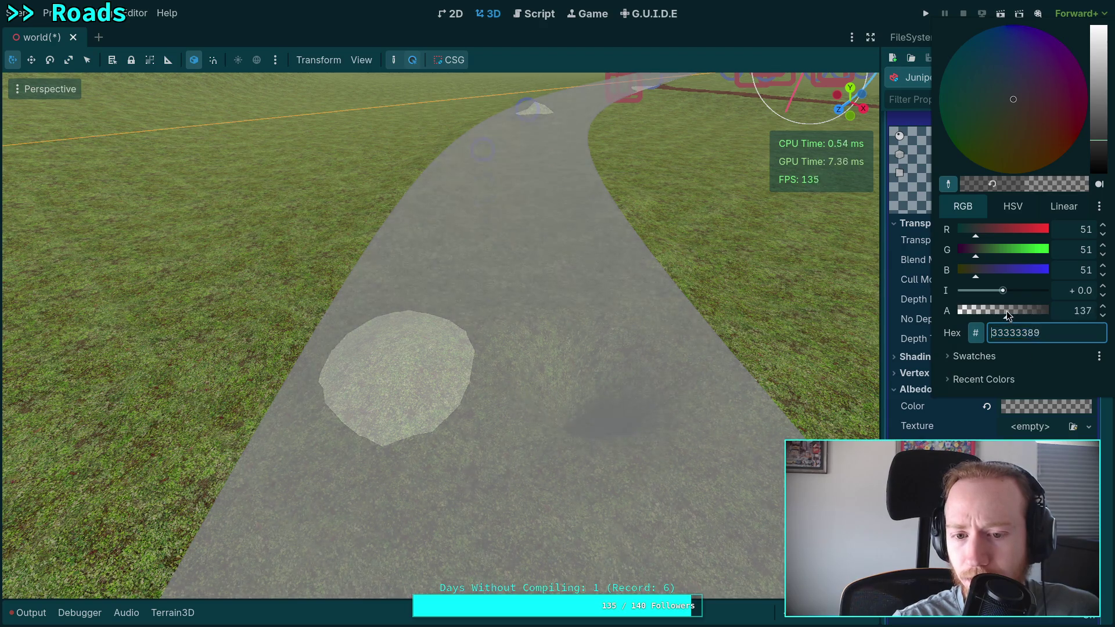
left_click(932, 424)
left_click(1026, 406)
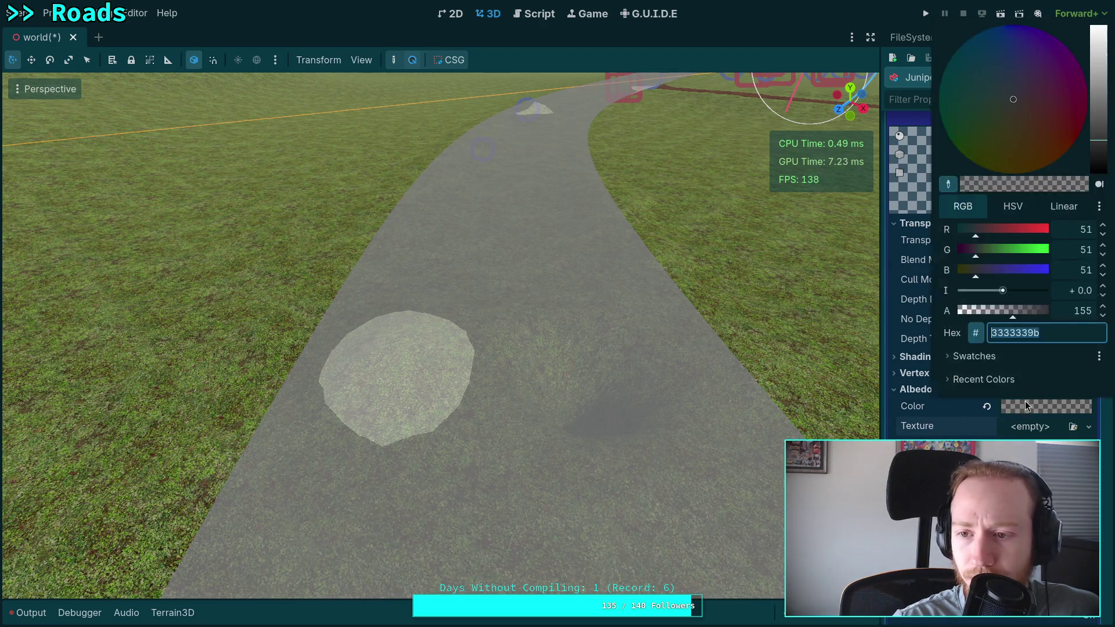
left_click(982, 399)
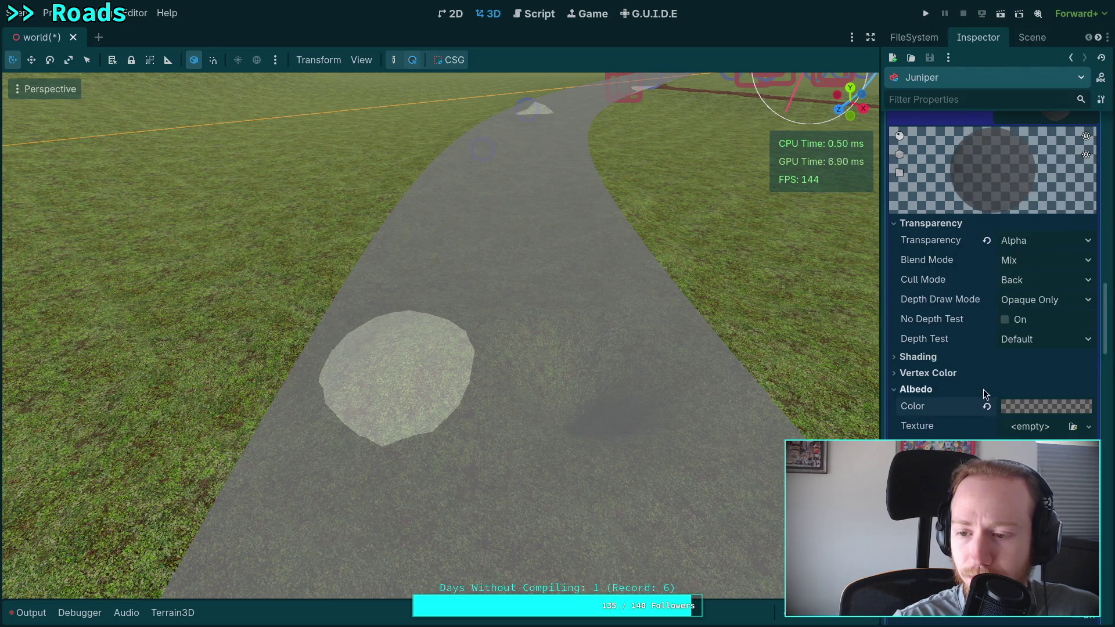
scroll(977, 390, "down", 3)
scroll(975, 388, "down", 3)
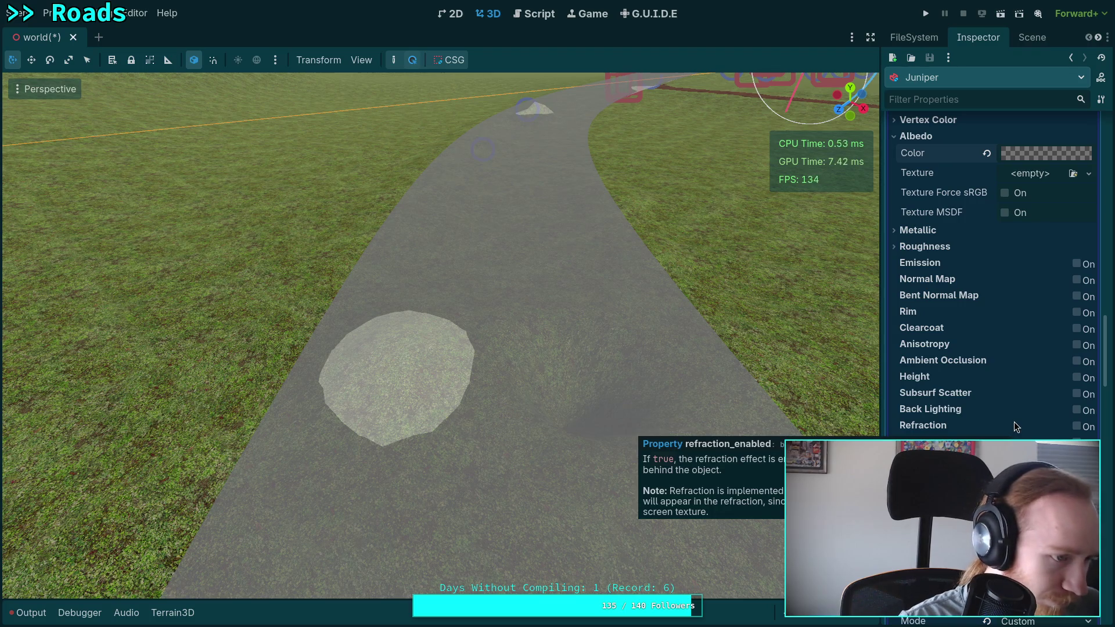
scroll(1017, 427, "up", 7)
scroll(1016, 427, "up", 20)
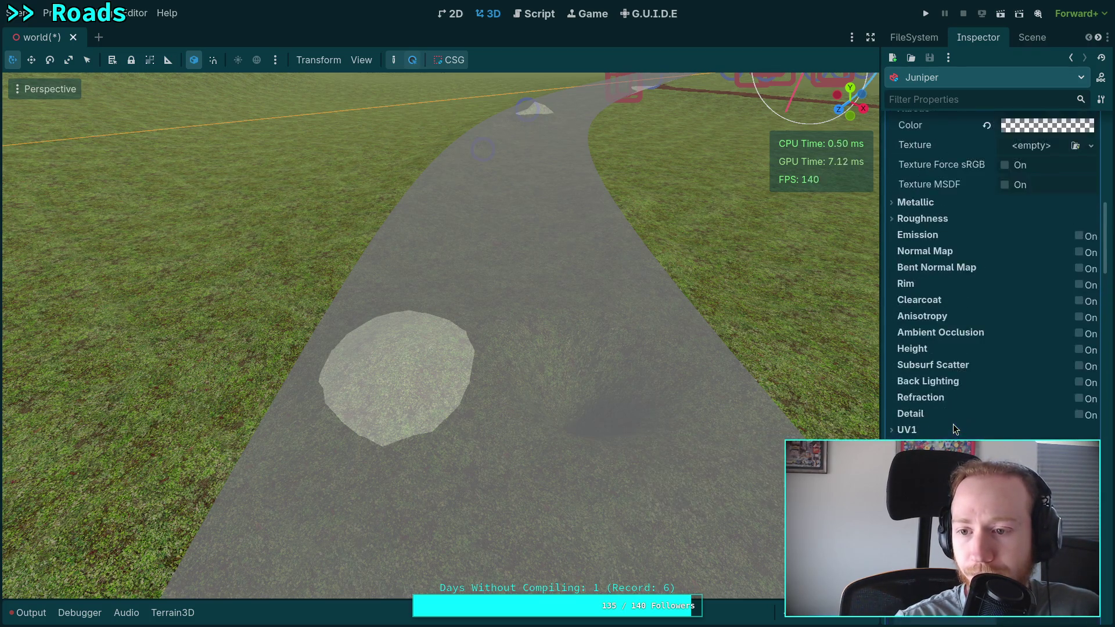
Step: Try Opaque Only and Never depth draw modes, then set depth drawing back to Always
left_click(1052, 337)
left_click(1048, 356)
left_click(1049, 336)
left_click(1034, 385)
left_click(1031, 340)
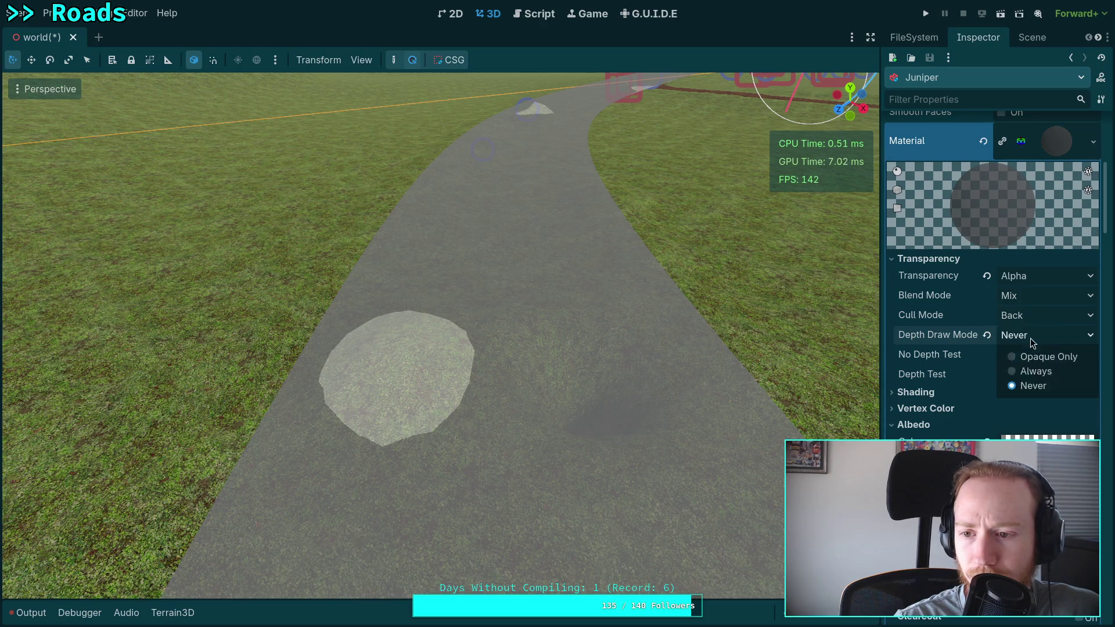
left_click(1036, 371)
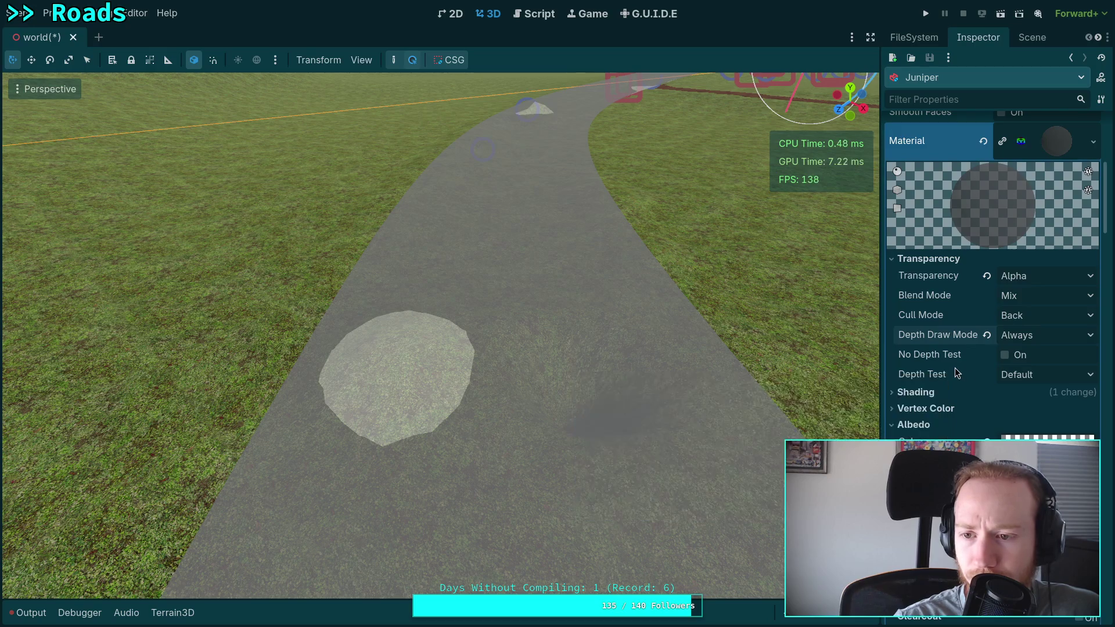
Step: Set the road material's stencil flag to Read instead of Write Depth Fail
scroll(974, 372, "down", 15)
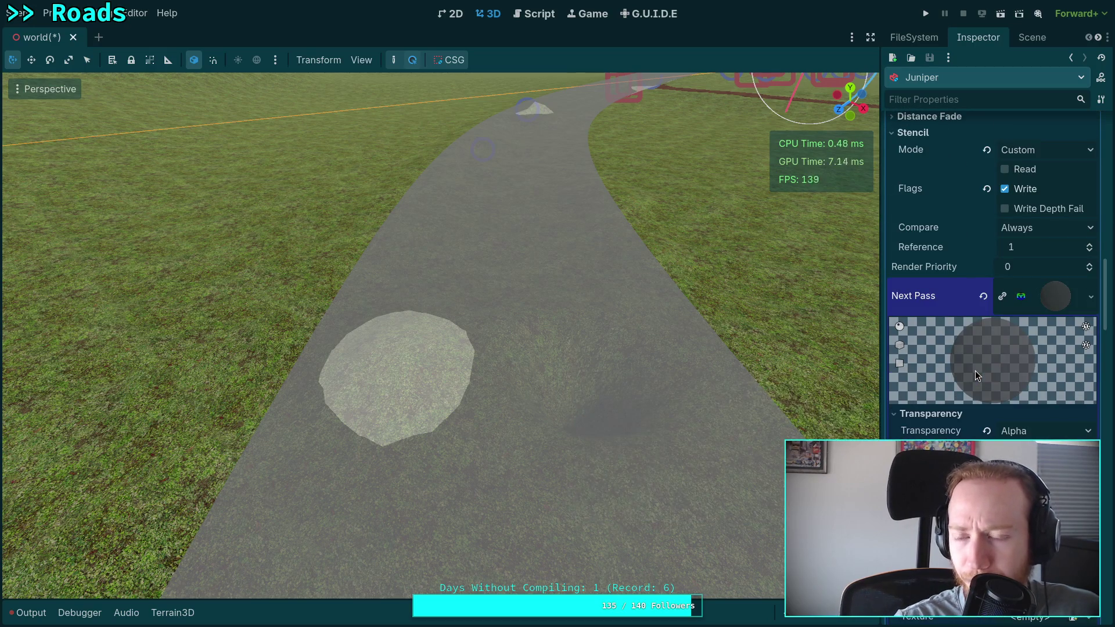
scroll(975, 371, "up", 4)
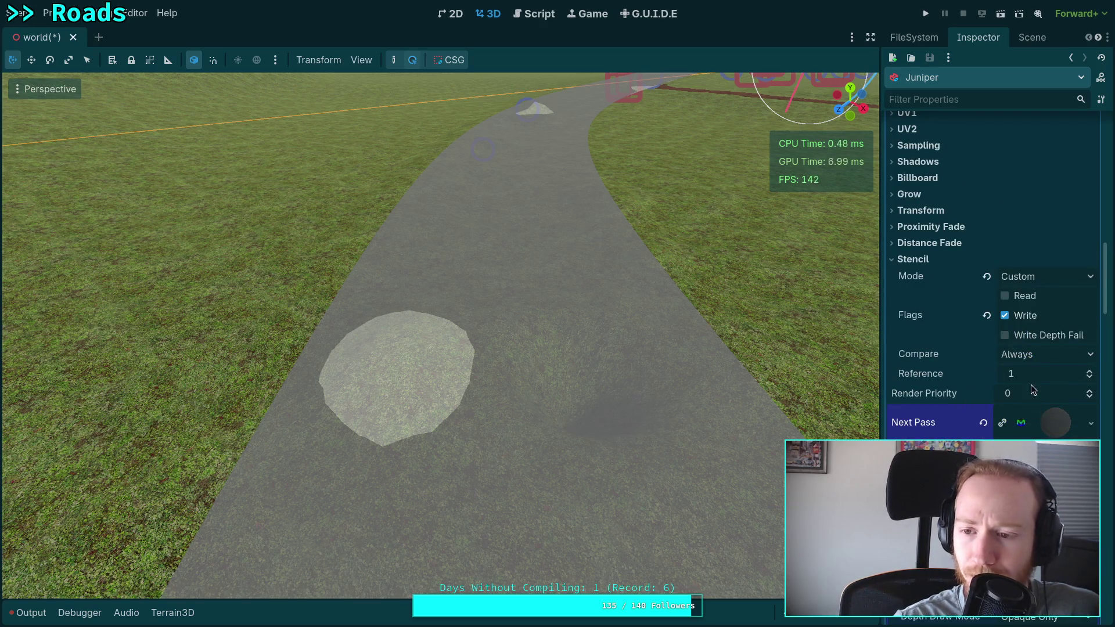
scroll(604, 409, "down", 5)
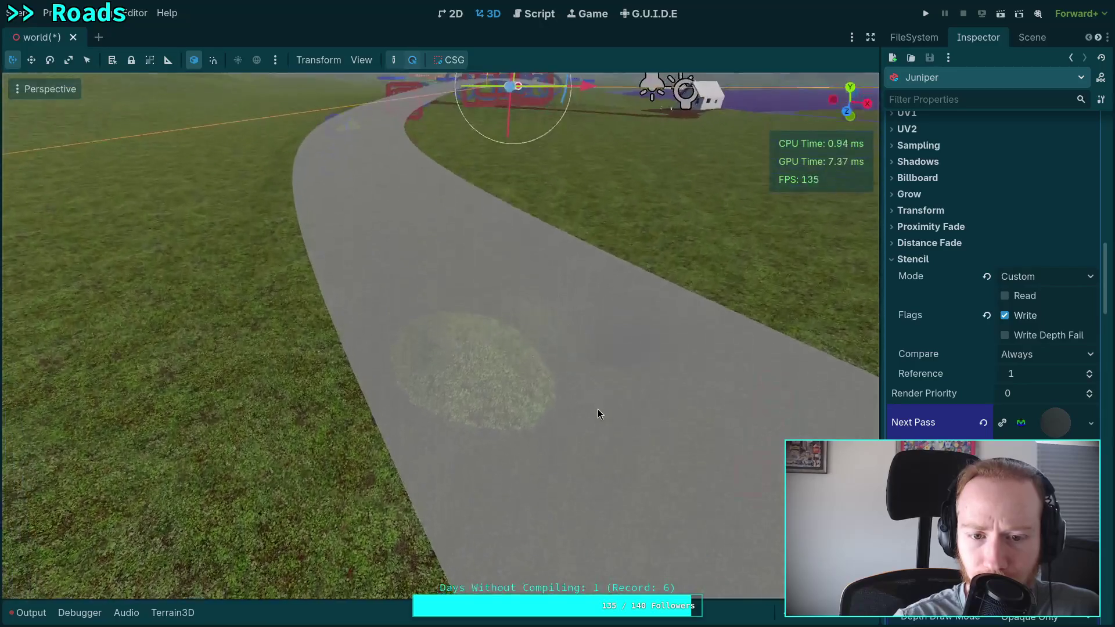
scroll(598, 409, "up", 3)
scroll(545, 441, "down", 3)
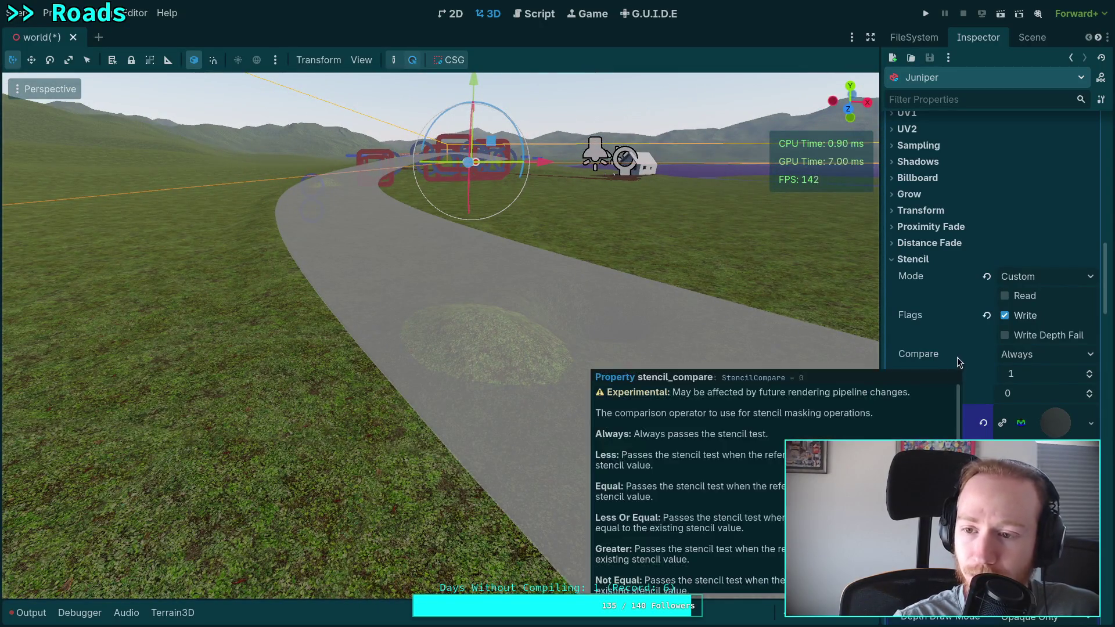
scroll(960, 359, "down", 2)
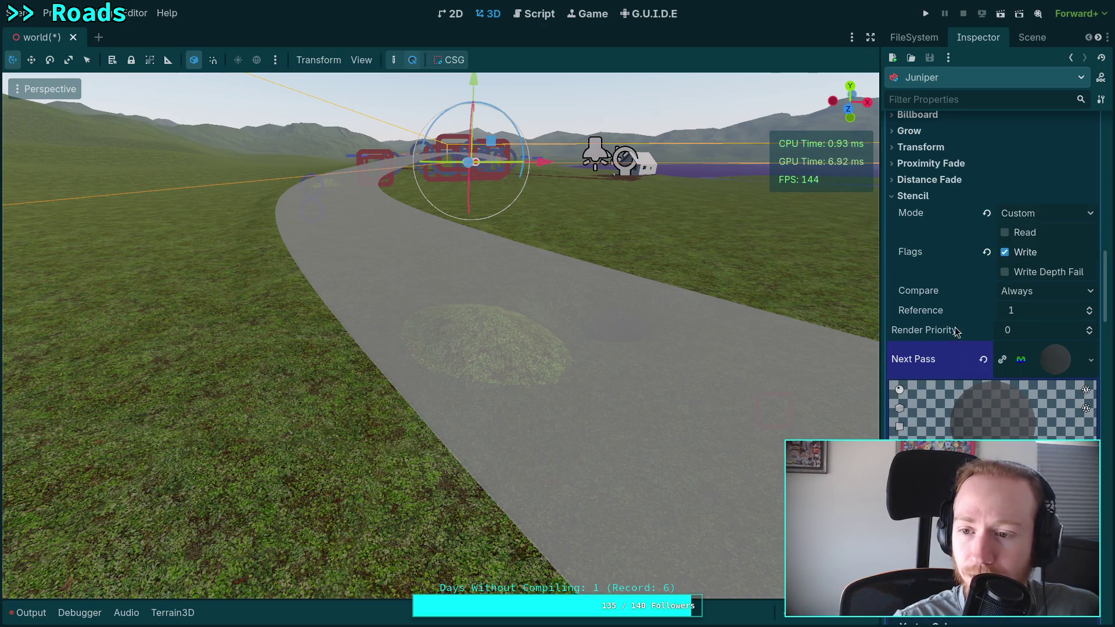
scroll(951, 331, "down", 4)
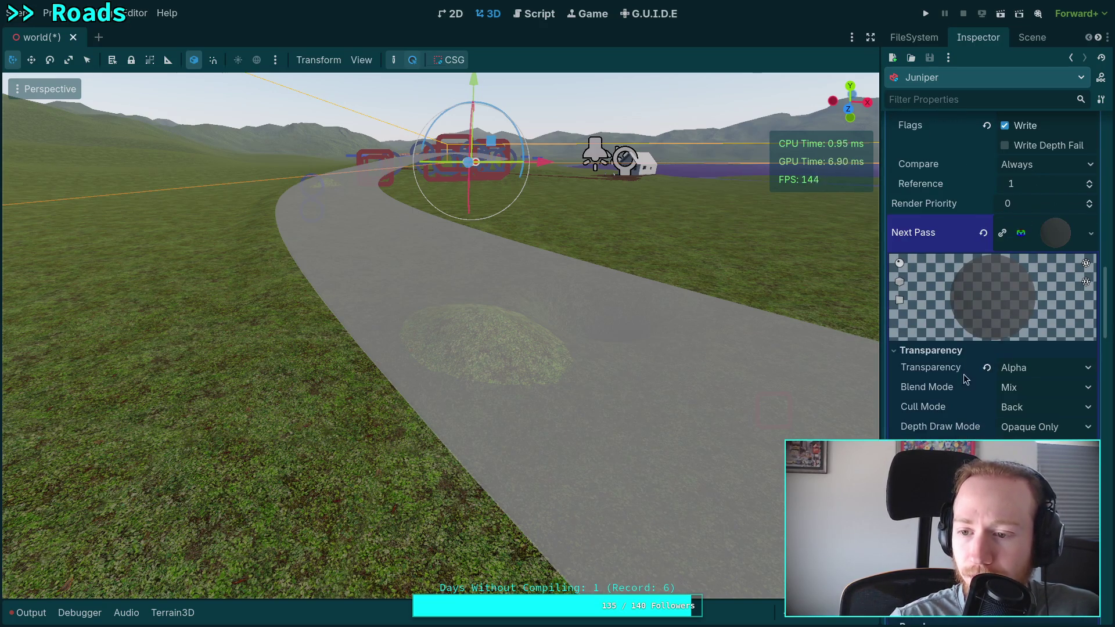
scroll(964, 384, "down", 2)
scroll(975, 375, "down", 13)
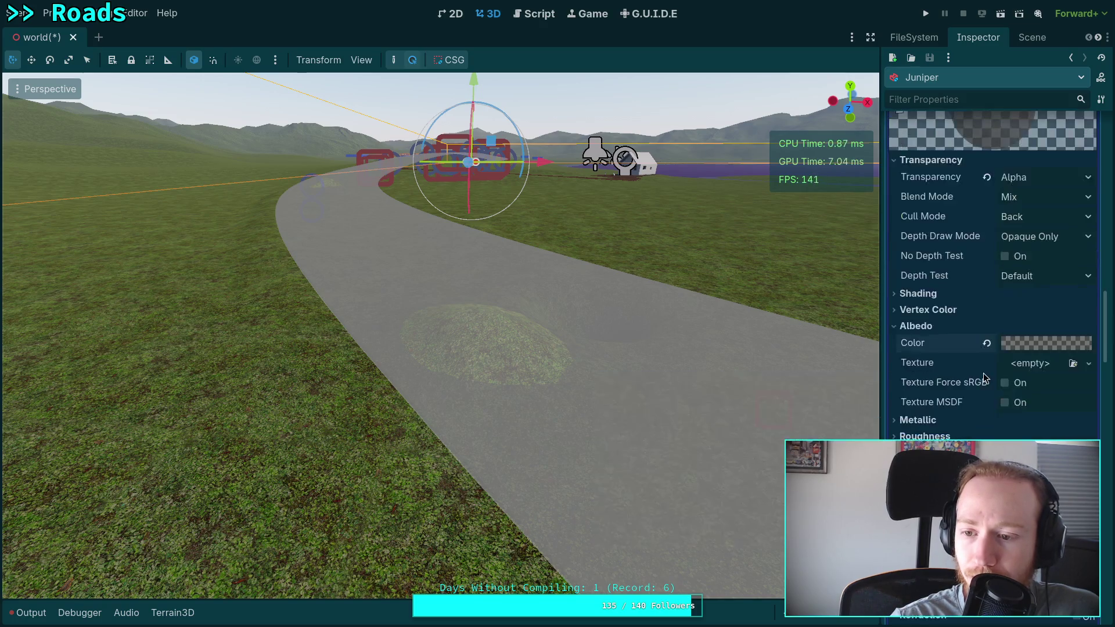
scroll(964, 386, "down", 4)
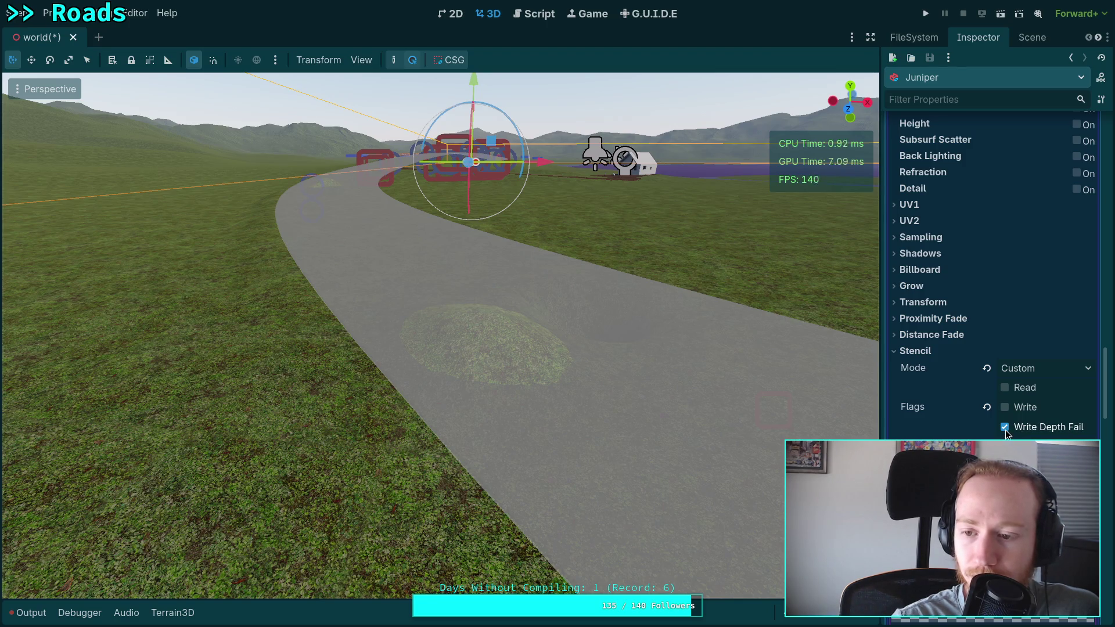
left_click(1006, 389)
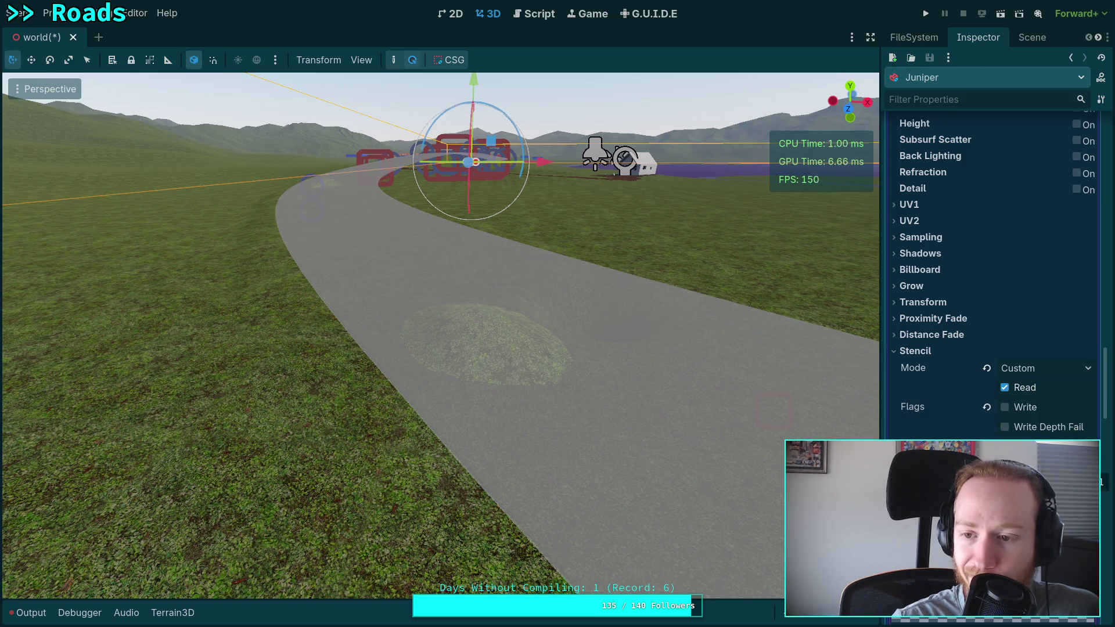
left_click(1011, 410)
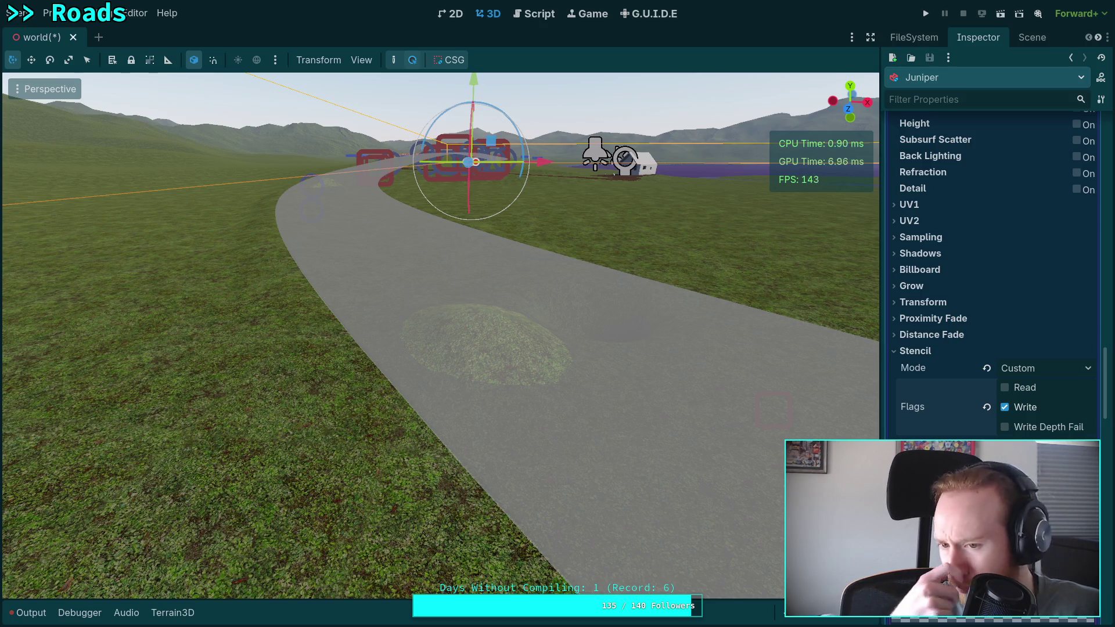
left_click(1004, 407)
left_click(1004, 387)
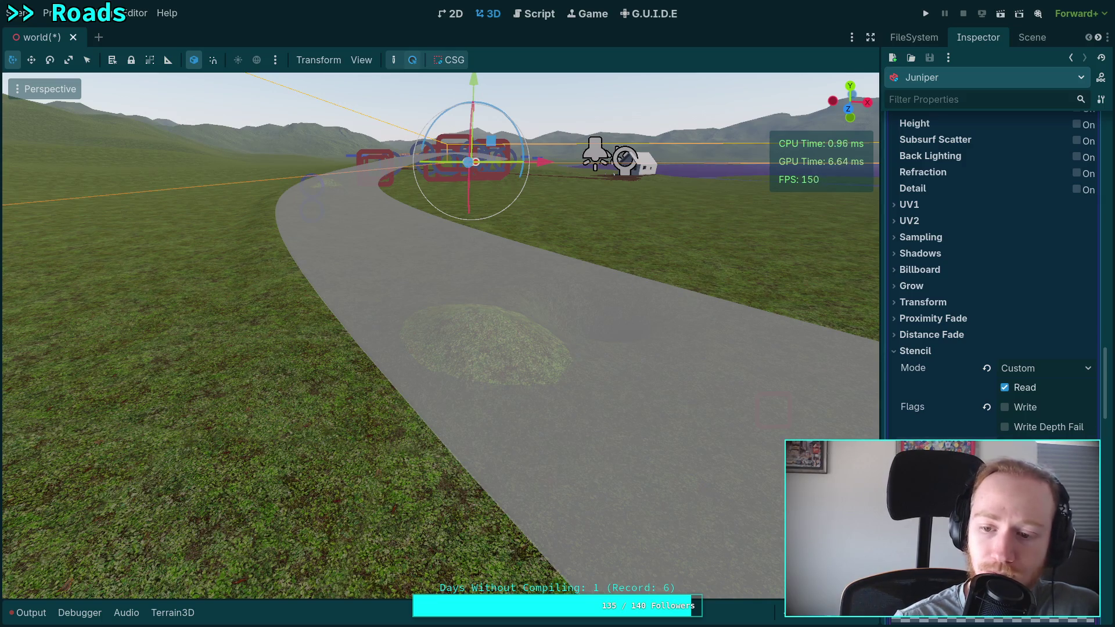
scroll(993, 273, "up", 10)
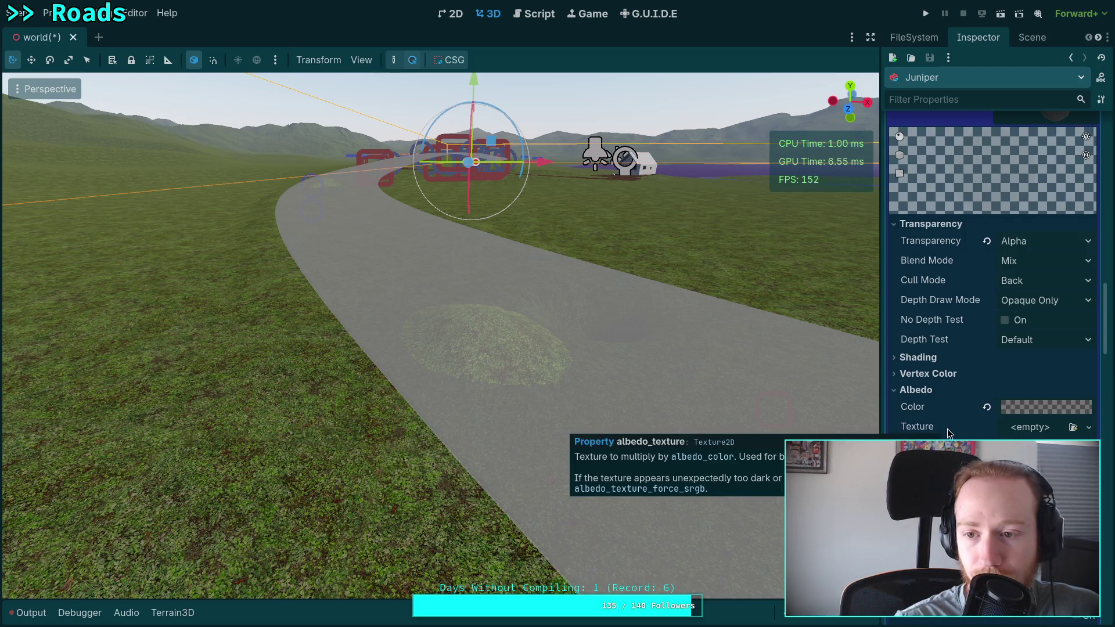
Step: Undo the Read change so the road material's stencil flag returns to Write
scroll(948, 433, "down", 10)
key("ctrl+z")
key("ctrl+z")
key("ctrl+z")
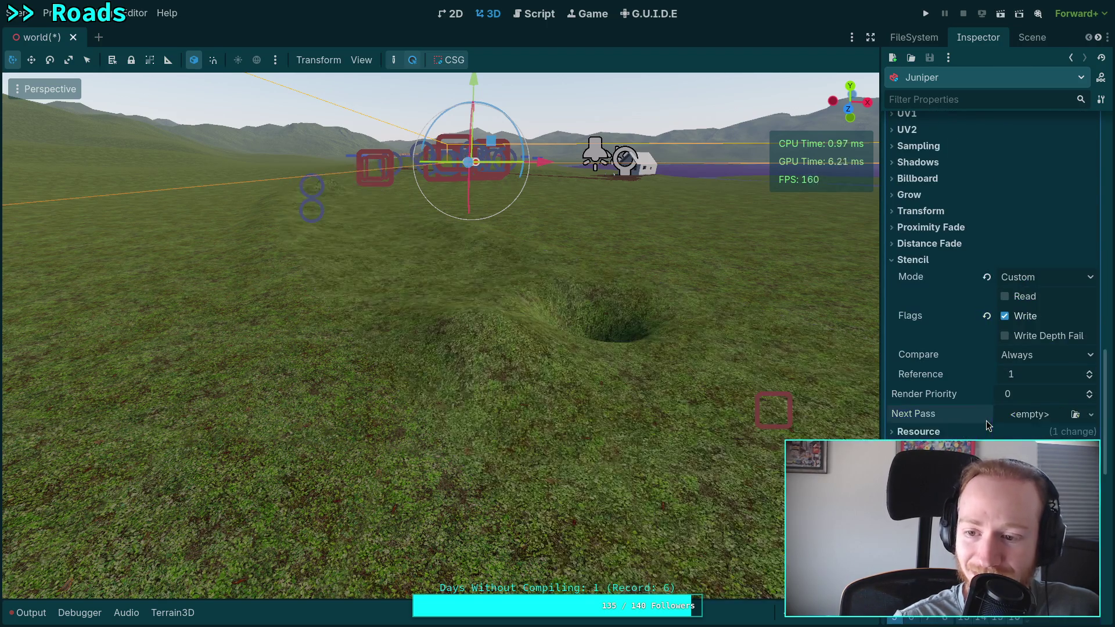
scroll(986, 422, "up", 10)
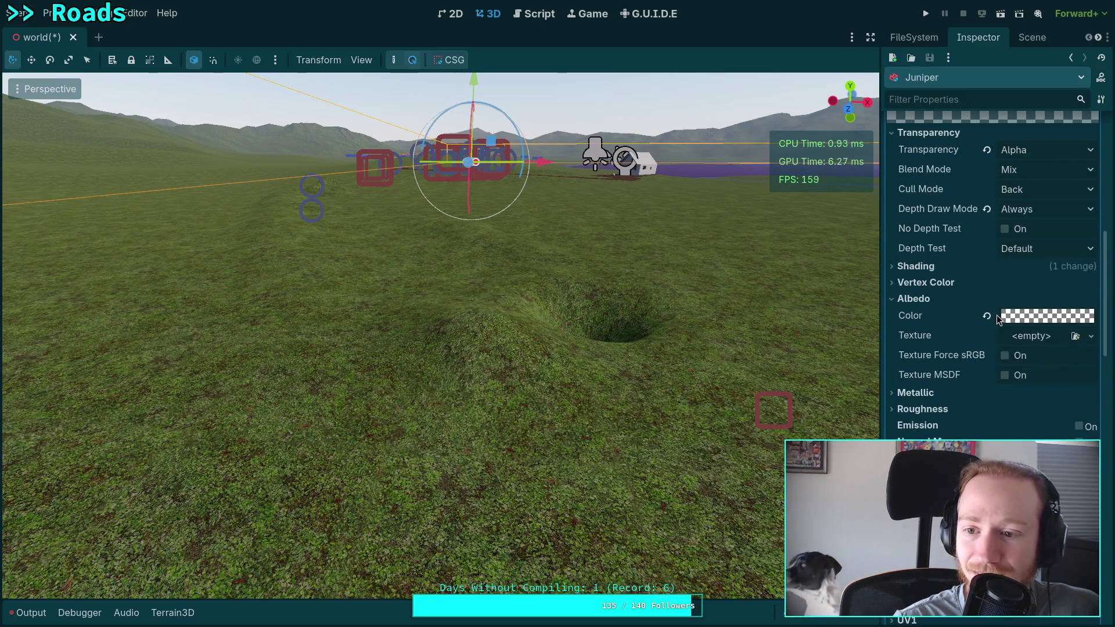
scroll(992, 332, "up", 5)
scroll(1063, 348, "down", 3)
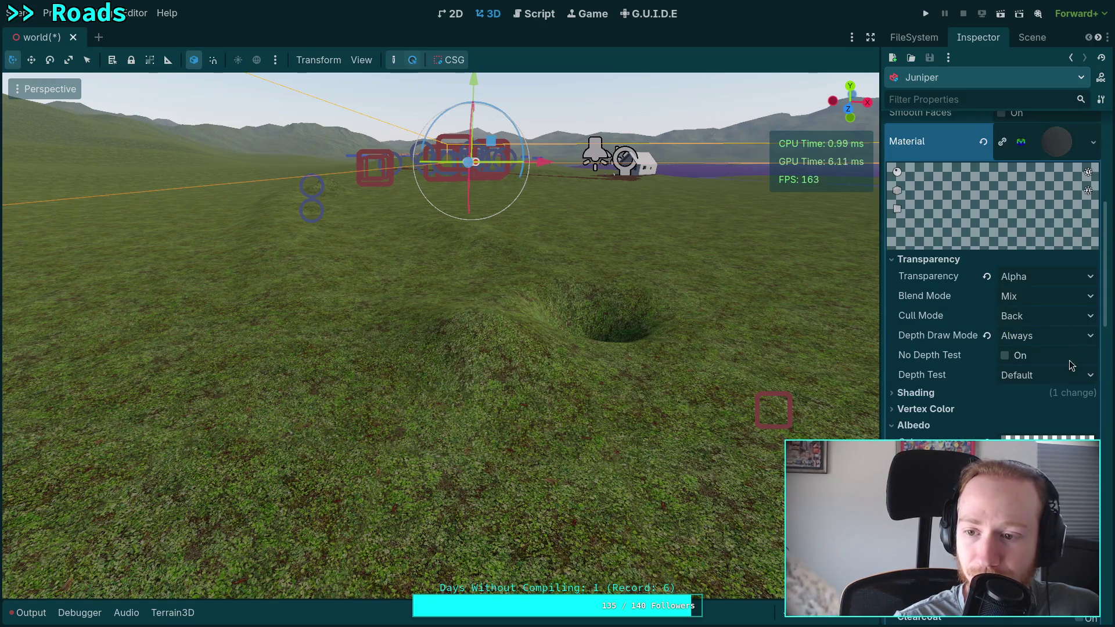
Step: Set the road's albedo colour to dark grey 333333 and raise its alpha
left_click(1039, 440)
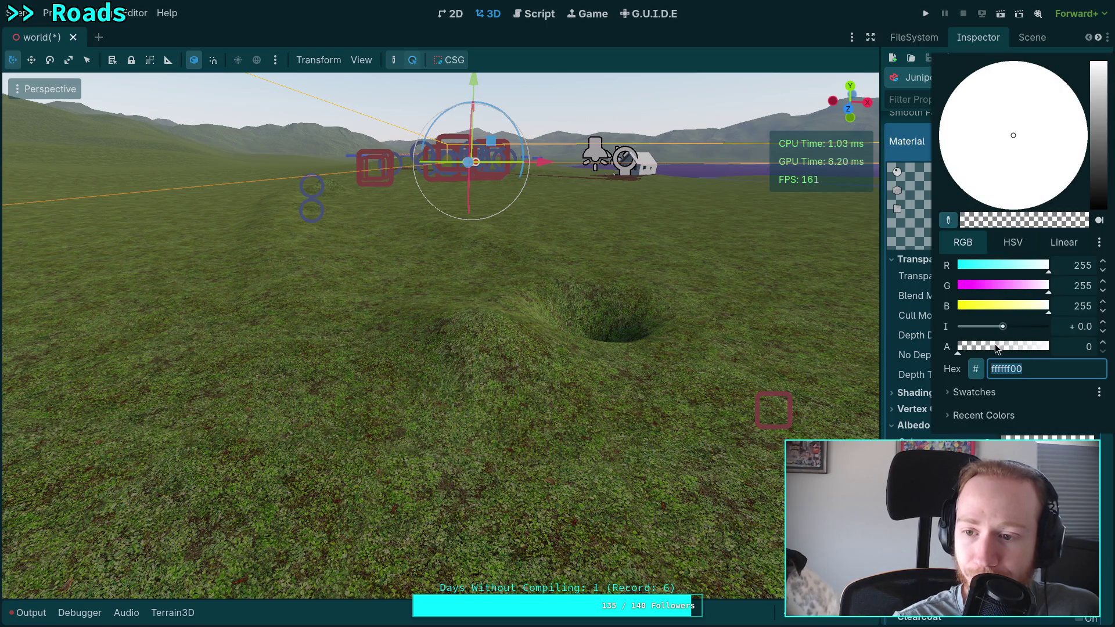
type("33")
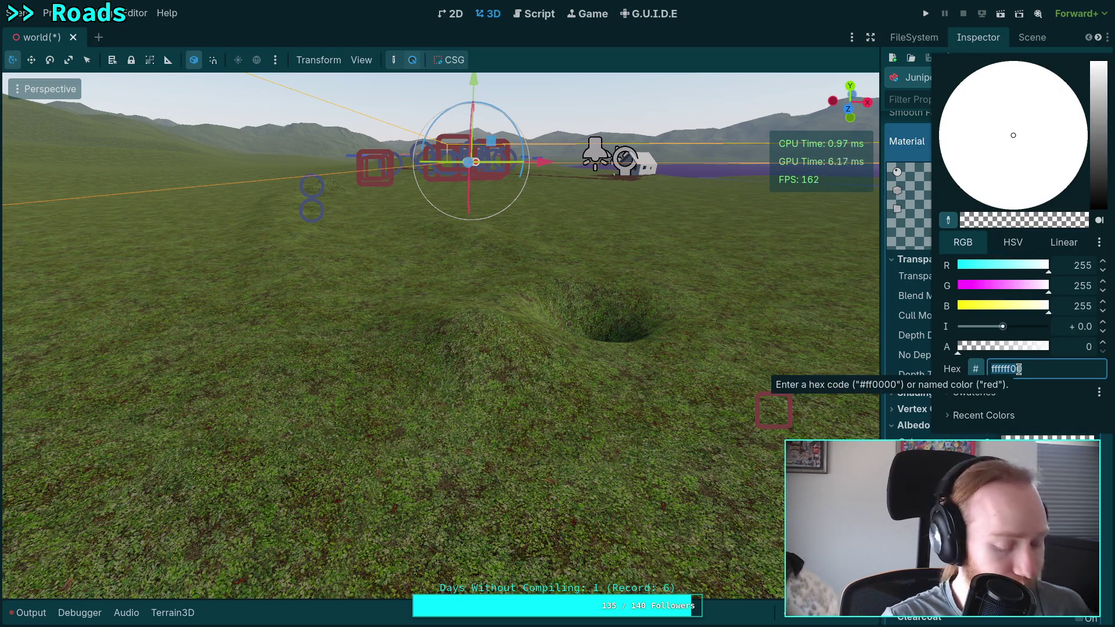
type("33")
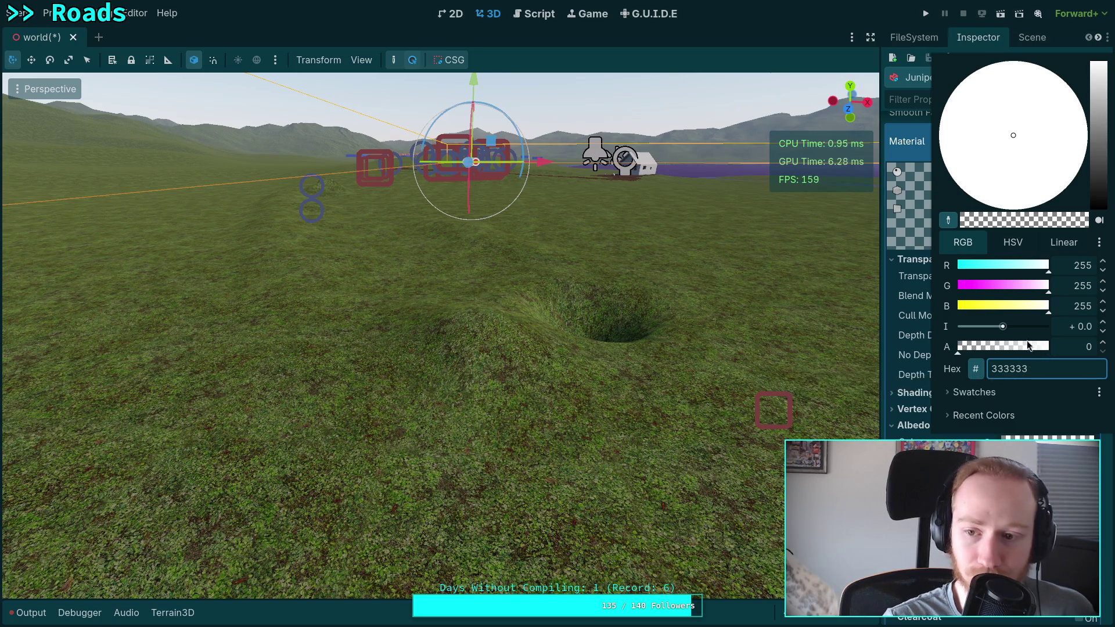
key("Return")
type("333333")
key("Return")
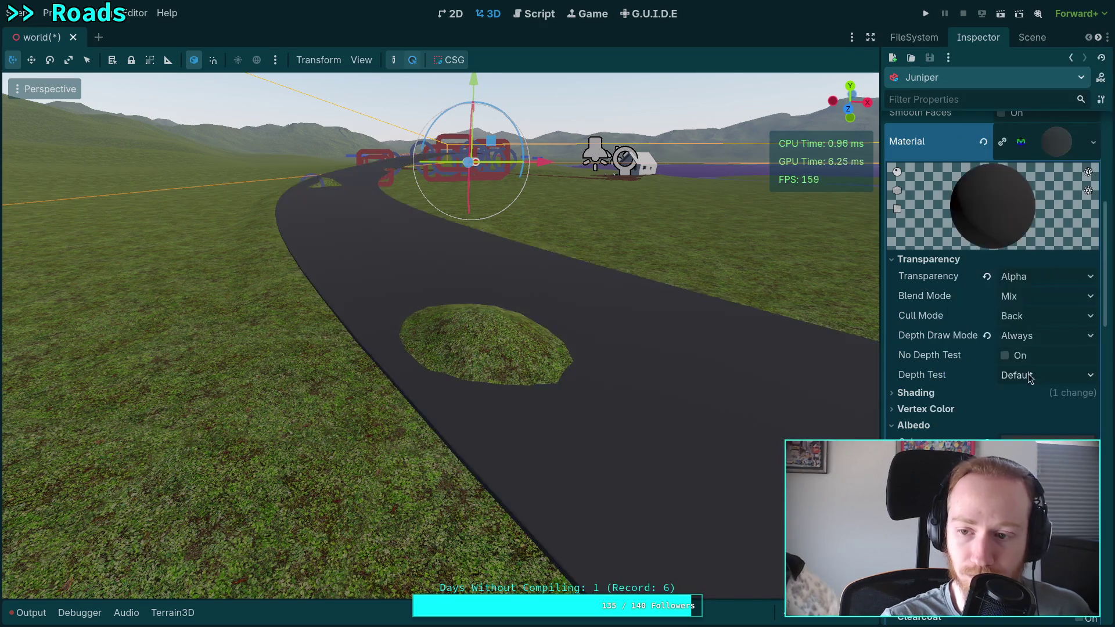
left_click(994, 347)
left_click_drag(988, 350, 1014, 353)
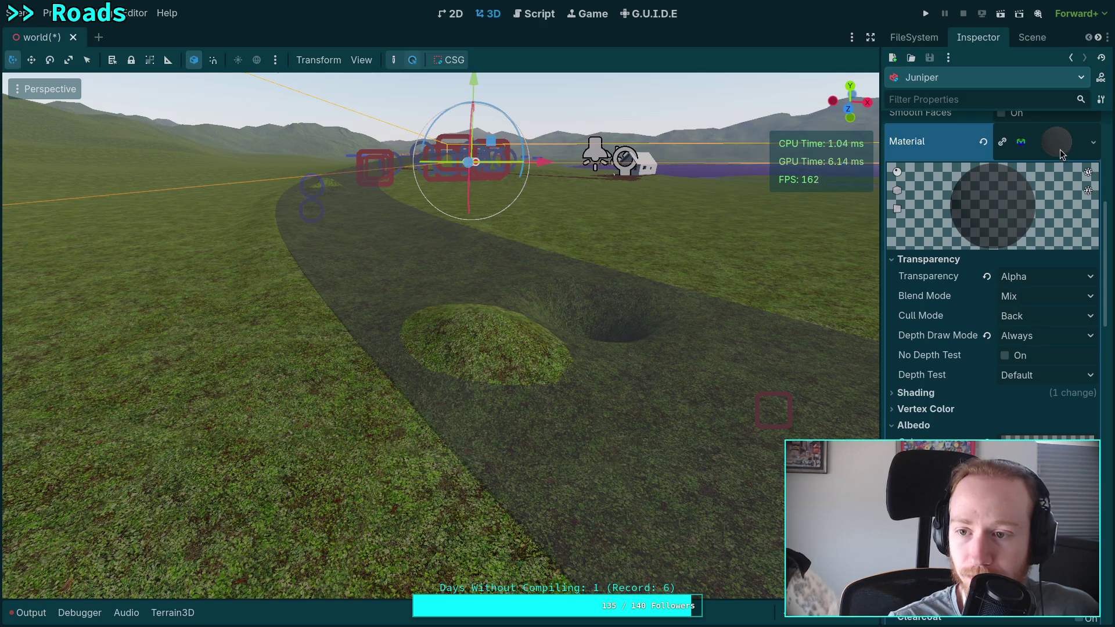
left_click(923, 426)
Step: Toggle Write Depth Fail on and off, leaving the stencil flag on Write
scroll(1000, 373, "down", 10)
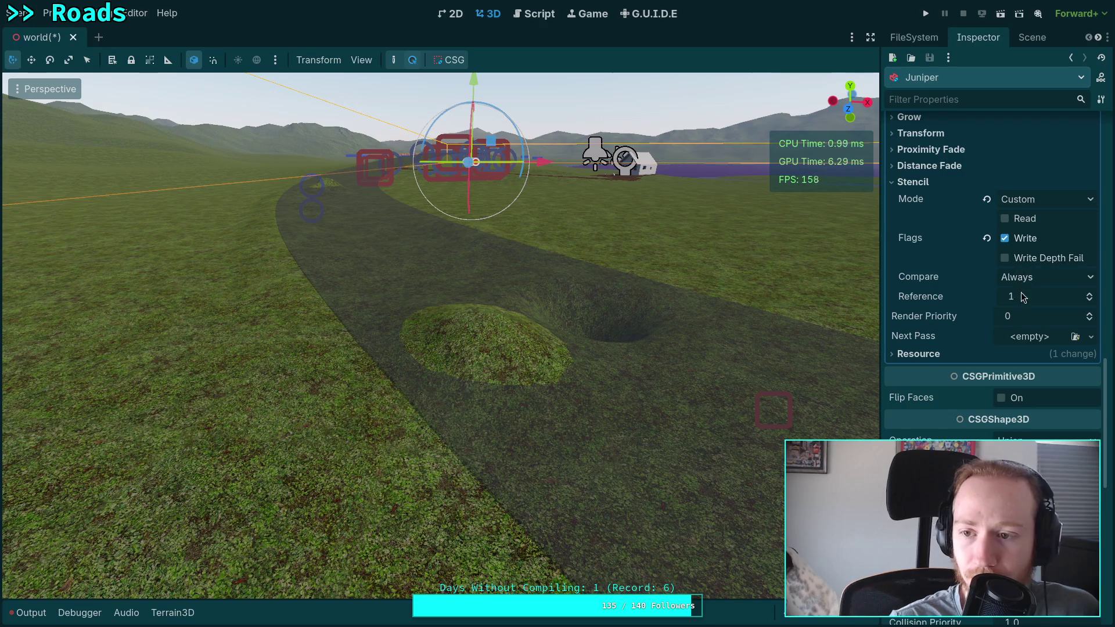
scroll(1021, 291, "up", 2)
left_click(1005, 302)
left_click(1006, 322)
left_click(1006, 322)
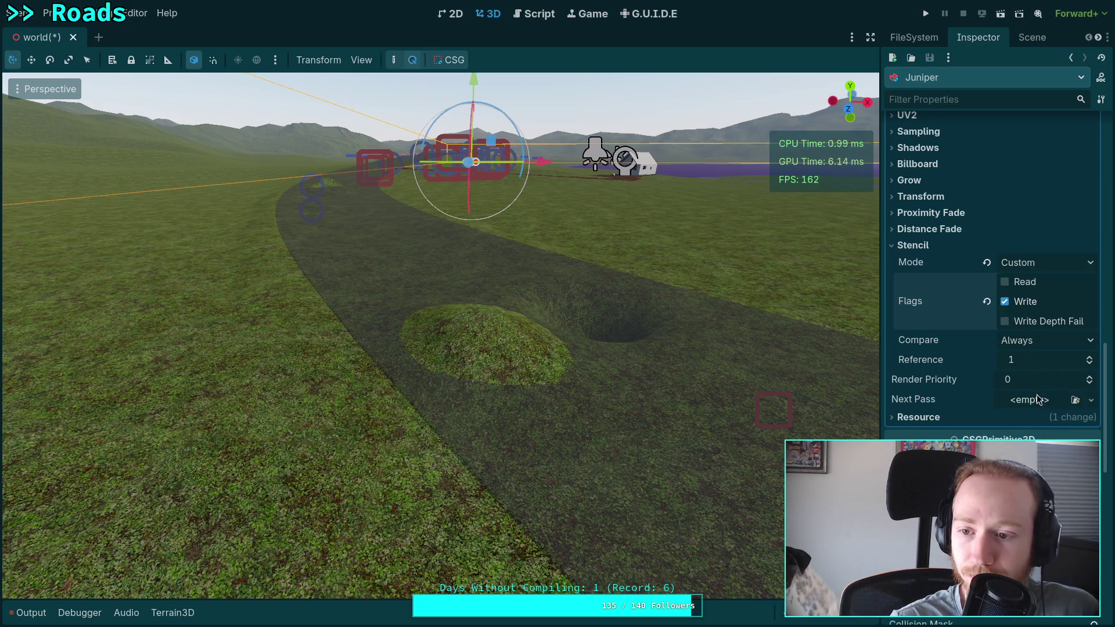
left_click(1091, 400)
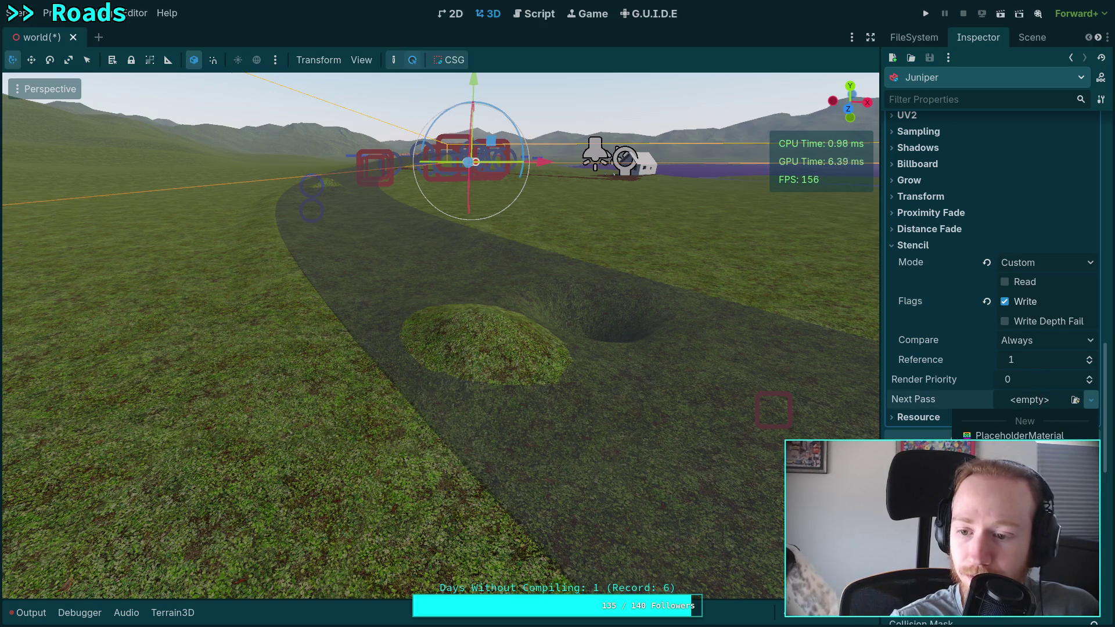
Step: Add a new StandardMaterial3D next pass with Alpha transparency and Front cull mode
left_click(1045, 484)
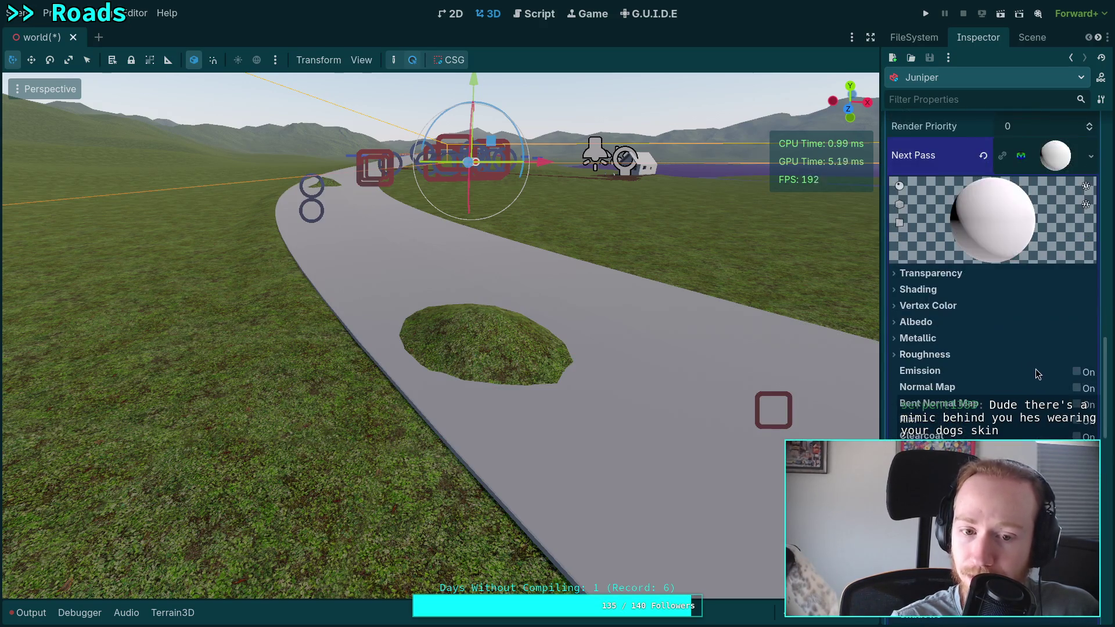
left_click(926, 273)
left_click(1039, 290)
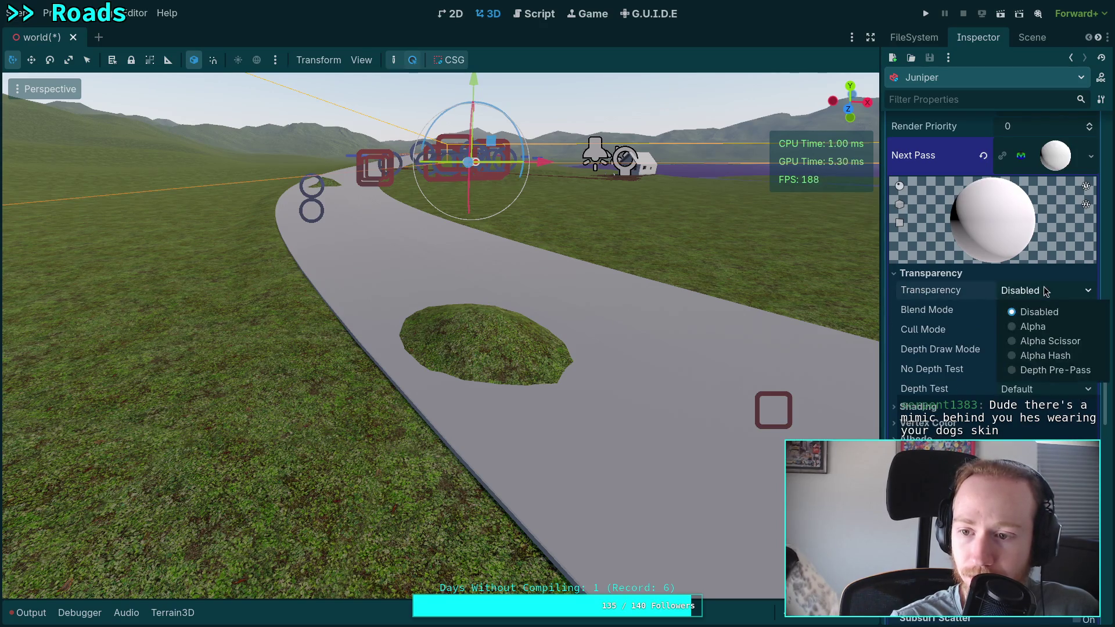
left_click(1039, 329)
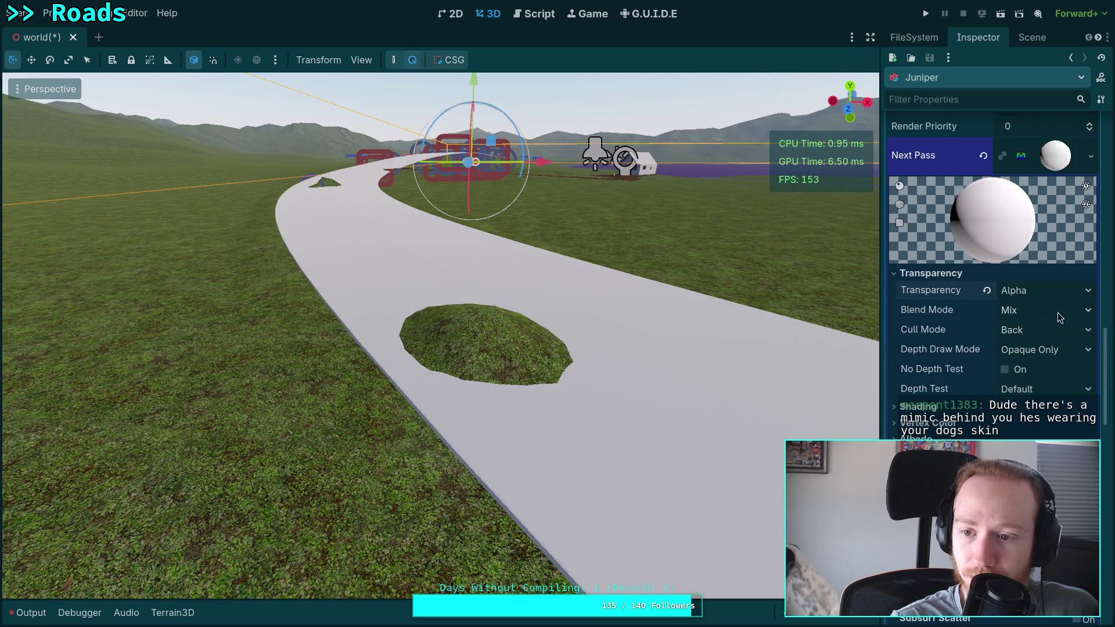
left_click(1069, 333)
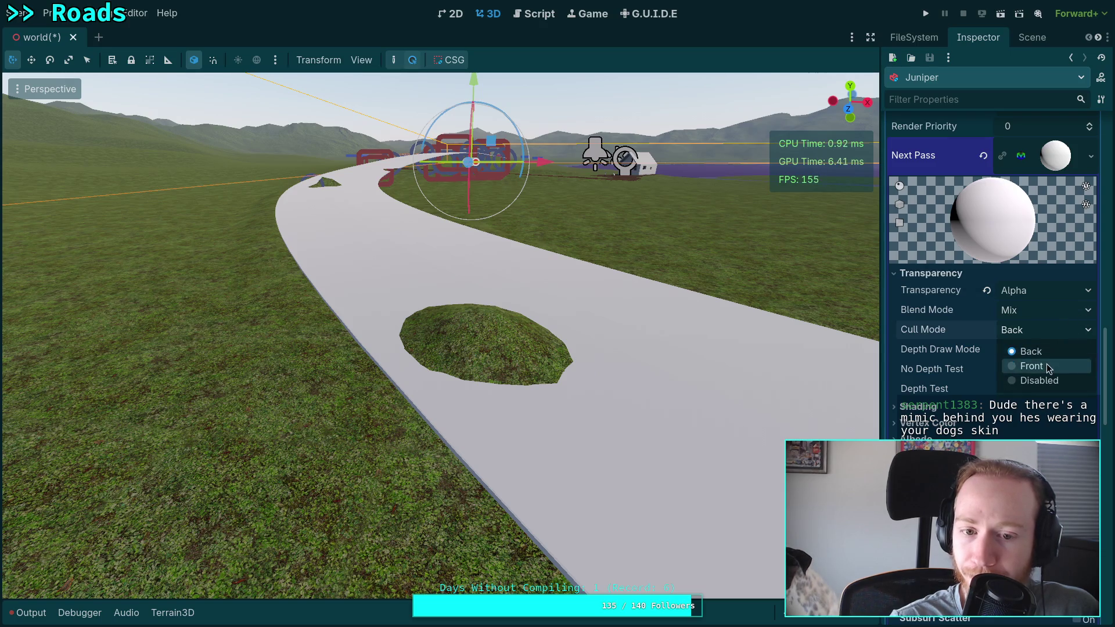
left_click(1065, 368)
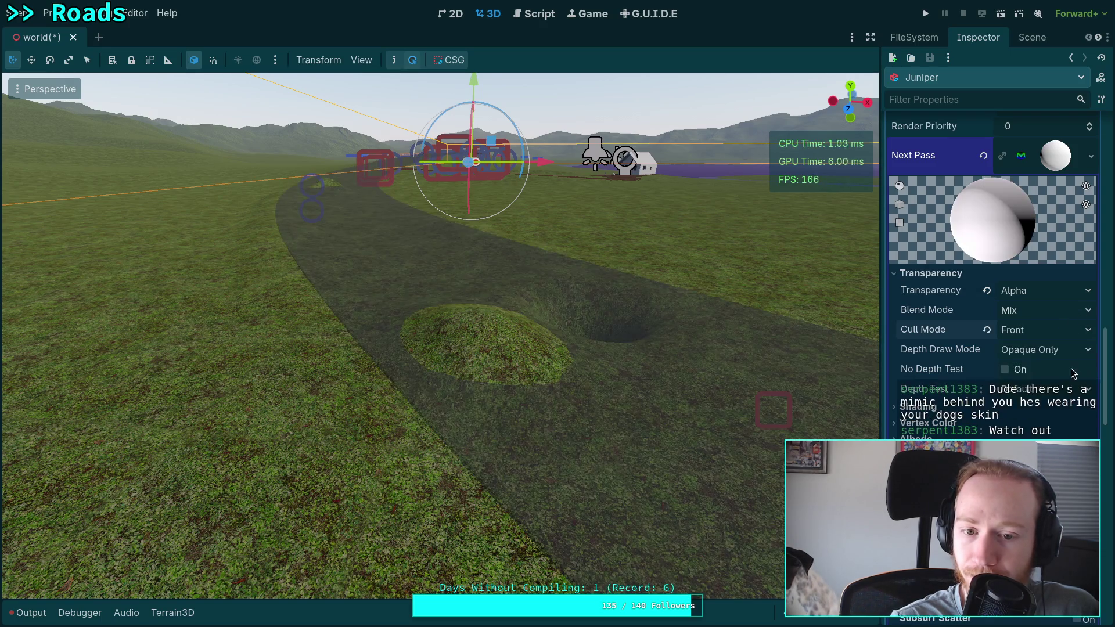
Step: Try Inverted and disabled depth testing on the next pass, then restore Default
left_click(1046, 390)
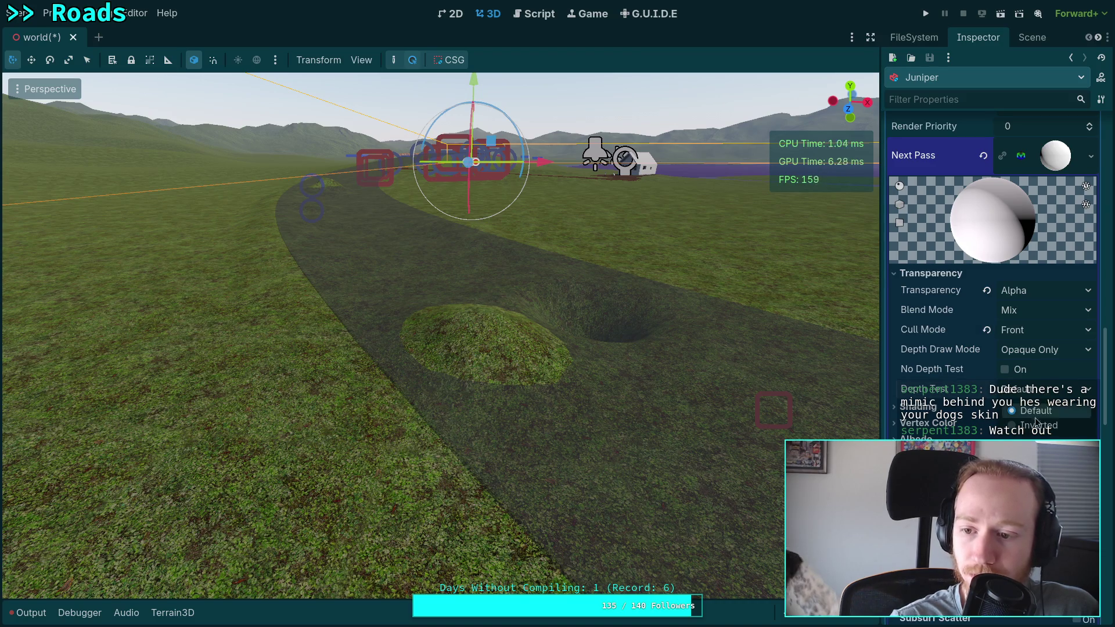
left_click(1033, 427)
left_click(1038, 396)
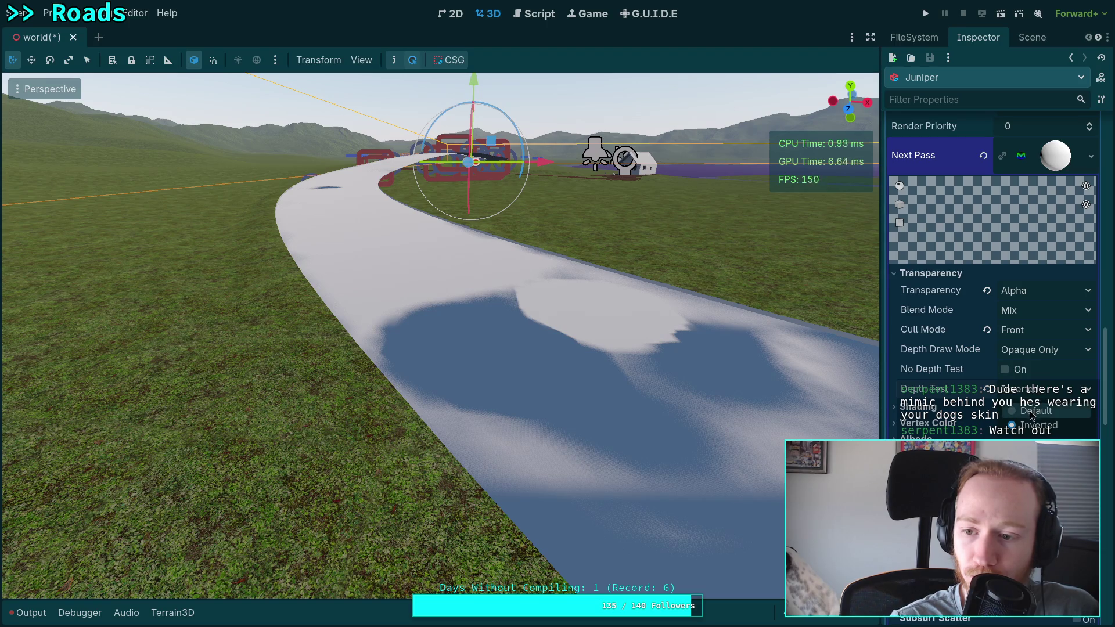
left_click(1032, 412)
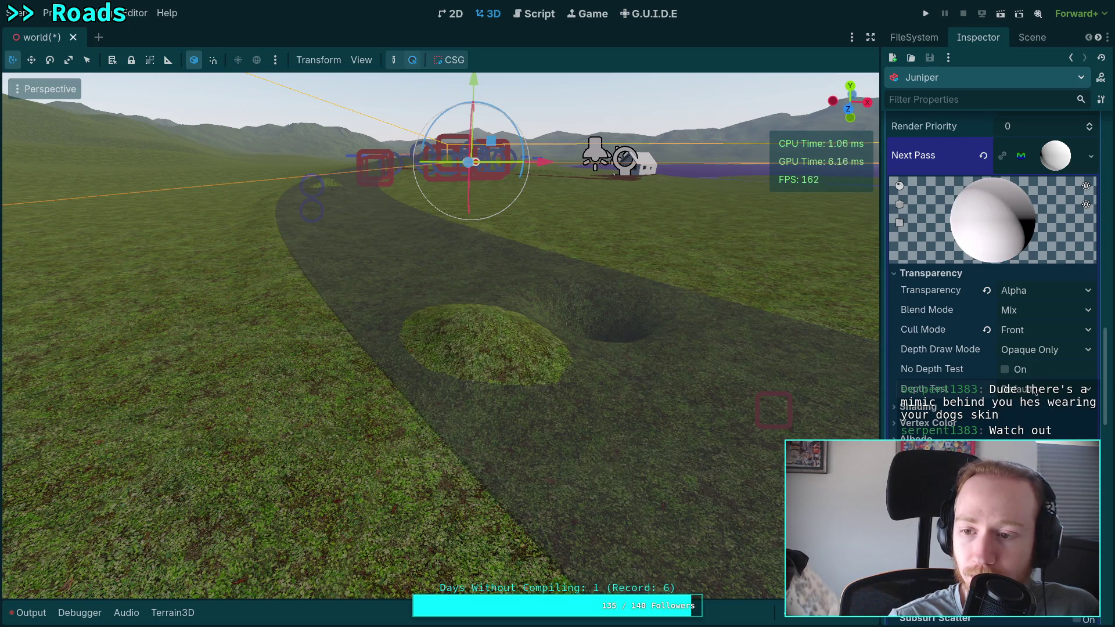
left_click(1006, 370)
left_click(1005, 370)
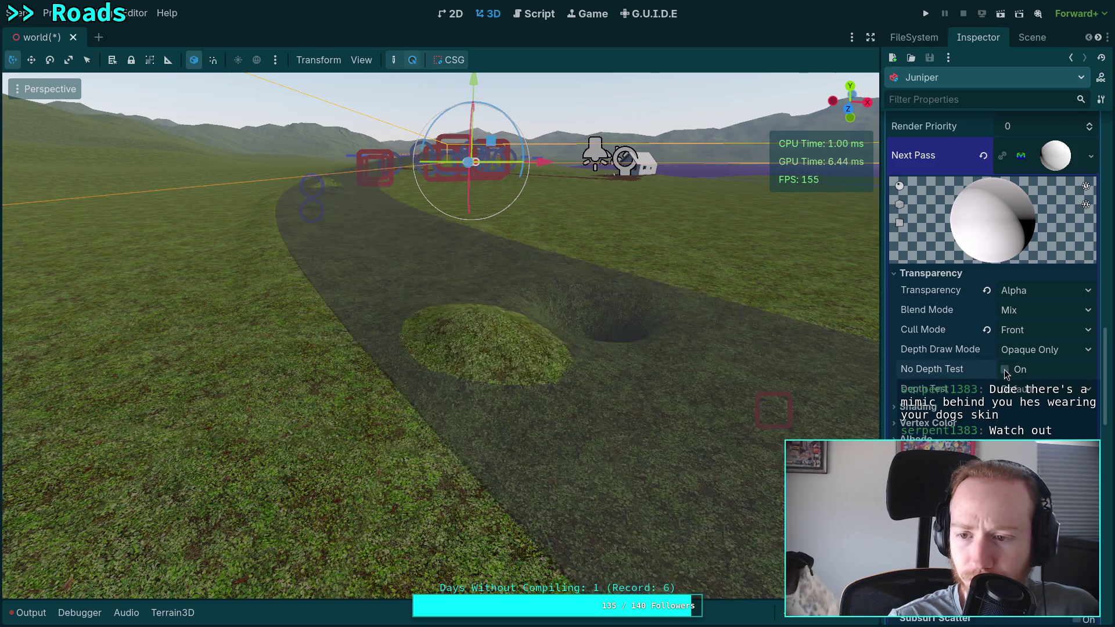
Step: Make the next-pass material Unshaded, keeping depth testing on Default
left_click(976, 407)
left_click(1034, 424)
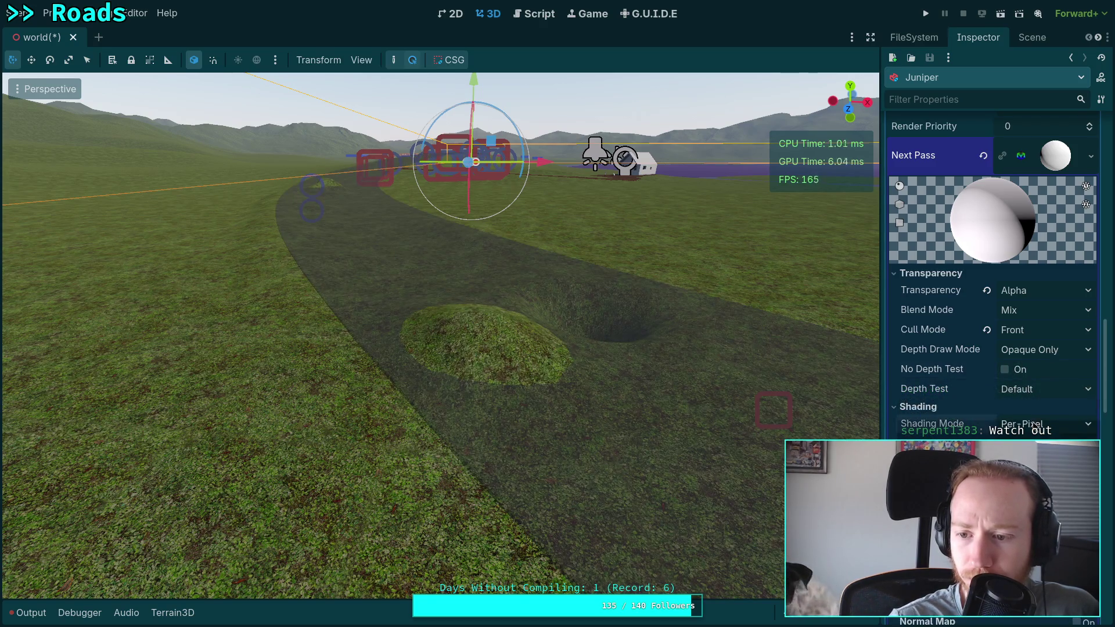
left_click(958, 444)
left_click(1014, 389)
left_click(1034, 426)
left_click(1029, 393)
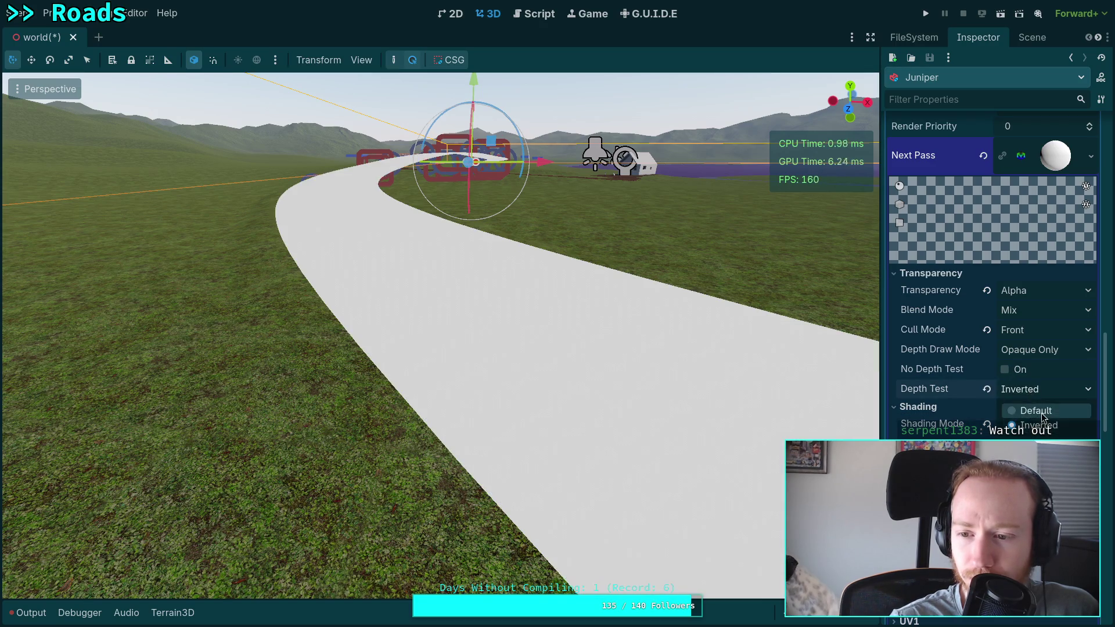
left_click(1030, 411)
scroll(988, 349, "down", 10)
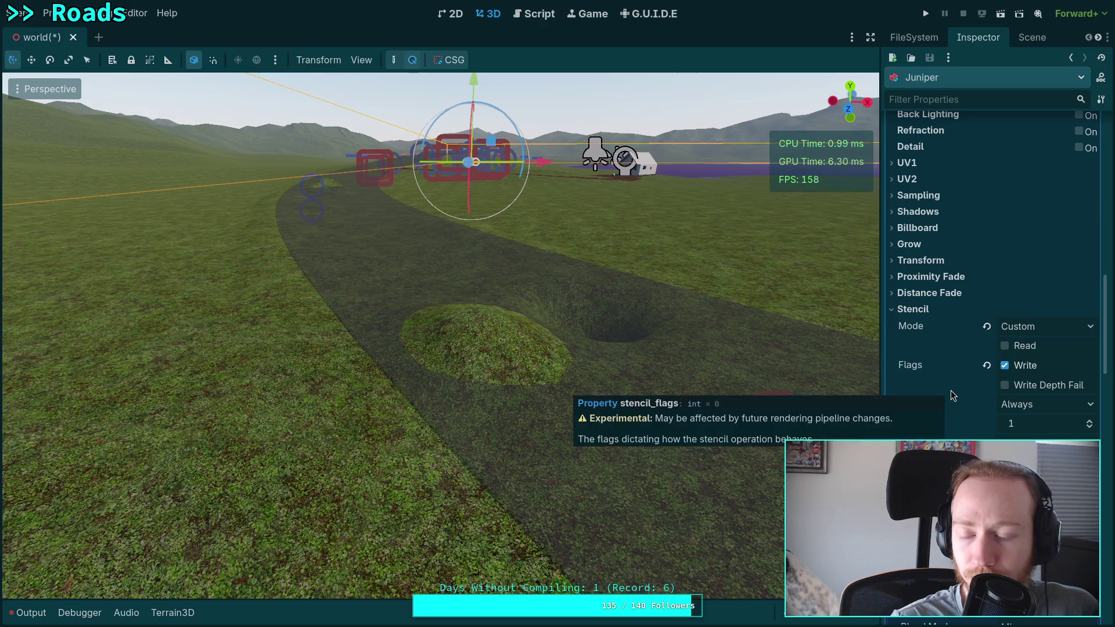
Step: Keep stencil compare on Always and set the second pass's Depth Draw Mode to Always
left_click(1026, 406)
left_click(1045, 407)
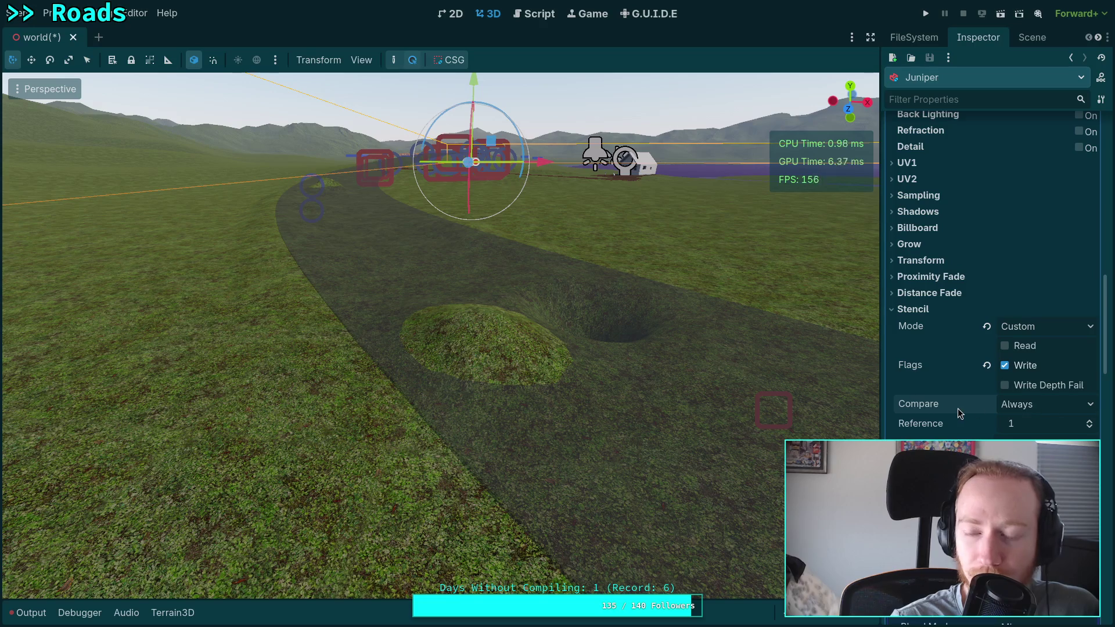
scroll(956, 402, "down", 5)
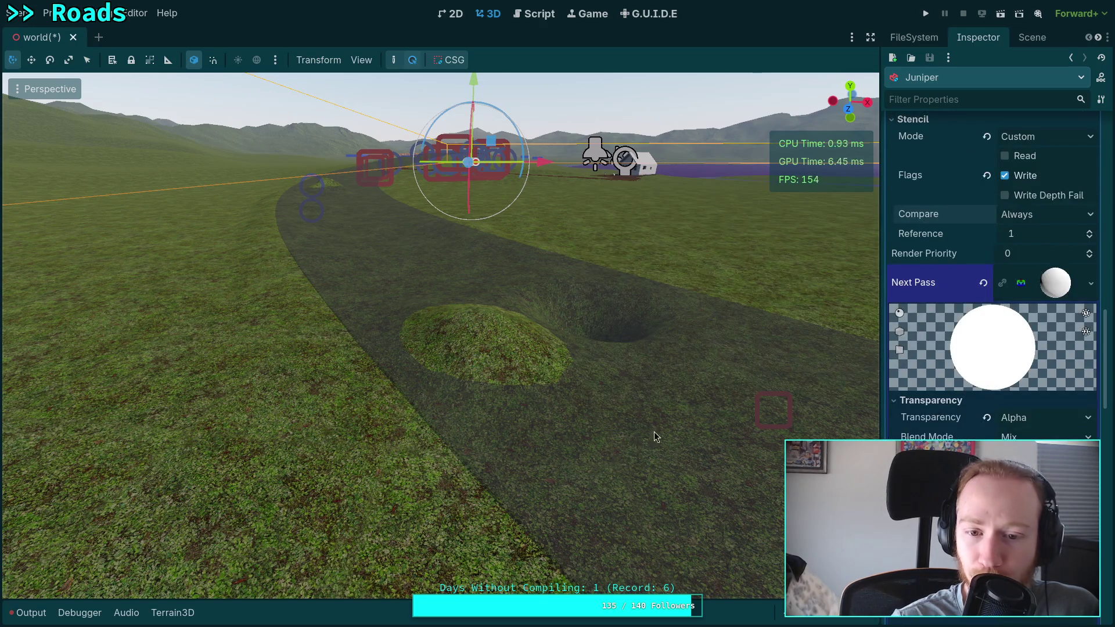
scroll(952, 372, "down", 5)
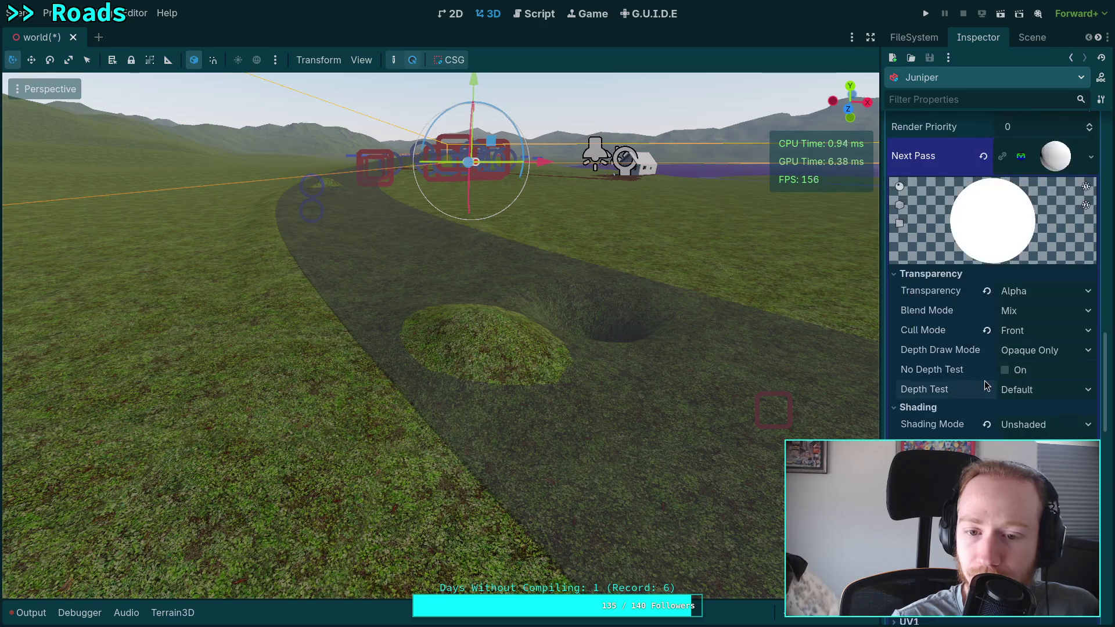
scroll(984, 382, "down", 2)
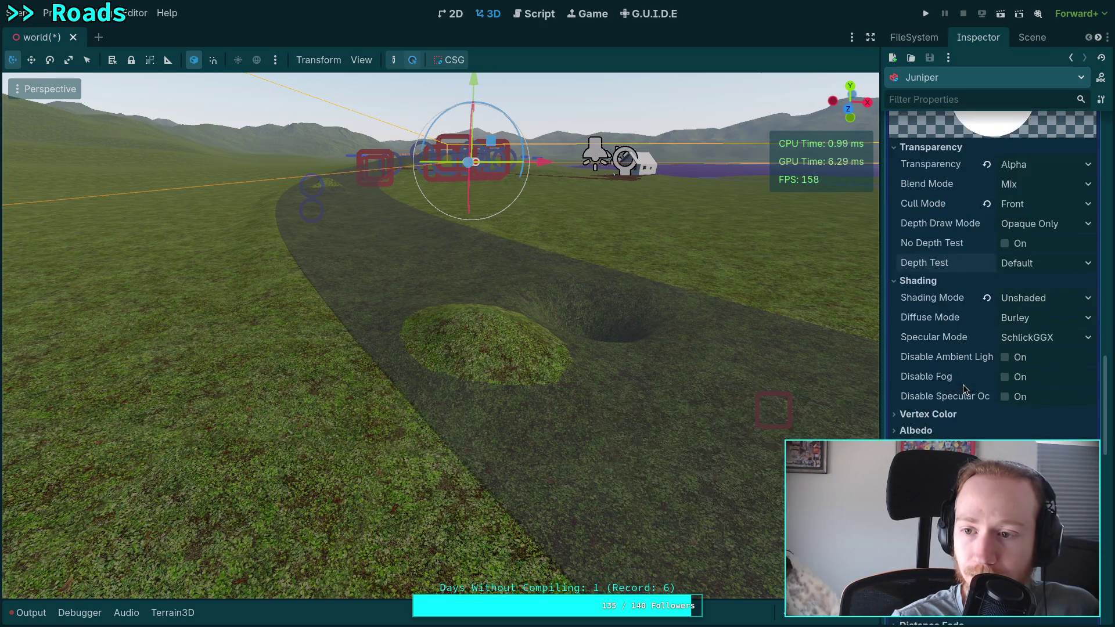
left_click(1081, 228)
left_click(1033, 260)
scroll(982, 264, "down", 10)
scroll(982, 264, "up", 15)
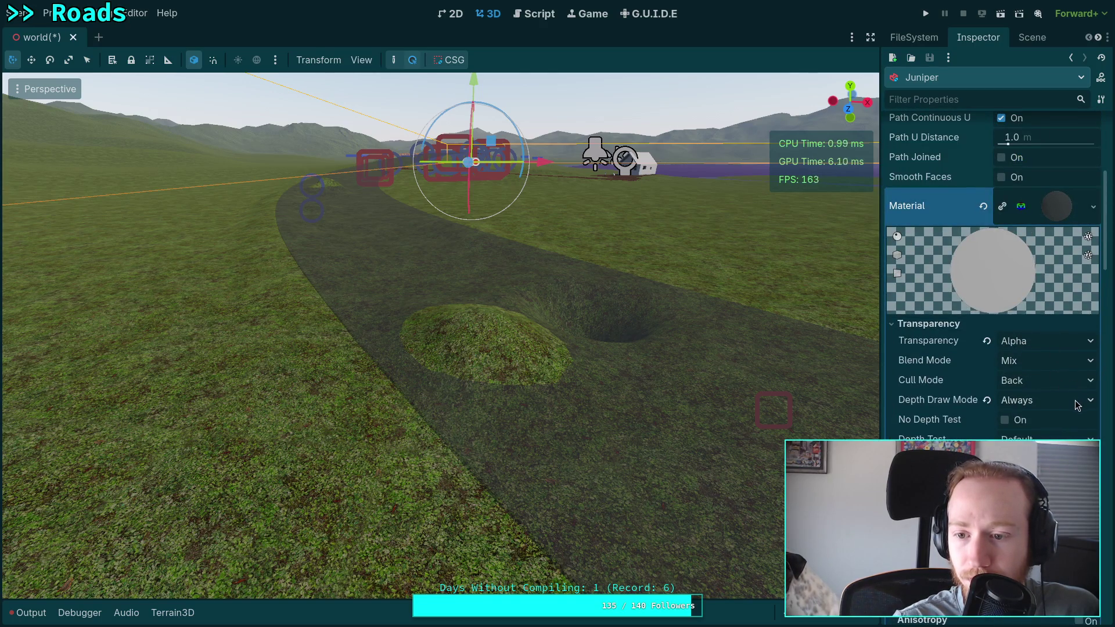
left_click(1078, 381)
left_click(1075, 407)
Step: Drop the second pass's albedo alpha to 0 so it is fully transparent
scroll(1076, 389, "down", 3)
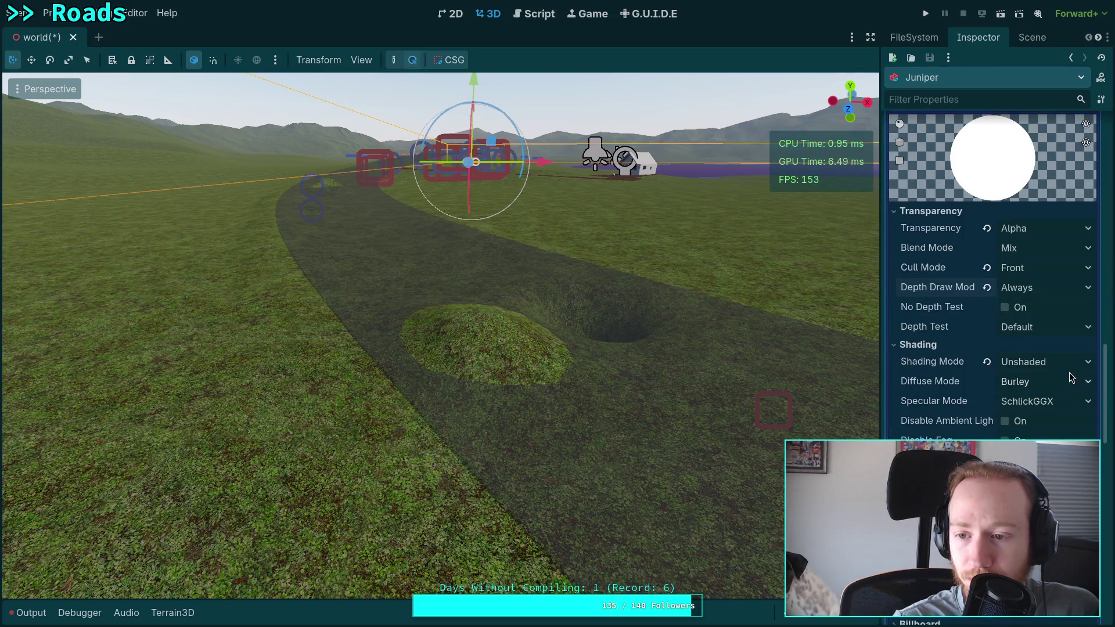
scroll(1007, 397, "down", 2)
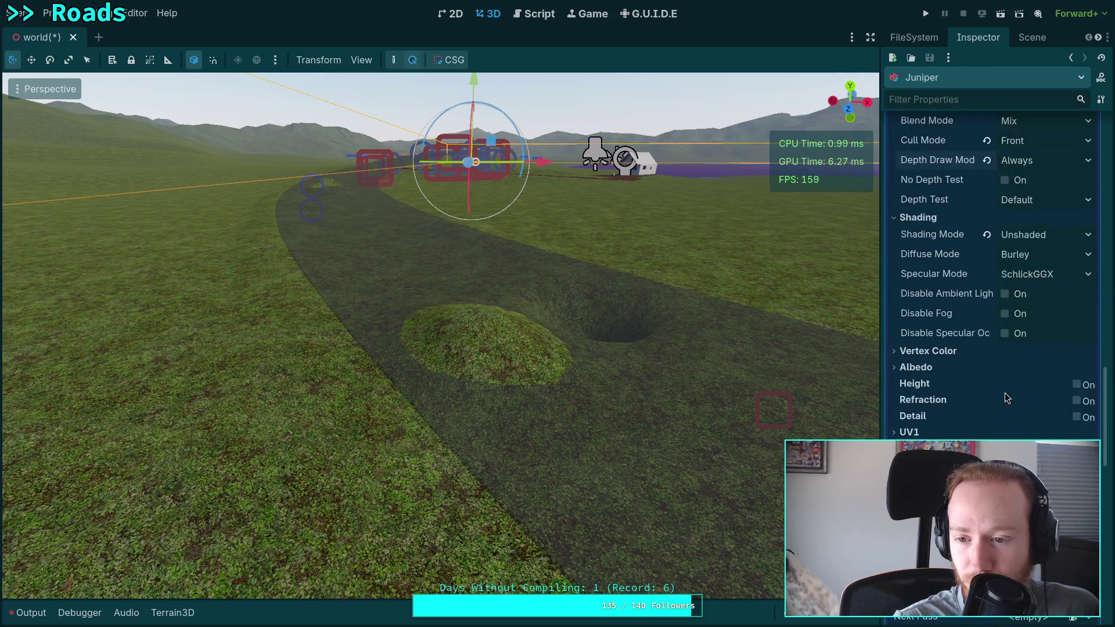
scroll(985, 355, "down", 3)
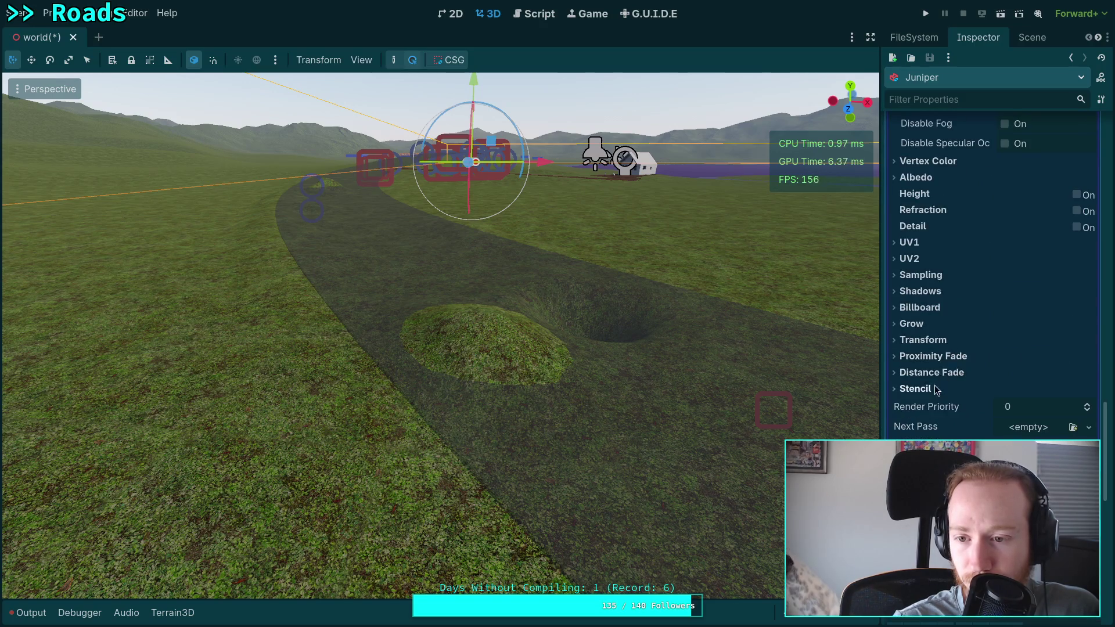
scroll(936, 390, "up", 1)
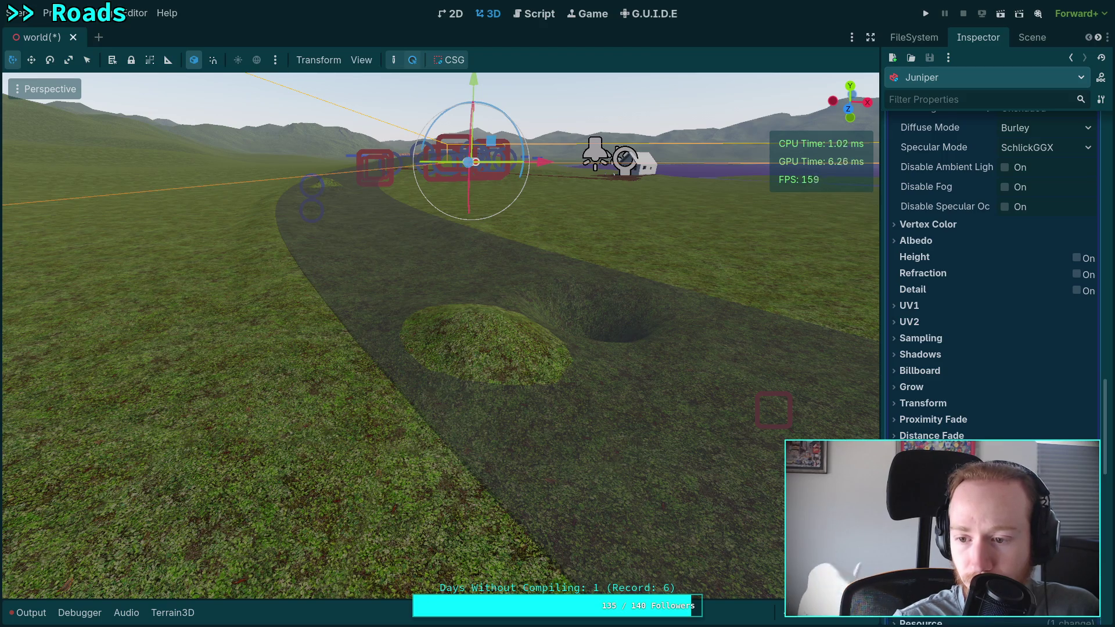
scroll(993, 261, "down", 2)
scroll(994, 262, "up", 1)
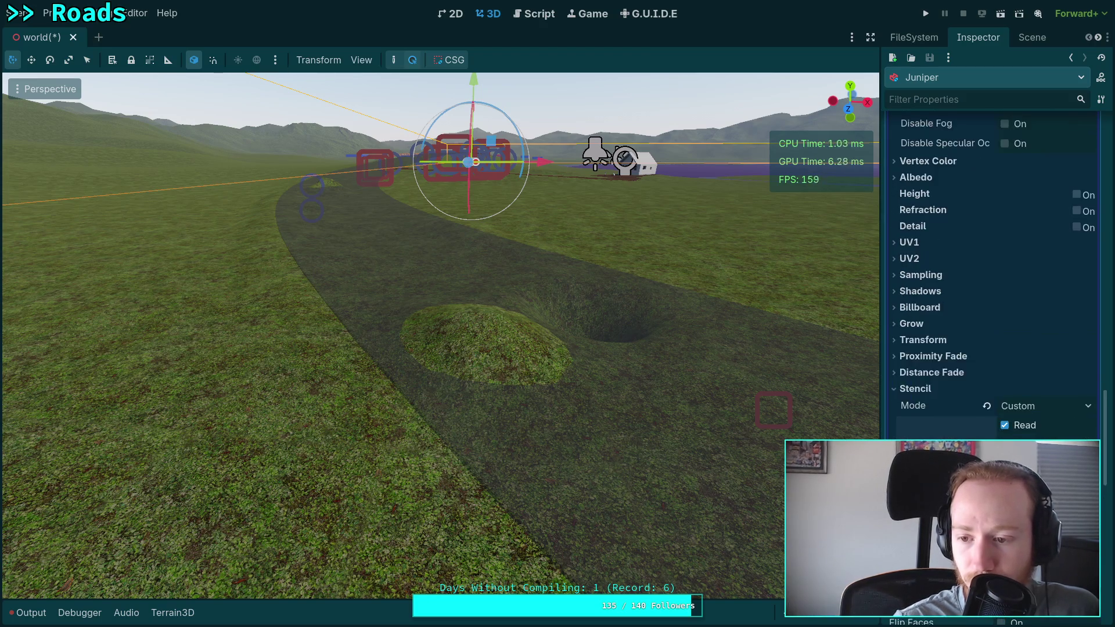
scroll(929, 459, "up", 5)
scroll(930, 459, "up", 1)
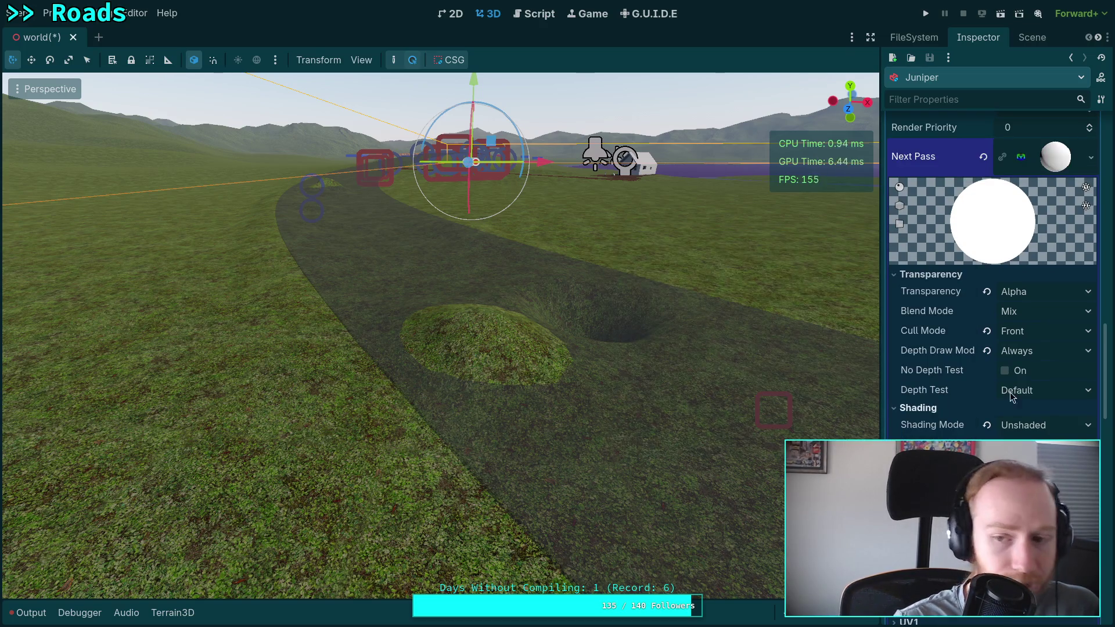
left_click(1046, 390)
scroll(1026, 430, "down", 10)
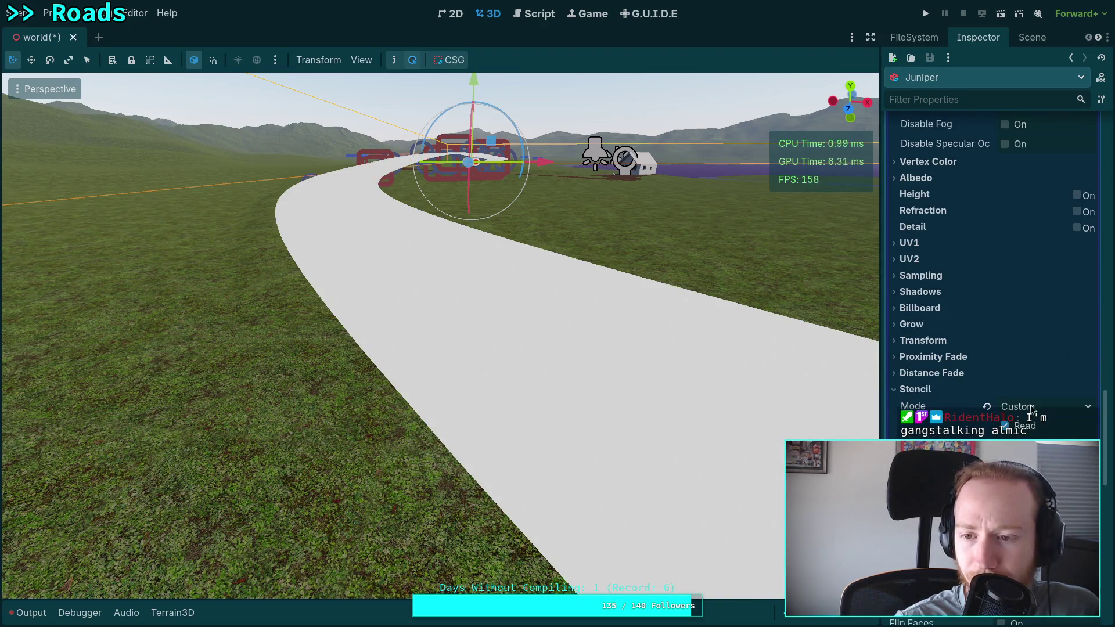
scroll(991, 395, "up", 3)
scroll(980, 382, "up", 3)
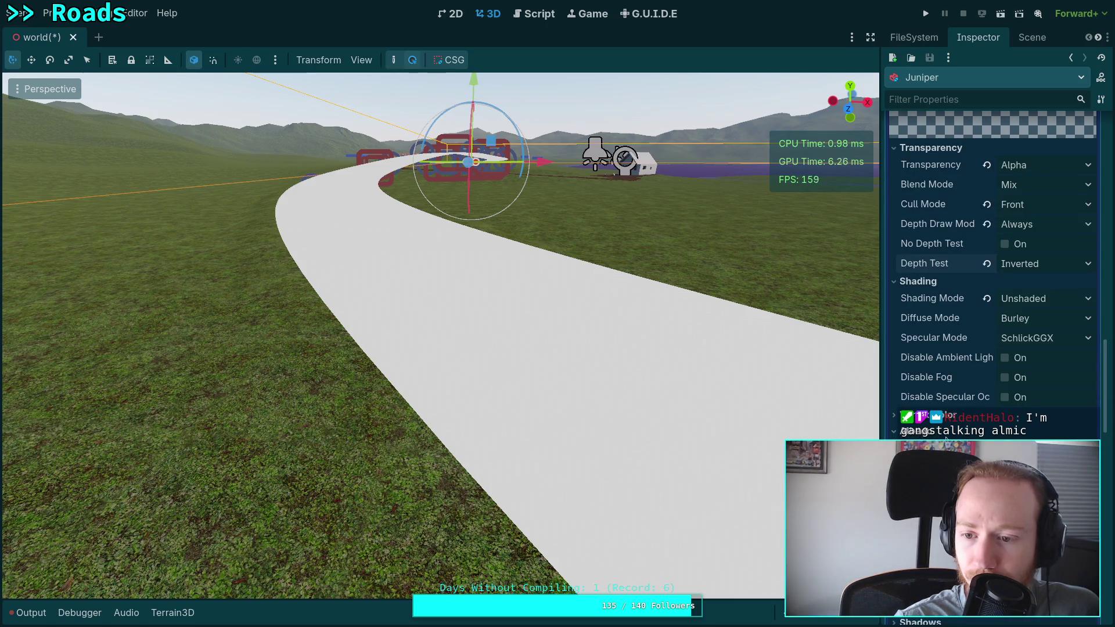
left_click(987, 125)
left_click_drag(1021, 363, 961, 365)
key("Escape")
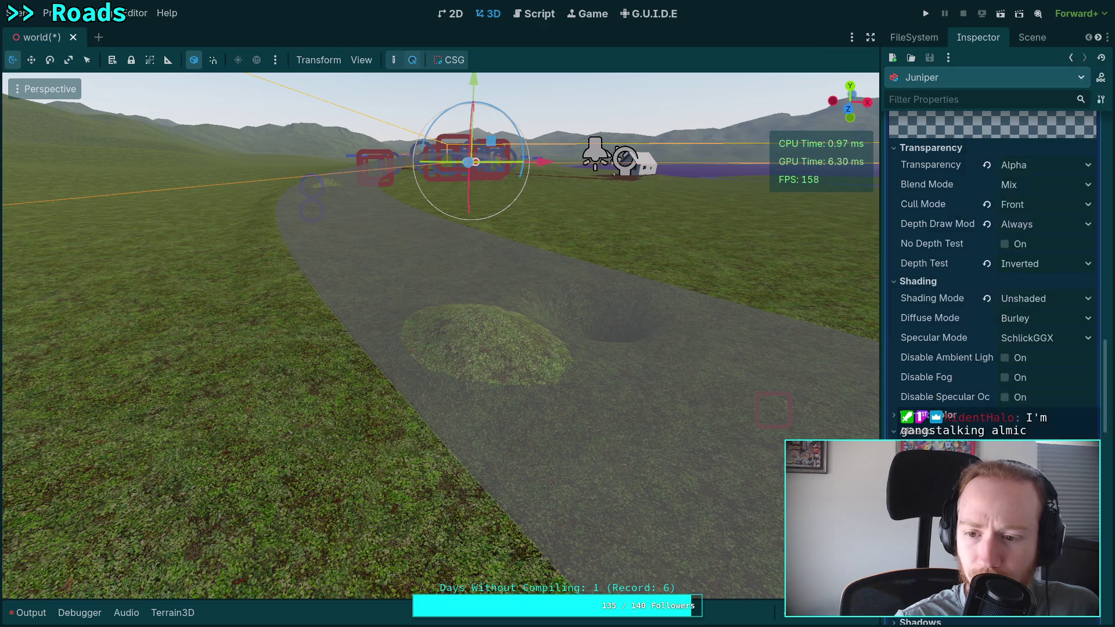
Step: Switch the second pass's stencil flag from Write to Write Depth Fail, depth test Default
scroll(964, 401, "down", 10)
left_click(1005, 366)
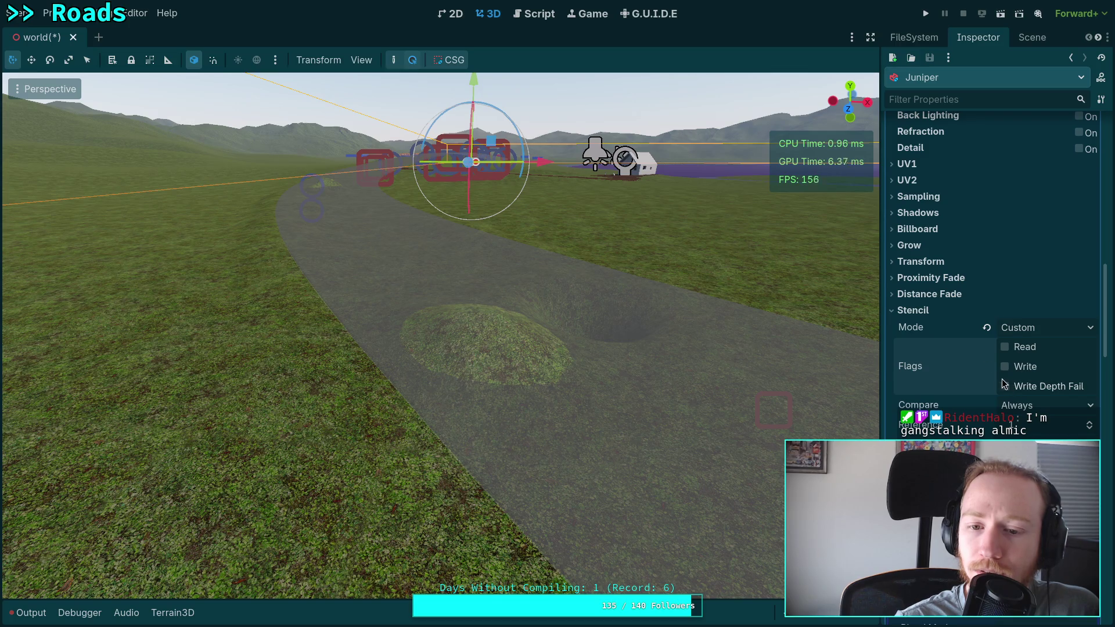
mouse_move(841, 391)
left_mouse_down()
mouse_move(611, 364)
mouse_move(640, 350)
mouse_move(734, 354)
left_mouse_up()
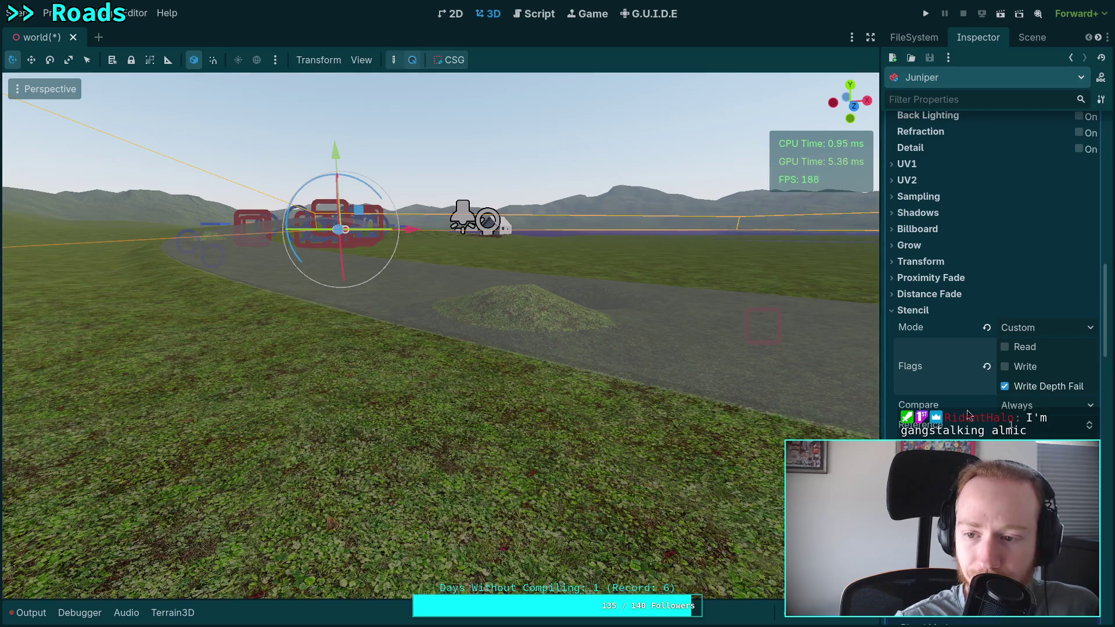
scroll(954, 412, "up", 10)
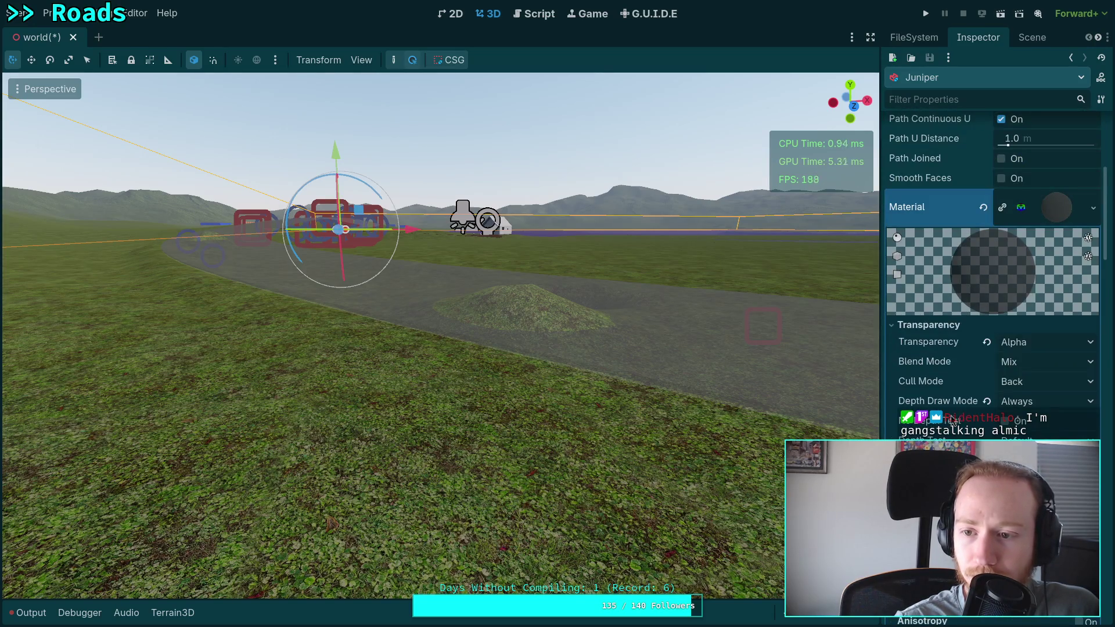
scroll(953, 420, "down", 10)
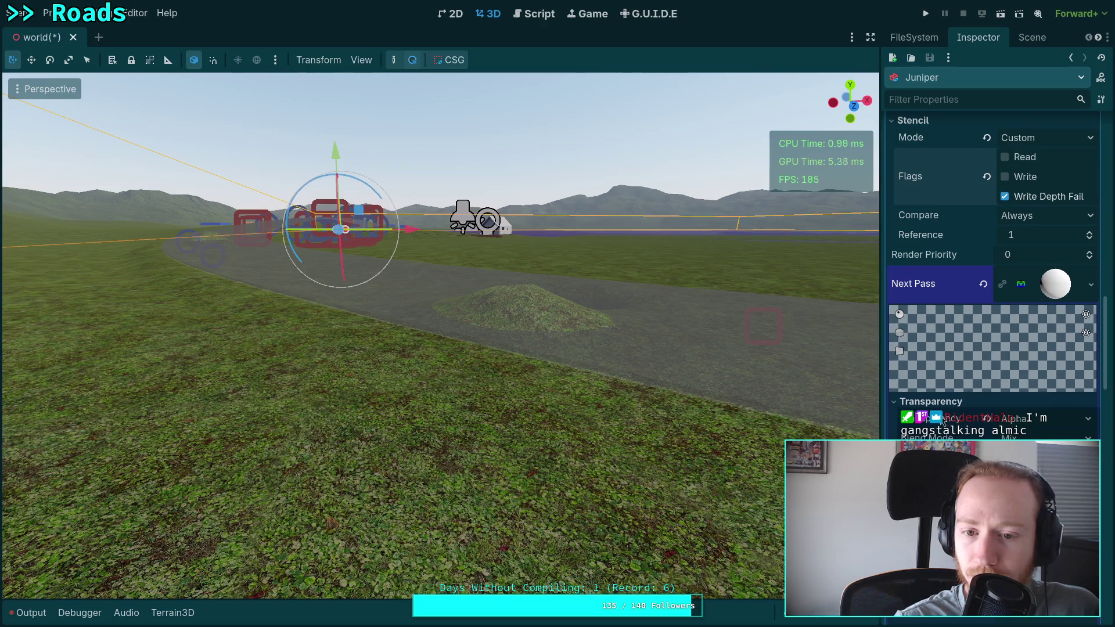
scroll(953, 420, "down", 15)
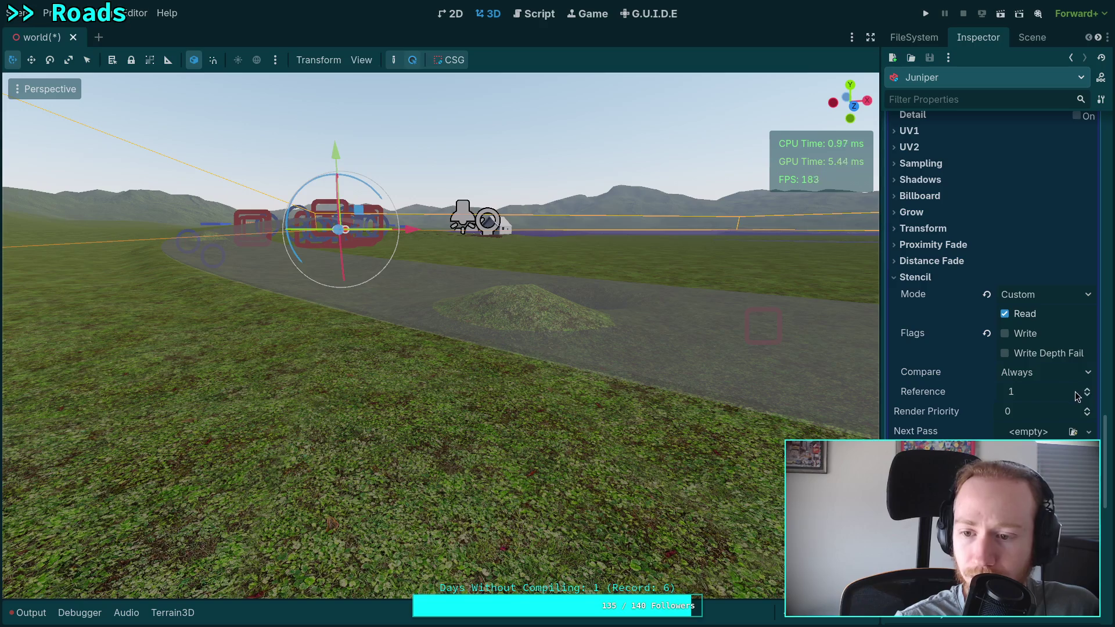
scroll(1016, 411, "up", 8)
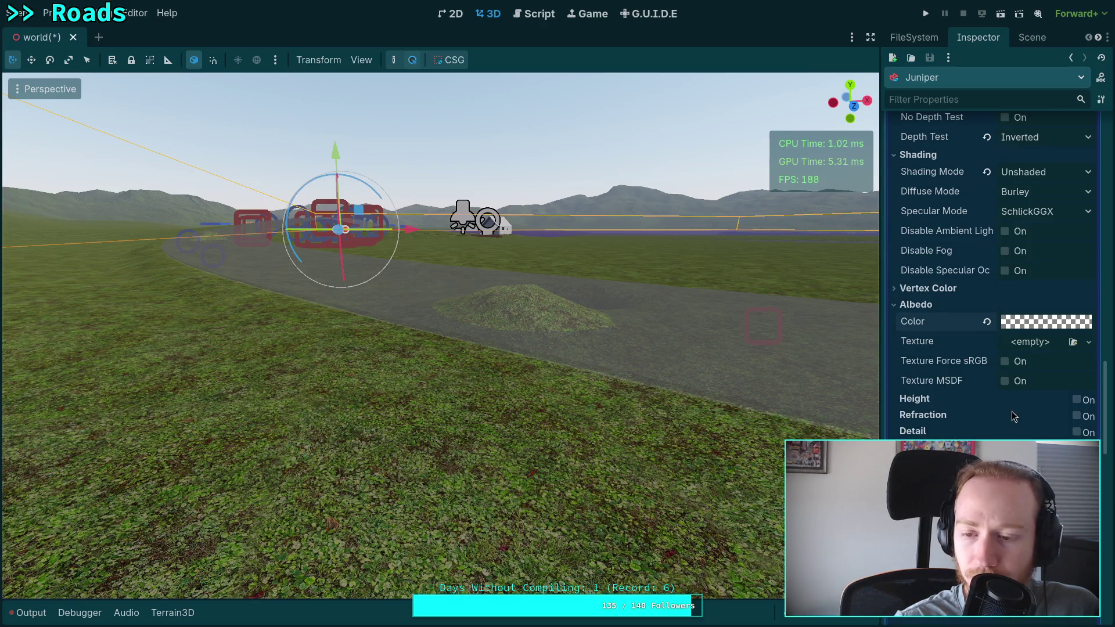
scroll(1014, 409, "up", 3)
scroll(1012, 411, "up", 2)
left_click(1043, 390)
left_click(1039, 413)
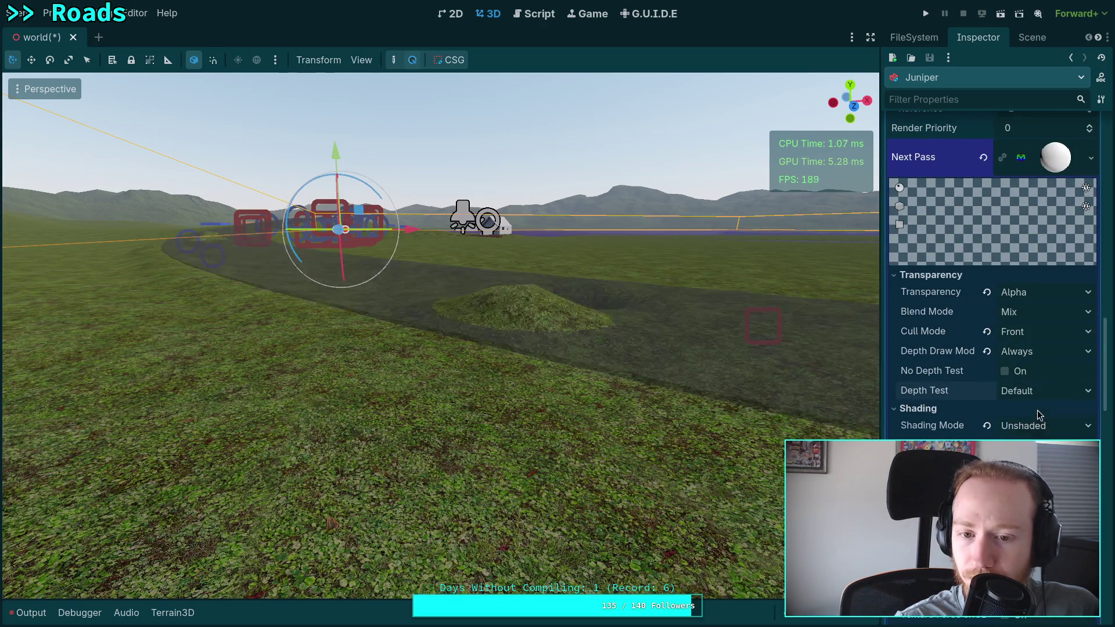
Step: Orbit the view along the road to inspect the grass mound and sunken crater
mouse_move(747, 378)
left_mouse_down()
mouse_move(649, 353)
mouse_move(587, 381)
mouse_move(560, 427)
mouse_move(607, 405)
mouse_move(406, 388)
mouse_move(468, 358)
mouse_move(412, 323)
mouse_move(578, 378)
mouse_move(340, 374)
mouse_move(419, 406)
left_mouse_up()
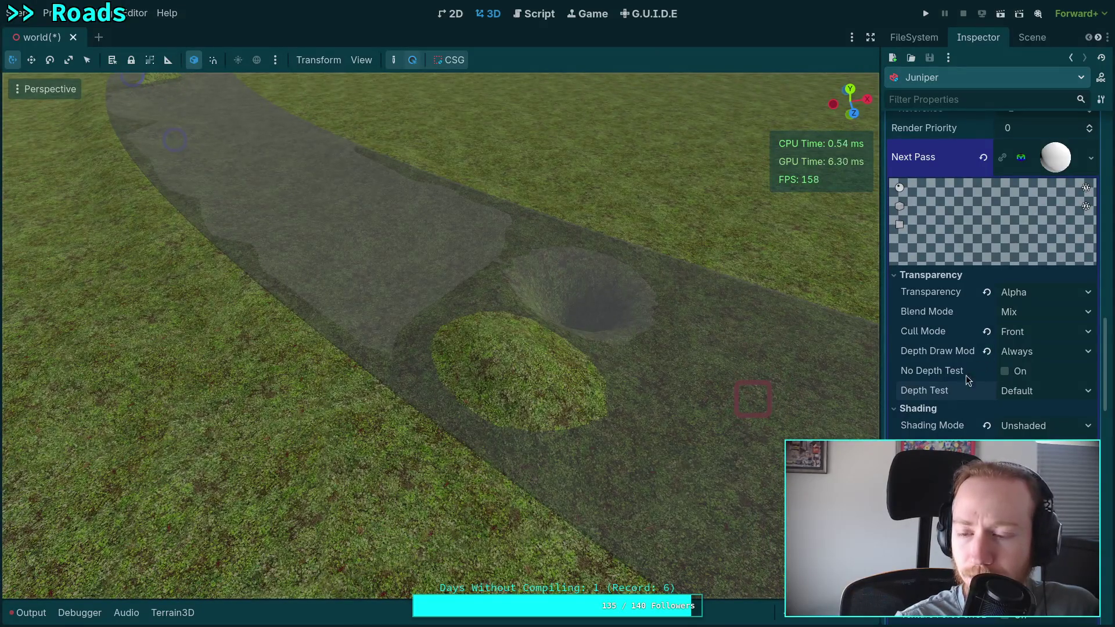
scroll(954, 392, "up", 5)
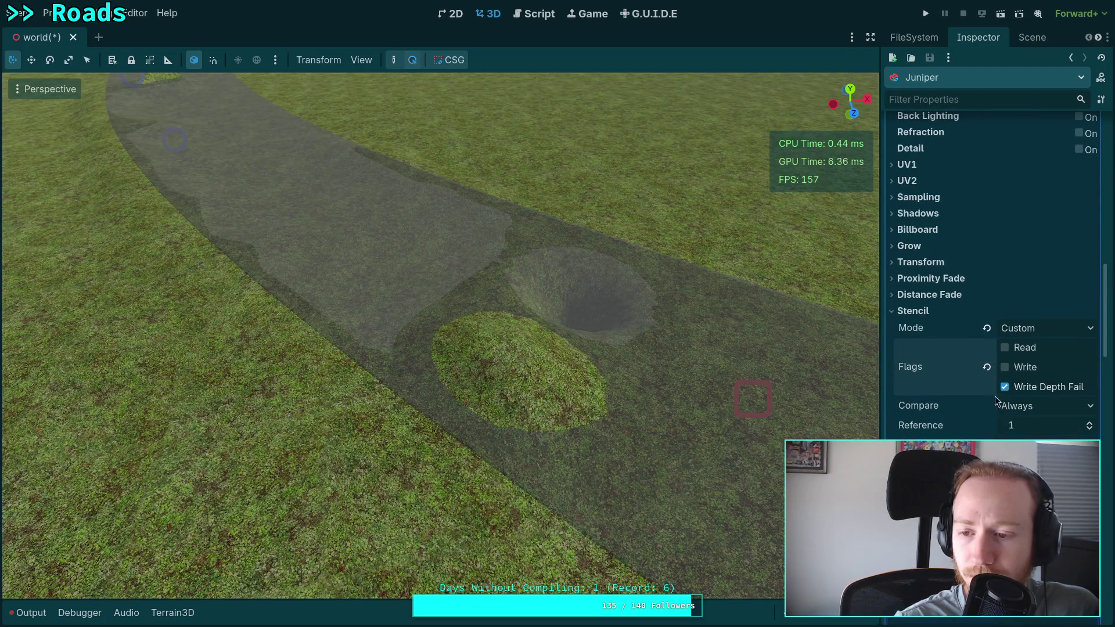
scroll(988, 390, "up", 10)
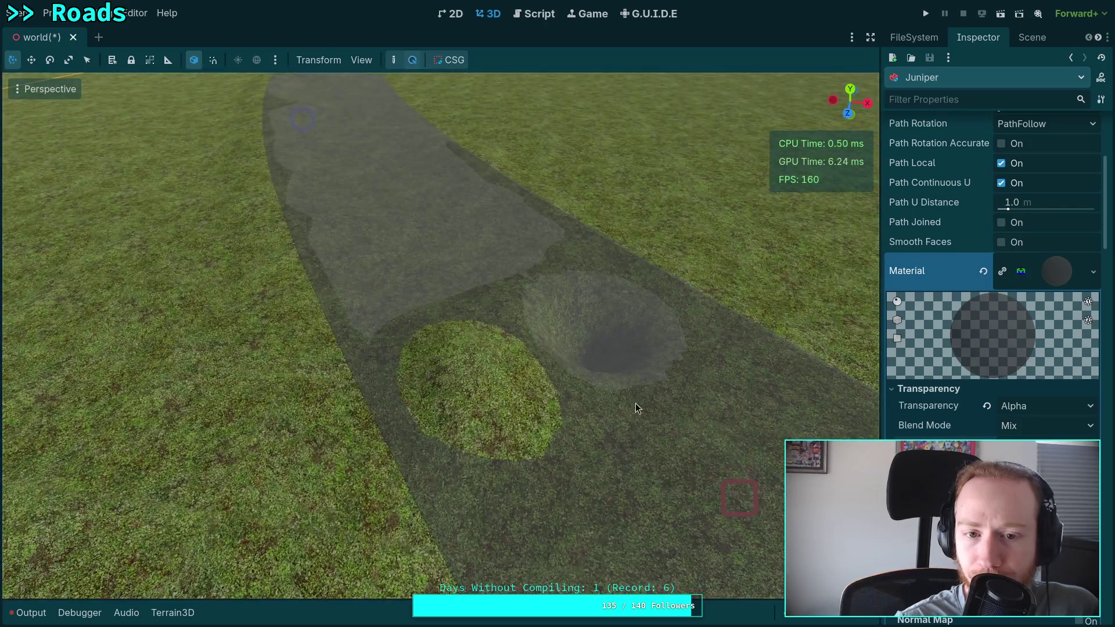
mouse_move(635, 403)
left_mouse_down()
mouse_move(805, 367)
mouse_move(710, 376)
mouse_move(755, 383)
left_mouse_up()
Step: Quick Load glass_black.tres as the road material, rendering it as solid dark asphalt
scroll(951, 399, "up", 10)
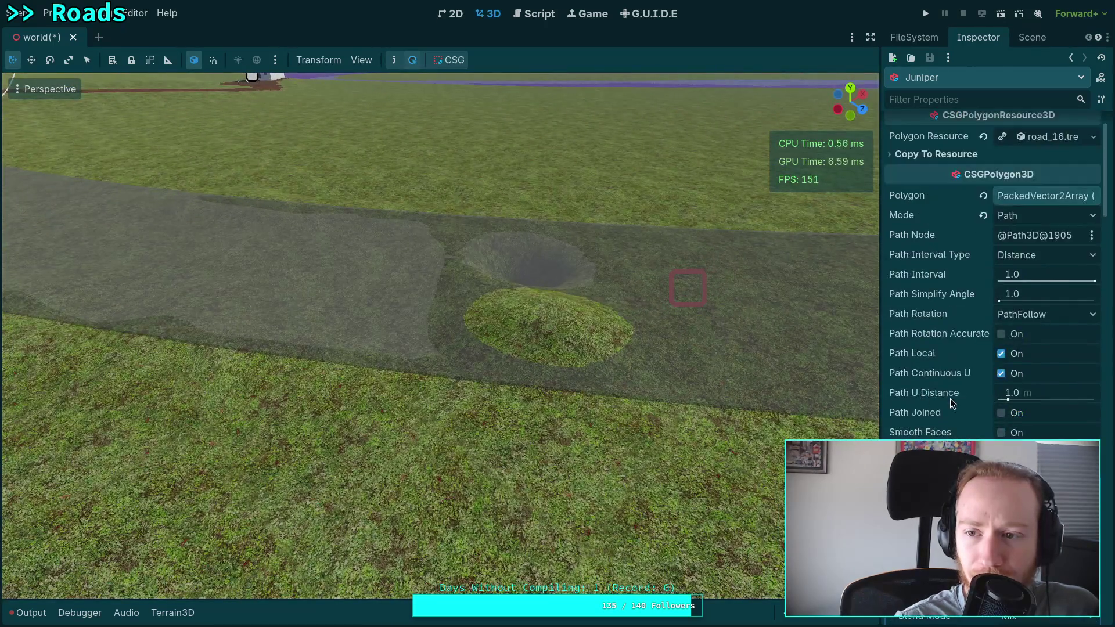
scroll(970, 403, "down", 11)
left_click(1093, 198)
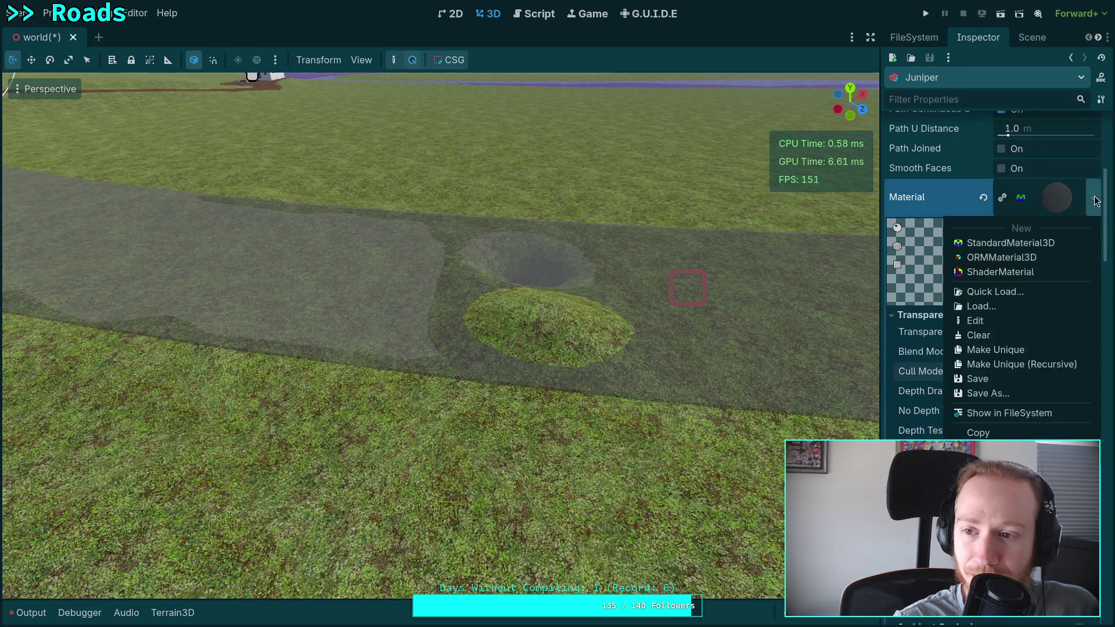
left_click(1019, 292)
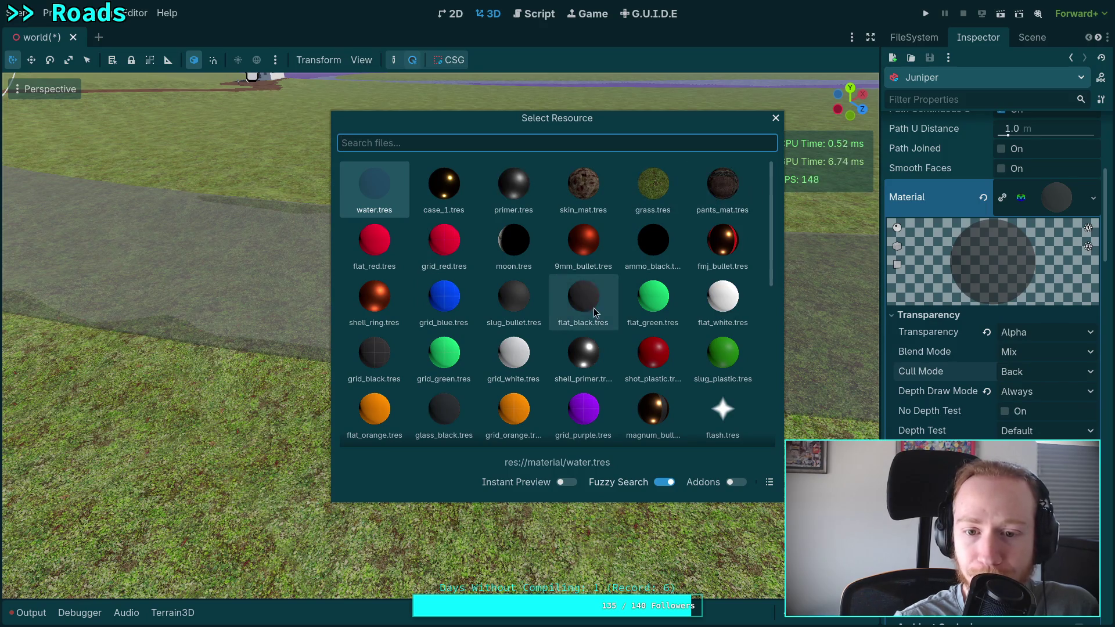
double_click(437, 399)
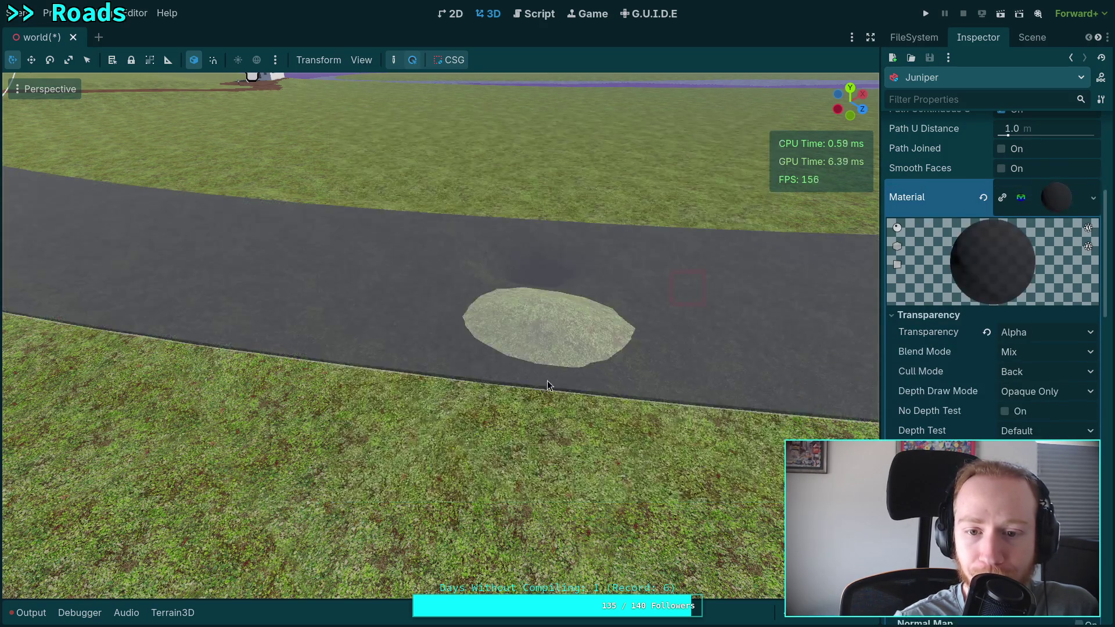
mouse_move(859, 400)
left_mouse_down()
mouse_move(642, 349)
mouse_move(590, 360)
left_mouse_up()
scroll(924, 439, "down", 15)
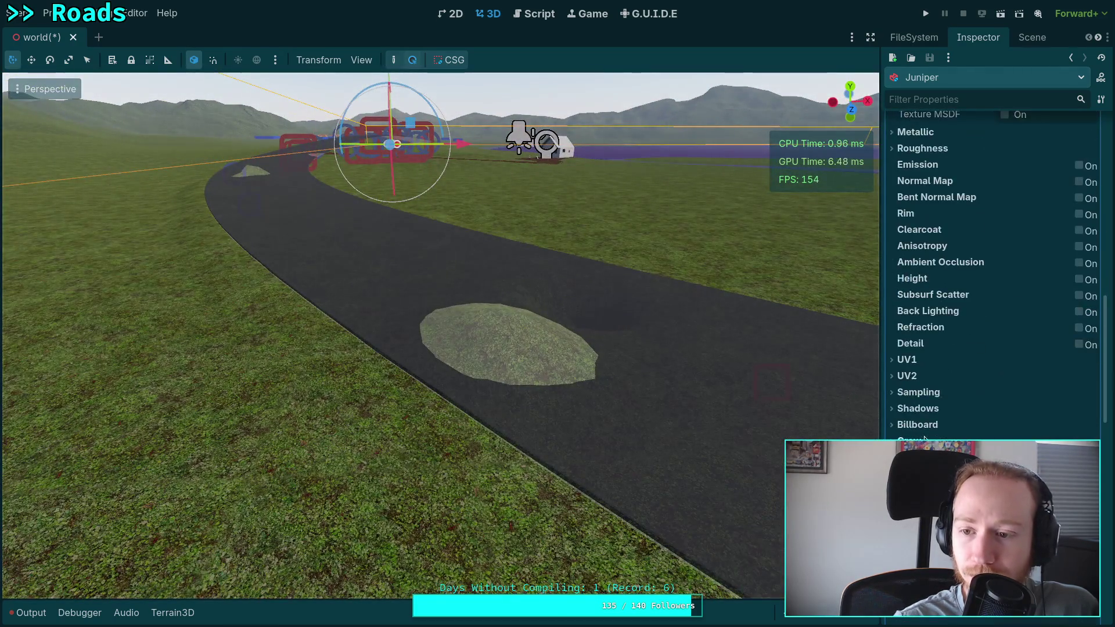
Step: Expand the second-pass material and show its stencil settings
left_click(1047, 356)
scroll(933, 415, "down", 5)
scroll(949, 415, "up", 5)
scroll(949, 415, "down", 7)
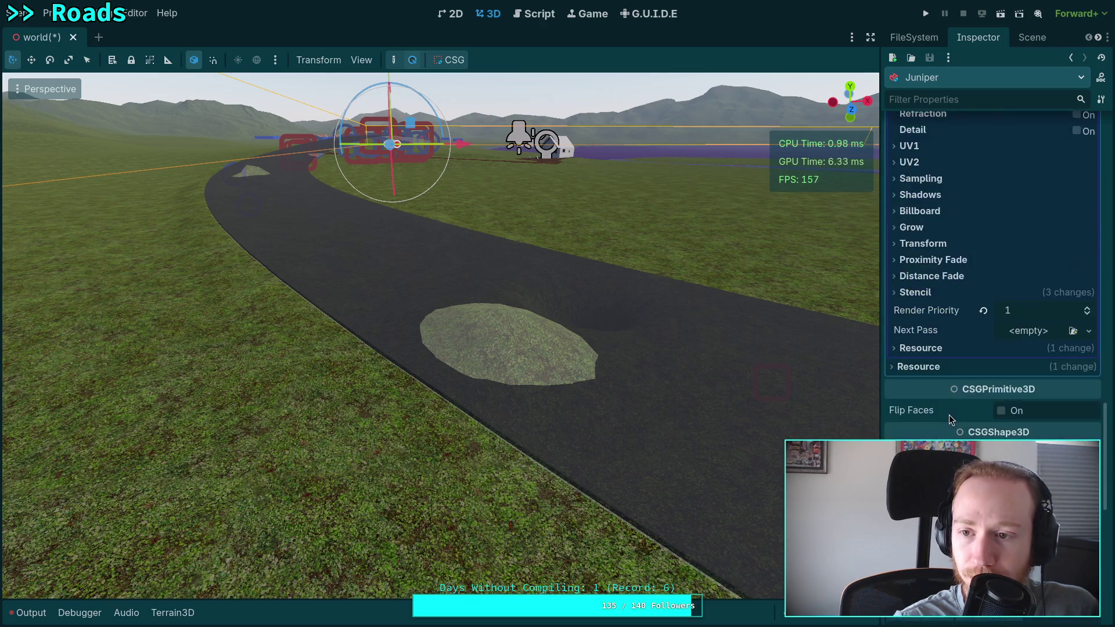
left_click(932, 292)
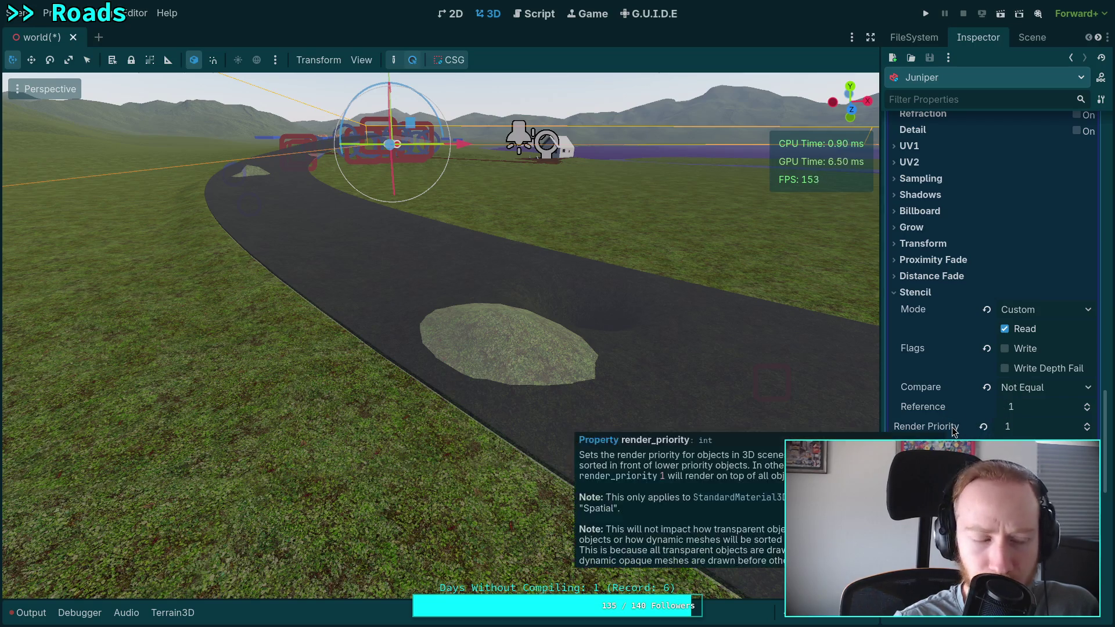
mouse_move(953, 430)
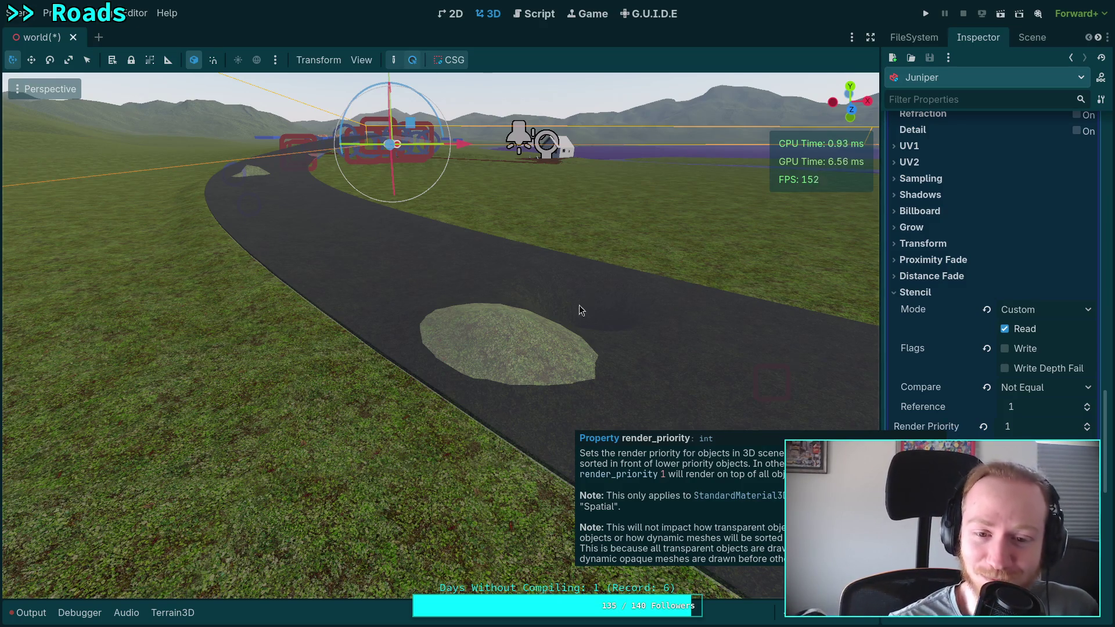
Step: Undo the Custom stencil setup, returning to X-Ray mode with render priority 0
scroll(579, 310, "up", 8)
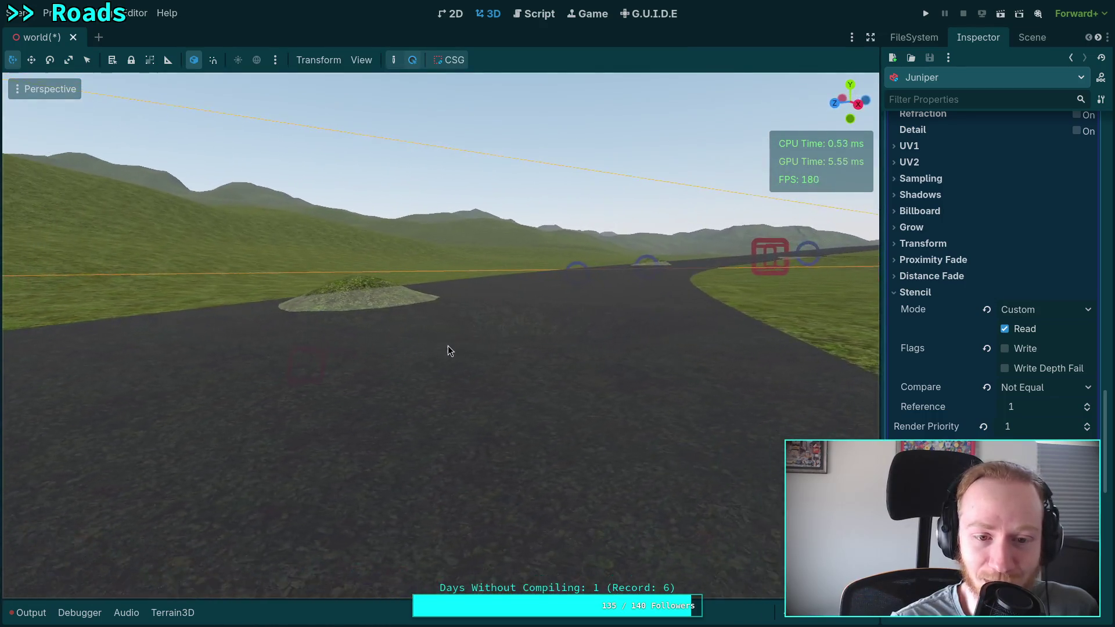
scroll(484, 378, "up", 5)
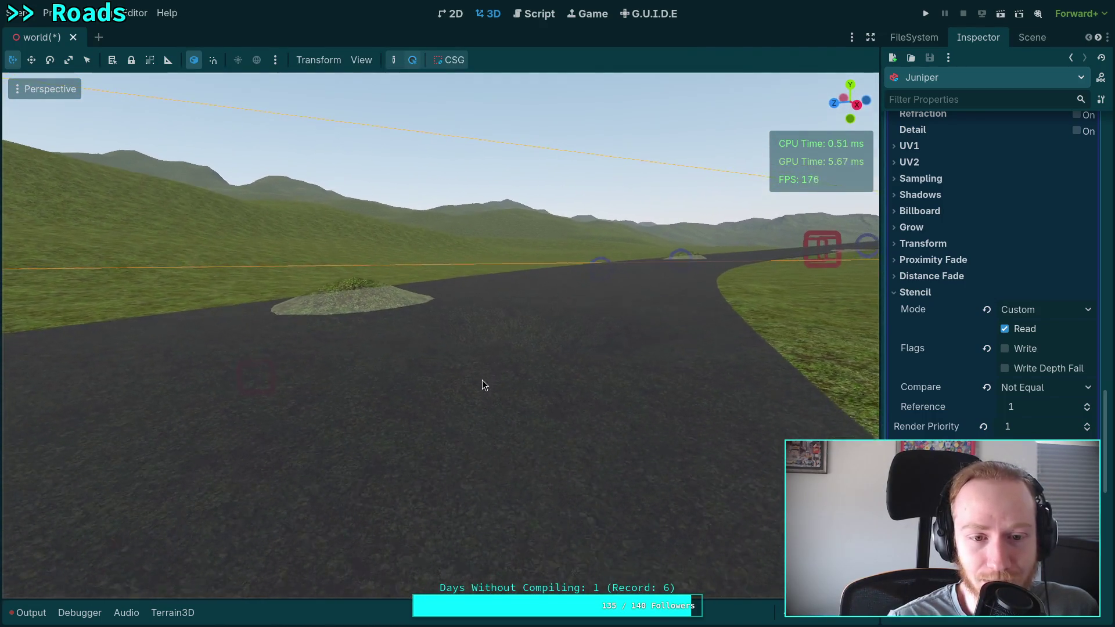
scroll(482, 383, "up", 2)
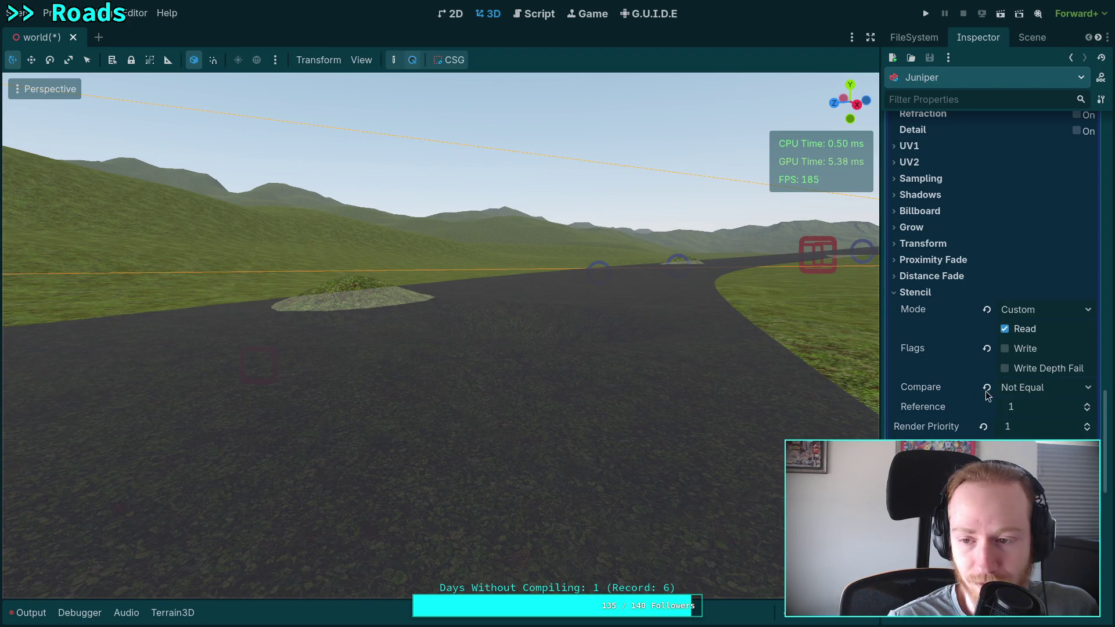
key("ctrl+z")
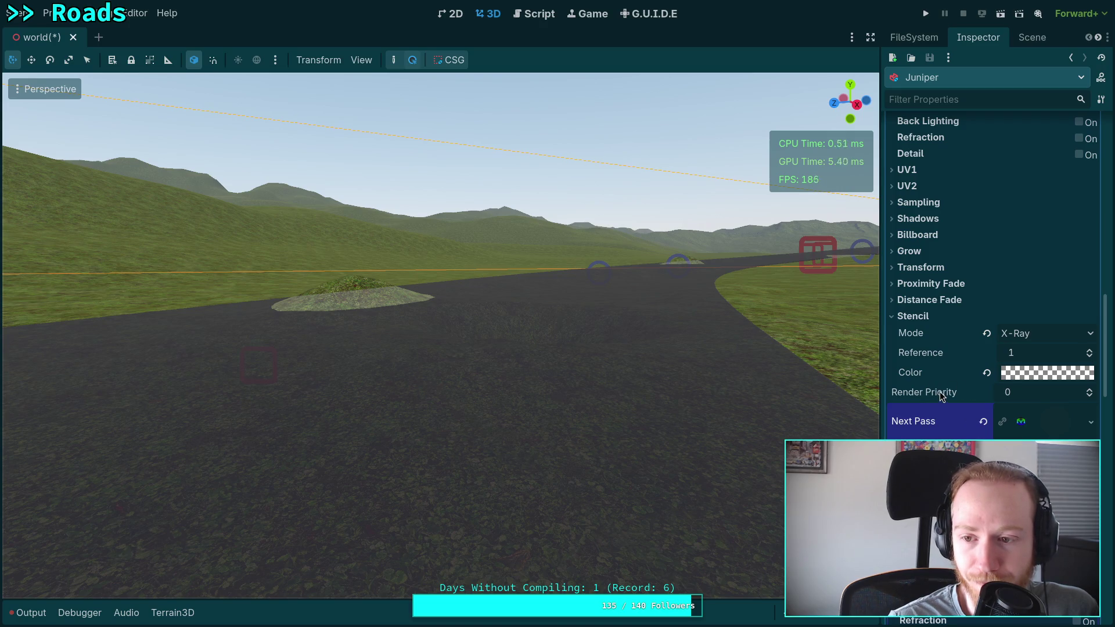
Step: Review the road material's stencil reference value and stencil colour settings
mouse_move(543, 342)
left_mouse_down()
mouse_move(604, 376)
mouse_move(487, 342)
left_mouse_up()
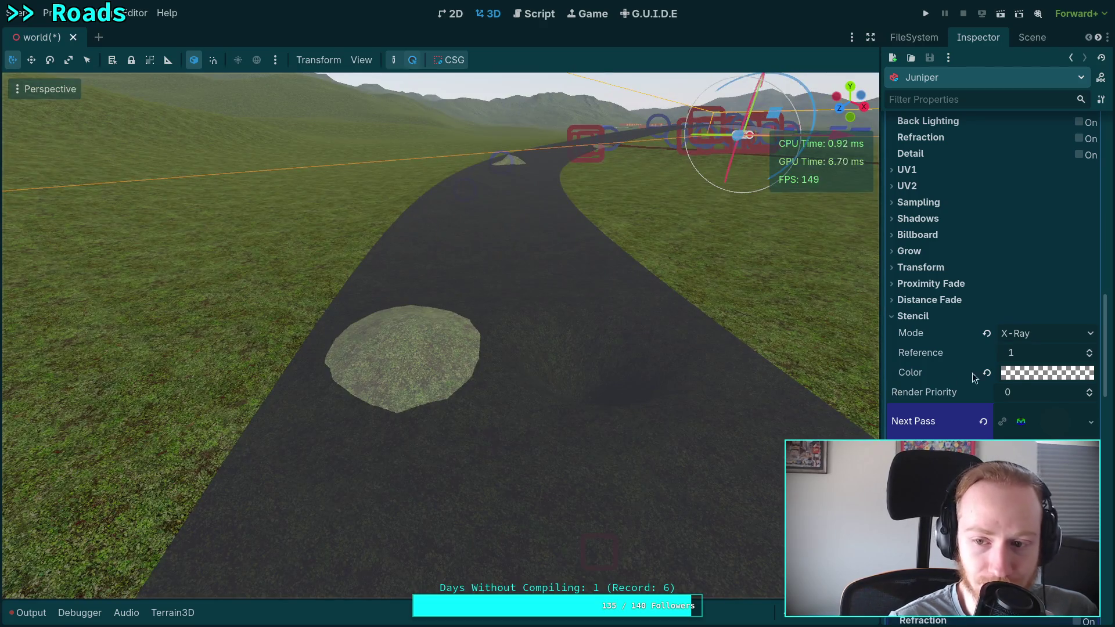
left_click(1089, 350)
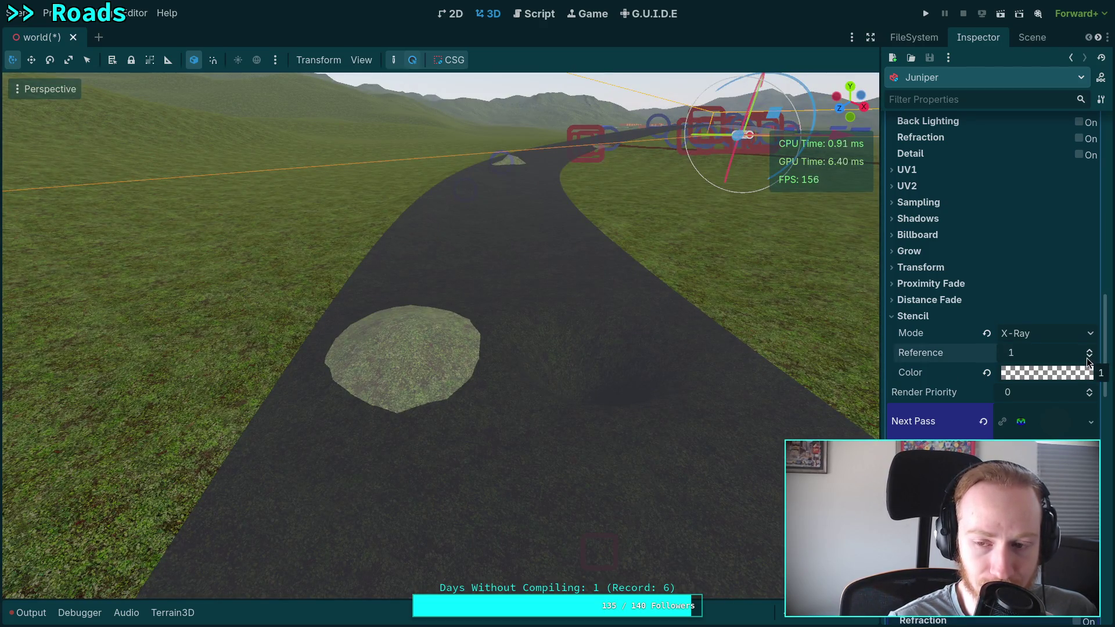
left_click(1046, 375)
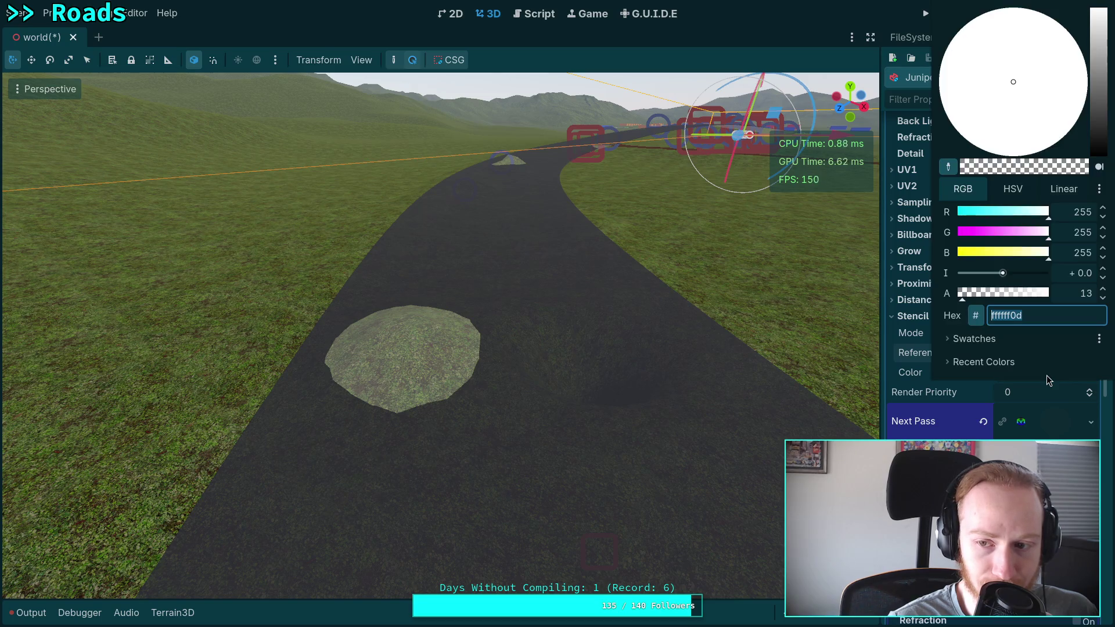
left_click(901, 370)
Step: Try Custom stencil mode, revert to X-Ray, and collapse the road's Material resource
left_click(1045, 333)
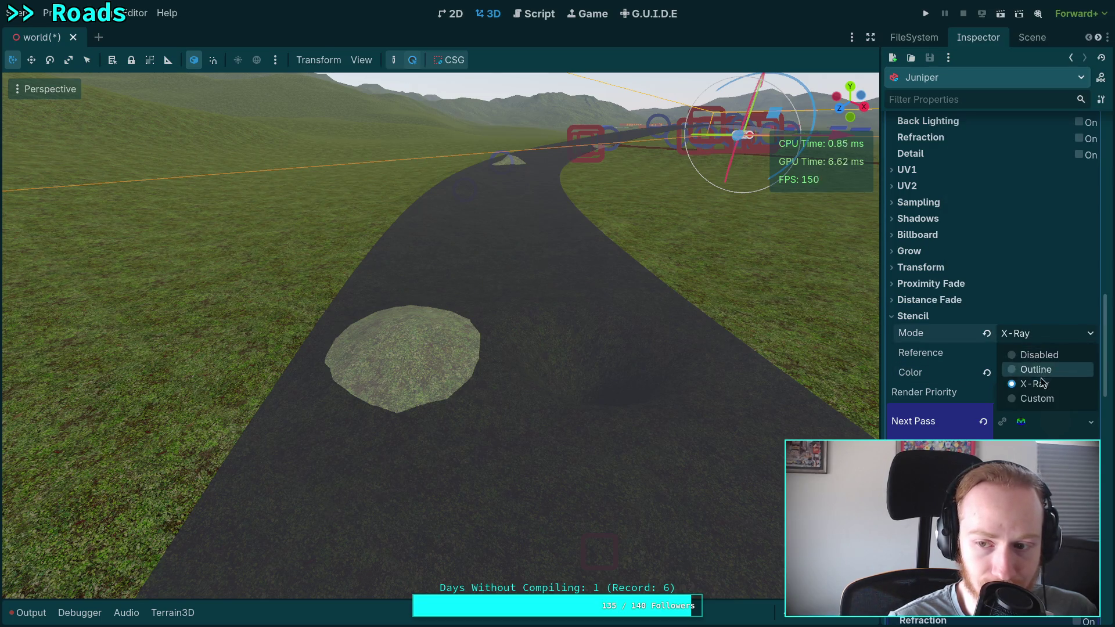
left_click(1037, 400)
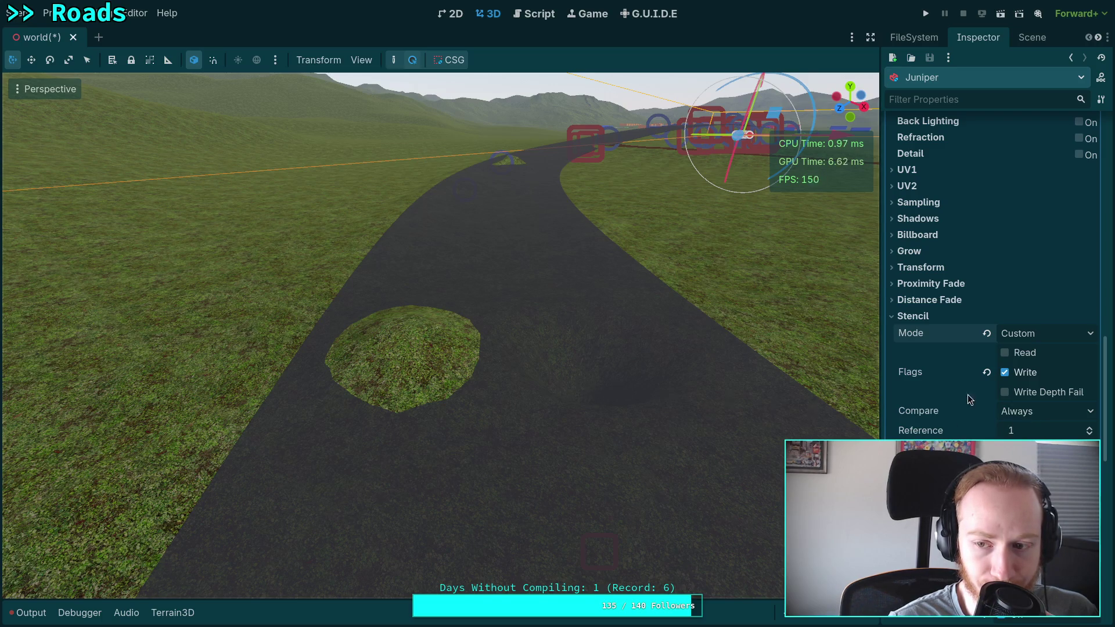
left_click(1044, 334)
left_click(1031, 386)
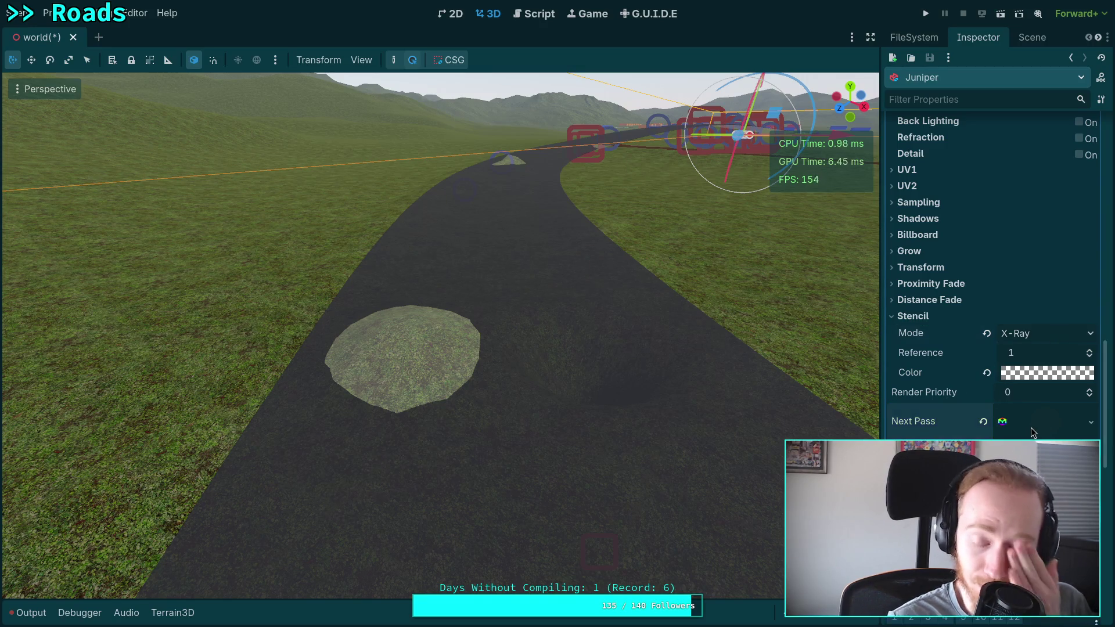
scroll(1013, 405, "up", 10)
left_click(1067, 273)
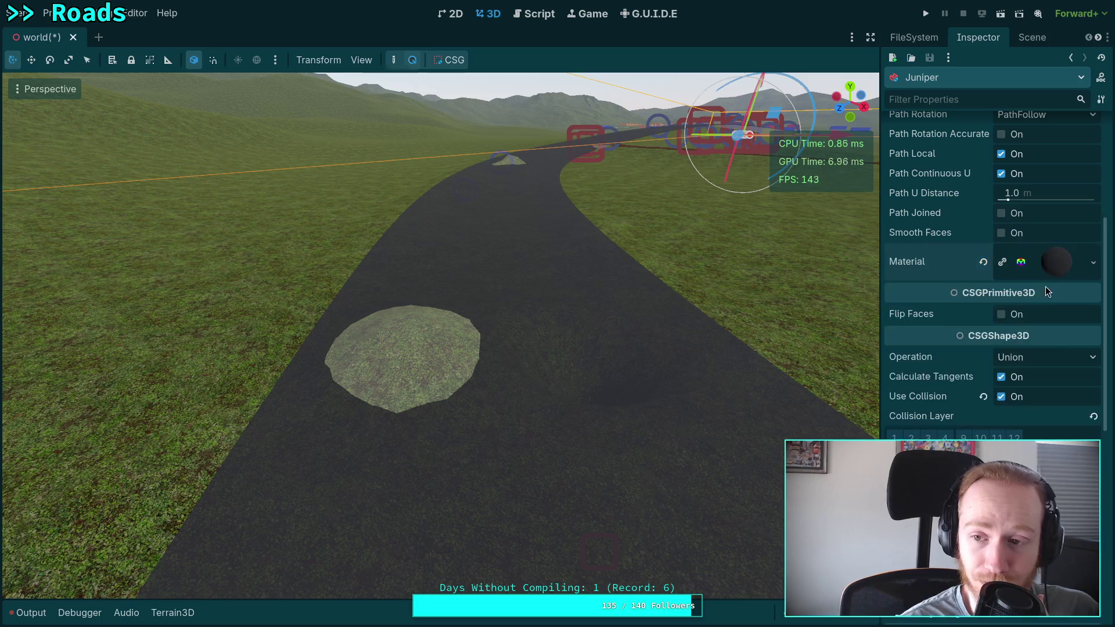
Step: Lower the road material's albedo alpha, check the stencil colour, and save the scene
mouse_move(537, 422)
left_mouse_down()
mouse_move(479, 385)
mouse_move(503, 342)
mouse_move(543, 337)
mouse_move(486, 265)
mouse_move(600, 395)
mouse_move(703, 412)
mouse_move(612, 410)
mouse_move(489, 332)
left_mouse_up()
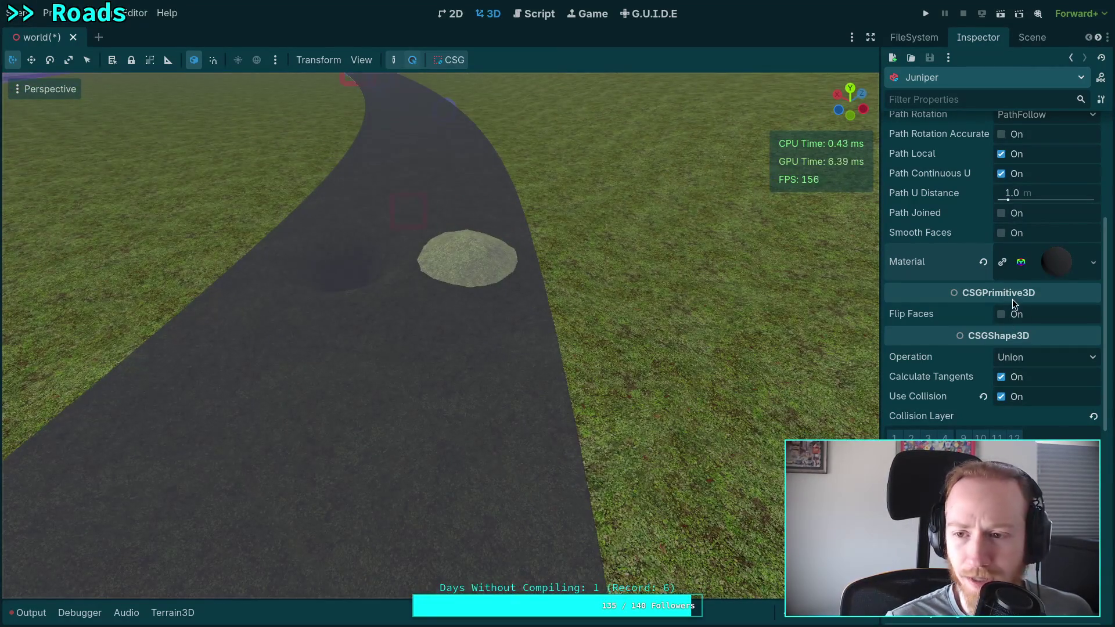
left_click(1057, 262)
left_click(1012, 413)
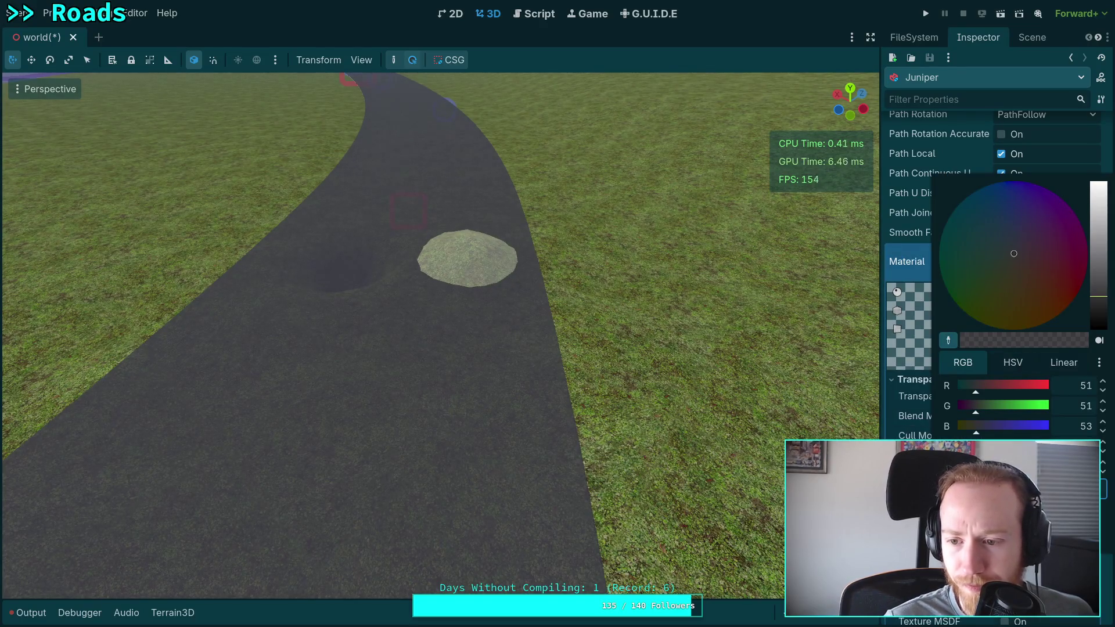
left_click(1012, 447)
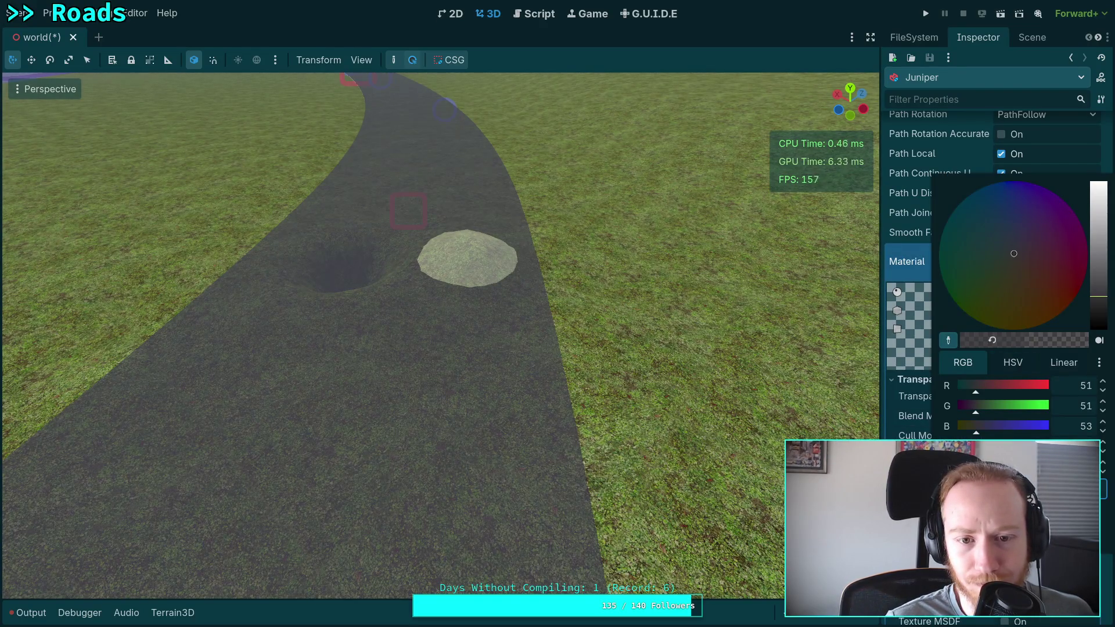
scroll(994, 261, "down", 10)
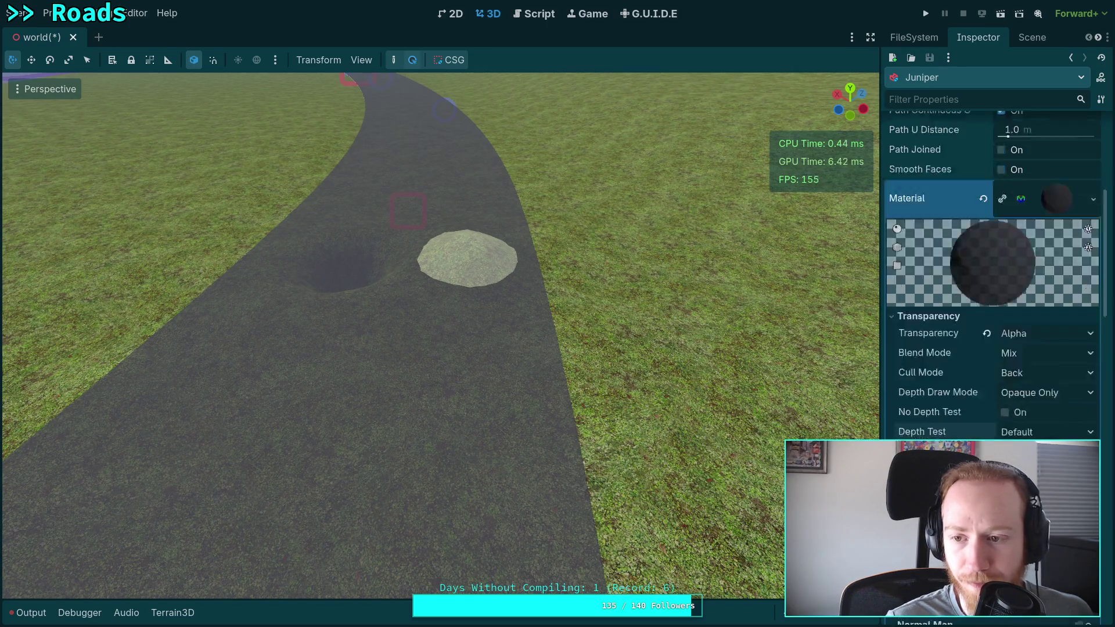
left_click(1049, 312)
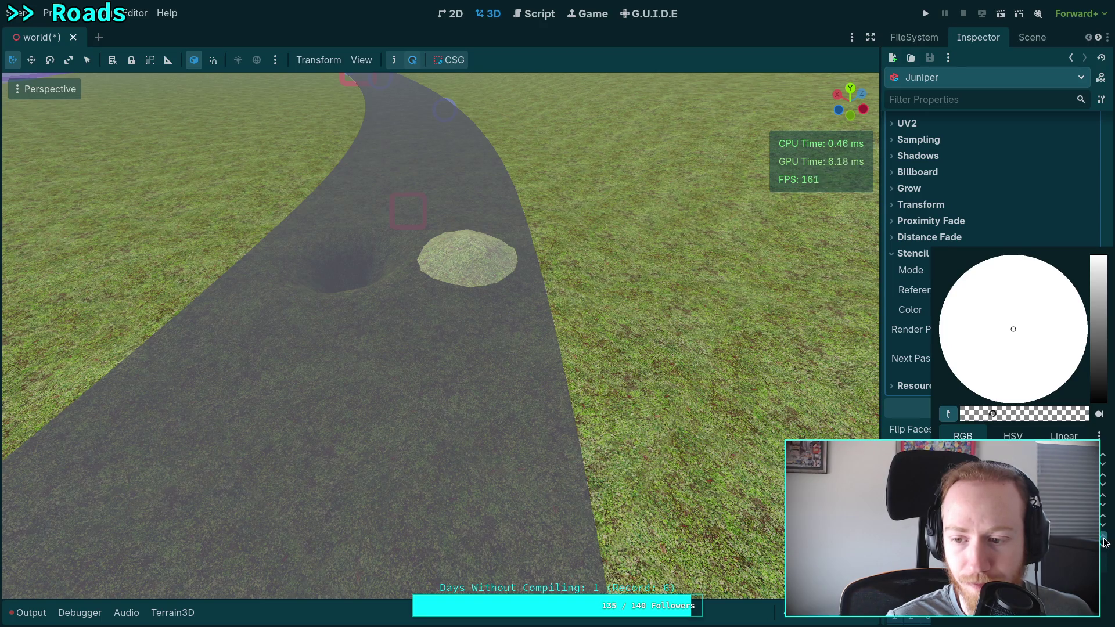
scroll(941, 422, "up", 15)
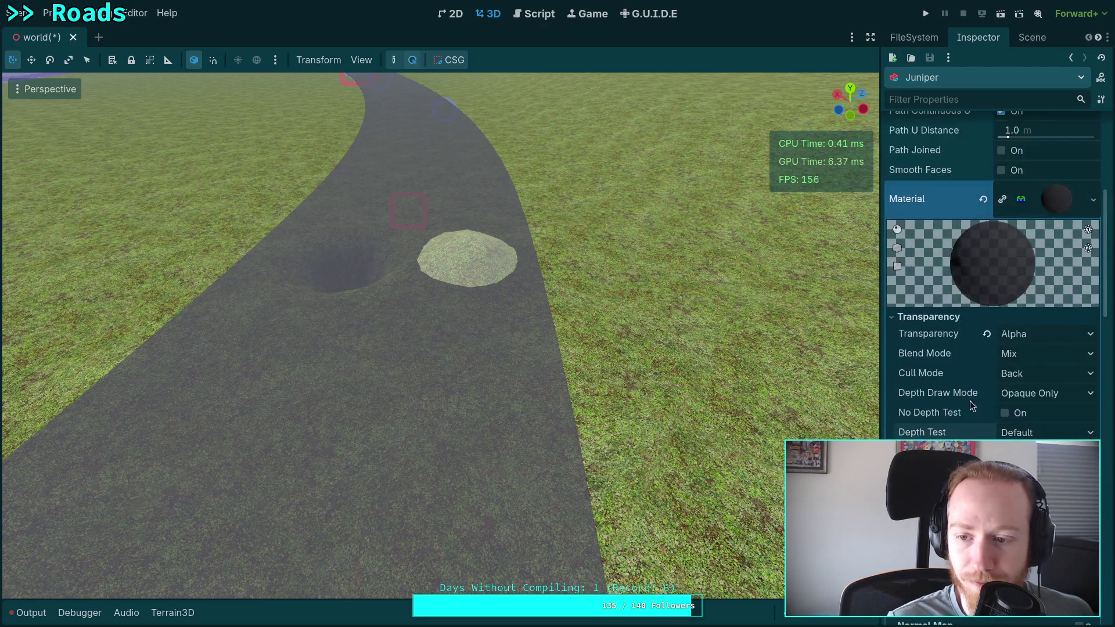
scroll(1016, 333, "up", 2)
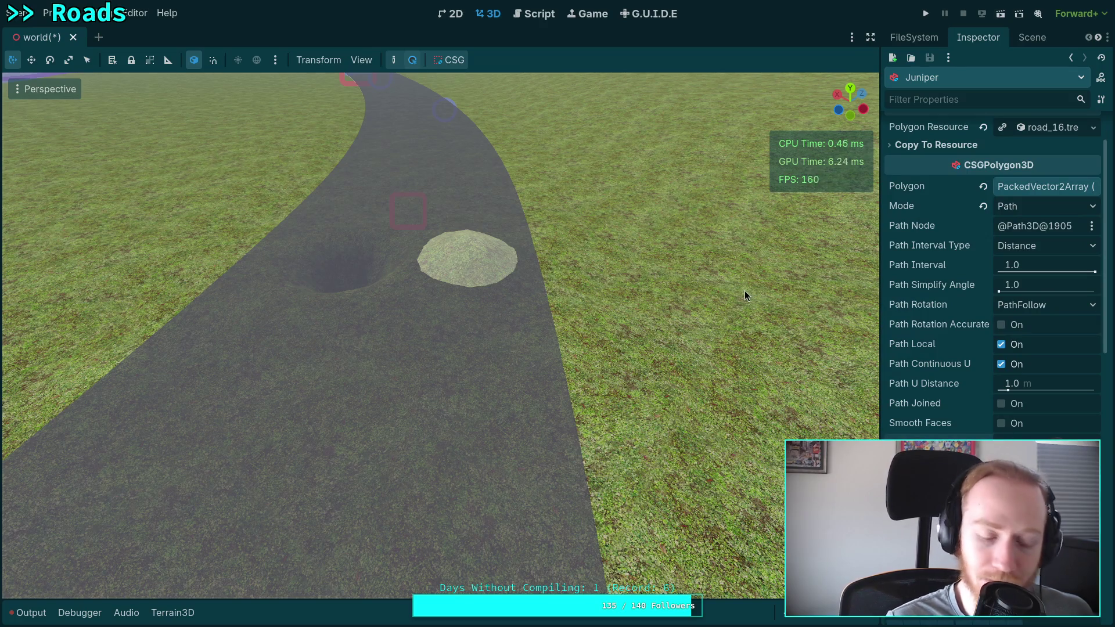
key("ctrl+s")
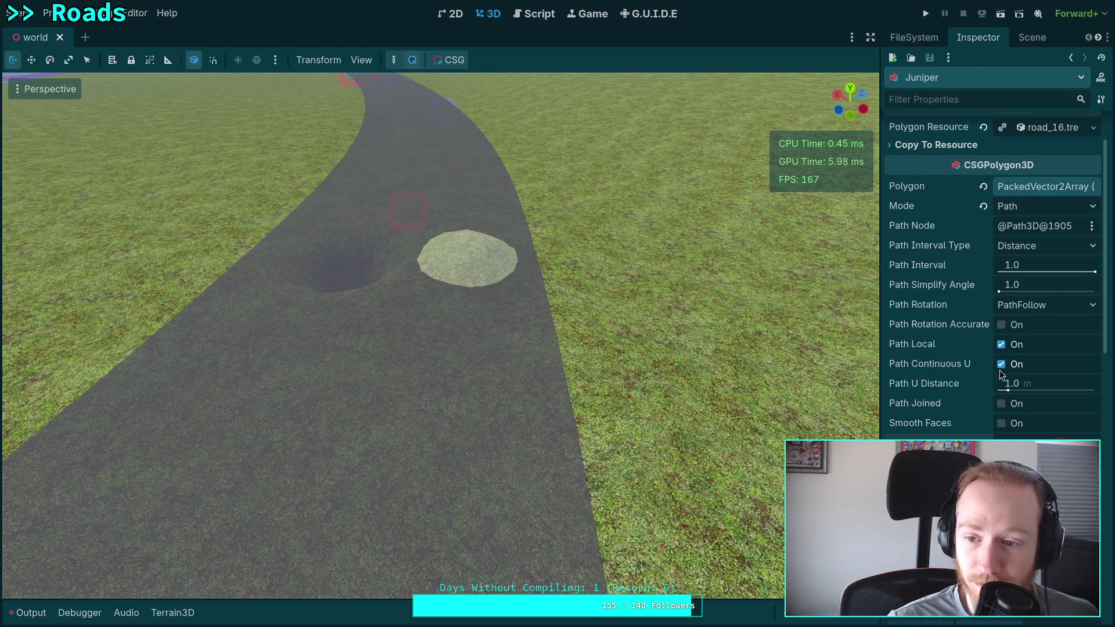
Step: Raise the road's albedo alpha to 236 (333335ec) and save the world scene
scroll(1046, 402, "down", 5)
left_click(1043, 456)
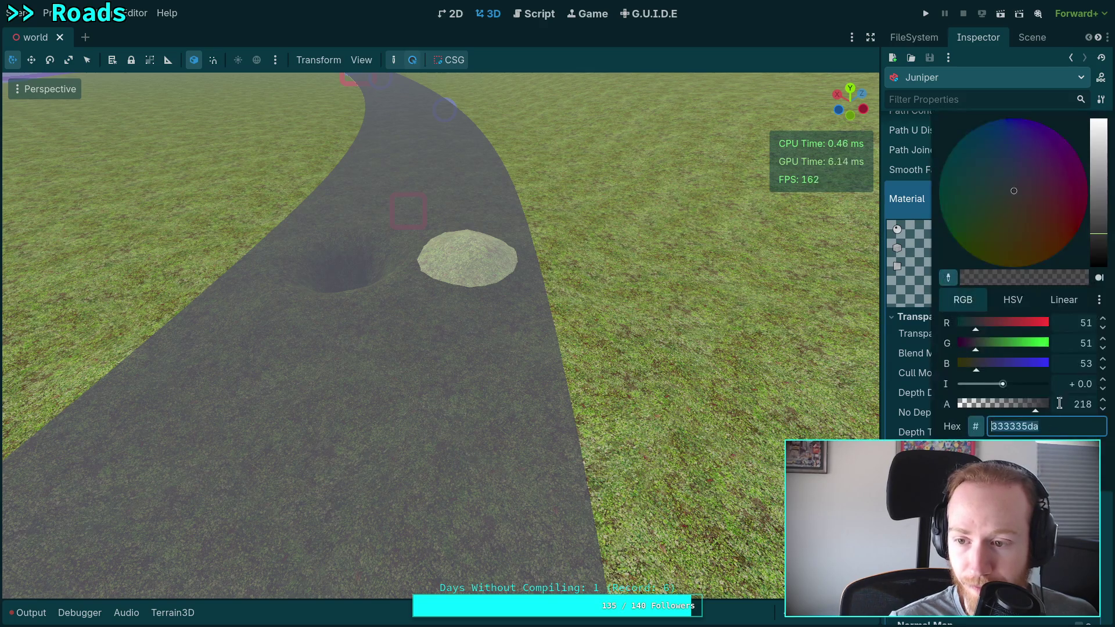
left_click(1103, 401)
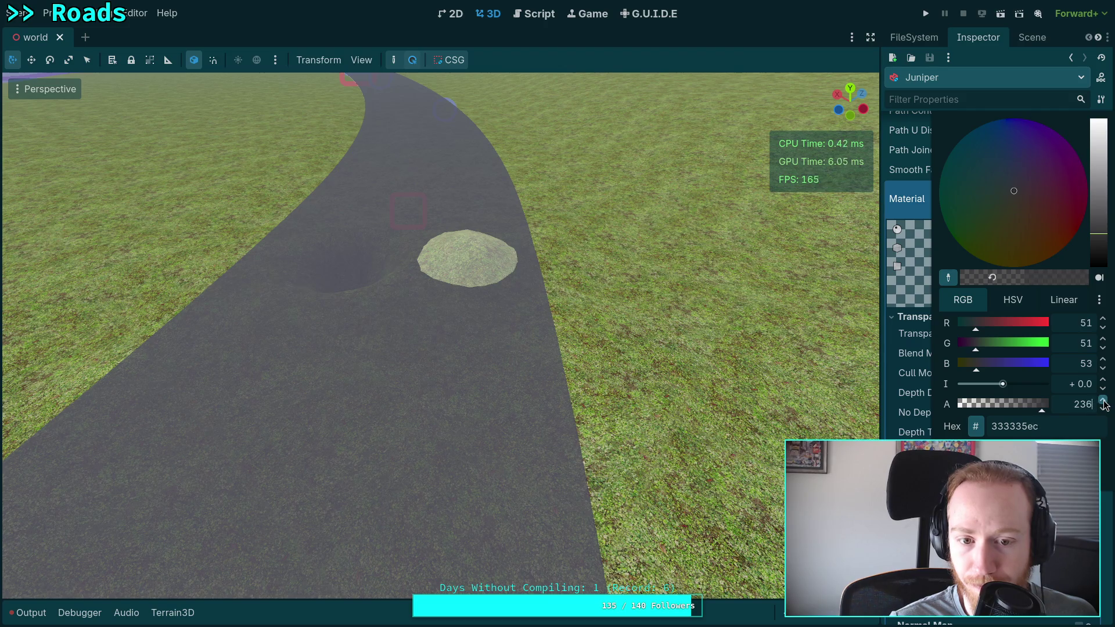
key("ctrl+s")
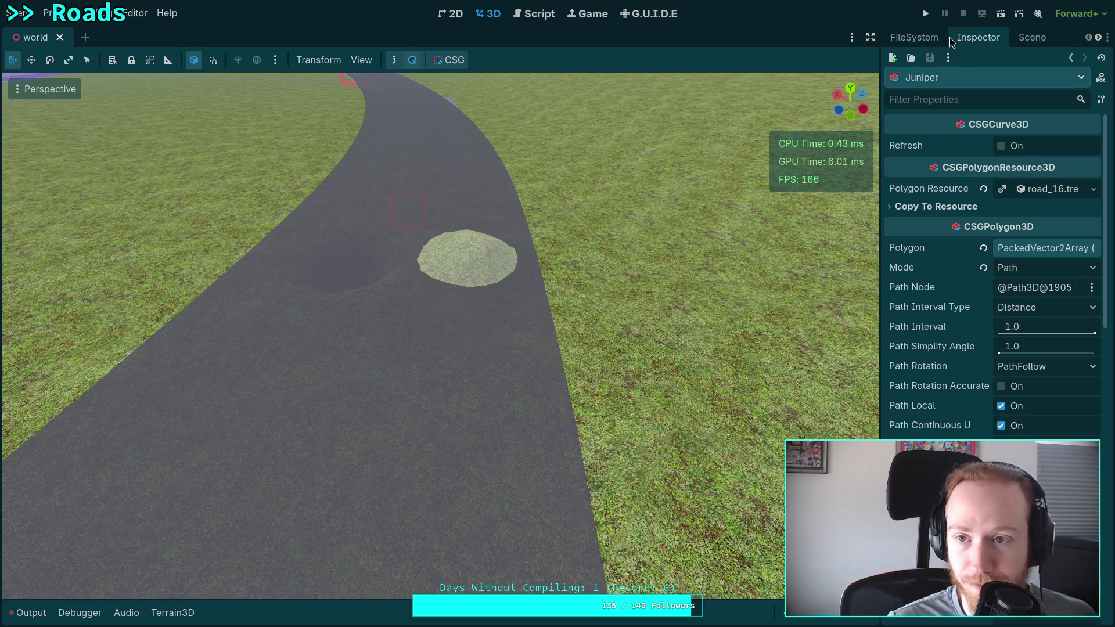
Step: Select the Terrain3D node in the Scene dock
left_click(1032, 37)
left_click(951, 262)
left_click(976, 36)
left_click(1020, 38)
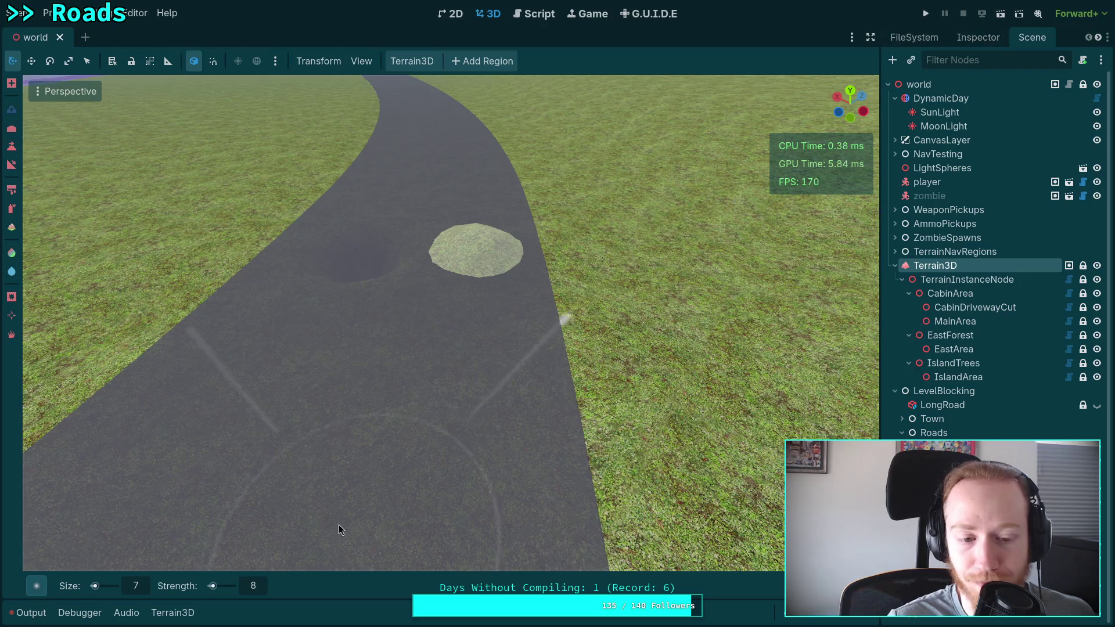
Step: Fly along the road toward the grass patch and pick the Height sculpt tool at -0.2
key("w")
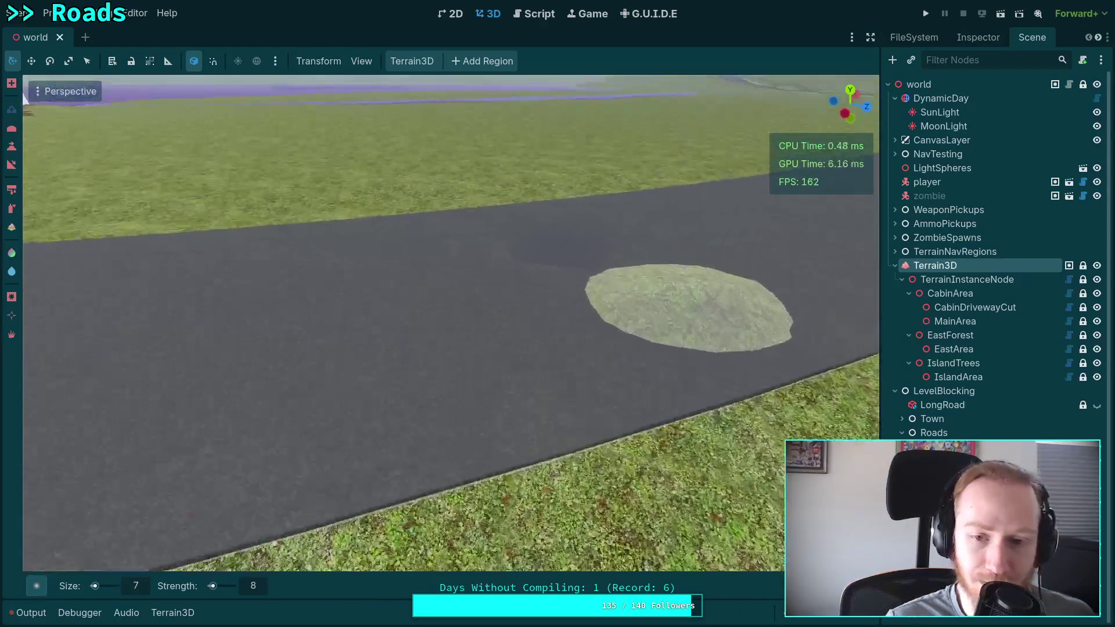
key("w")
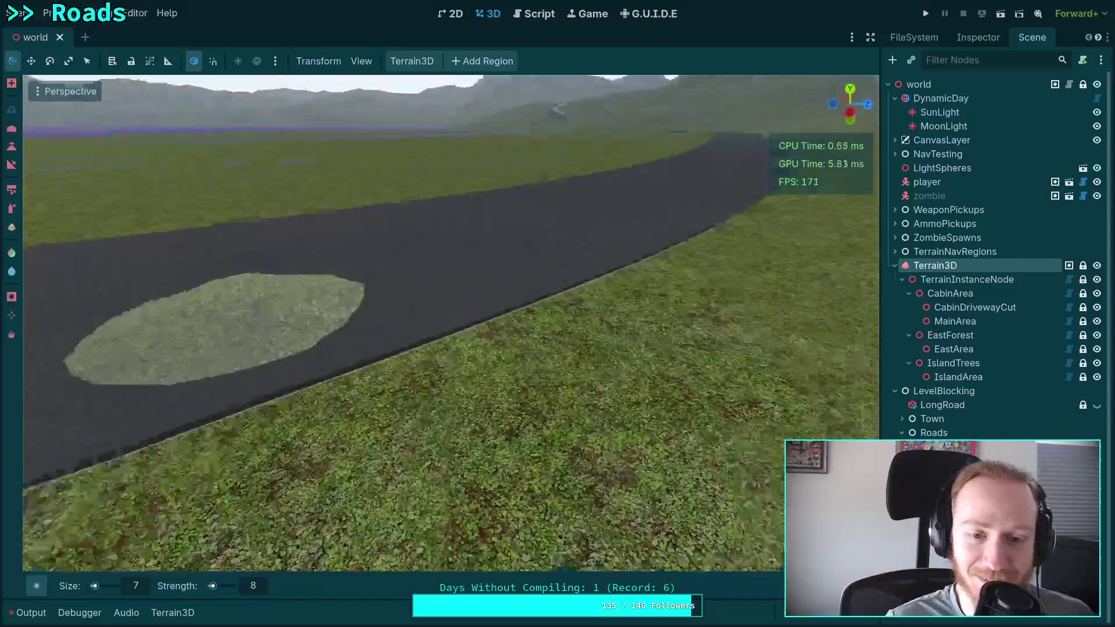
key("w")
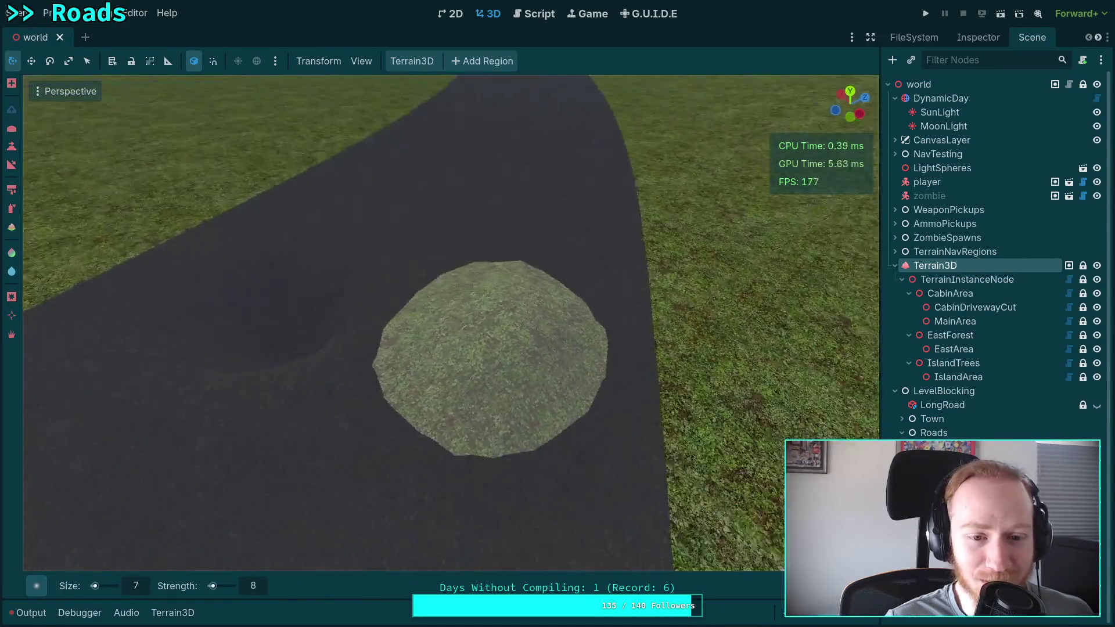
key("ctrl+z")
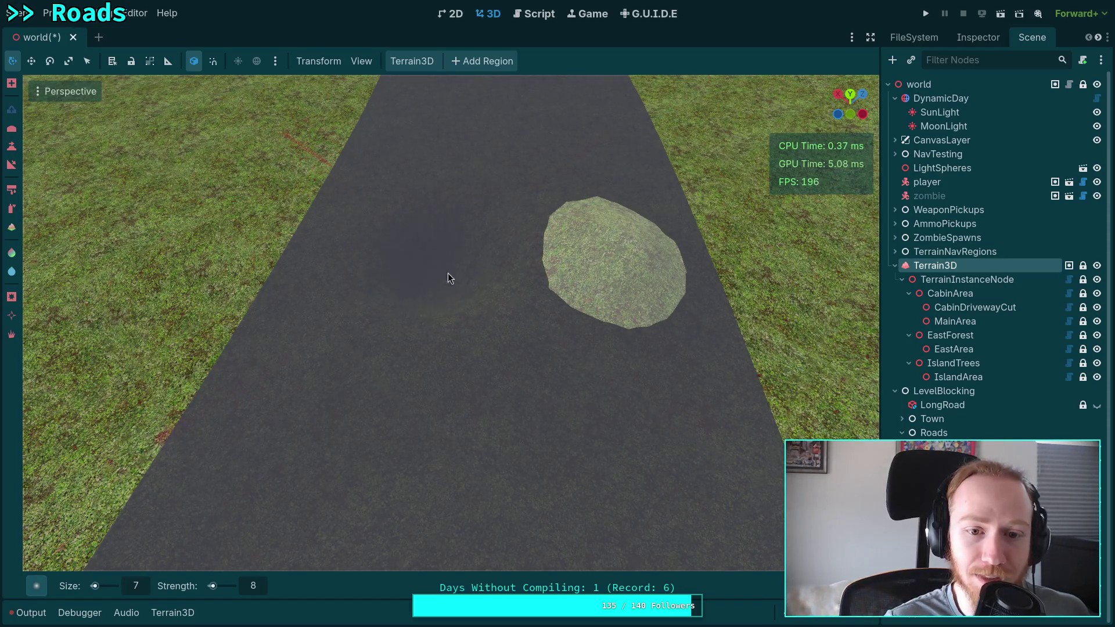
key("ctrl+z")
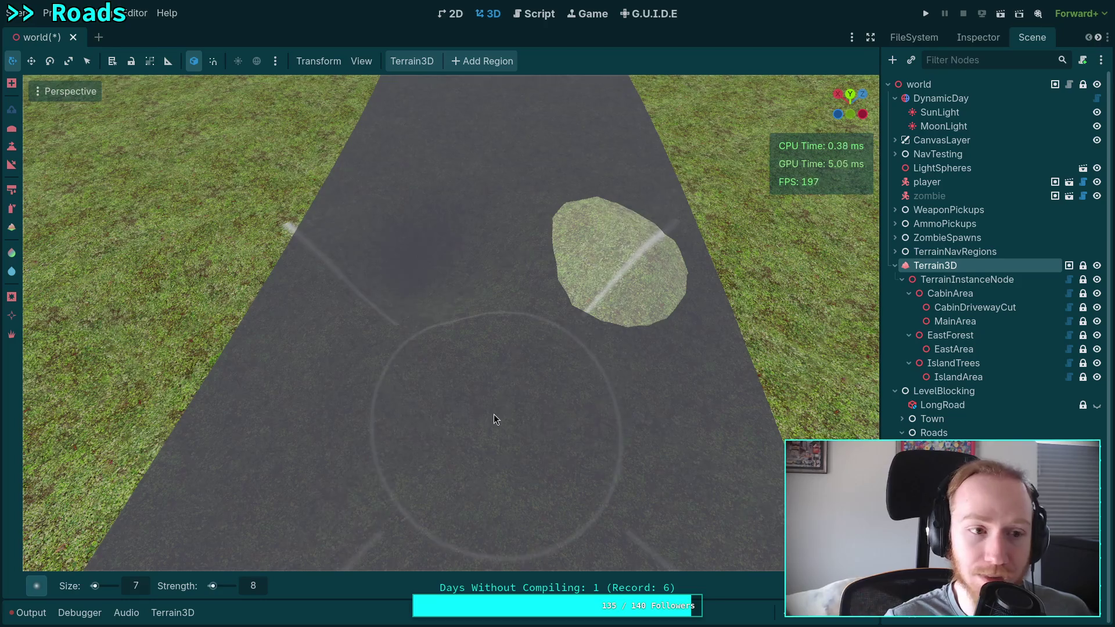
left_click(12, 147)
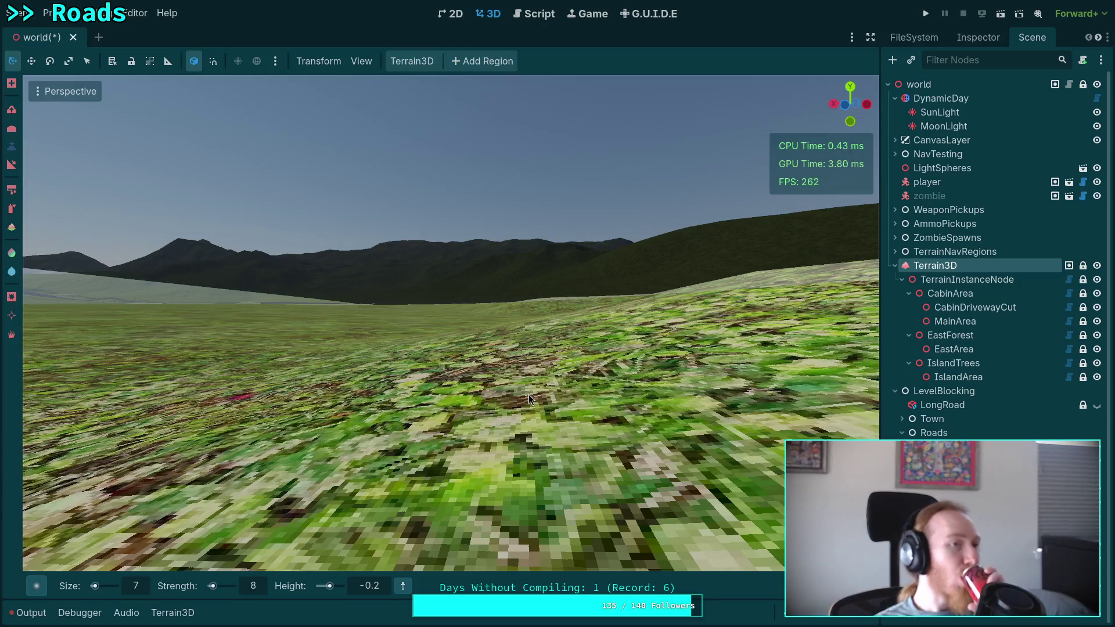
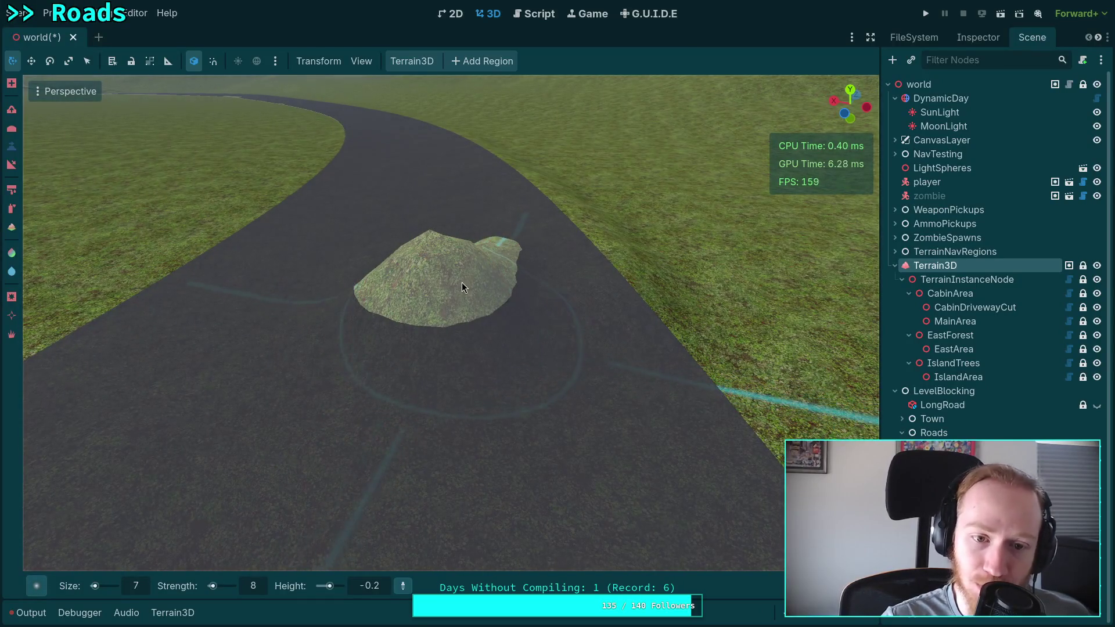
Step: Fly the camera down beside the asphalt road's edge and dab the grass terrain there
left_click_drag(474, 302, 474, 302)
key("w")
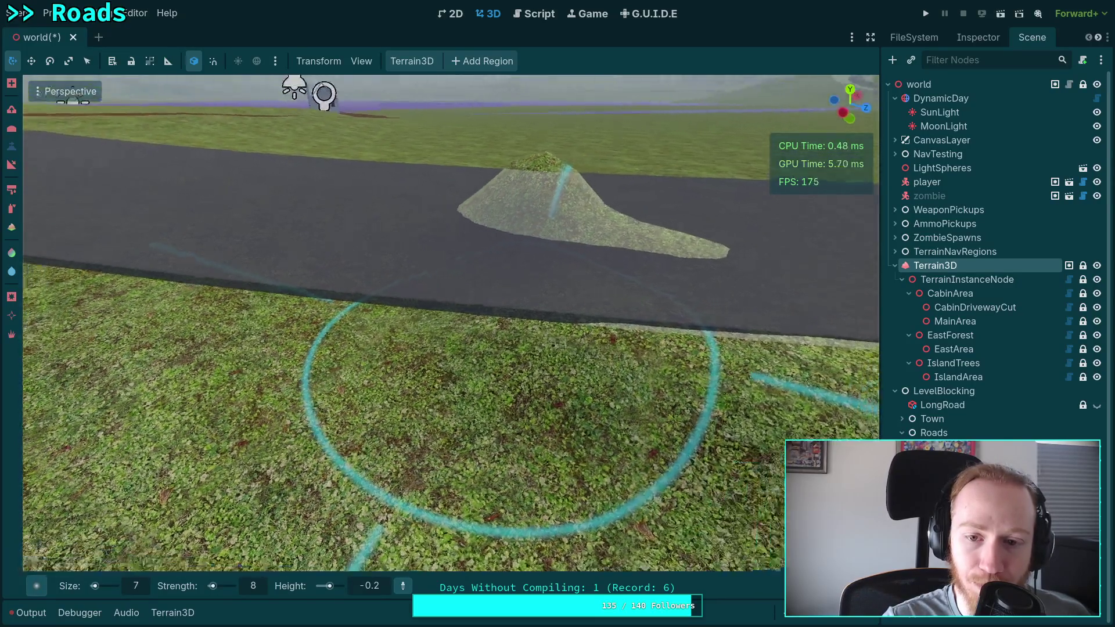
left_click_drag(474, 302, 501, 308)
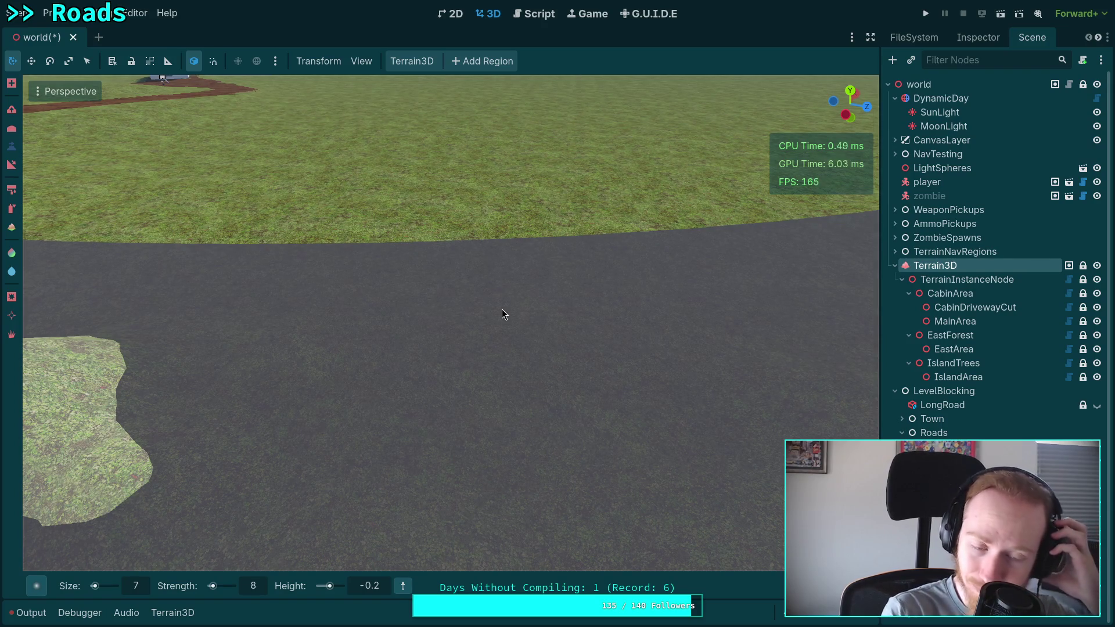
left_click_drag(573, 381, 573, 381)
left_click_drag(444, 359, 444, 359)
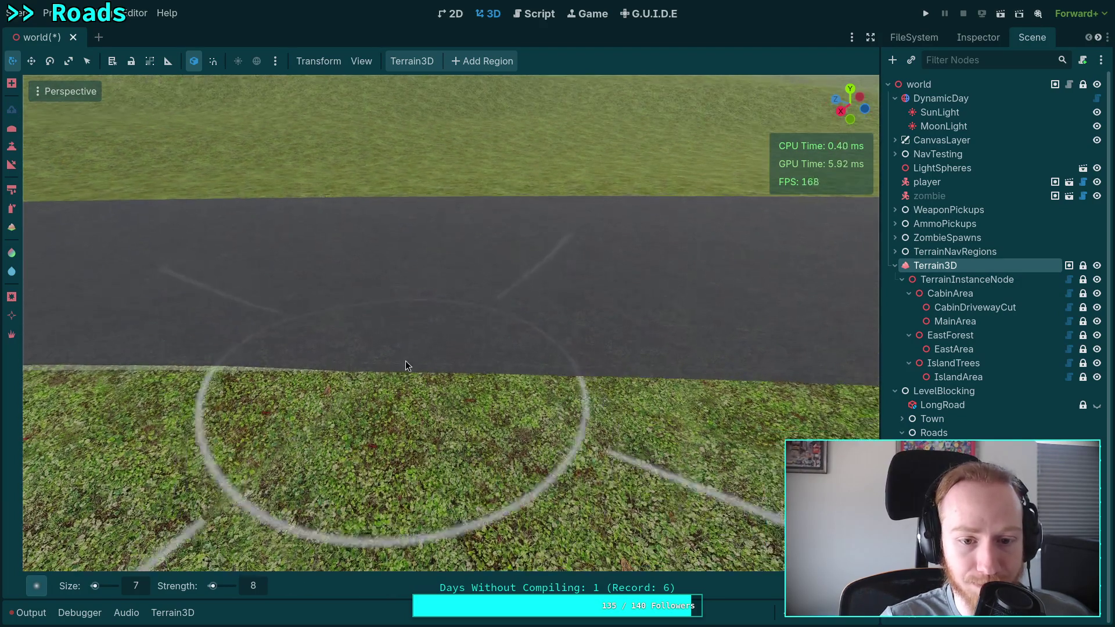
left_click(340, 349)
Step: Try flattening and raising the grass terrain along the road edge
left_click_drag(410, 346, 277, 340)
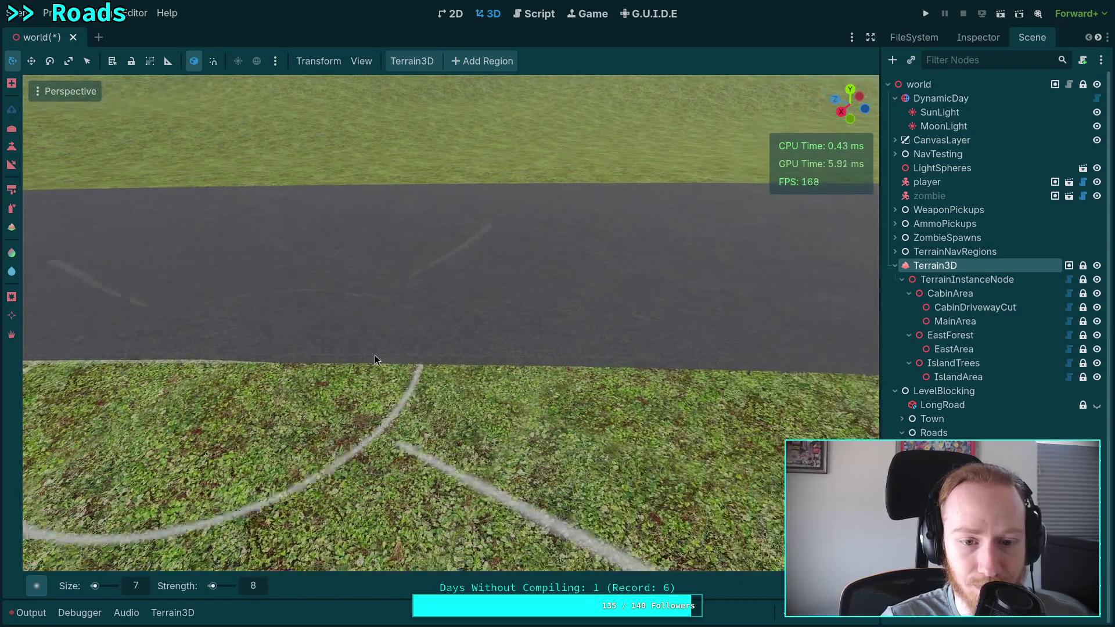
mouse_move(346, 378)
left_mouse_down()
mouse_move(326, 343)
mouse_move(430, 344)
mouse_move(424, 353)
mouse_move(536, 367)
mouse_move(451, 368)
mouse_move(461, 326)
mouse_move(381, 327)
mouse_move(395, 354)
mouse_move(649, 366)
mouse_move(350, 318)
mouse_move(572, 339)
mouse_move(502, 317)
mouse_move(207, 366)
mouse_move(95, 323)
mouse_move(155, 336)
mouse_move(50, 338)
mouse_move(83, 348)
mouse_move(214, 338)
mouse_move(355, 303)
left_mouse_up()
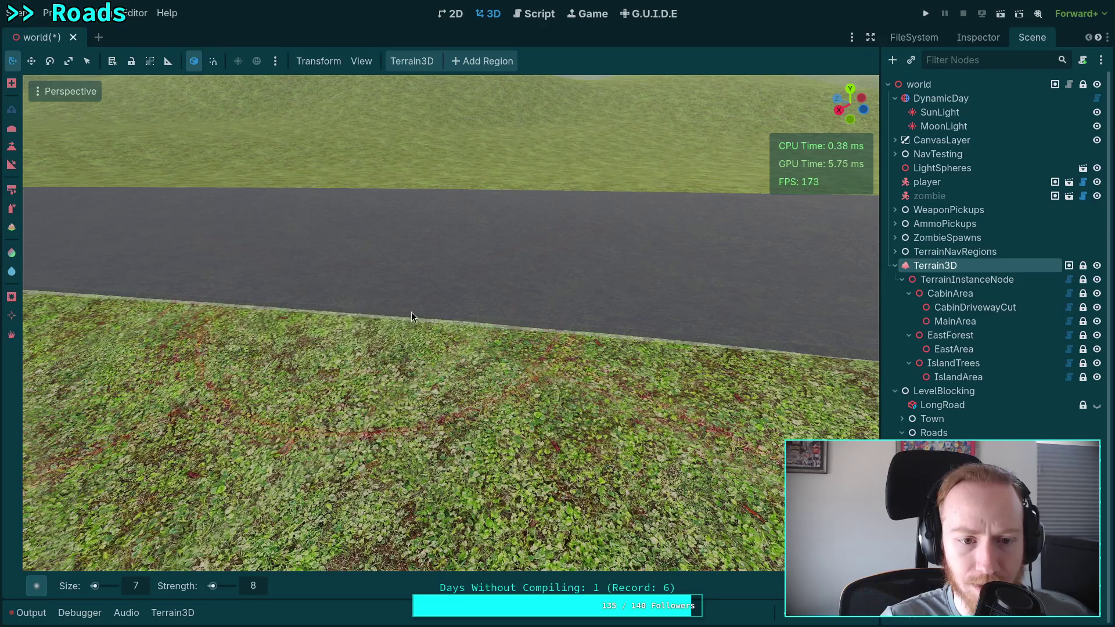
scroll(411, 317, "up", 3)
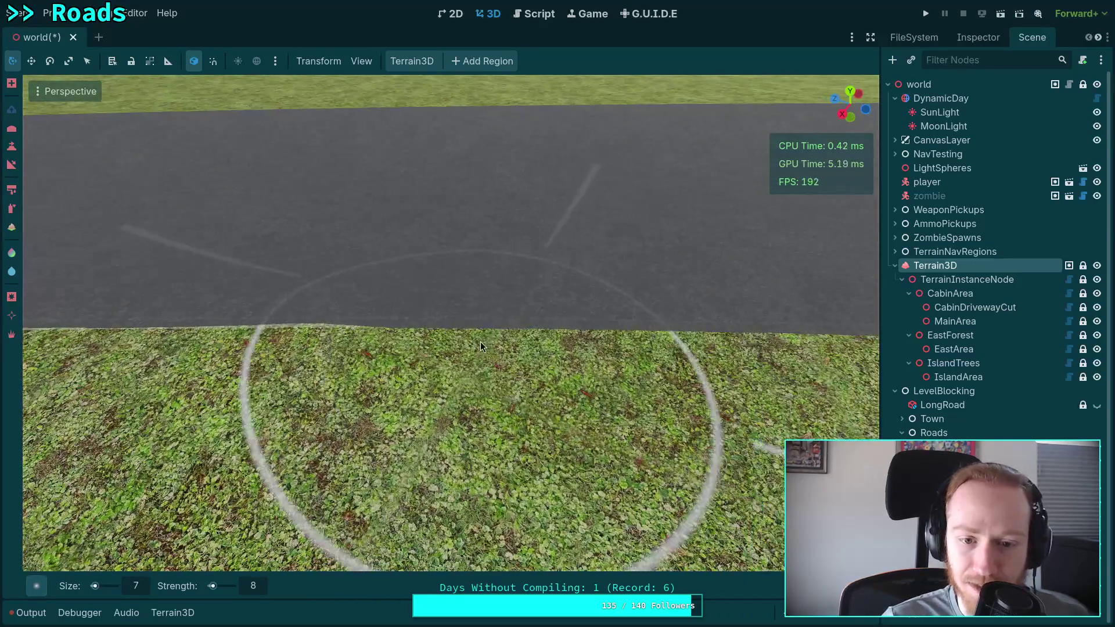
left_click_drag(473, 334, 795, 339)
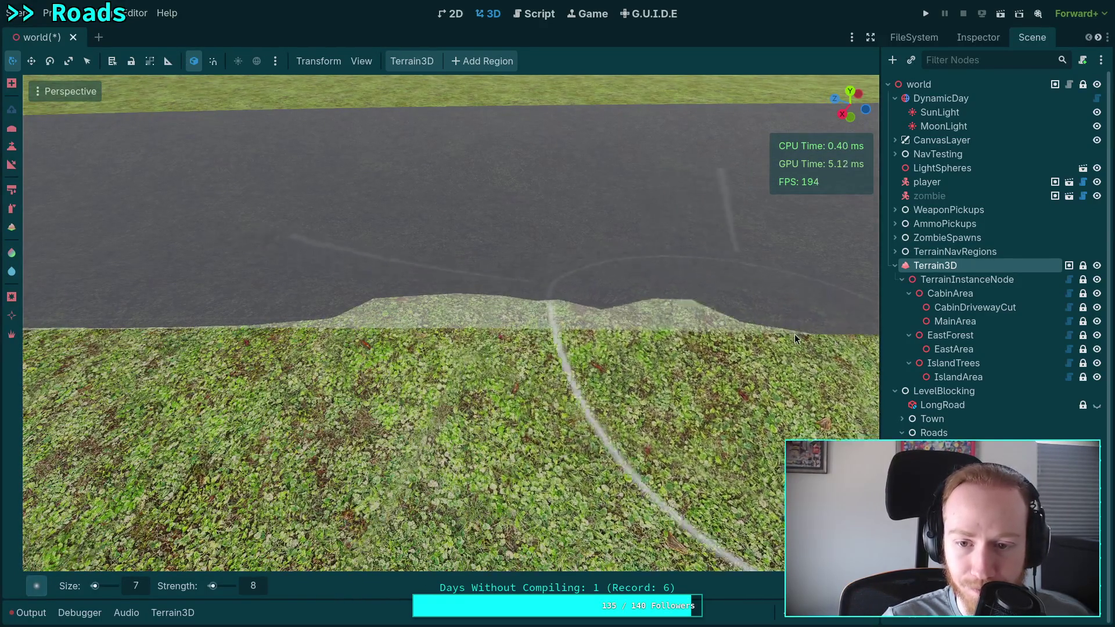
key("ctrl+z")
key("ctrl+z")
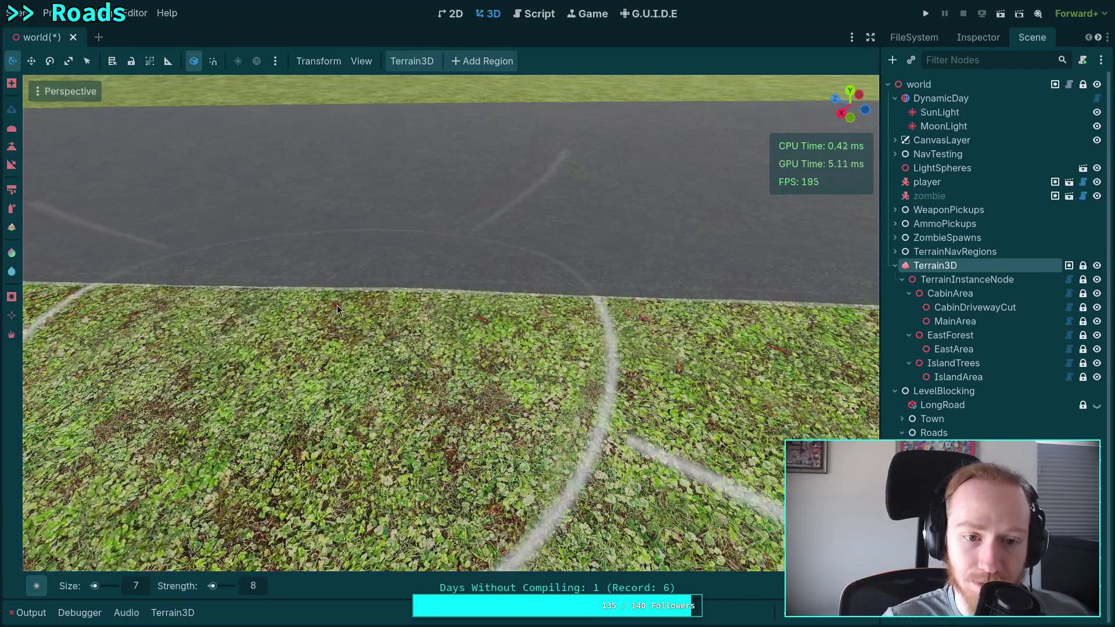
Step: Paint streaks onto the grass below the road and raise more bumps along the edge
left_click_drag(216, 293, 151, 284)
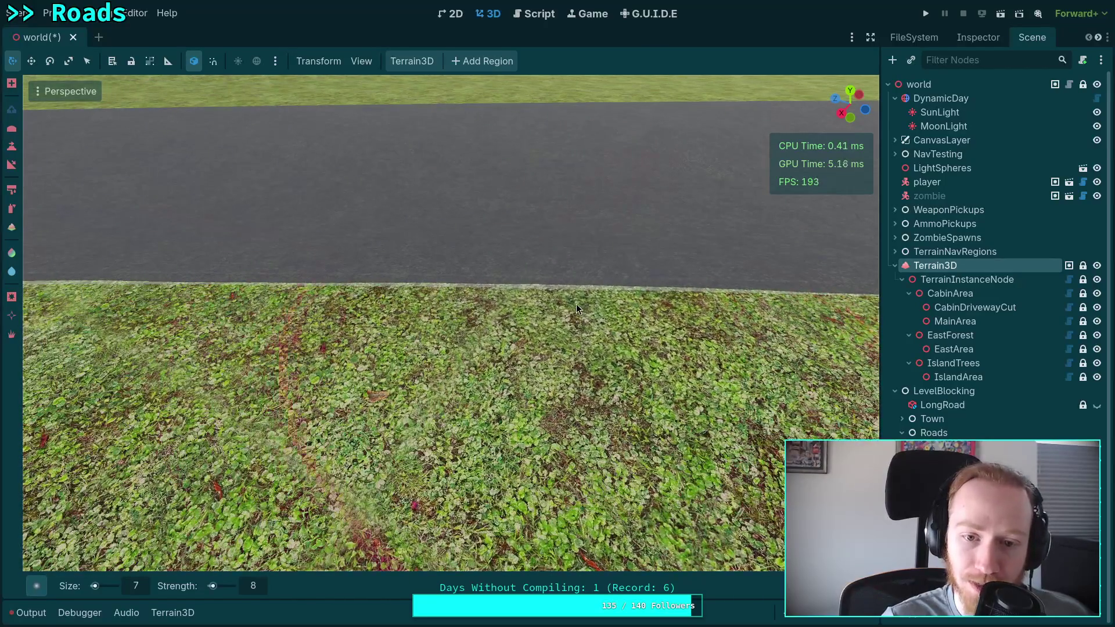
mouse_move(441, 348)
left_mouse_down()
mouse_move(406, 313)
mouse_move(350, 293)
mouse_move(204, 283)
left_mouse_up()
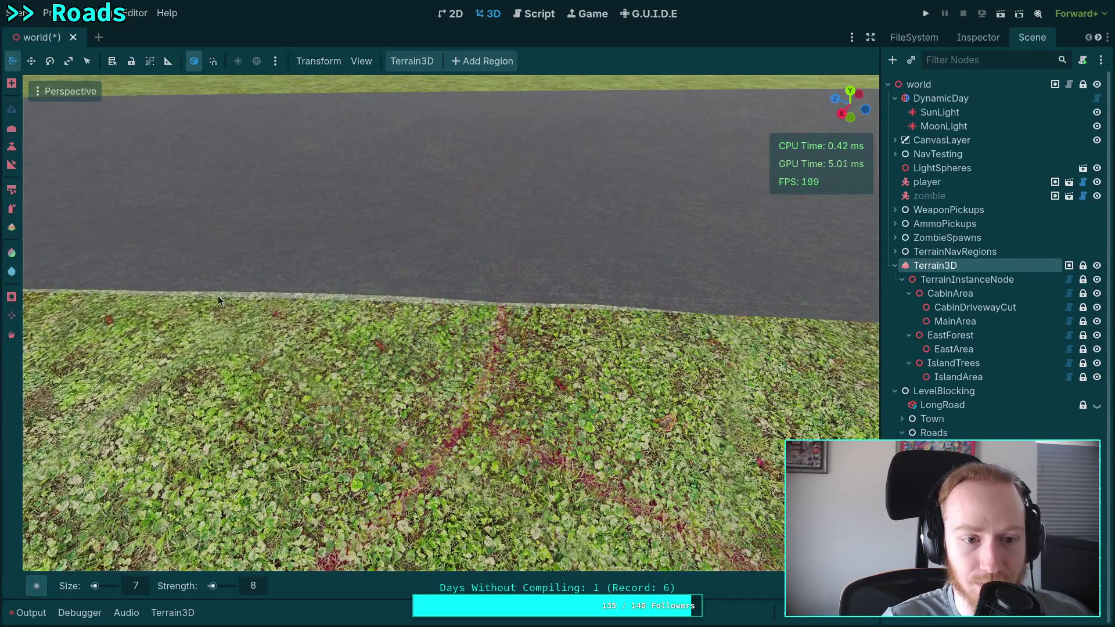
mouse_move(378, 315)
left_mouse_down()
mouse_move(645, 311)
mouse_move(264, 308)
mouse_move(656, 301)
mouse_move(419, 304)
left_mouse_up()
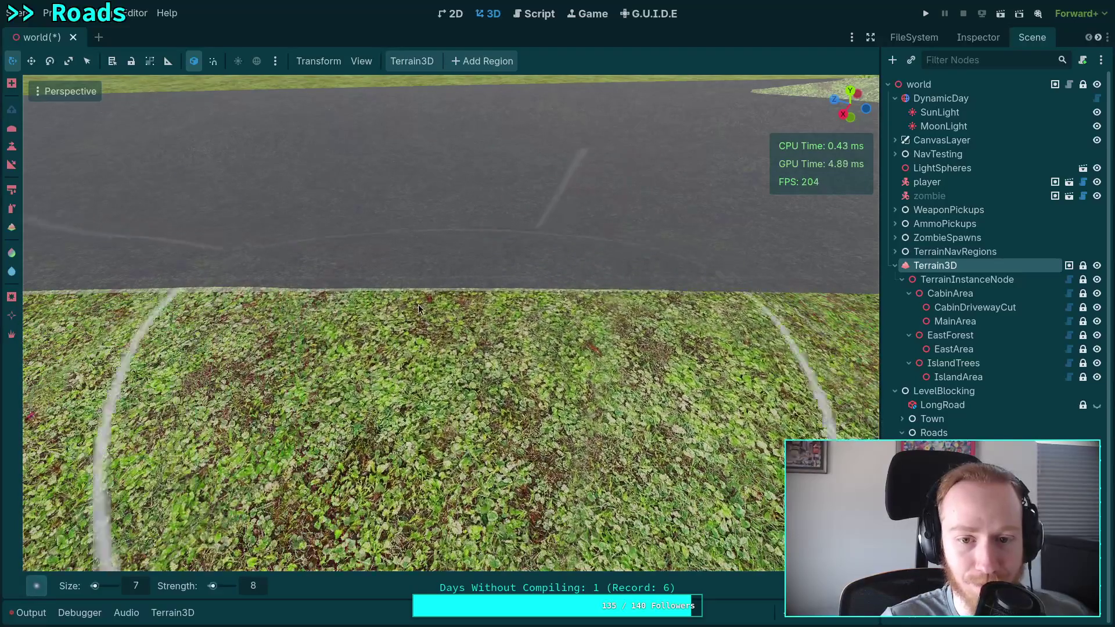
scroll(141, 287, "up", 3)
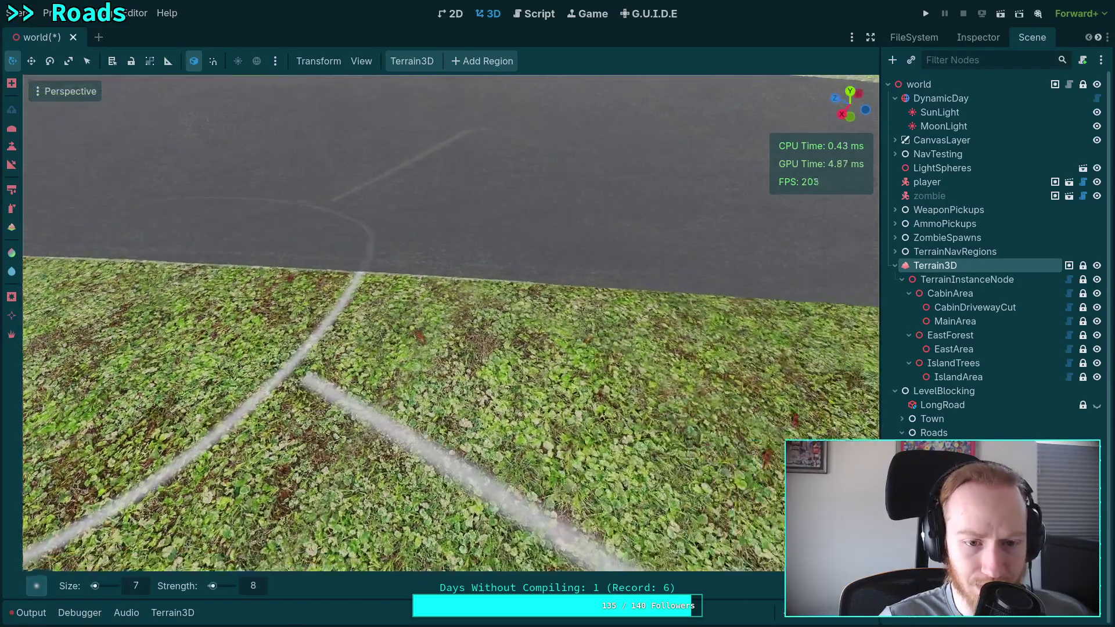
mouse_move(410, 321)
left_mouse_down()
mouse_move(762, 336)
mouse_move(449, 317)
mouse_move(367, 302)
mouse_move(504, 318)
mouse_move(291, 290)
mouse_move(350, 312)
mouse_move(51, 274)
mouse_move(244, 407)
mouse_move(479, 300)
left_mouse_up()
scroll(419, 301, "down", 3)
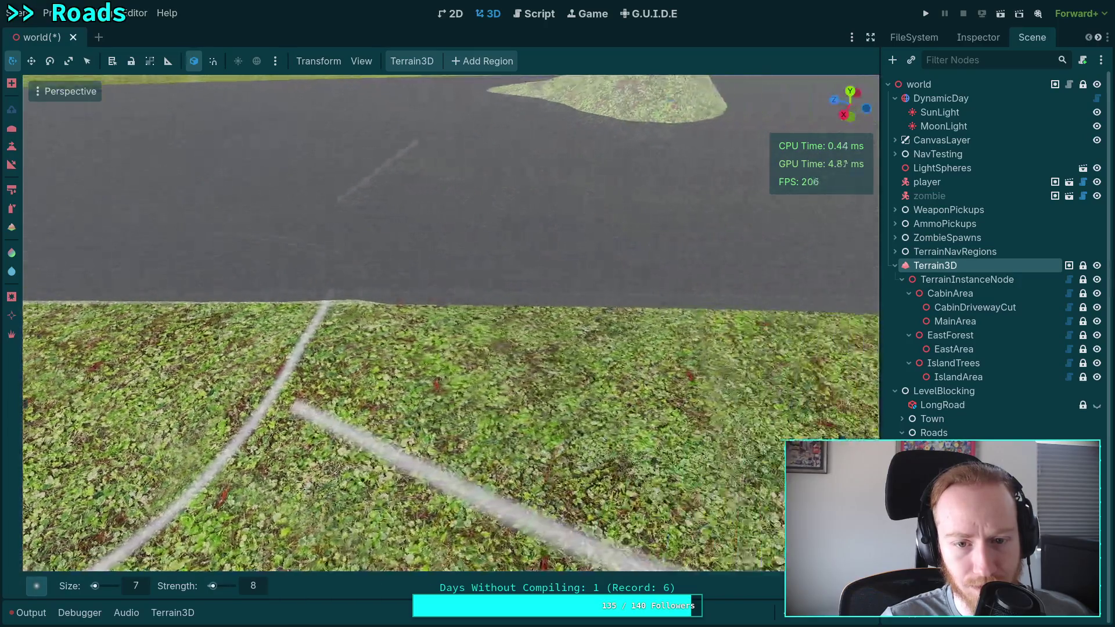
mouse_move(647, 330)
left_mouse_down()
mouse_move(756, 332)
mouse_move(834, 309)
mouse_move(632, 319)
mouse_move(170, 303)
mouse_move(470, 292)
mouse_move(654, 370)
left_mouse_up()
Step: Undo all ten trial terrain edits with repeated Ctrl+Z
key("ctrl+z")
key("ctrl+z")
key("ctrl+z")
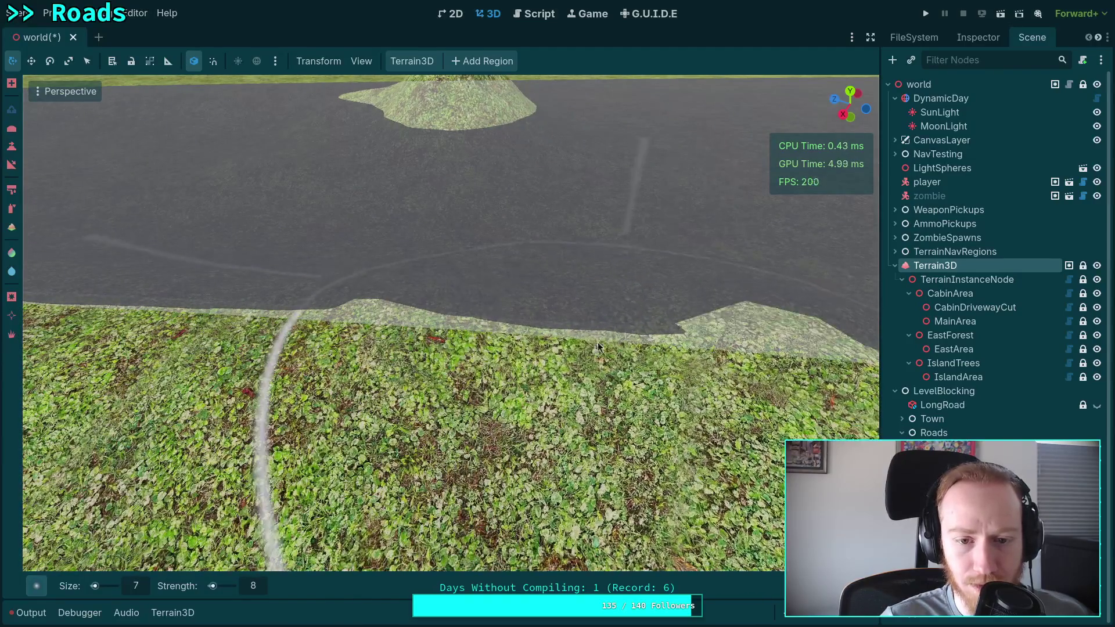
key("ctrl+z")
key("ctrl+z")
key("ctrl+z")
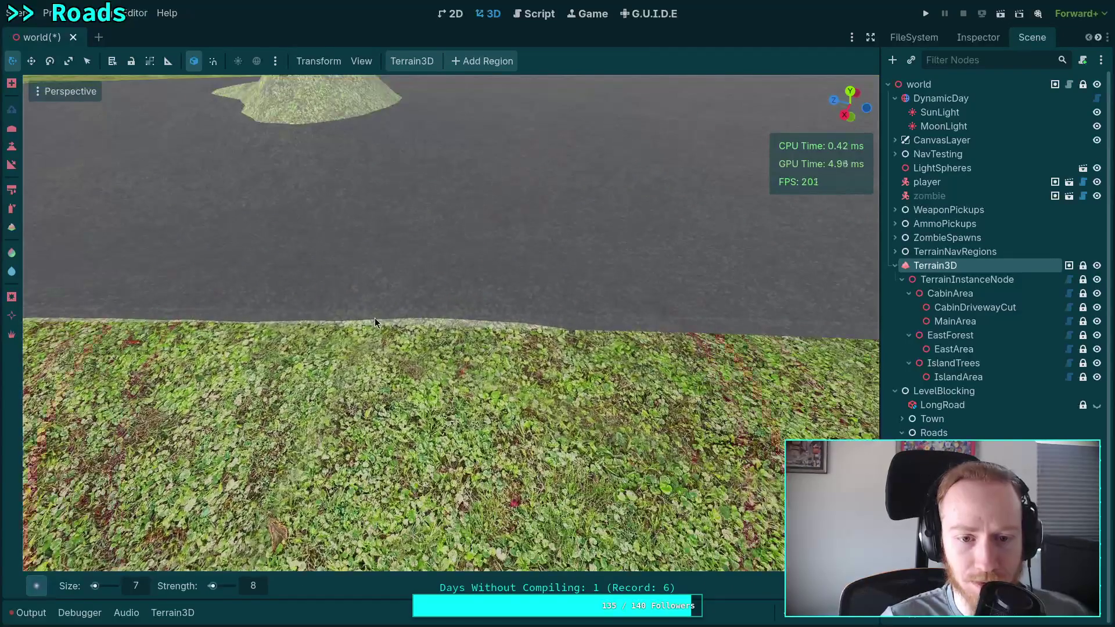
key("ctrl+z")
key("ctrl+z")
key("ctrl+z")
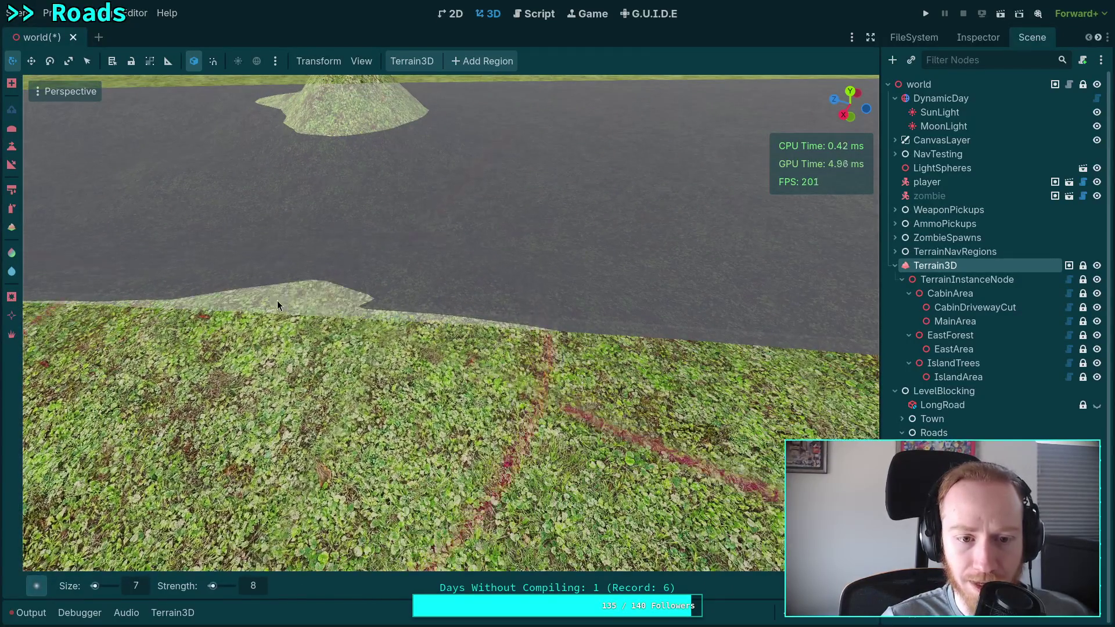
key("ctrl+z")
key("ctrl+z")
key("ctrl+z")
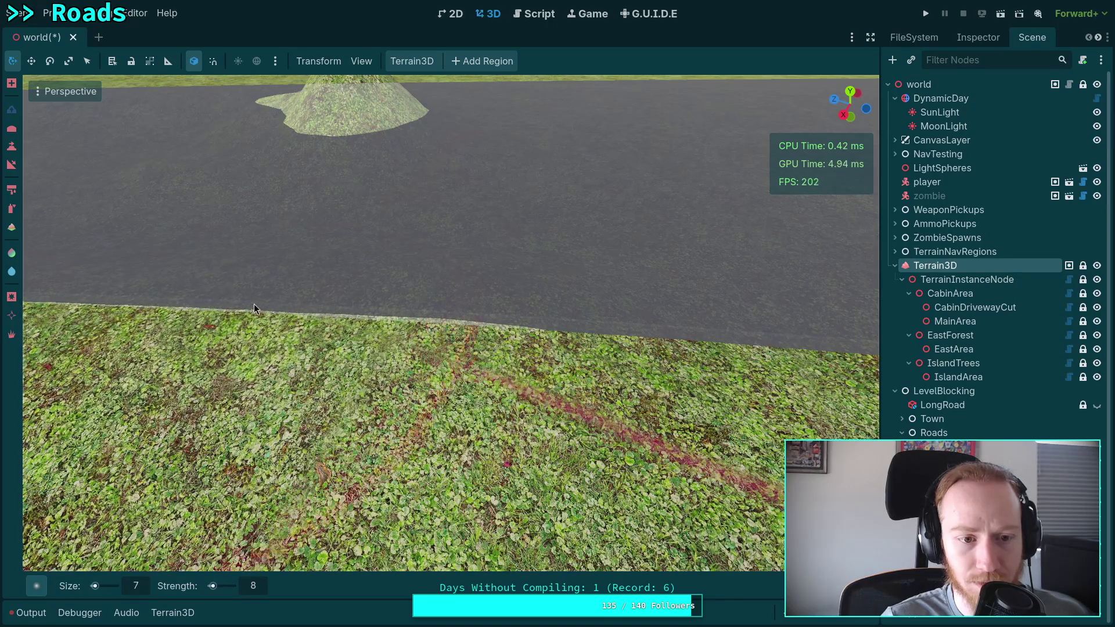
key("ctrl+z")
key("ctrl+z")
key("ctrl+z")
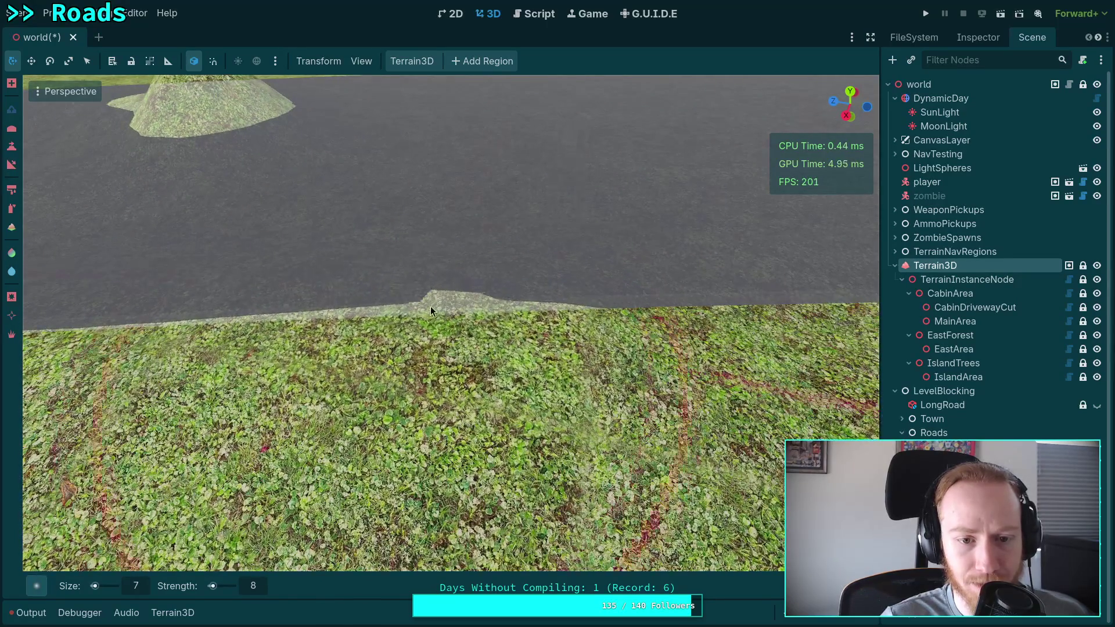
key("ctrl+z")
key("ctrl+z")
key("ctrl+z")
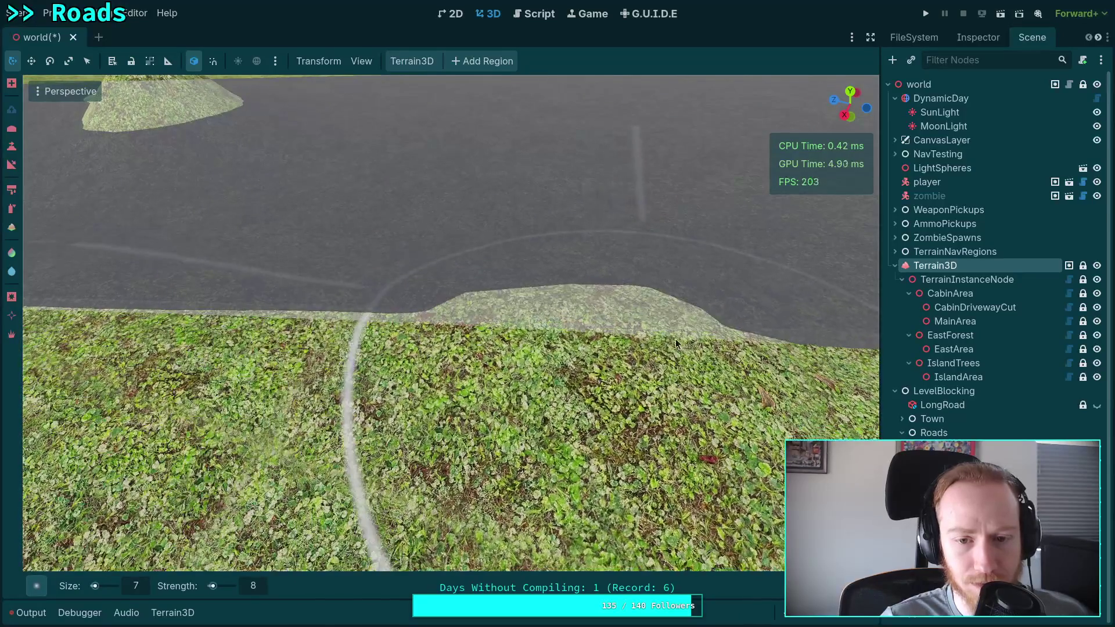
key("ctrl+z")
key("ctrl+z")
key("ctrl+z")
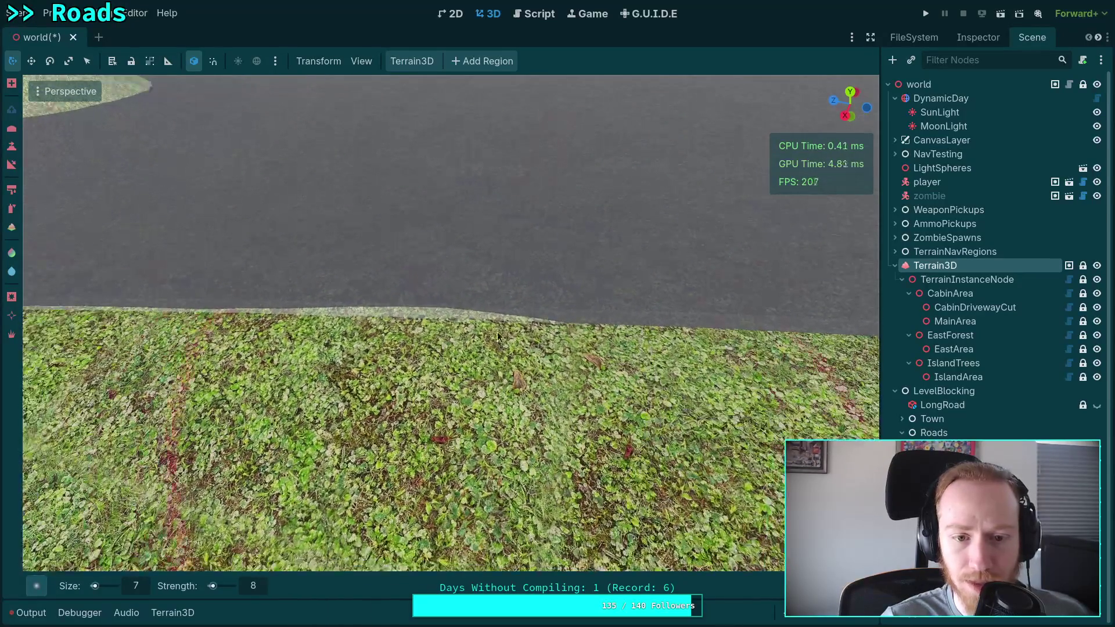
key("ctrl+z")
key("ctrl+z")
key("ctrl+z")
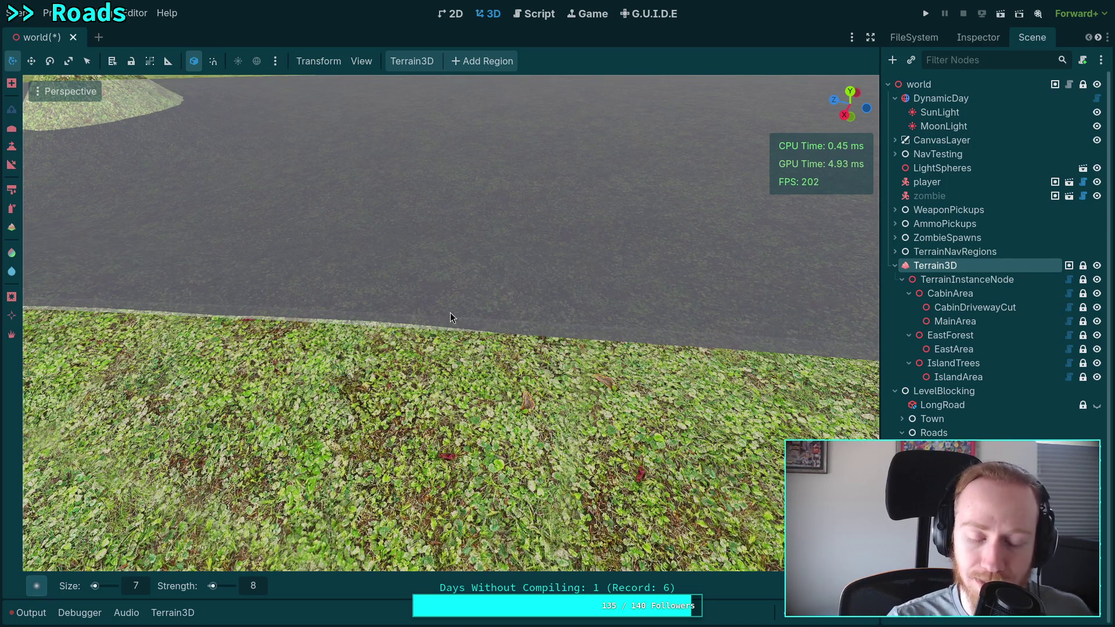
key("ctrl+z")
key("ctrl+z")
key("ctrl+z")
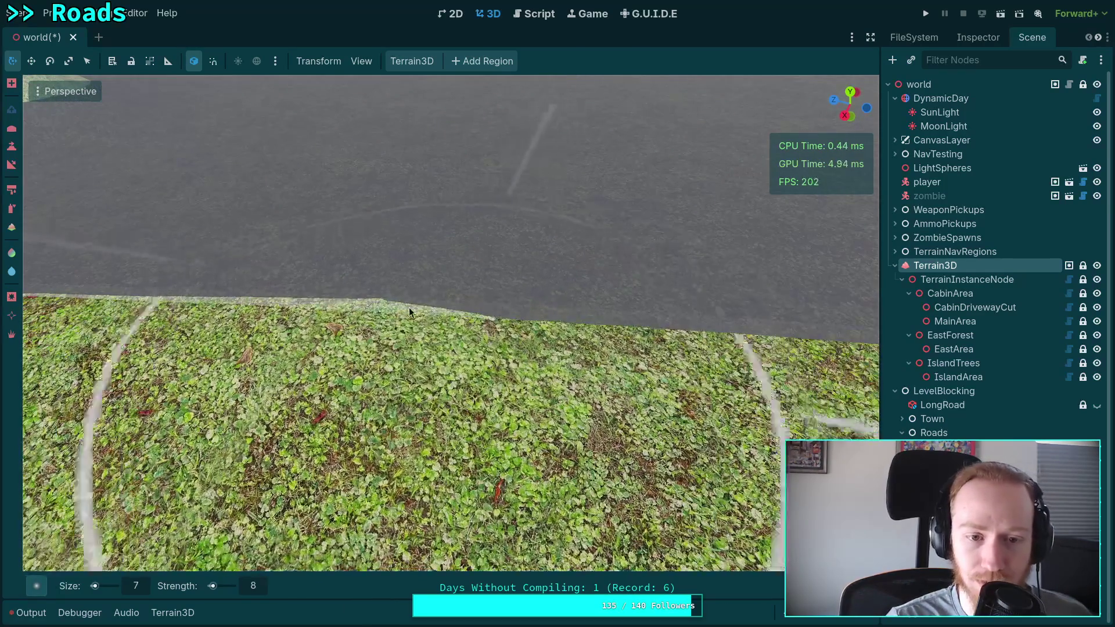
key("ctrl+z")
key("ctrl+z")
key("ctrl+z")
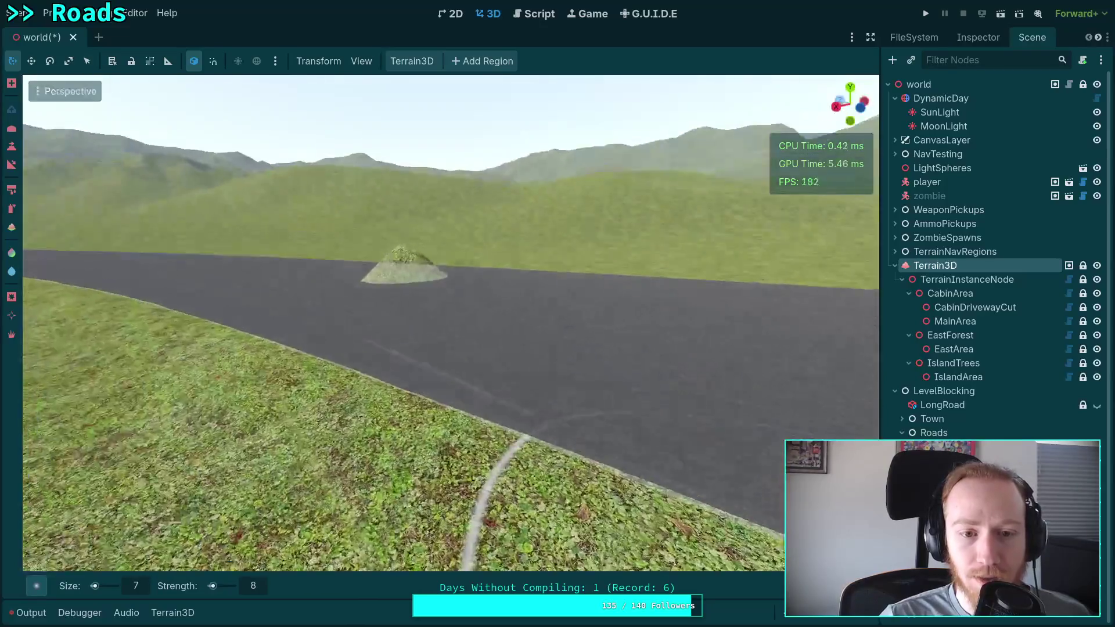
key("w")
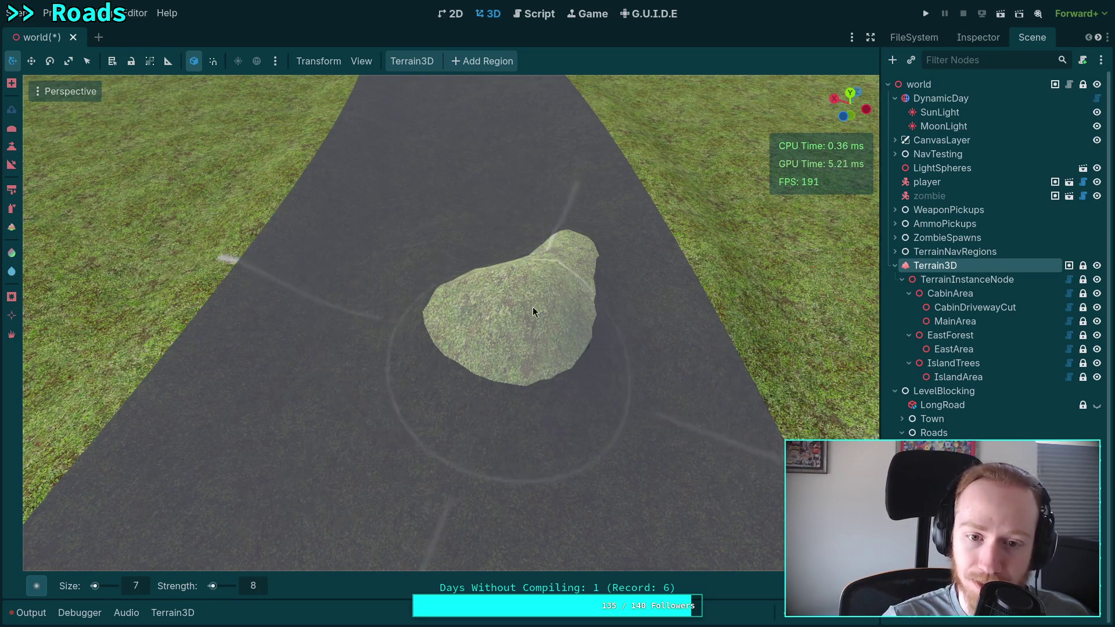
right_click(430, 295)
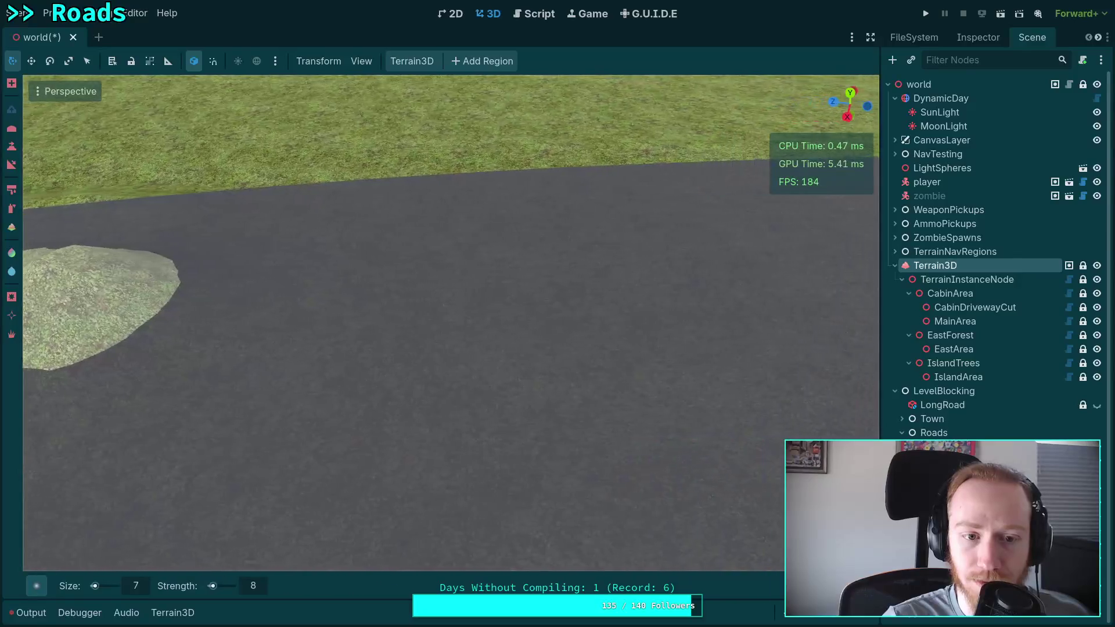
key("s")
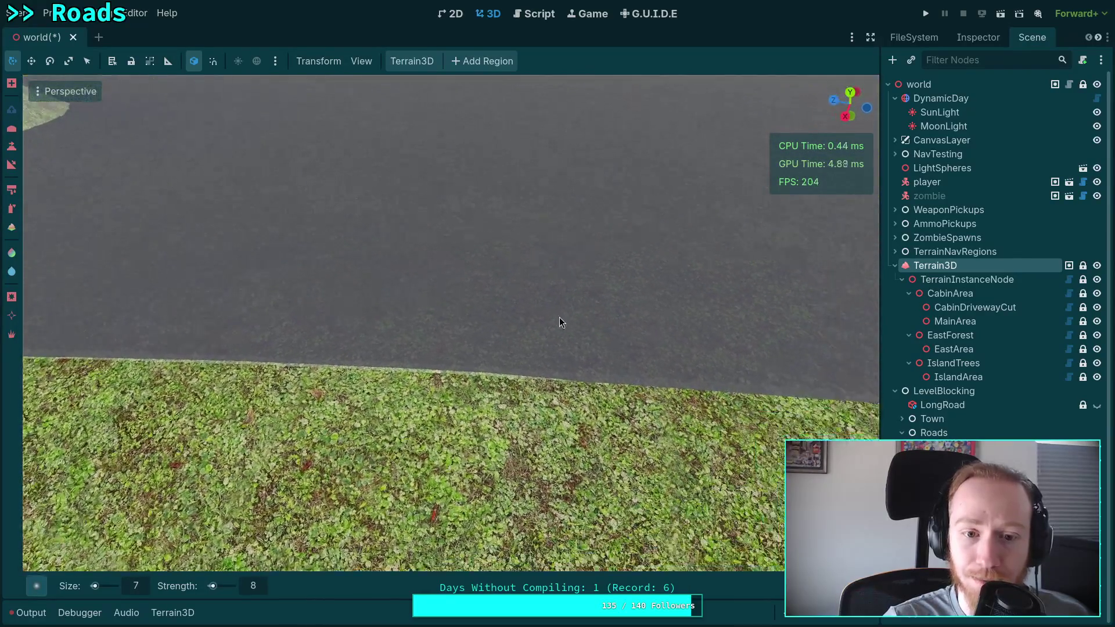
right_click(559, 317)
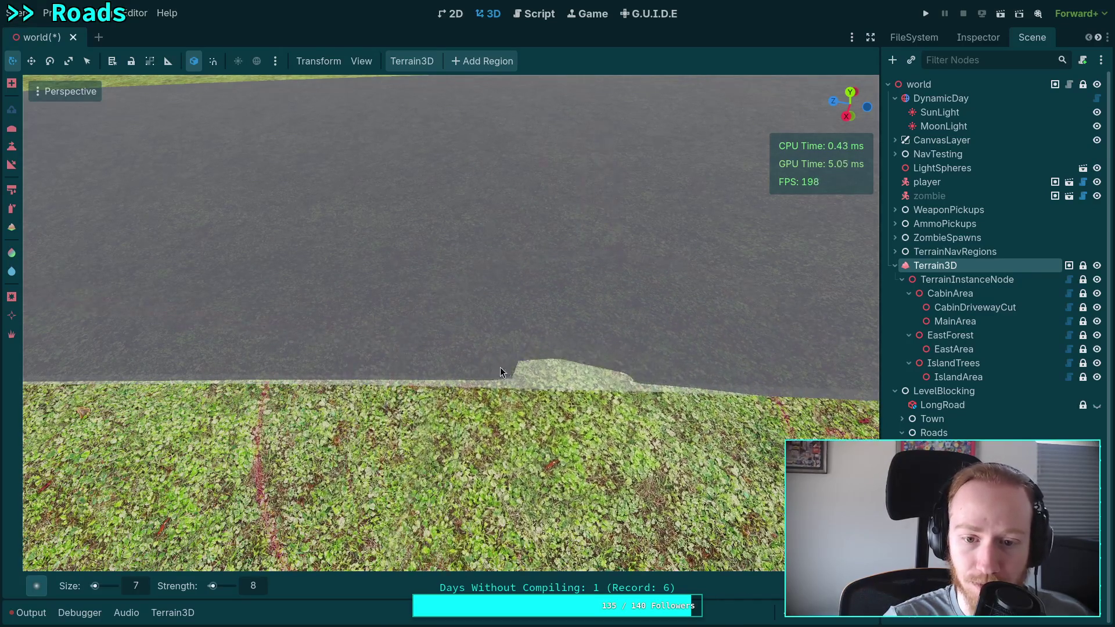
mouse_move(570, 366)
left_mouse_down()
mouse_move(639, 374)
mouse_move(548, 373)
left_mouse_up()
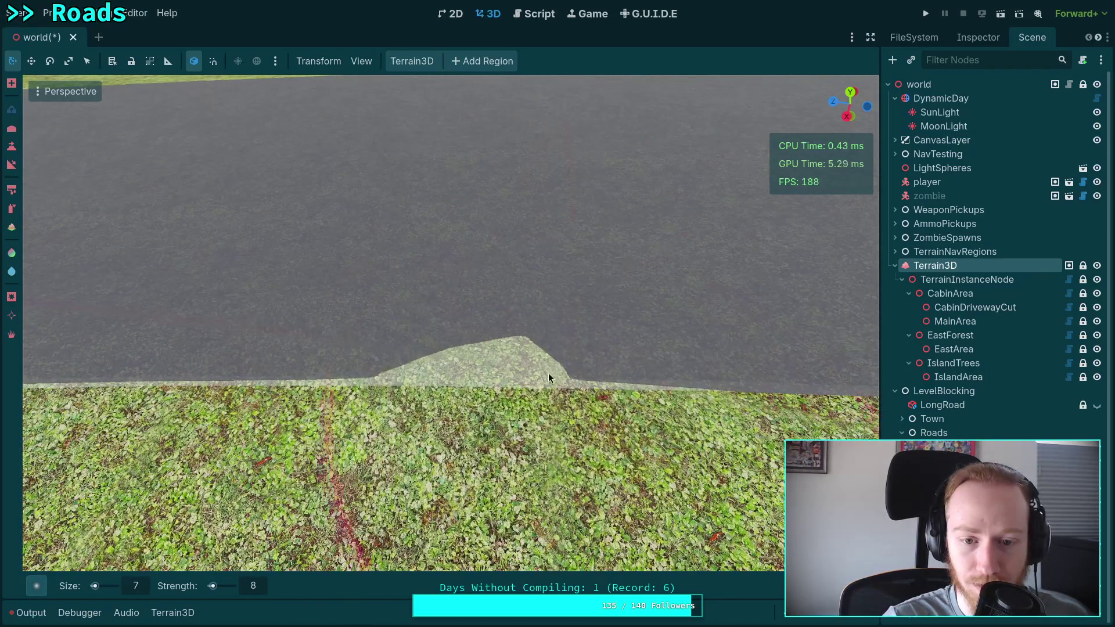
mouse_move(417, 365)
left_mouse_down()
mouse_move(521, 371)
mouse_move(525, 391)
mouse_move(540, 372)
mouse_move(598, 369)
left_mouse_up()
mouse_move(531, 361)
left_mouse_down()
mouse_move(489, 350)
mouse_move(536, 341)
mouse_move(577, 359)
mouse_move(515, 340)
mouse_move(624, 350)
mouse_move(570, 350)
left_mouse_up()
key("s")
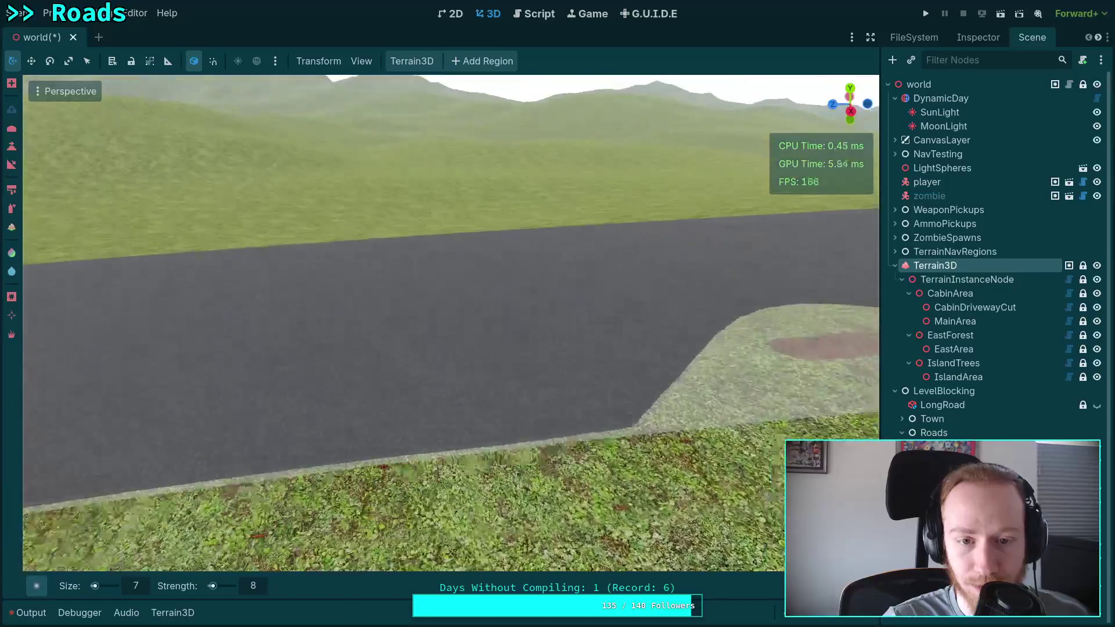
key("w")
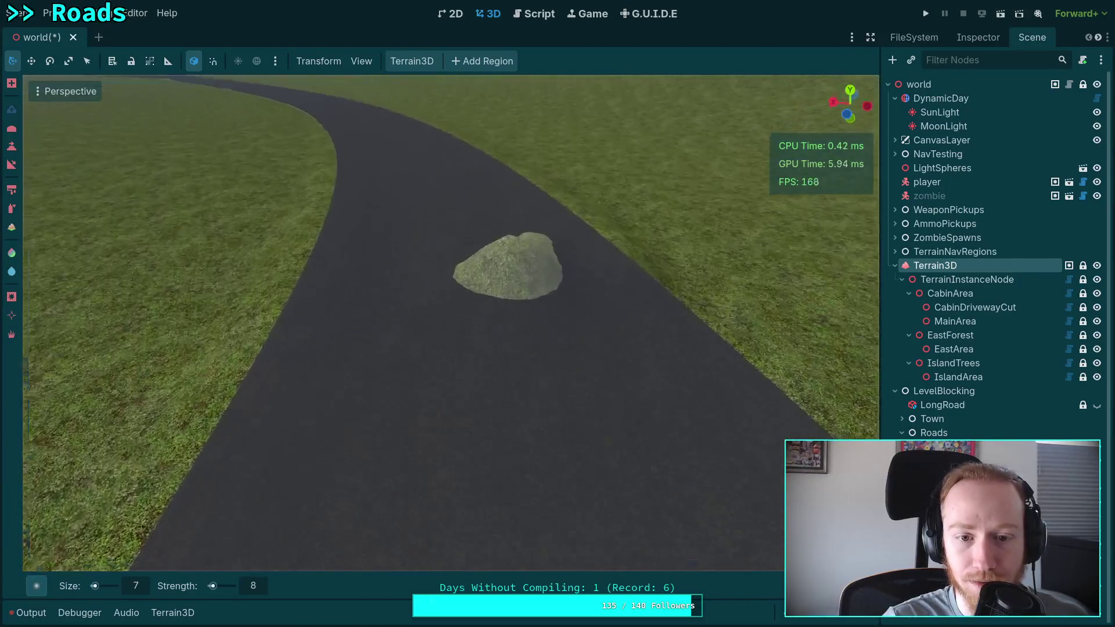
key("w")
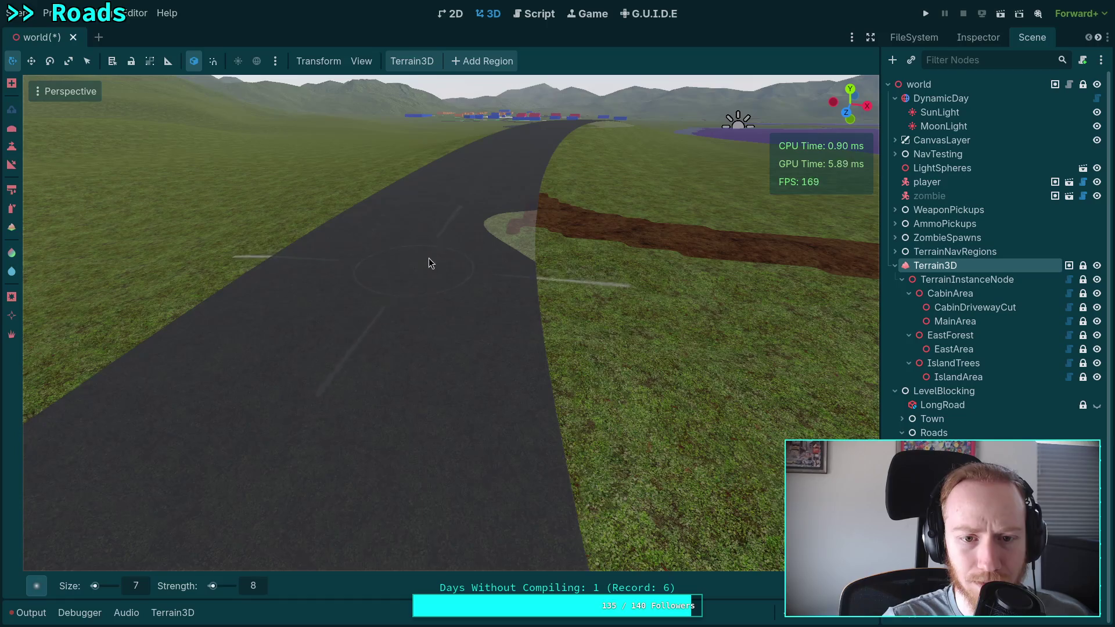
key("w")
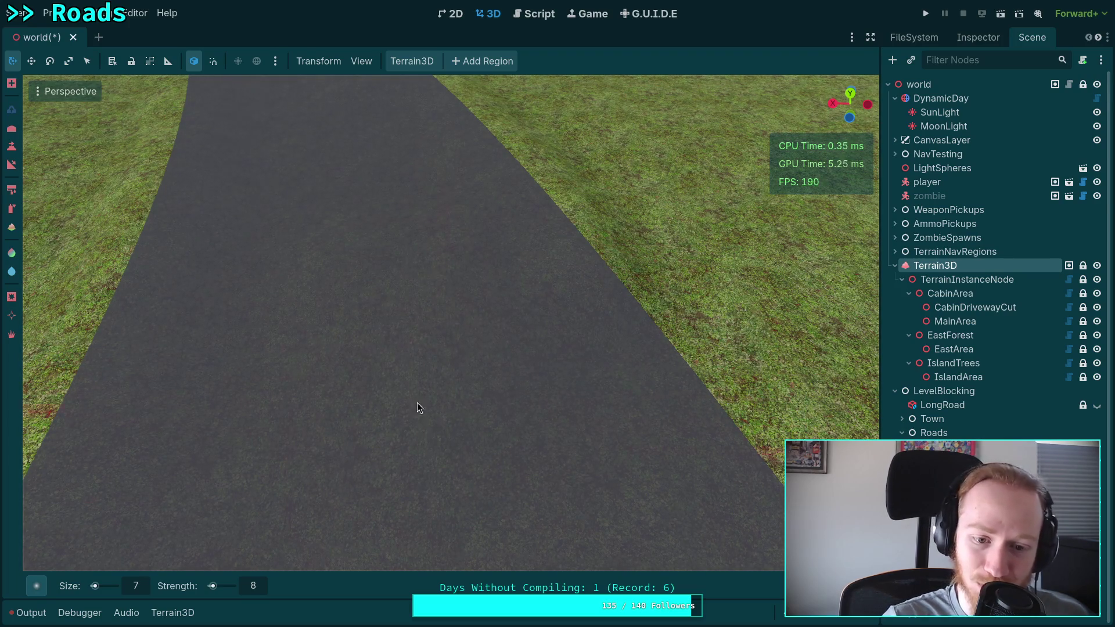
Step: Sculpt the grass mound at the road edge, undoing and redoing strokes that bulge
key("w")
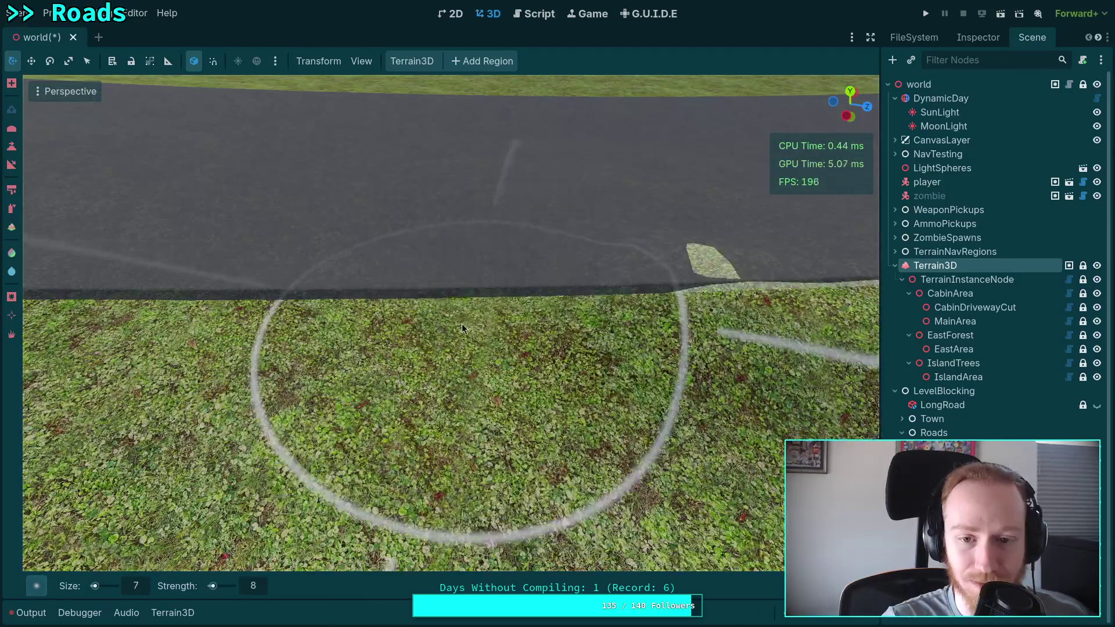
mouse_move(240, 343)
left_mouse_down()
mouse_move(584, 336)
mouse_move(61, 339)
mouse_move(128, 328)
mouse_move(232, 350)
mouse_move(499, 340)
mouse_move(470, 318)
left_mouse_up()
mouse_move(663, 257)
left_mouse_down()
mouse_move(606, 274)
mouse_move(628, 320)
mouse_move(681, 292)
mouse_move(586, 304)
mouse_move(603, 295)
mouse_move(437, 280)
mouse_move(131, 291)
mouse_move(311, 311)
mouse_move(262, 276)
mouse_move(597, 301)
mouse_move(622, 266)
mouse_move(565, 269)
mouse_move(563, 280)
mouse_move(543, 266)
mouse_move(589, 288)
mouse_move(483, 288)
mouse_move(541, 257)
mouse_move(597, 267)
left_mouse_up()
scroll(563, 305, "up", 2)
key("ctrl+z")
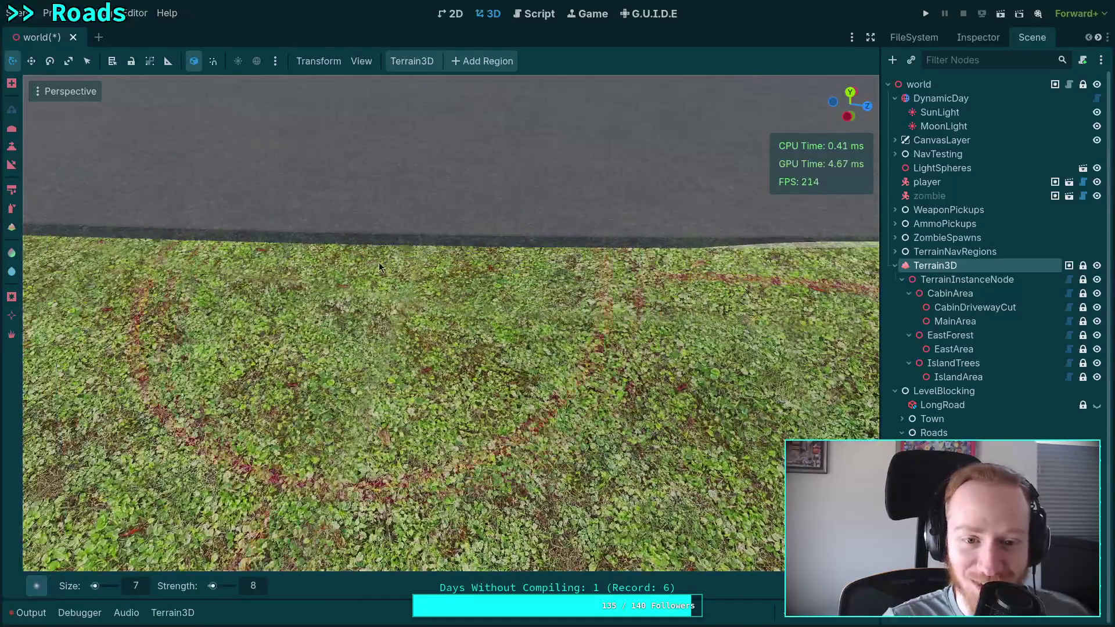
mouse_move(332, 283)
left_mouse_down()
mouse_move(537, 317)
mouse_move(424, 322)
mouse_move(594, 257)
left_mouse_up()
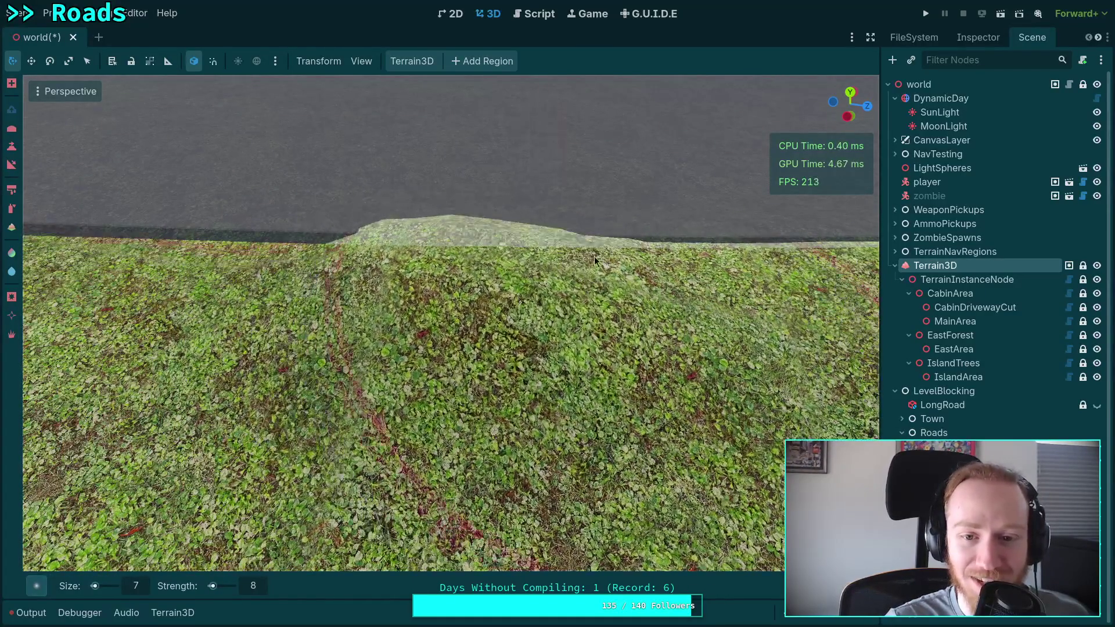
key("ctrl+z")
mouse_move(581, 360)
left_mouse_down()
mouse_move(486, 260)
mouse_move(364, 275)
mouse_move(492, 267)
mouse_move(589, 244)
mouse_move(393, 219)
mouse_move(506, 308)
mouse_move(249, 269)
mouse_move(348, 277)
mouse_move(393, 263)
left_mouse_up()
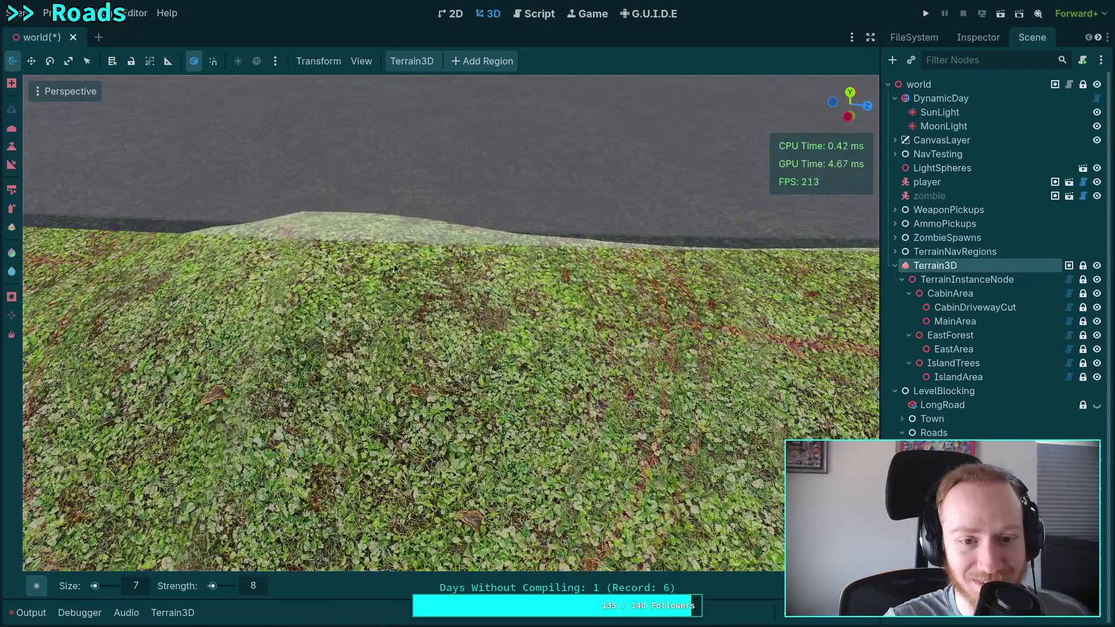
key("ctrl+z")
key("ctrl+z")
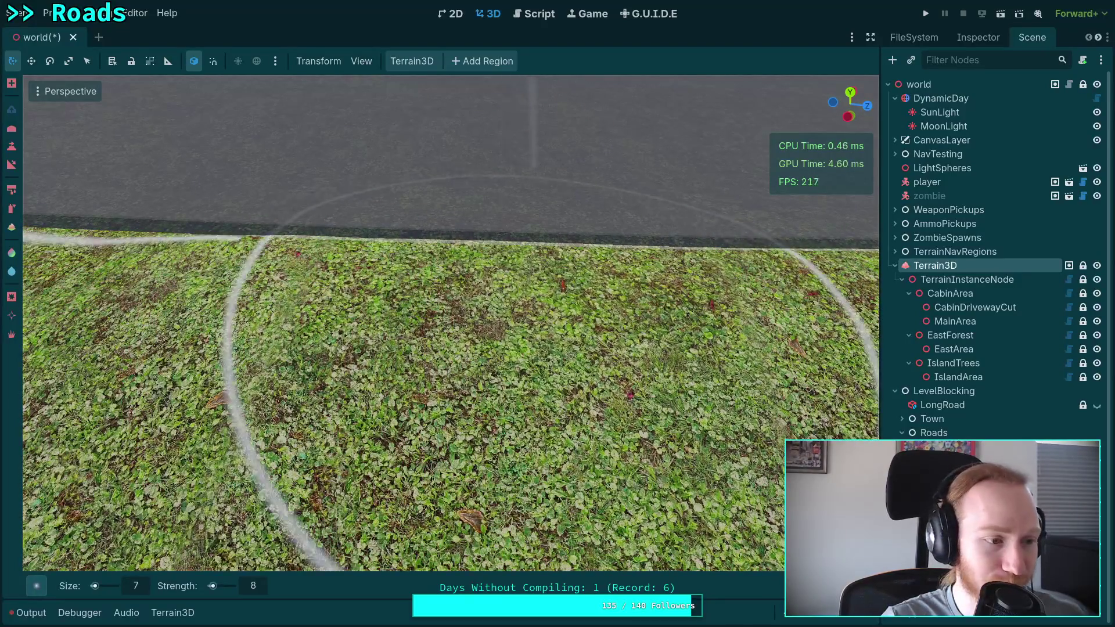
key("ctrl+shift+z")
key("ctrl+shift+z")
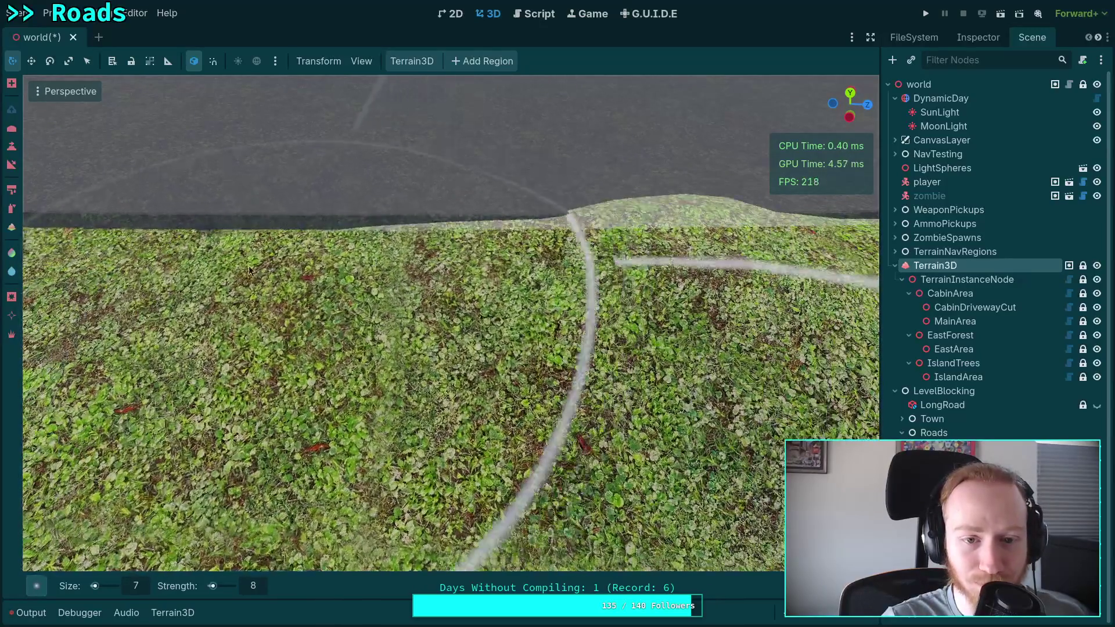
key("ctrl+z")
key("ctrl+z")
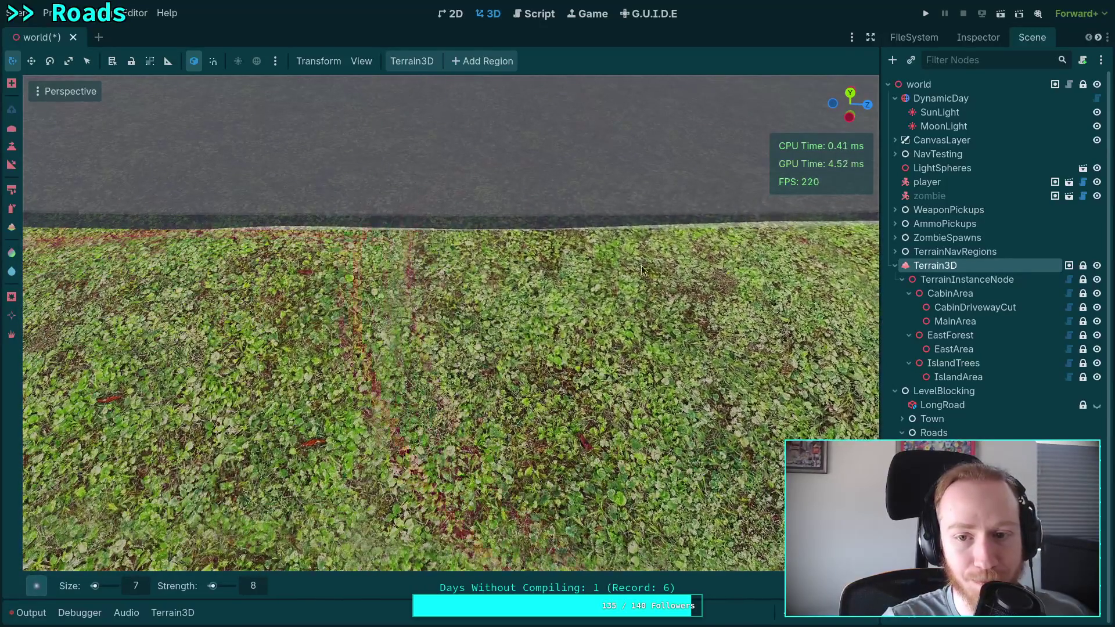
mouse_move(528, 263)
left_mouse_down()
mouse_move(503, 250)
mouse_move(309, 306)
mouse_move(506, 302)
mouse_move(420, 330)
mouse_move(326, 319)
mouse_move(653, 299)
mouse_move(499, 284)
mouse_move(542, 299)
mouse_move(586, 270)
left_mouse_up()
Step: Move closer and reshape the terrain further along the road edge
key("w")
left_click_drag(324, 419, 497, 429)
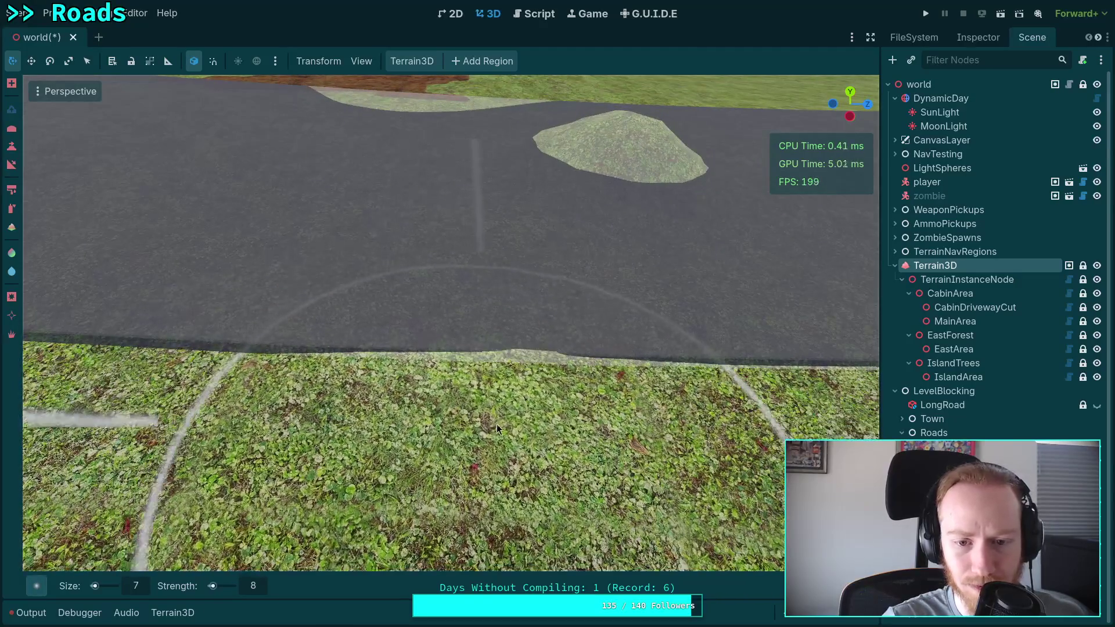
left_click_drag(472, 378, 428, 366)
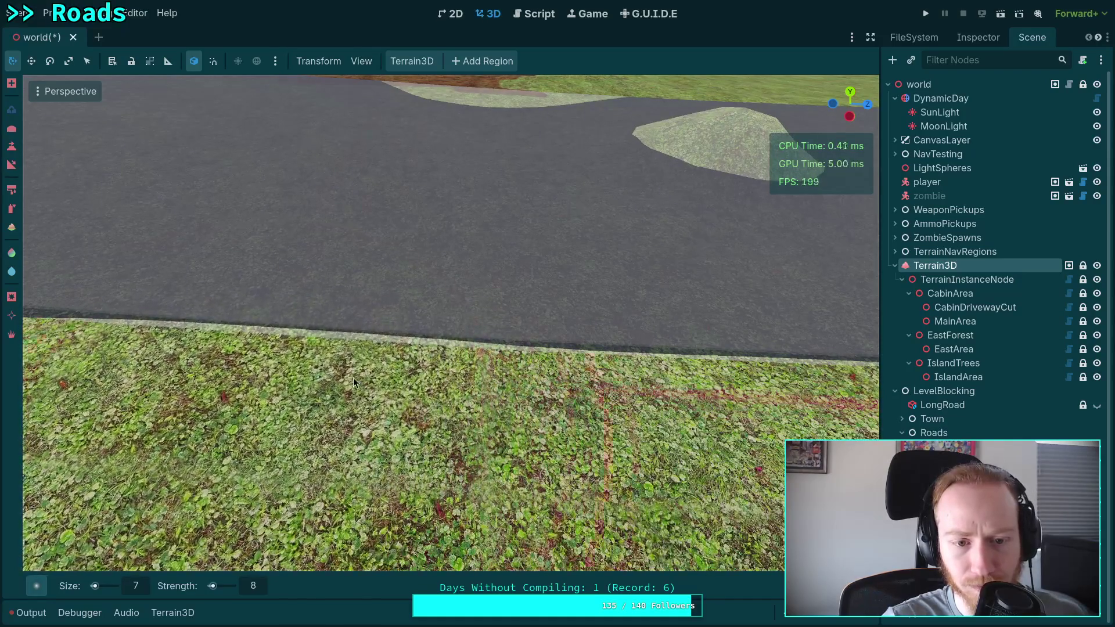
mouse_move(479, 371)
left_mouse_down()
mouse_move(113, 371)
mouse_move(255, 371)
mouse_move(214, 360)
left_mouse_up()
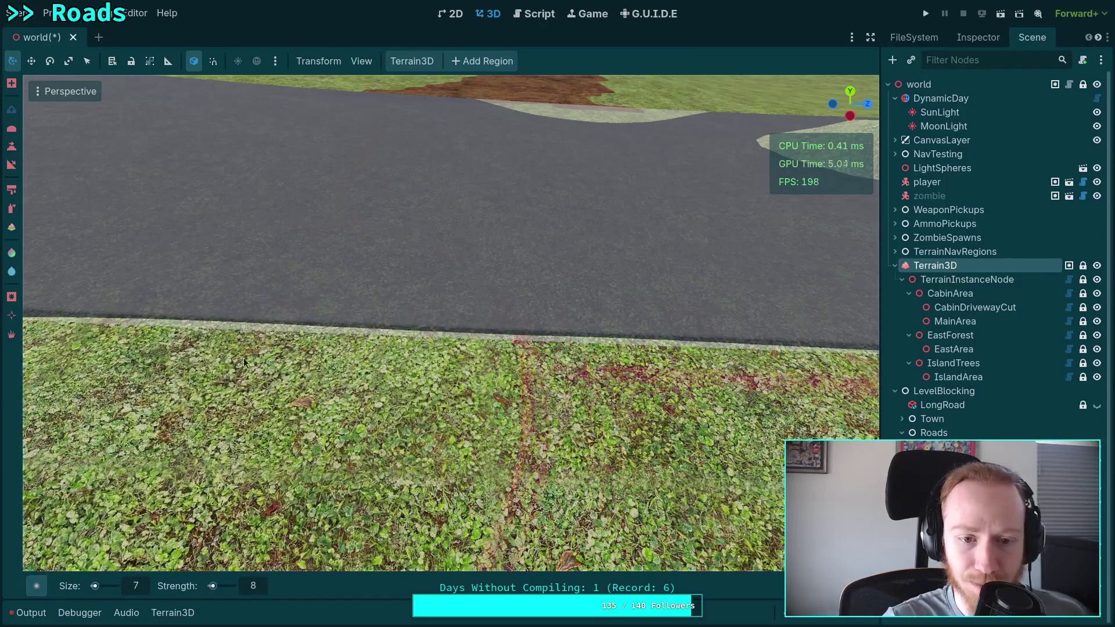
mouse_move(484, 333)
left_mouse_down()
mouse_move(166, 340)
mouse_move(407, 325)
mouse_move(510, 304)
mouse_move(270, 329)
left_mouse_up()
mouse_move(351, 297)
left_mouse_down()
mouse_move(362, 305)
mouse_move(119, 291)
mouse_move(222, 280)
mouse_move(121, 271)
mouse_move(444, 285)
mouse_move(472, 274)
mouse_move(365, 267)
mouse_move(393, 285)
mouse_move(628, 282)
mouse_move(563, 273)
mouse_move(439, 279)
mouse_move(842, 314)
left_mouse_up()
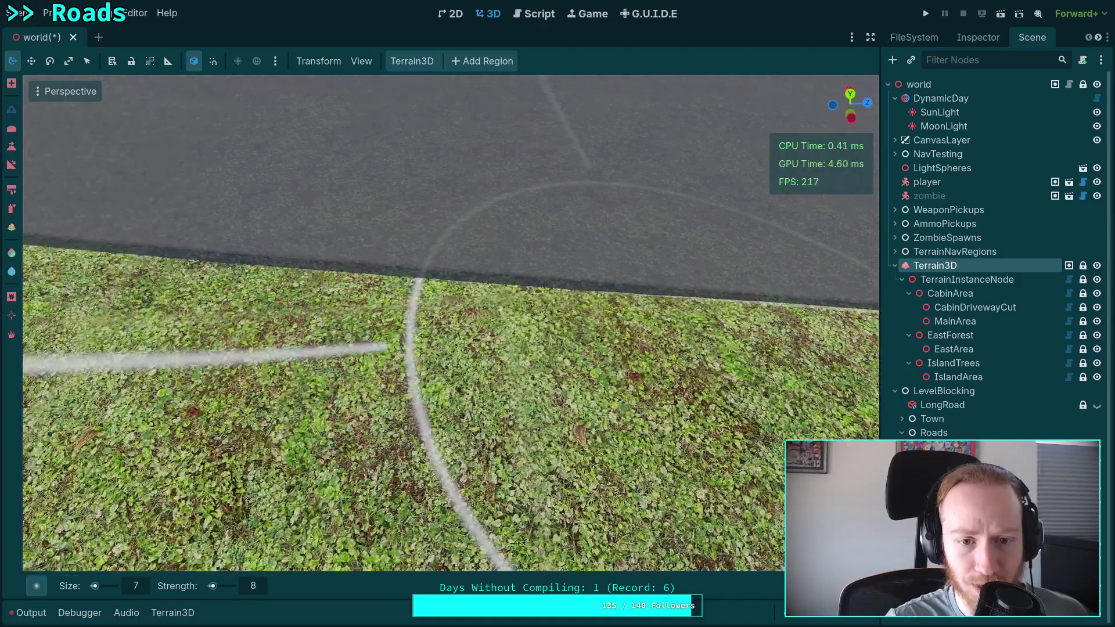
left_click(365, 326)
Step: Repaint the grass texture beside the road, undoing strokes that bulge over it
key("ctrl+z")
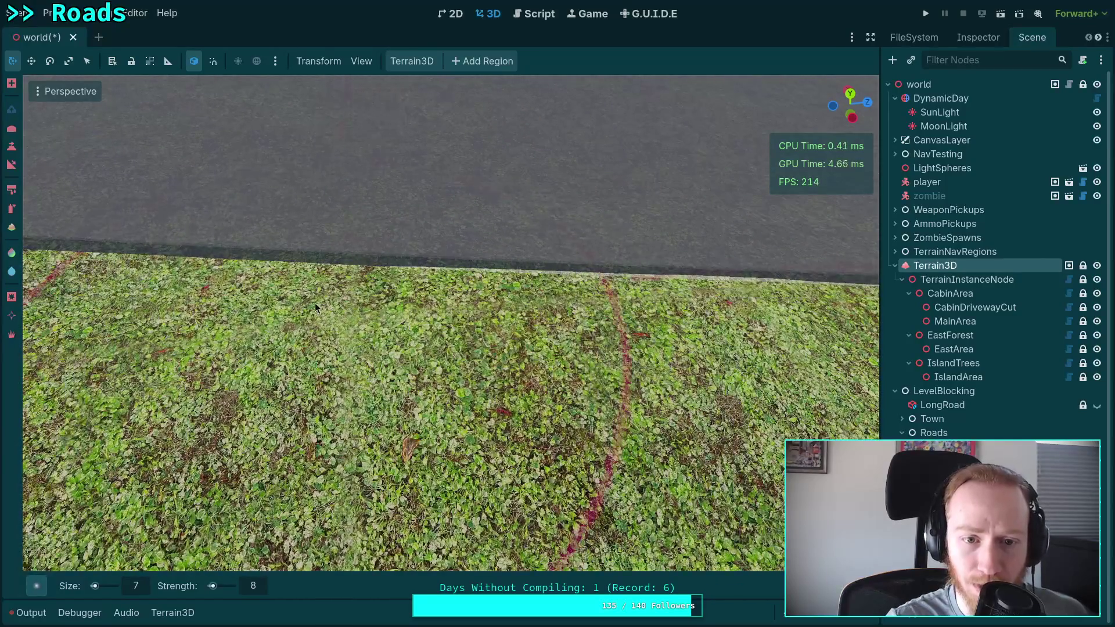
mouse_move(315, 302)
left_mouse_down()
mouse_move(475, 302)
mouse_move(244, 288)
mouse_move(428, 284)
mouse_move(324, 282)
mouse_move(466, 269)
mouse_move(440, 252)
left_mouse_up()
key("ctrl+z")
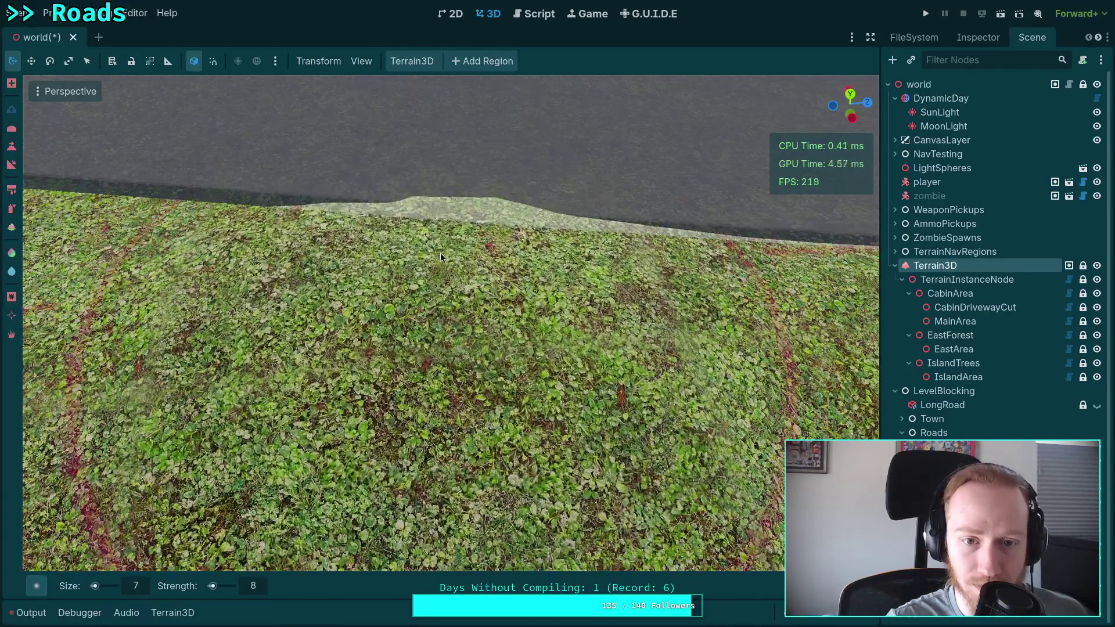
key("ctrl+z")
scroll(349, 244, "up", 2)
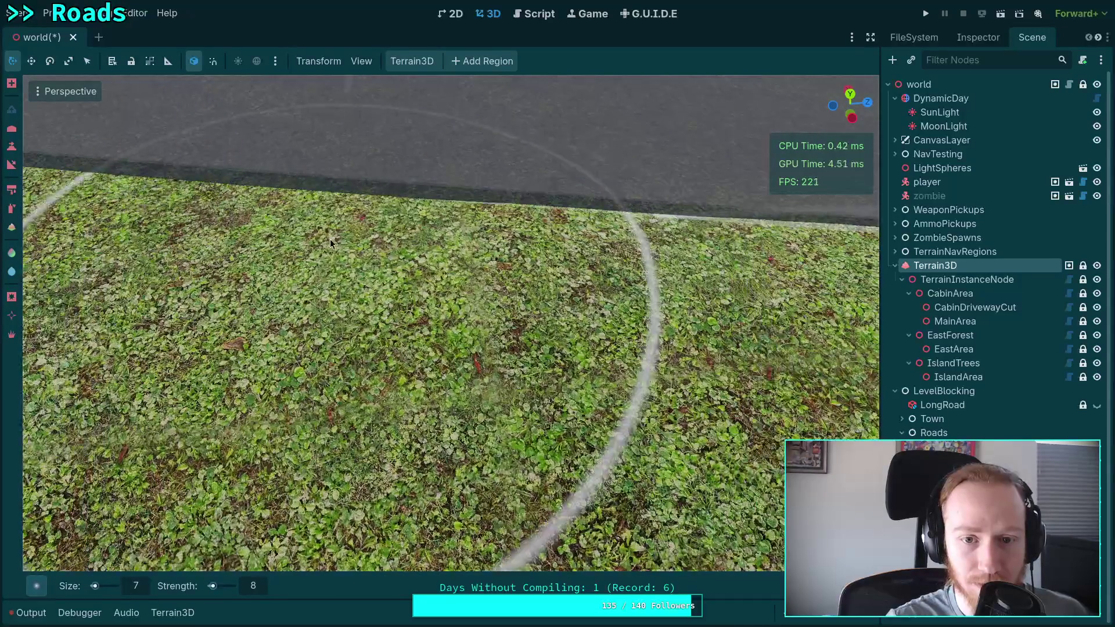
scroll(330, 239, "down", 4)
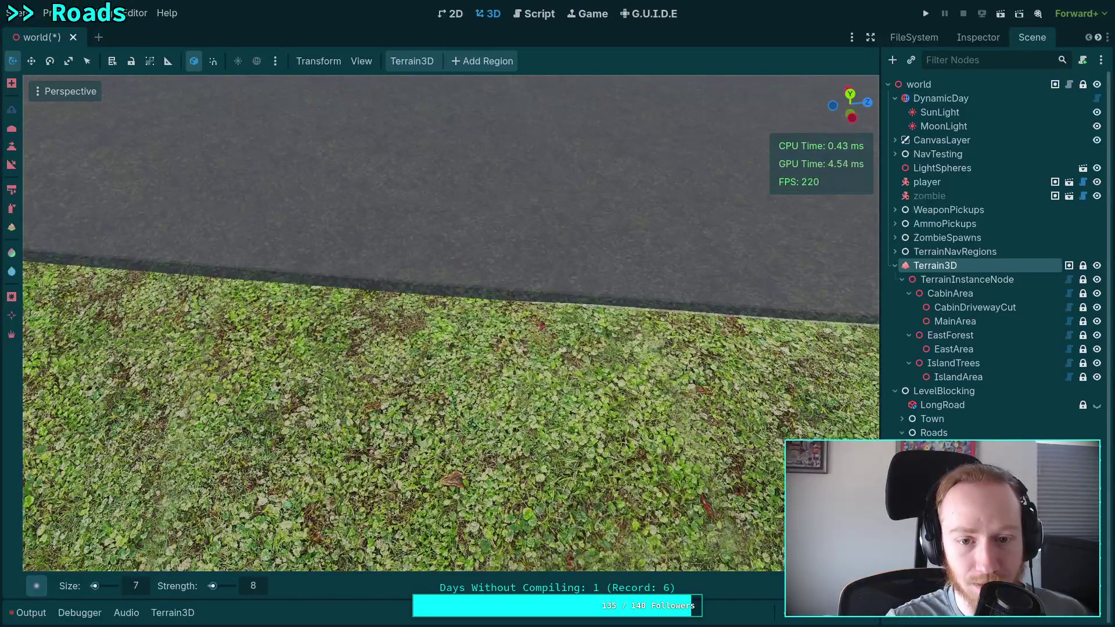
scroll(451, 322, "up", 2)
scroll(473, 229, "up", 3)
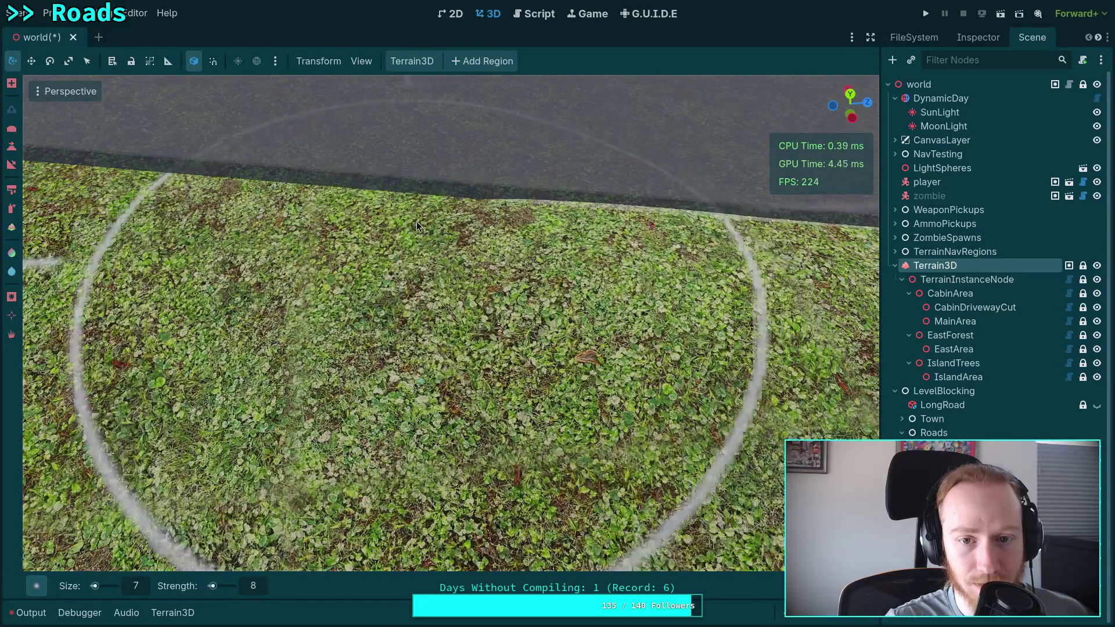
scroll(460, 237, "down", 2)
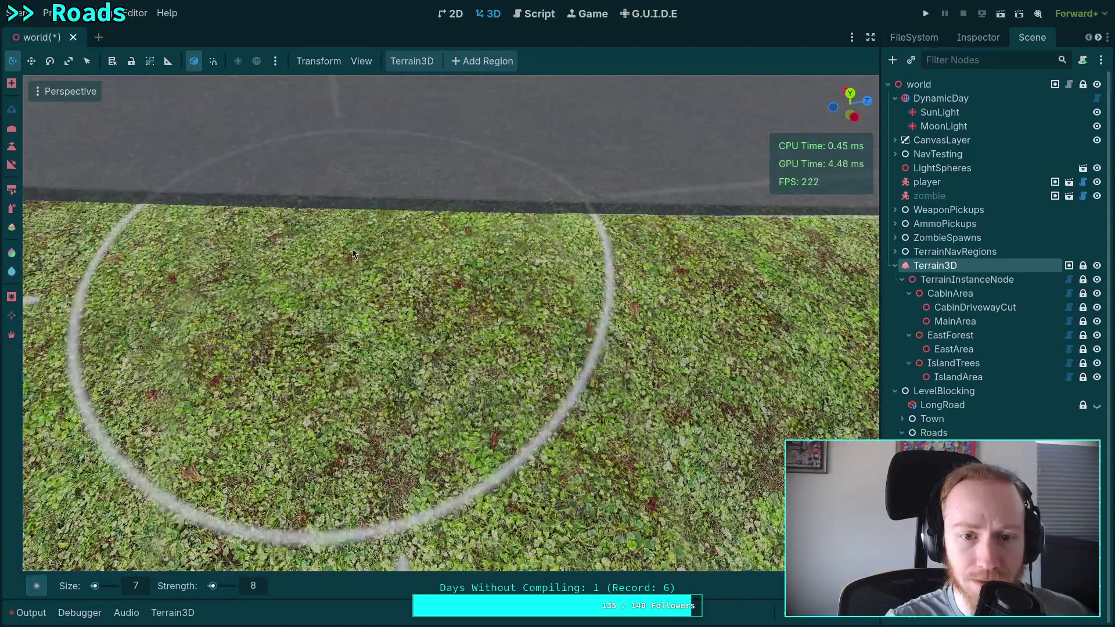
Step: Sculpt and smooth the grass strip beside the road edge
mouse_move(271, 254)
left_mouse_down()
mouse_move(486, 268)
mouse_move(685, 259)
mouse_move(555, 240)
mouse_move(803, 256)
mouse_move(208, 242)
mouse_move(469, 244)
left_mouse_up()
mouse_move(377, 234)
left_mouse_down()
mouse_move(585, 239)
mouse_move(87, 226)
mouse_move(492, 228)
mouse_move(364, 216)
left_mouse_up()
mouse_move(196, 226)
left_mouse_down()
mouse_move(502, 217)
mouse_move(265, 215)
mouse_move(281, 210)
left_mouse_up()
right_click(281, 210)
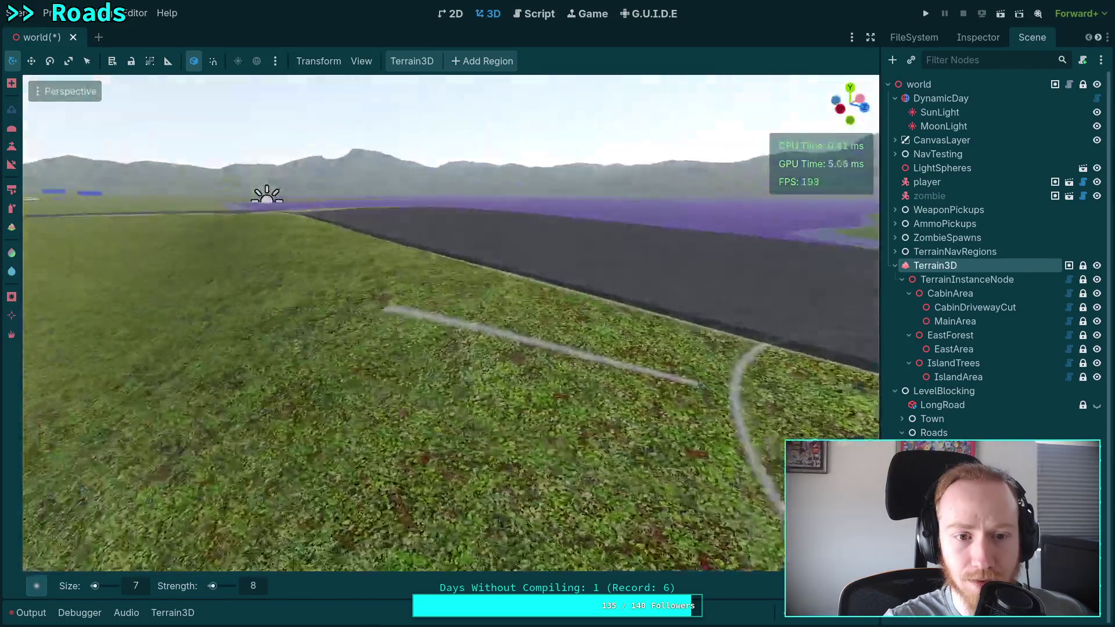
key("w")
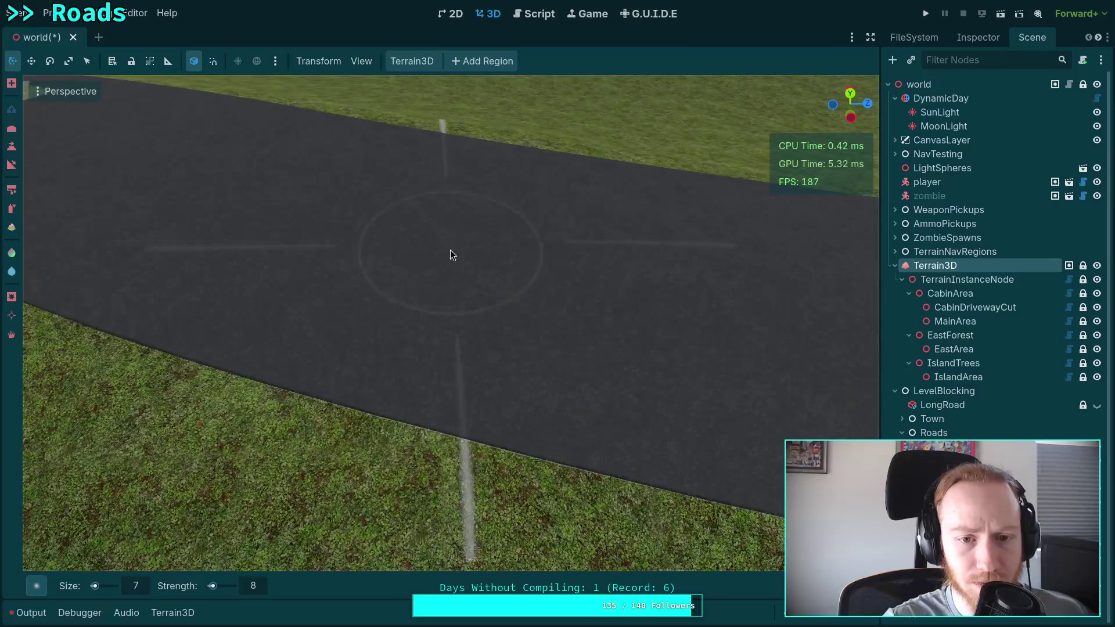
left_click(450, 254)
right_click(438, 247)
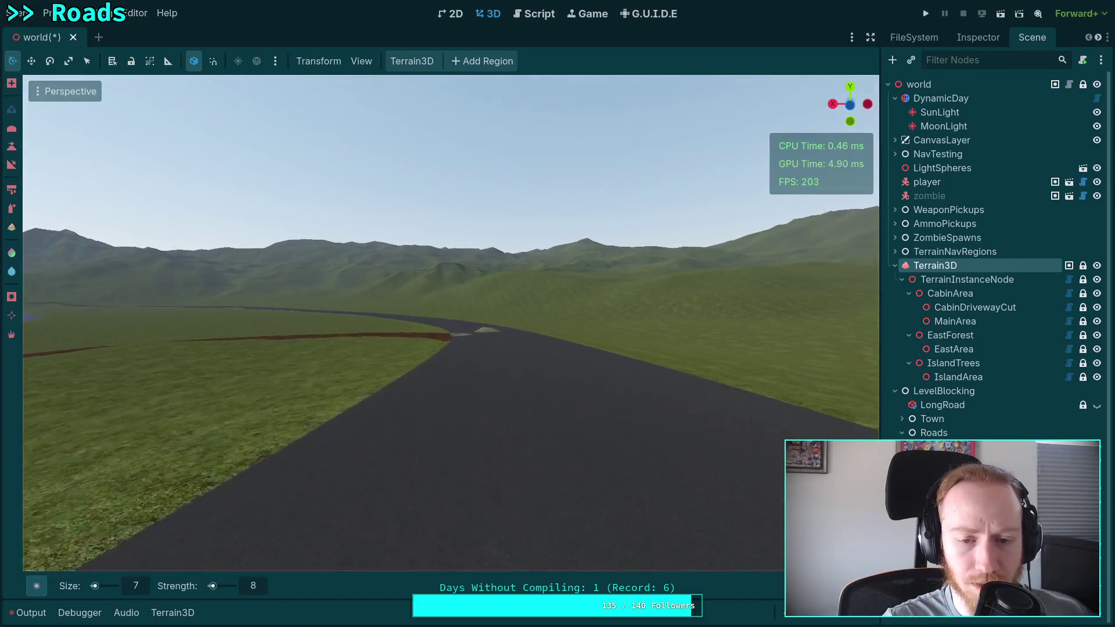
key("s")
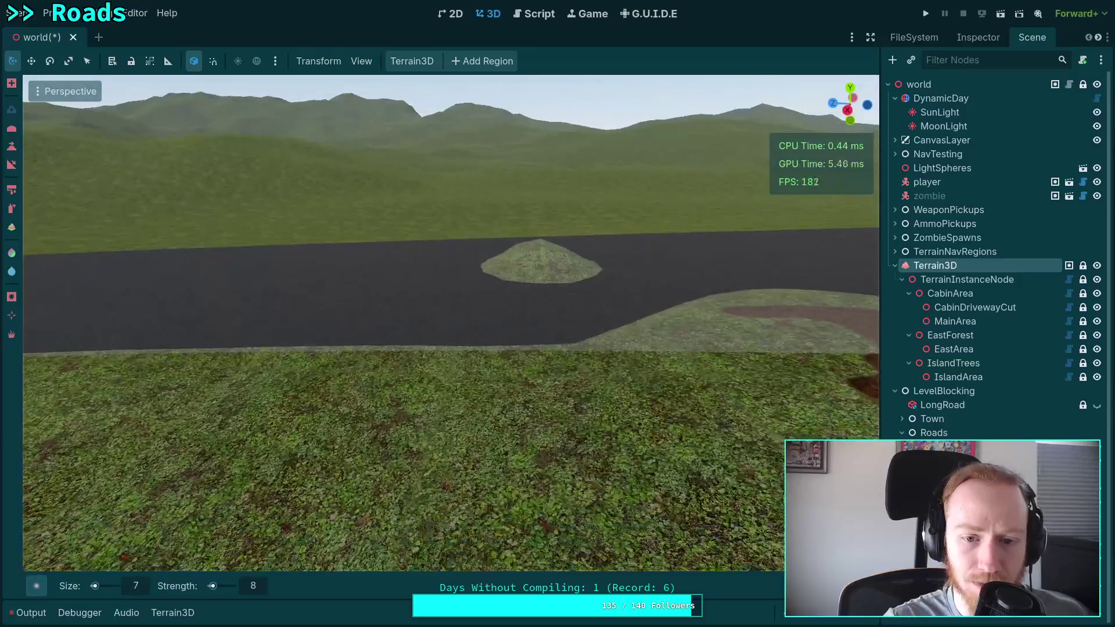
key("w")
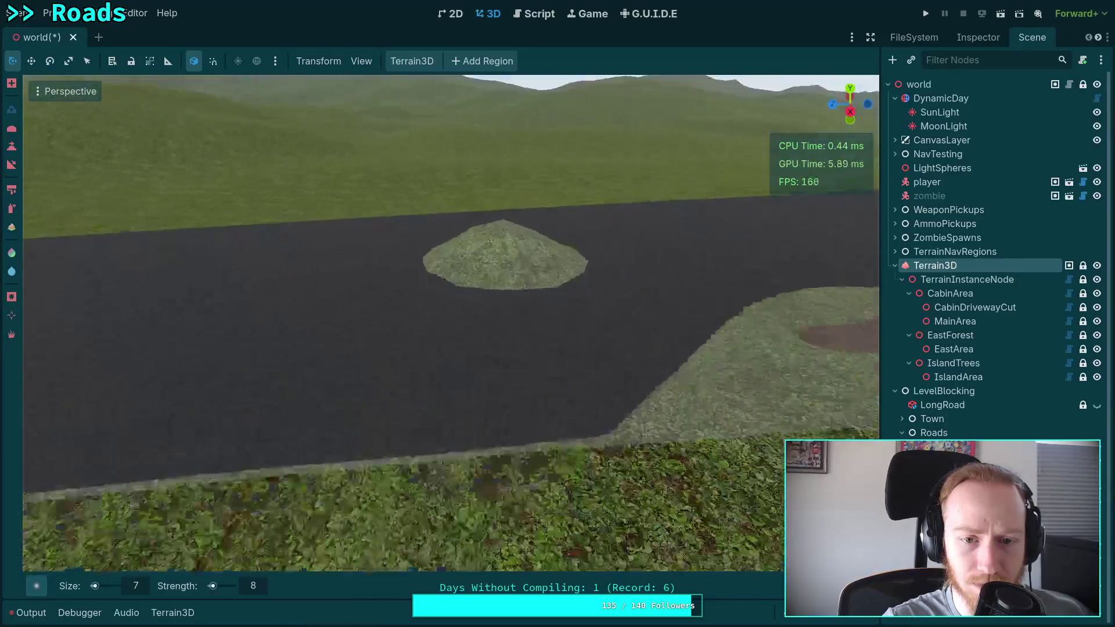
key("w")
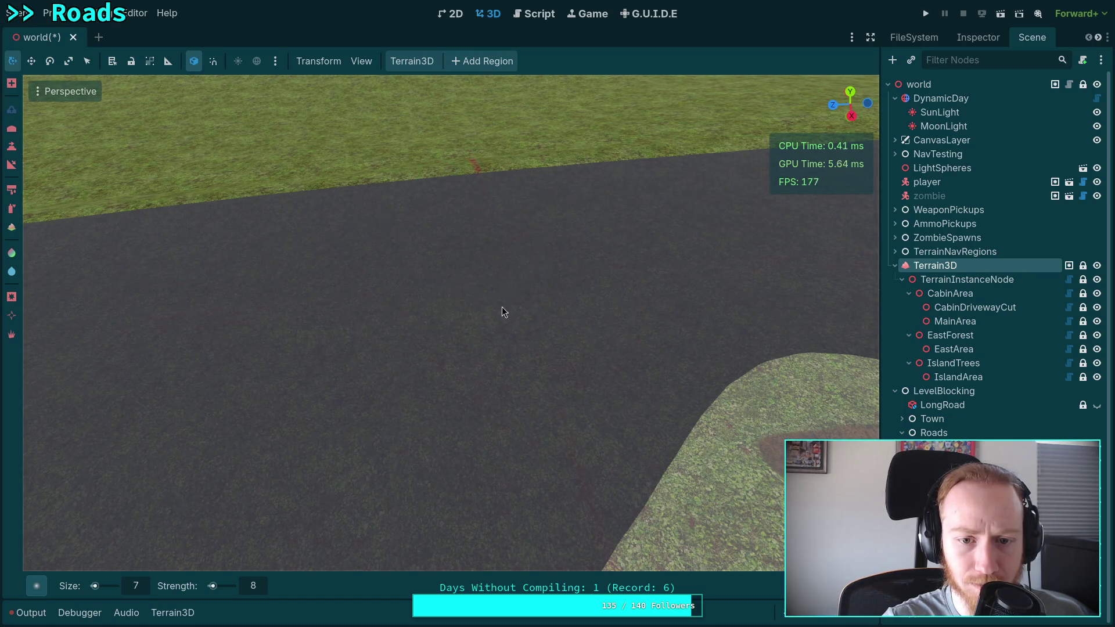
key("s")
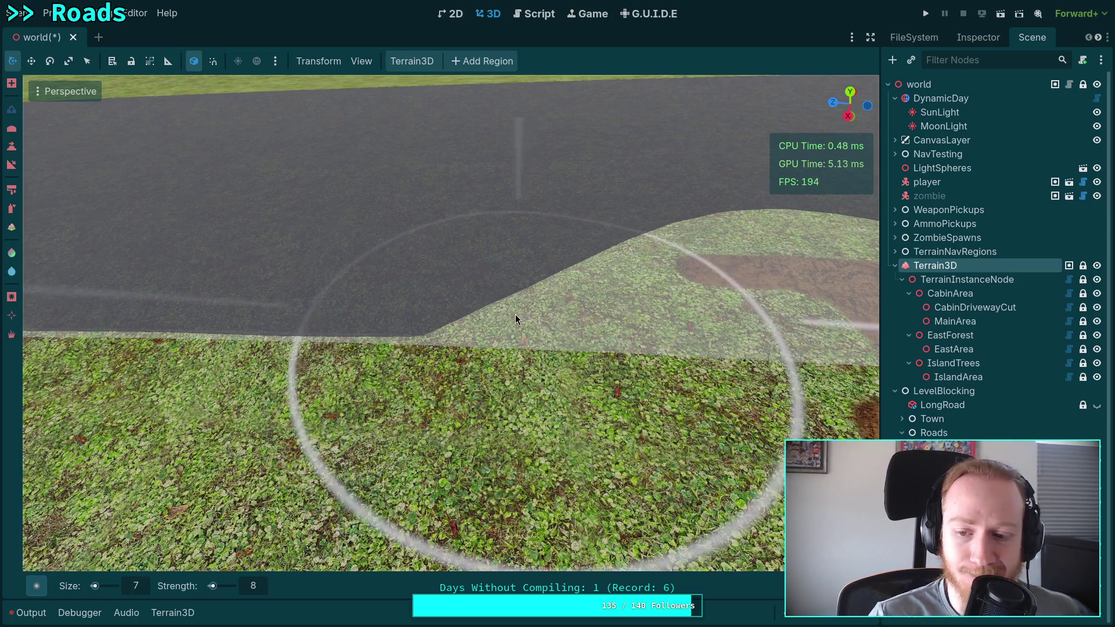
key("s")
Step: Paint road texture over the grass patch on the road surface
key("s")
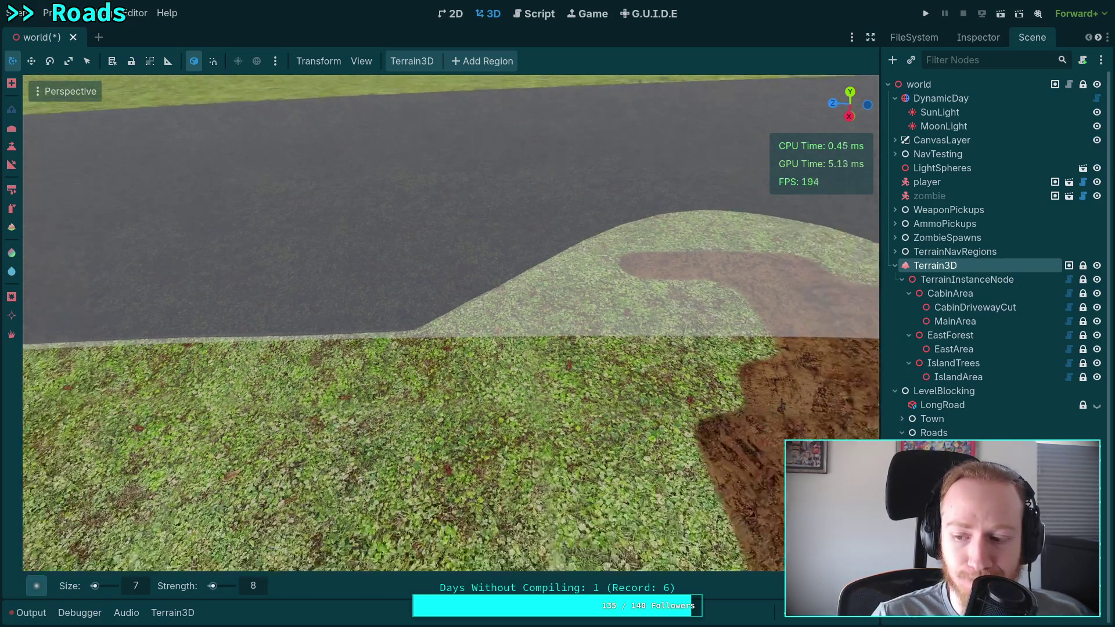
key("s")
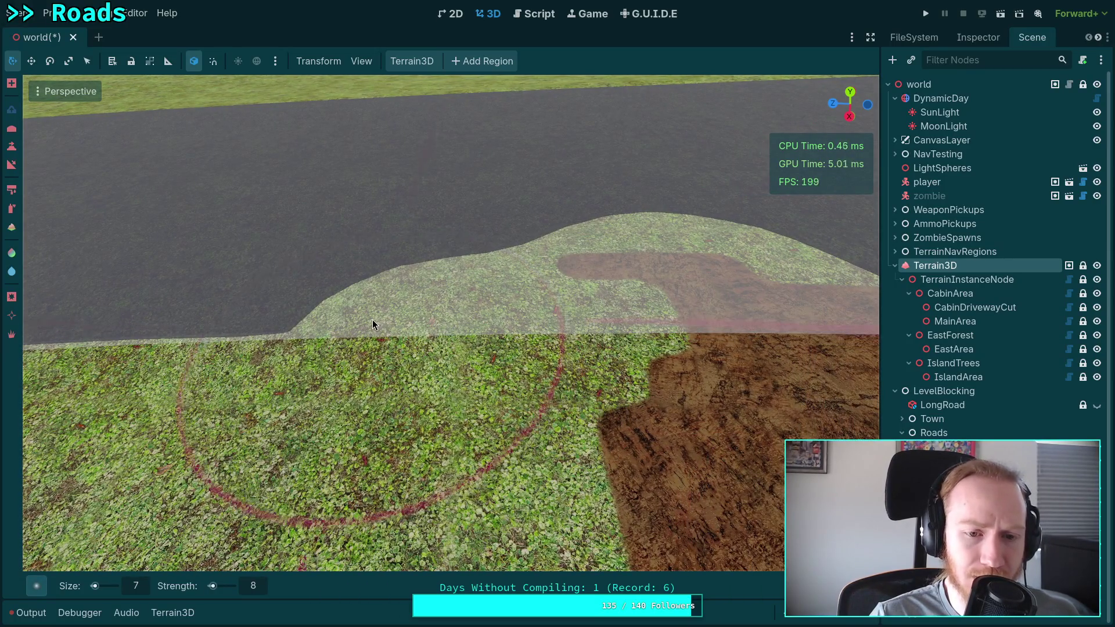
mouse_move(360, 317)
left_mouse_down()
mouse_move(475, 317)
mouse_move(616, 277)
mouse_move(765, 260)
left_mouse_up()
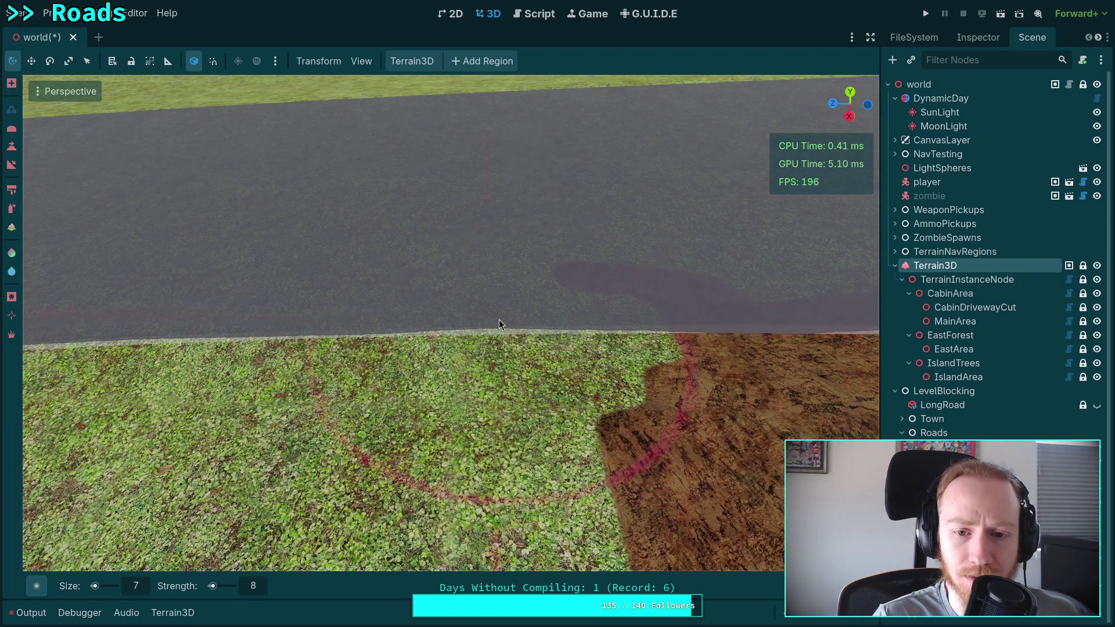
left_click_drag(464, 328, 529, 328)
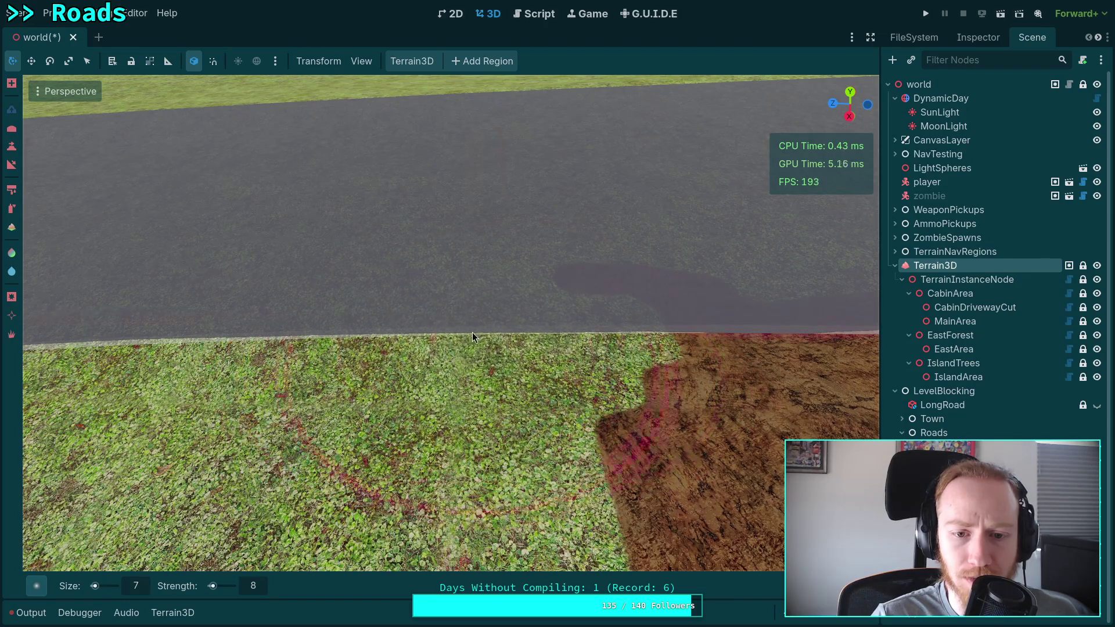
Step: Paint dirt over the grass along the road edge
mouse_move(407, 337)
left_mouse_down()
mouse_move(575, 337)
mouse_move(507, 321)
mouse_move(529, 323)
left_mouse_up()
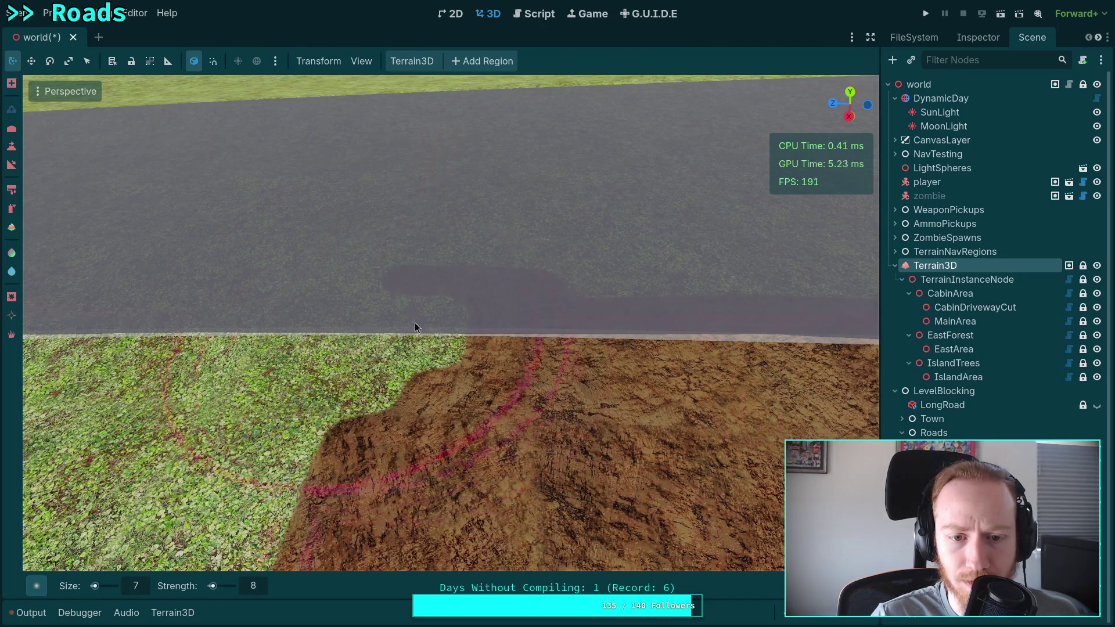
mouse_move(478, 328)
left_mouse_down()
mouse_move(467, 351)
mouse_move(394, 335)
mouse_move(490, 346)
left_mouse_up()
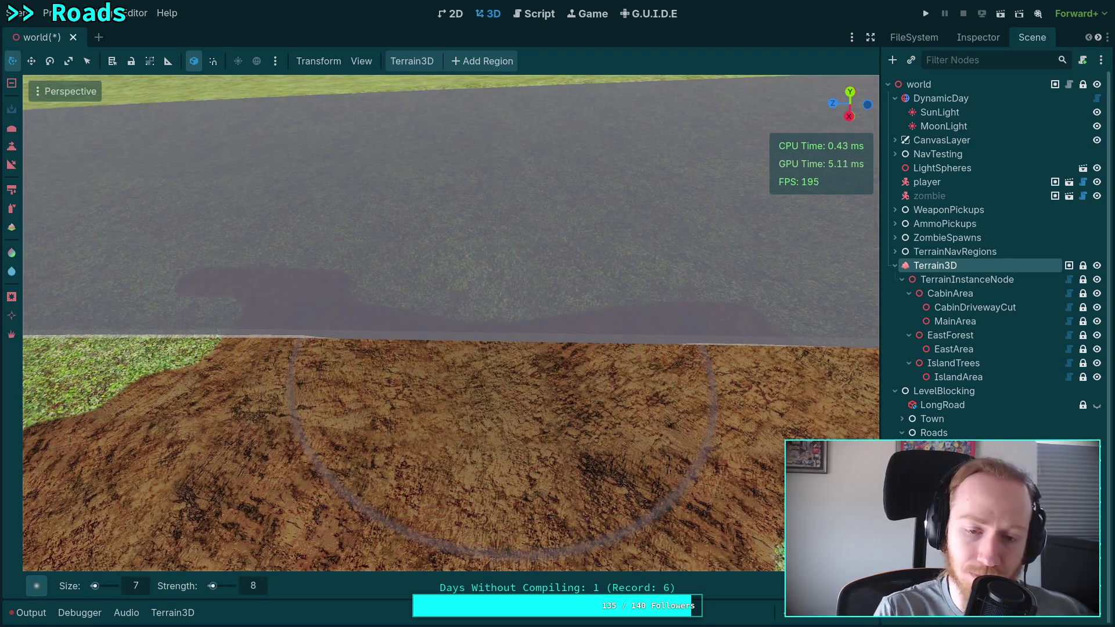
left_click_drag(532, 319, 447, 331)
key("w")
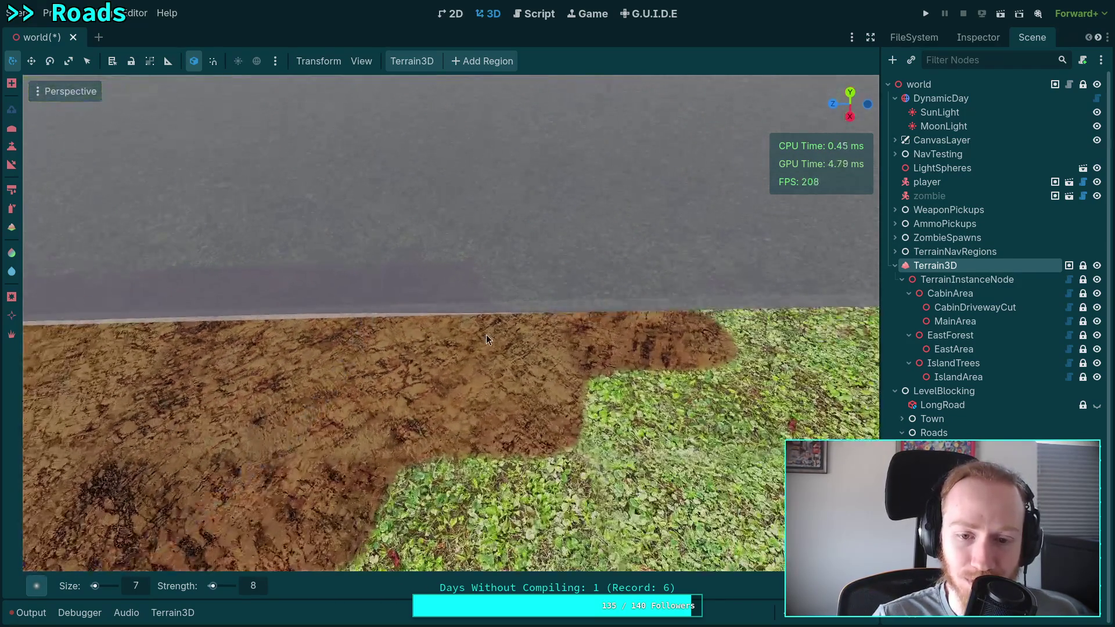
key("d")
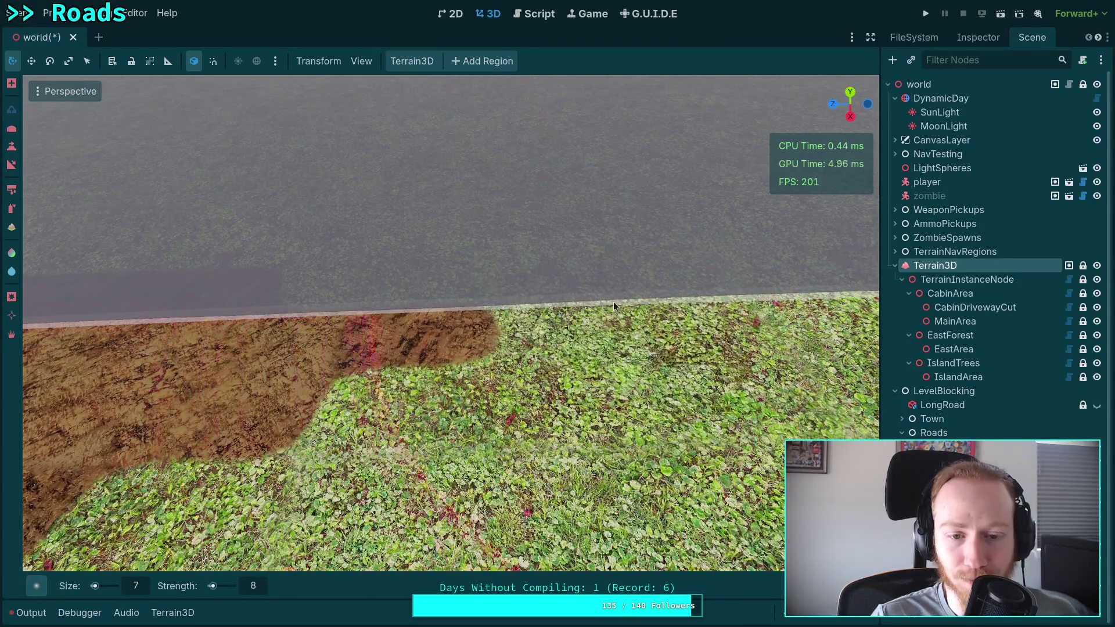
Step: Fly the view along the road to a new stretch of the edge
key("s")
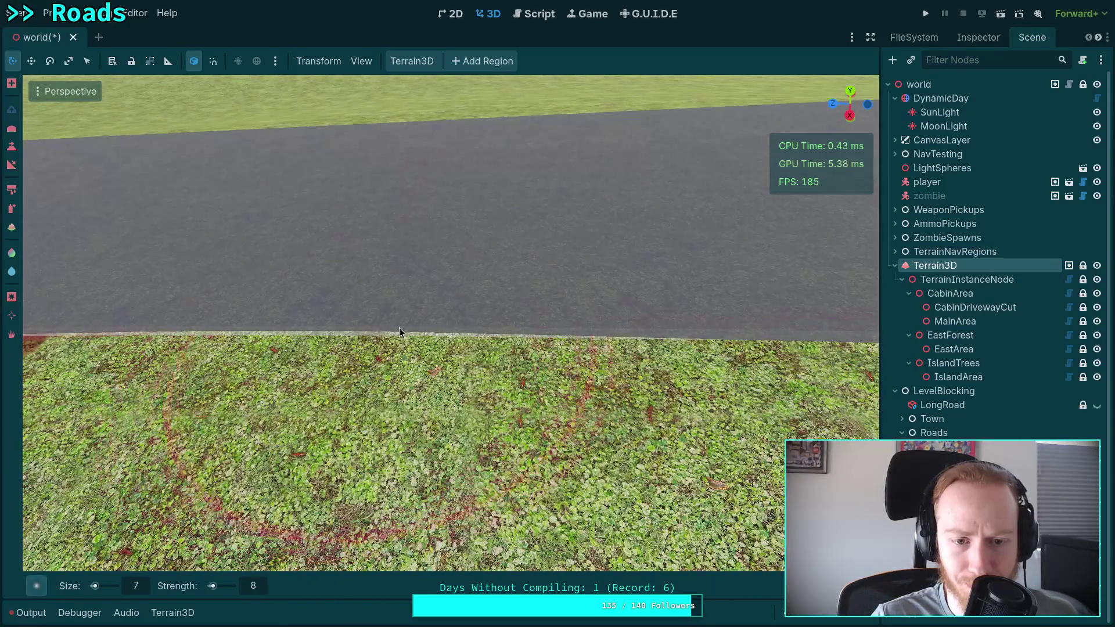
key("d")
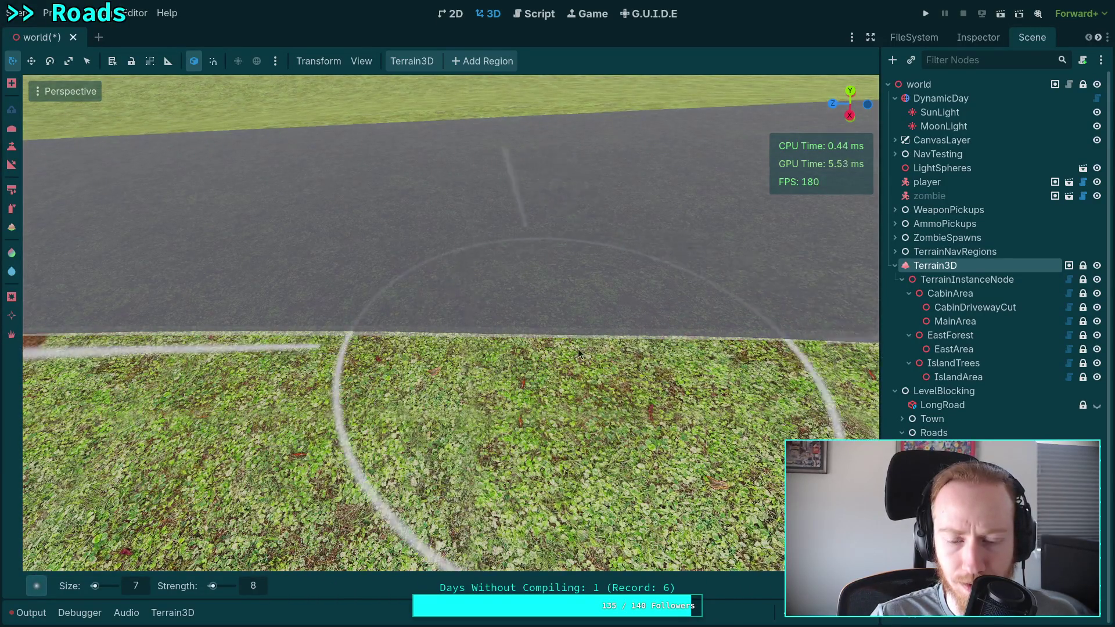
key("a")
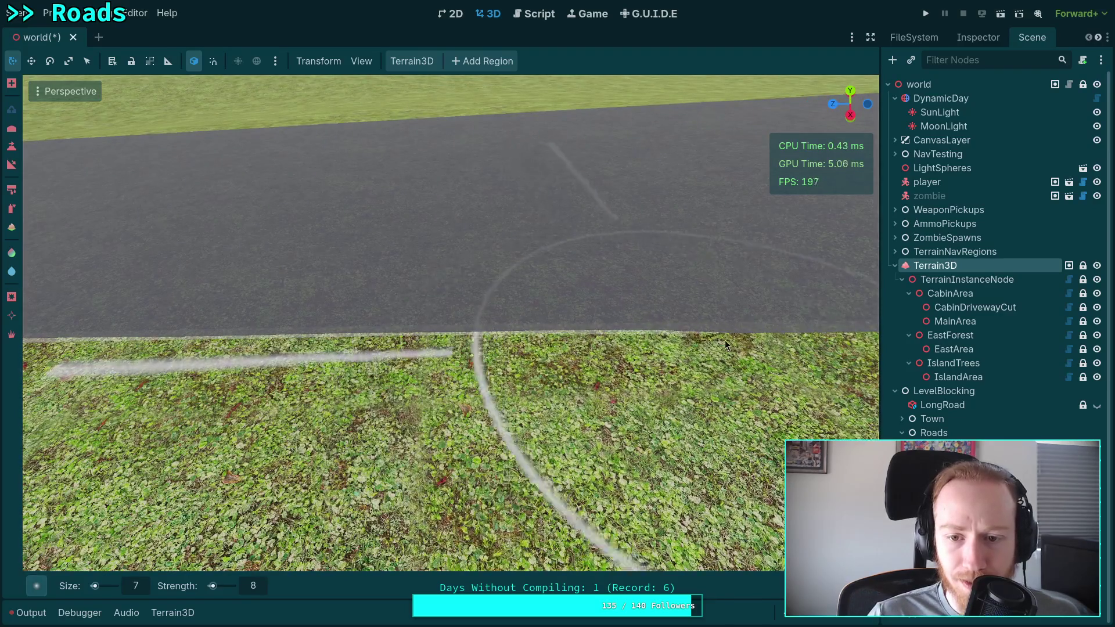
key("a")
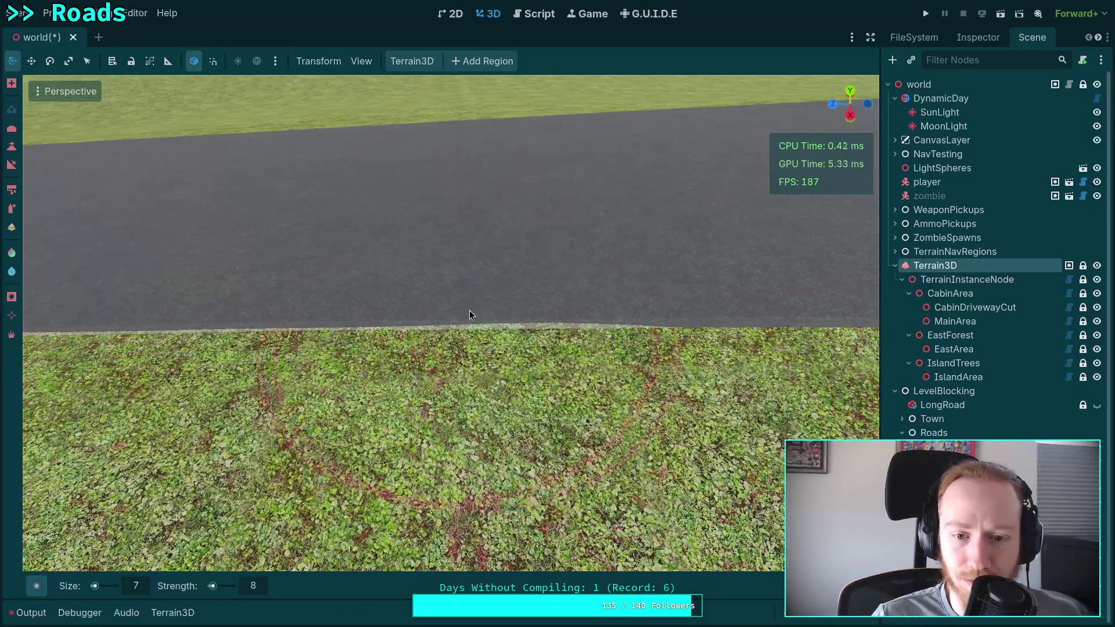
key("a")
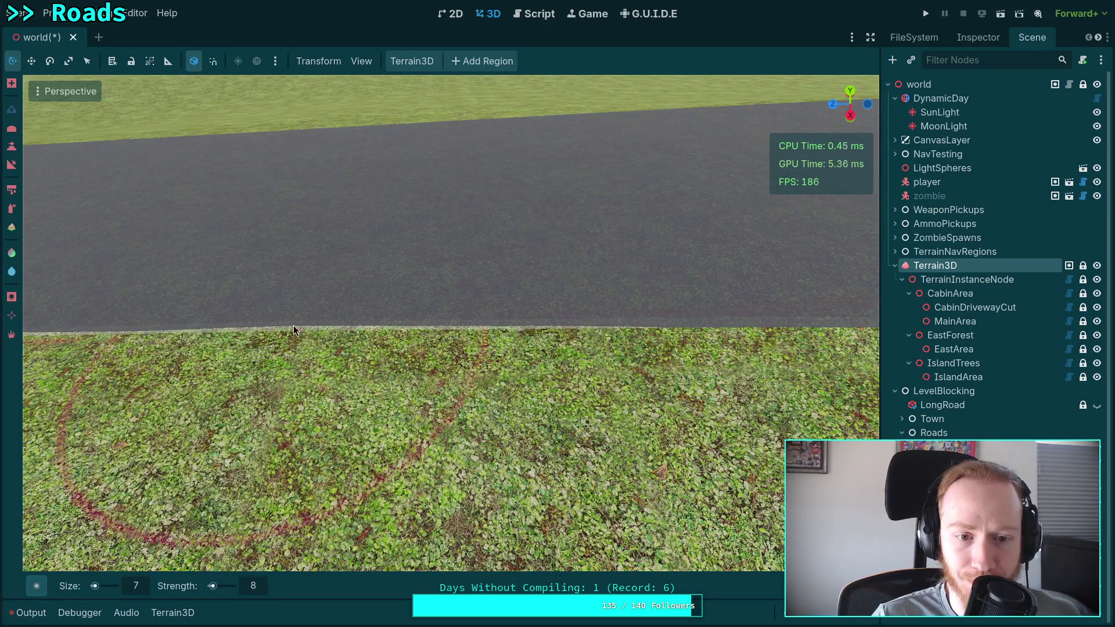
key("a")
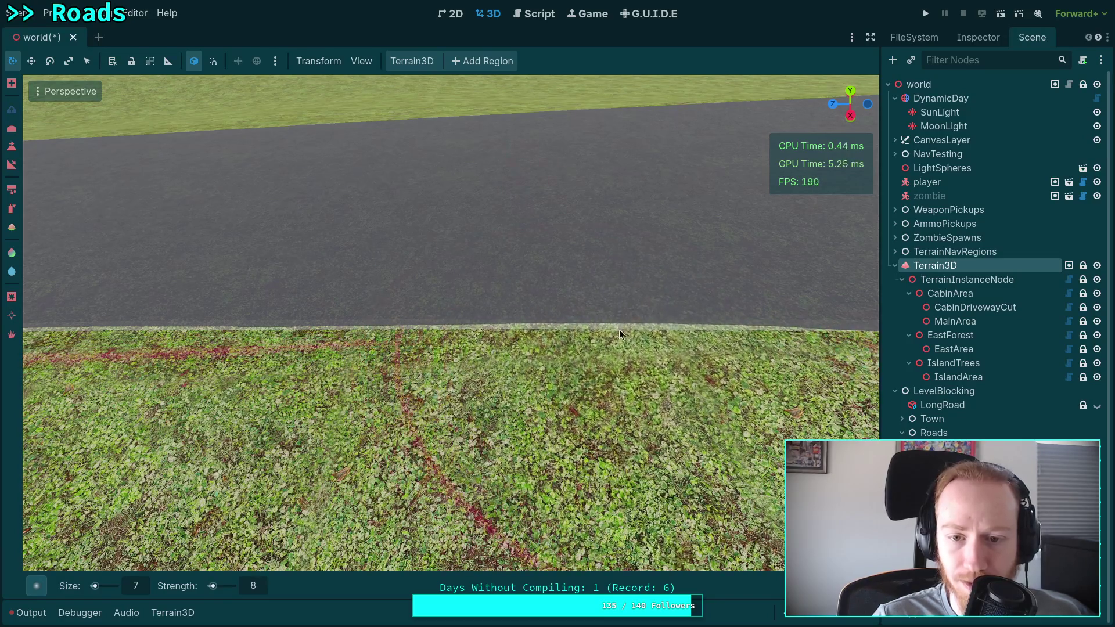
key("a")
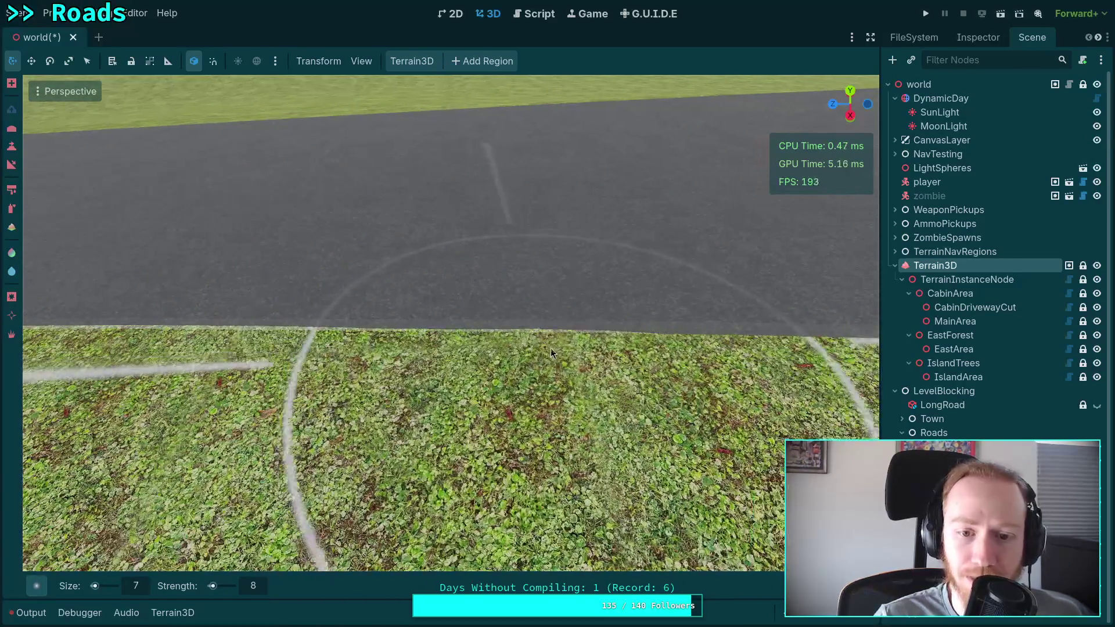
key("a")
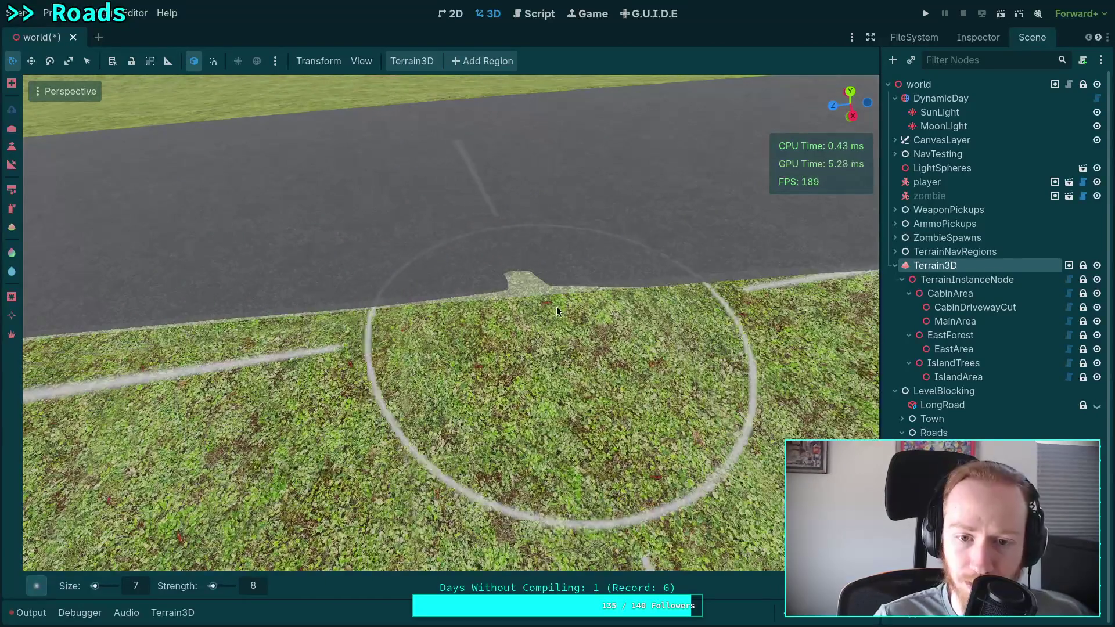
key("a")
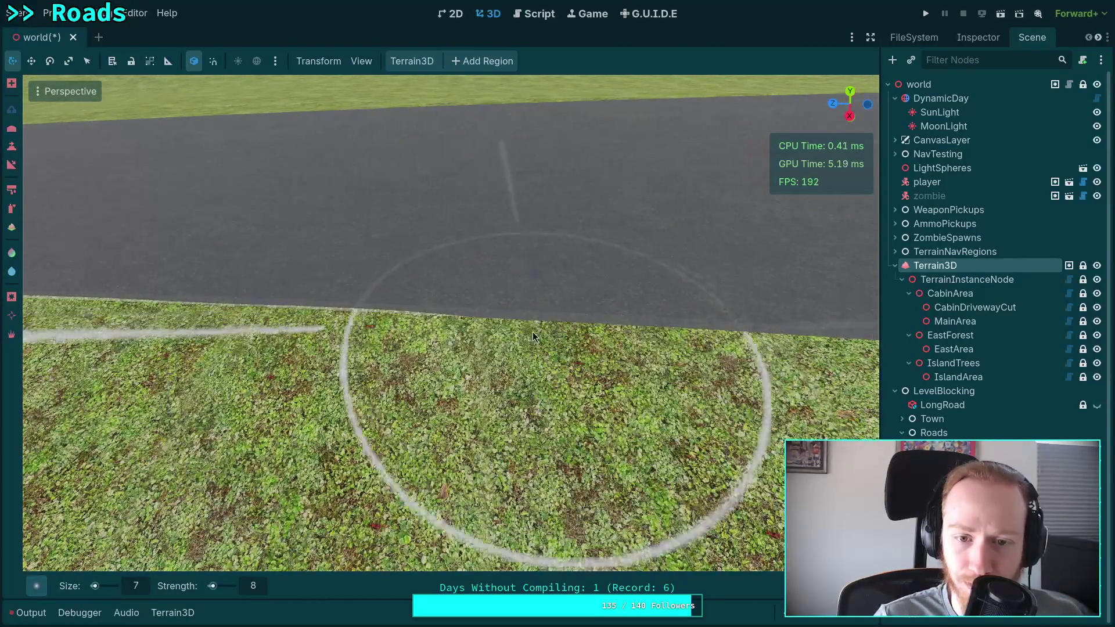
key("a")
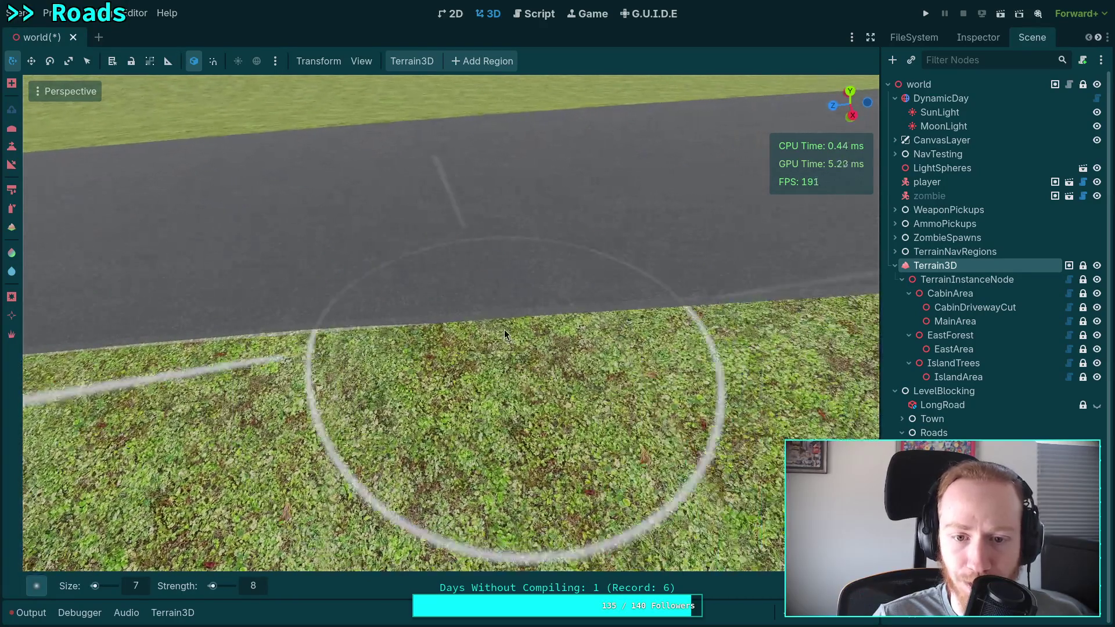
key("a")
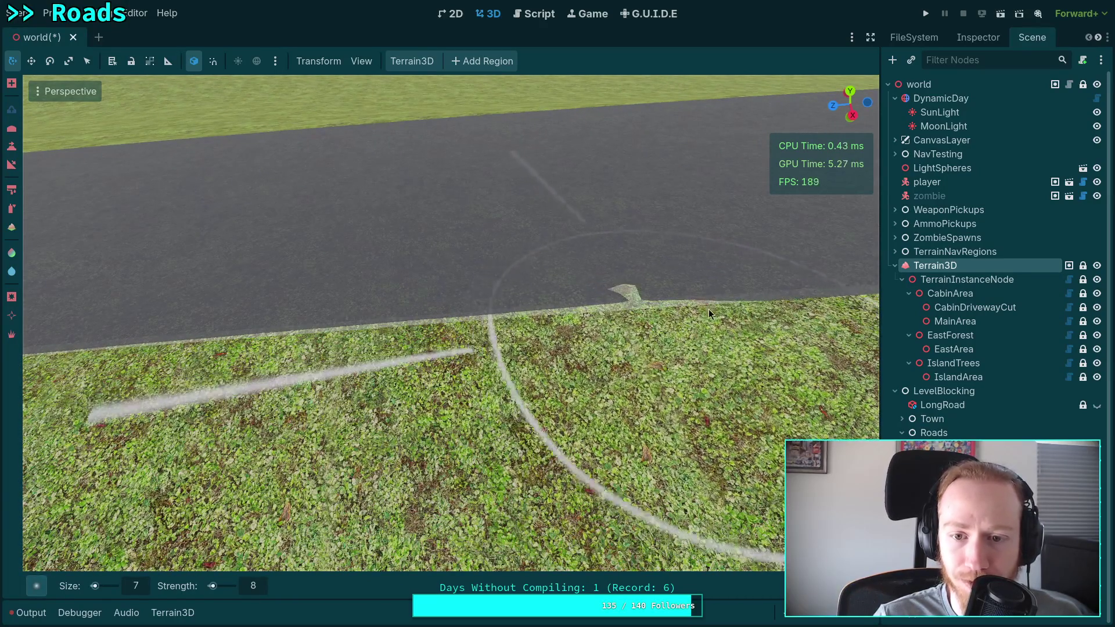
key("a")
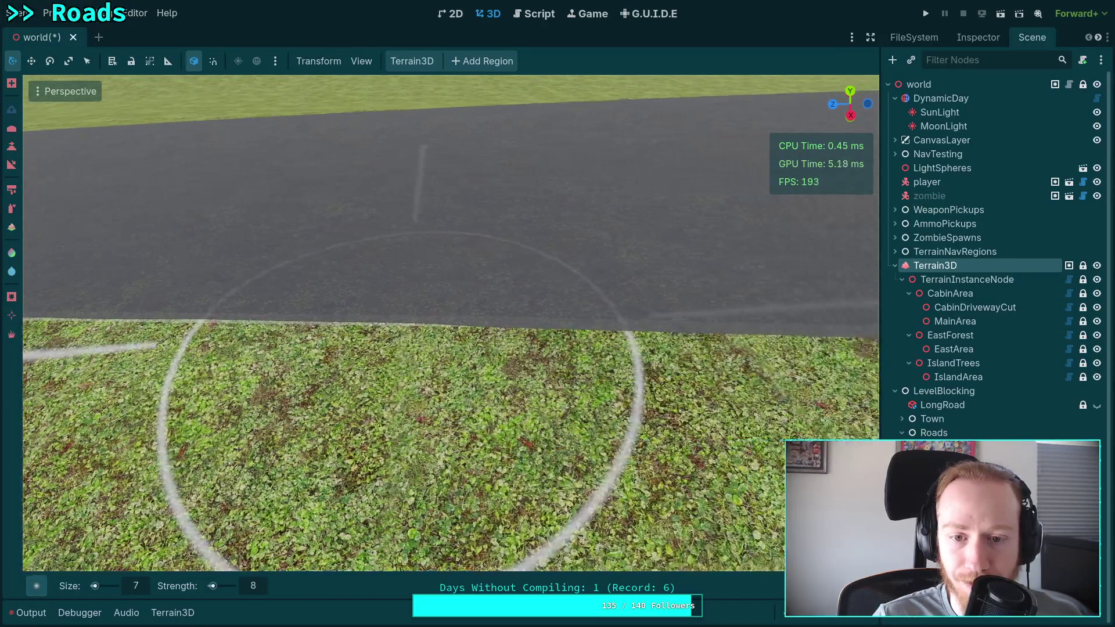
Step: Raise and then flatten small grass bumps at the road edge
mouse_move(602, 334)
left_mouse_down()
mouse_move(625, 325)
mouse_move(445, 322)
mouse_move(476, 319)
mouse_move(421, 304)
mouse_move(701, 319)
left_mouse_up()
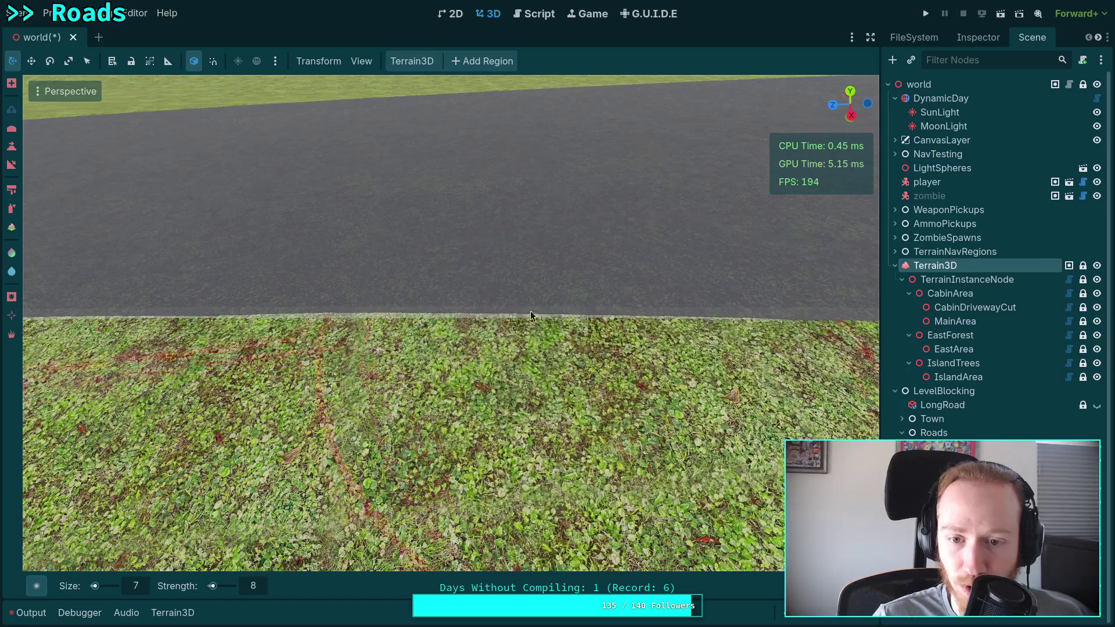
key("d")
key("d")
left_click(516, 309)
mouse_move(446, 305)
left_mouse_down()
mouse_move(404, 298)
mouse_move(455, 312)
left_mouse_up()
key("a")
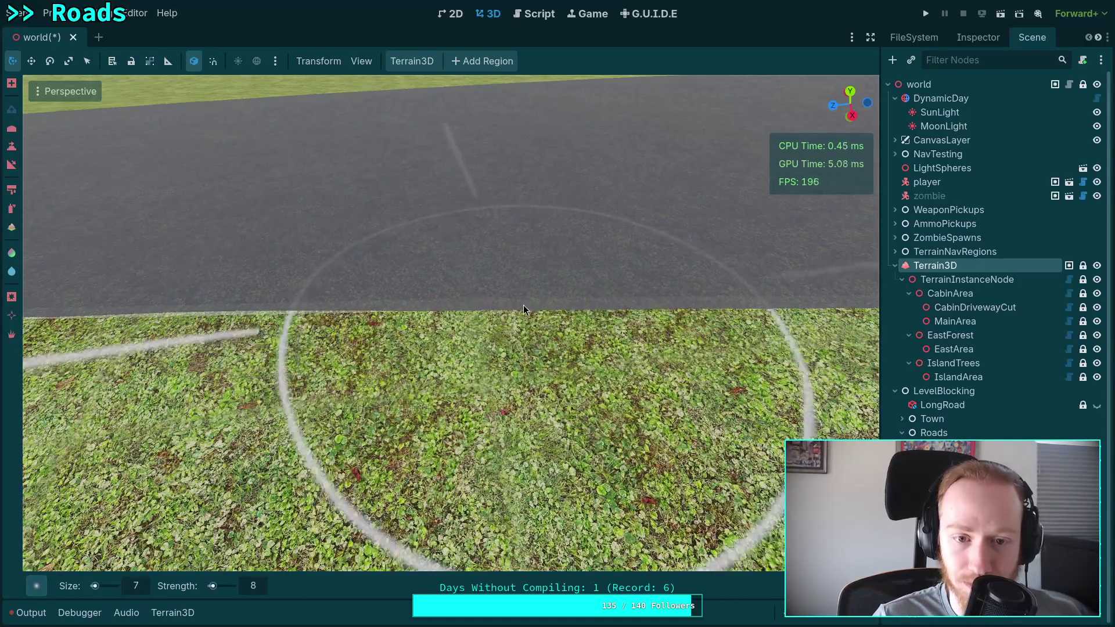
key("a")
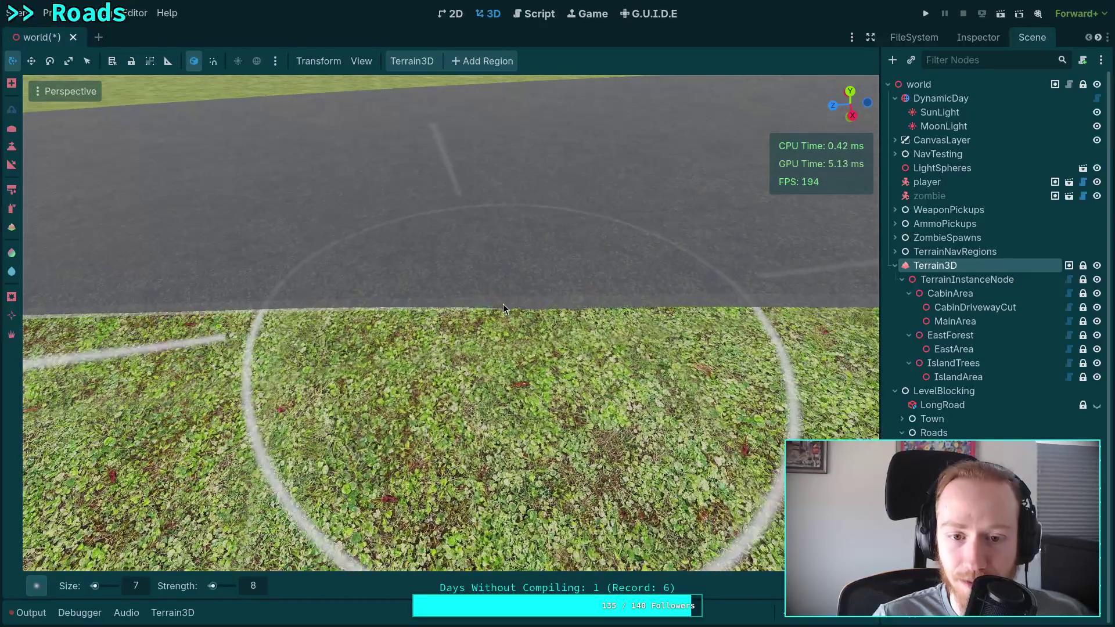
key("d")
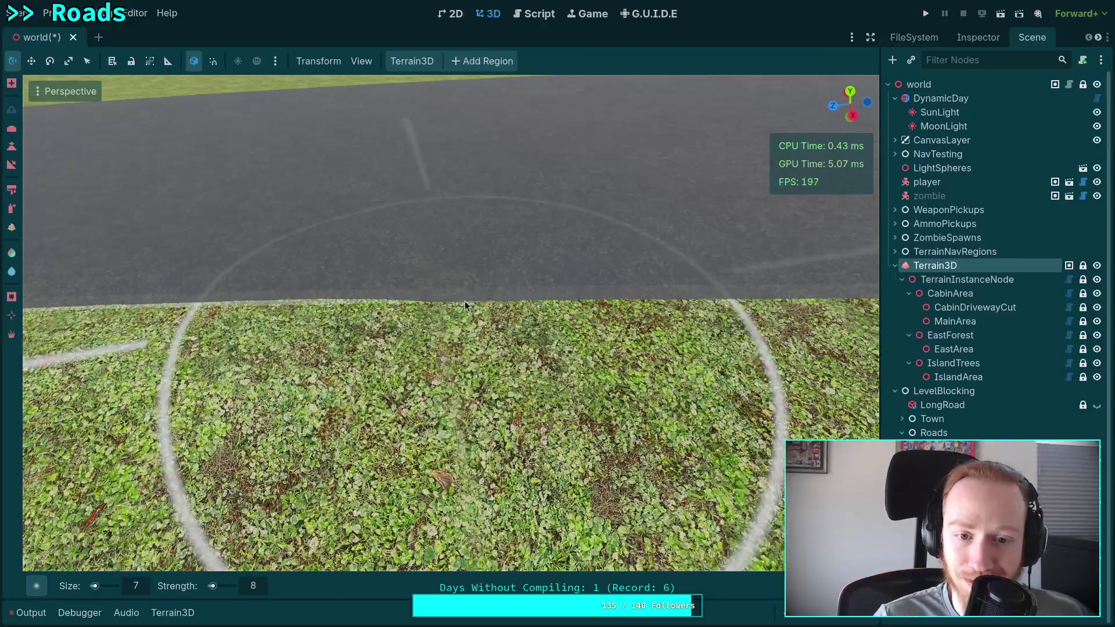
Step: Raise a grassy mound up through the road and save the scene with Ctrl+S
scroll(476, 307, "down", 2)
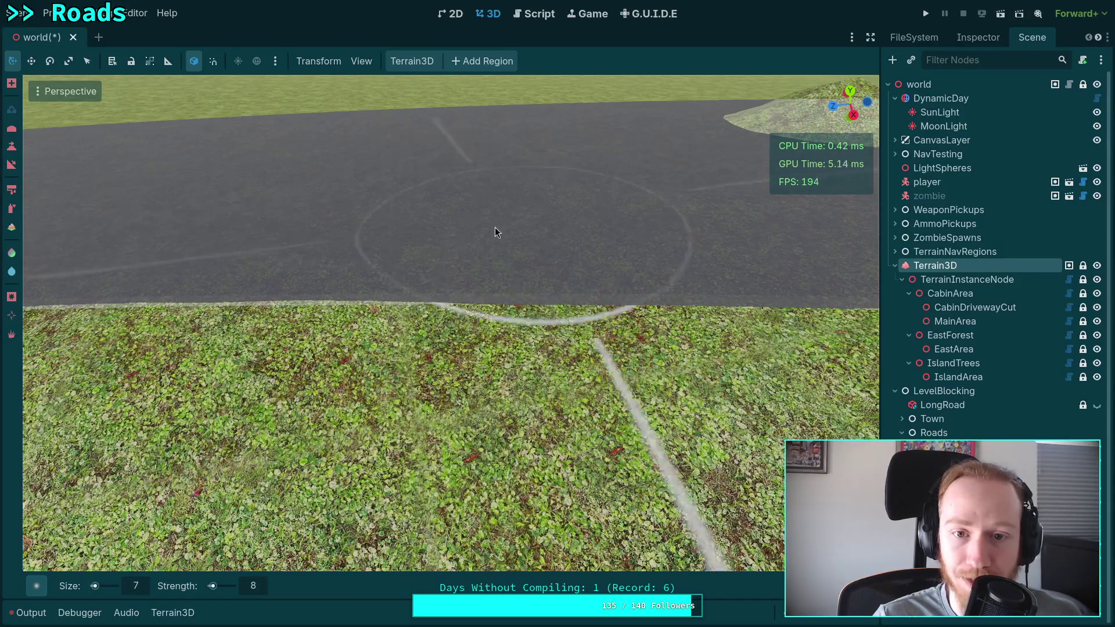
scroll(495, 228, "up", 3)
scroll(447, 271, "down", 2)
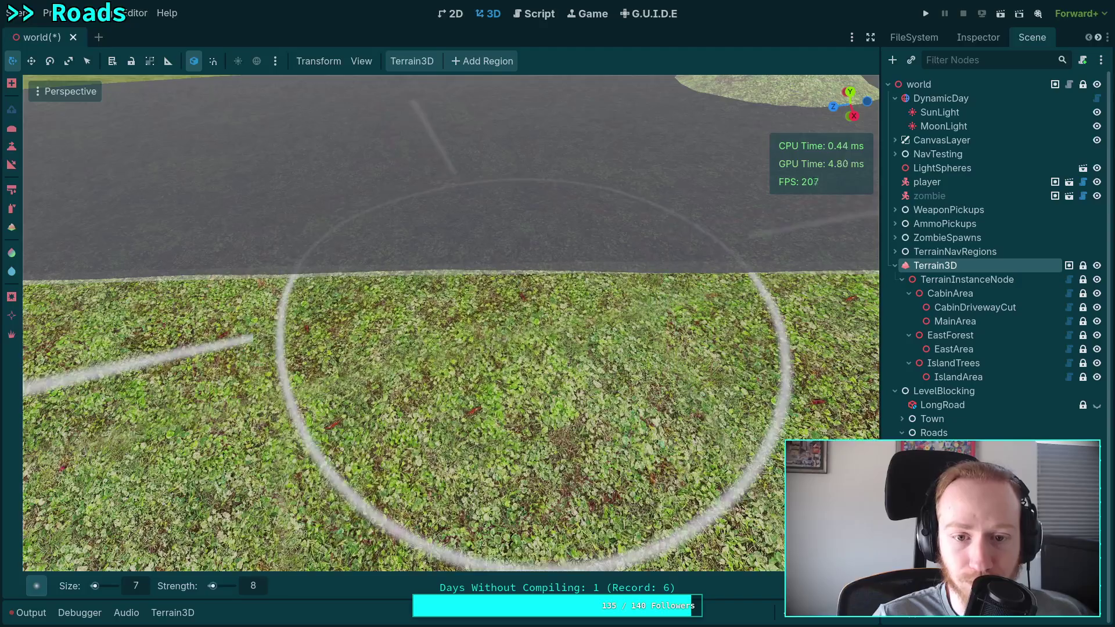
mouse_move(511, 274)
left_mouse_down()
mouse_move(598, 273)
mouse_move(466, 280)
mouse_move(477, 301)
mouse_move(453, 309)
mouse_move(482, 325)
mouse_move(494, 314)
mouse_move(511, 337)
left_mouse_up()
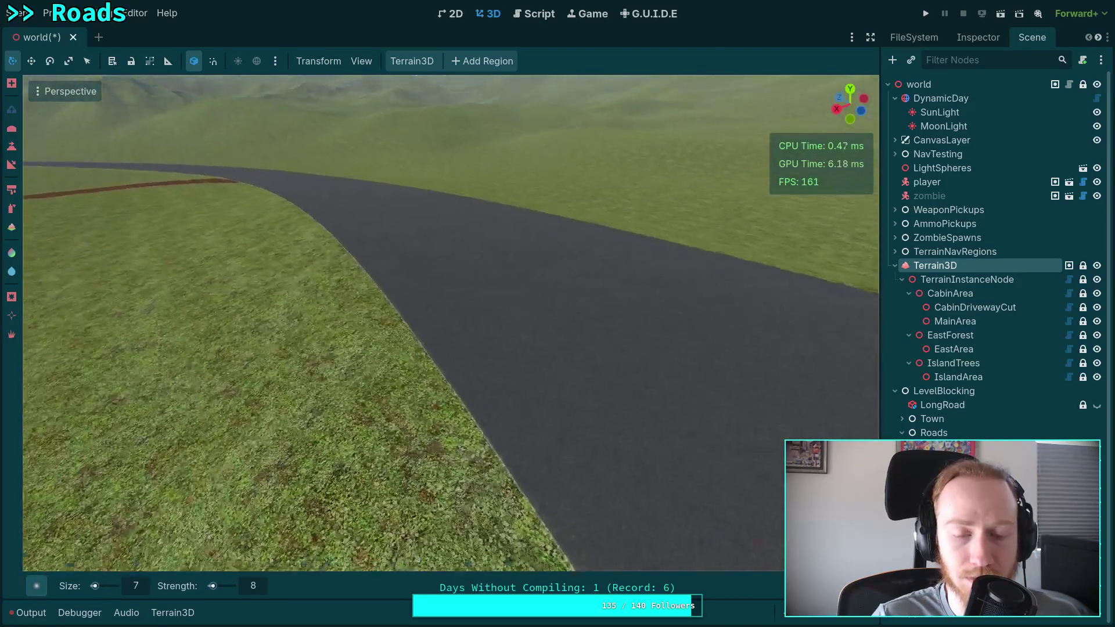
mouse_move(787, 351)
left_mouse_down()
mouse_move(812, 323)
mouse_move(810, 305)
left_mouse_up()
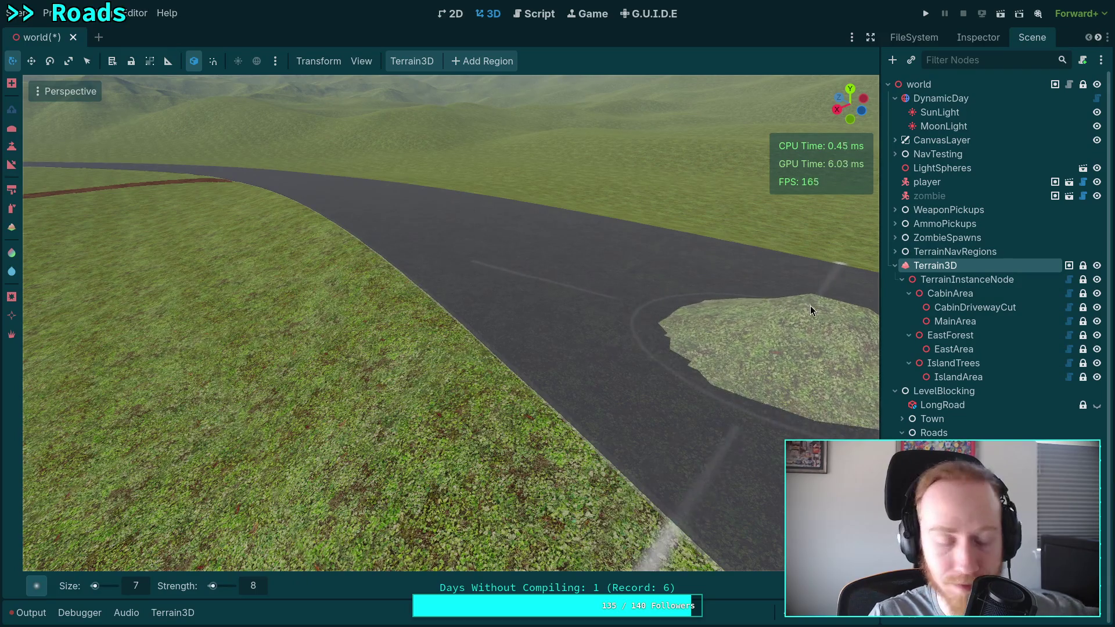
key("ctrl+s")
left_click_drag(626, 375, 625, 374)
Step: Select the road CSG and set the Juniper material's albedo to fully transparent white
left_click(625, 374)
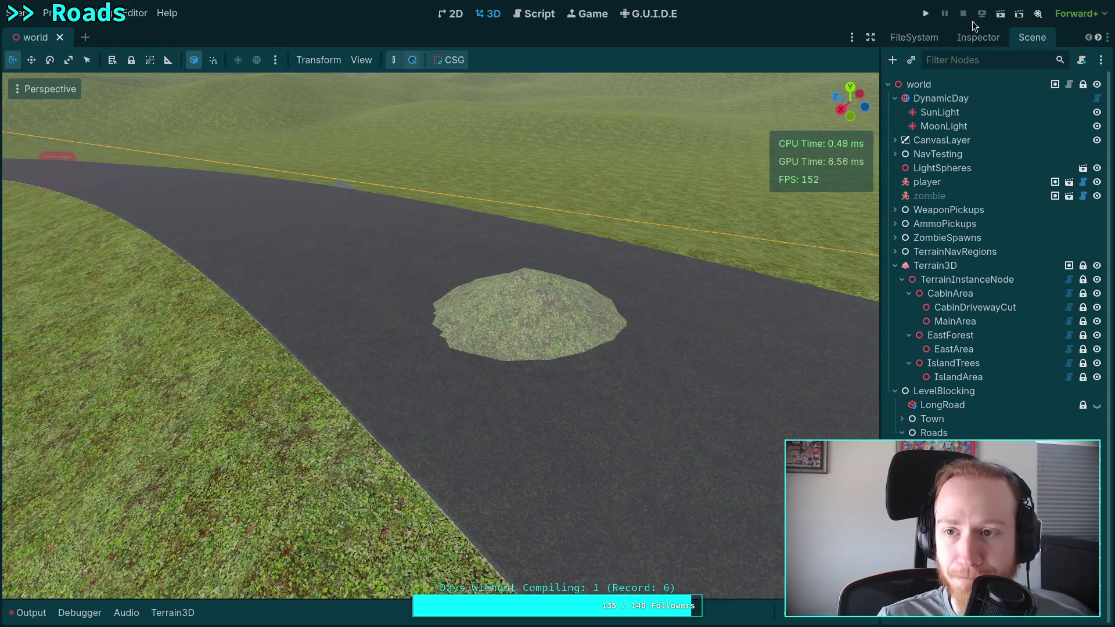
left_click(978, 37)
left_click_drag(881, 300, 821, 300)
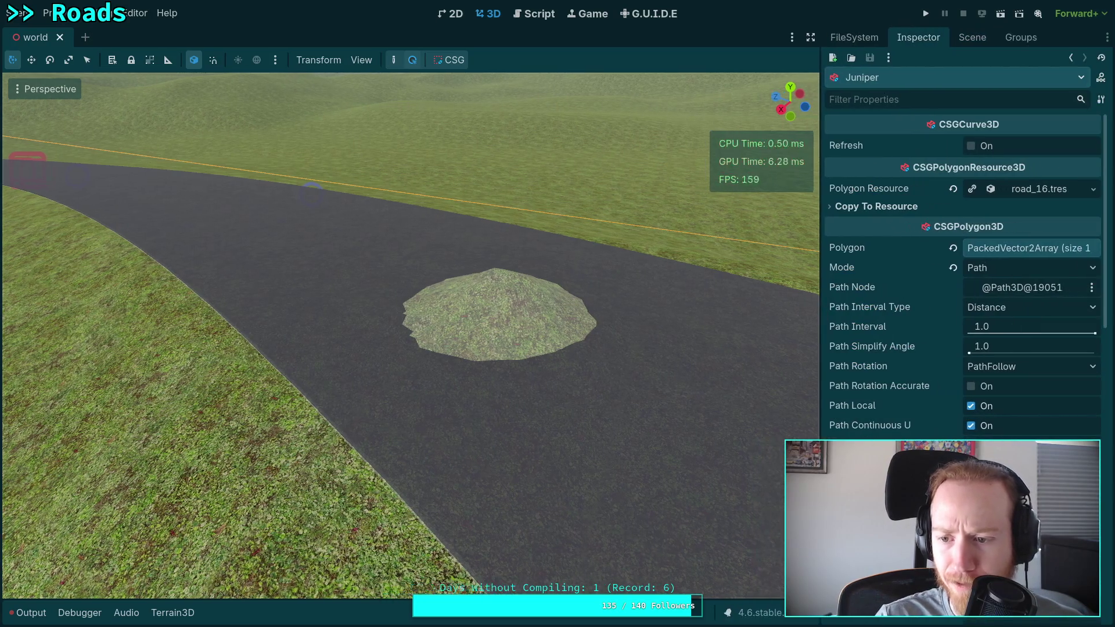
scroll(1006, 413, "down", 5)
scroll(996, 422, "down", 3)
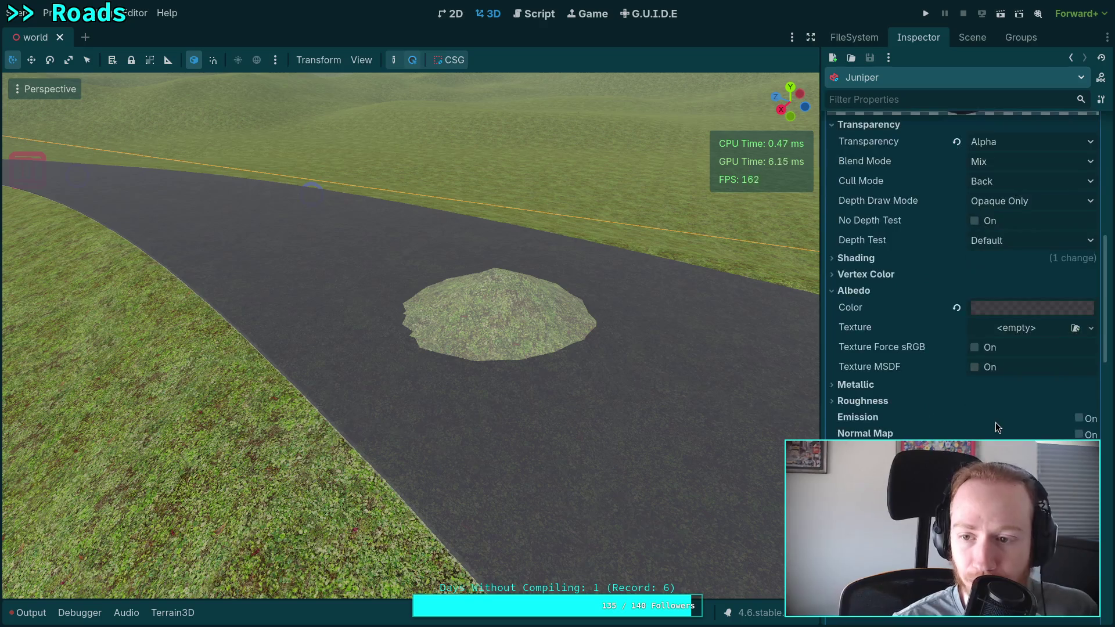
scroll(995, 423, "up", 1)
left_click(1018, 372)
left_click_drag(1013, 291, 957, 293)
left_click_drag(1098, 122, 1098, 8)
left_click(738, 325)
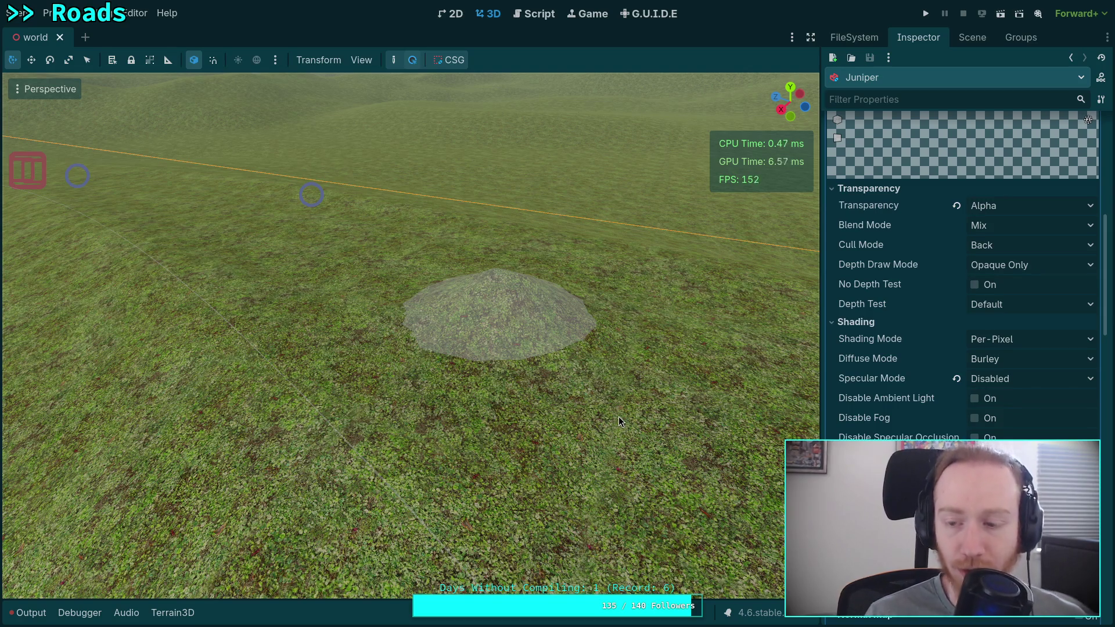
Step: Change the material's Stencil Mode from X-Ray to Custom
scroll(1022, 430, "up", 3)
scroll(974, 418, "down", 15)
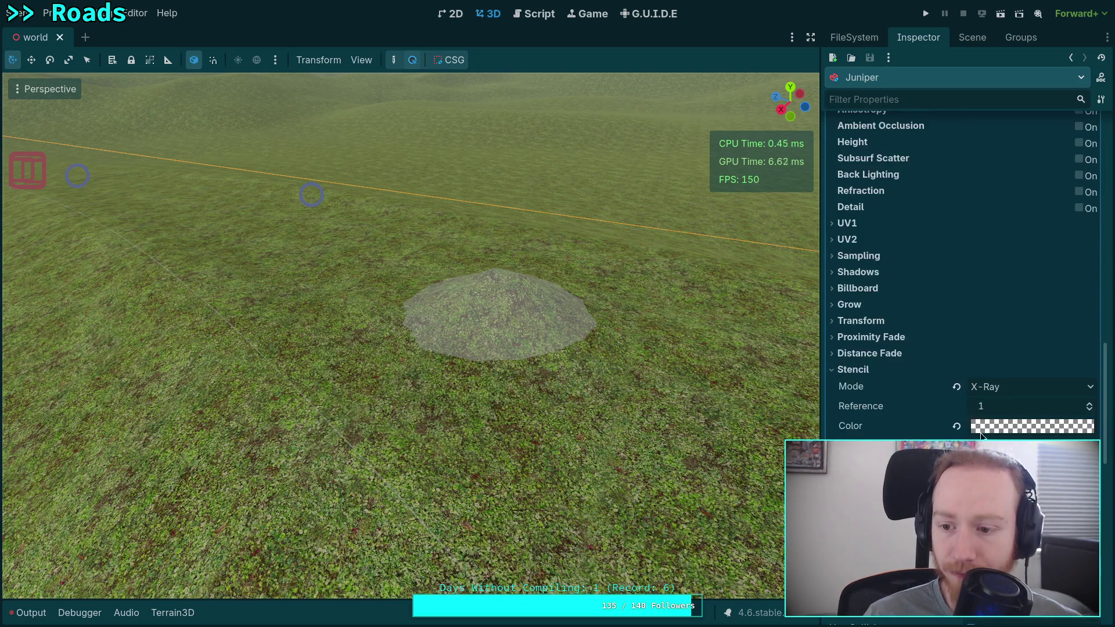
left_click(957, 388)
left_click(1001, 388)
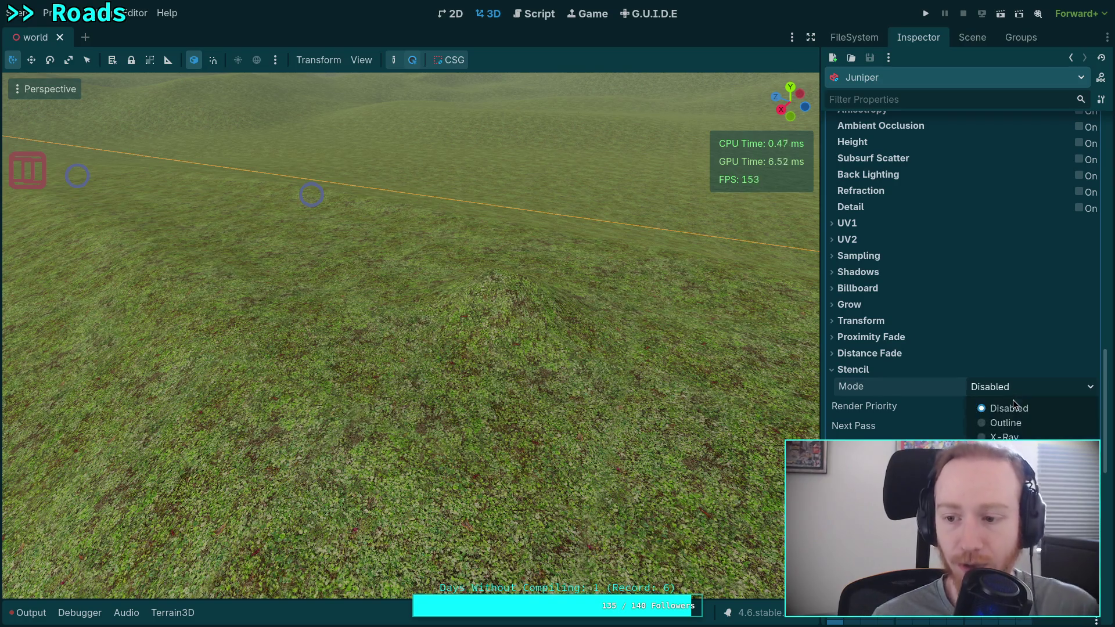
left_click(999, 458)
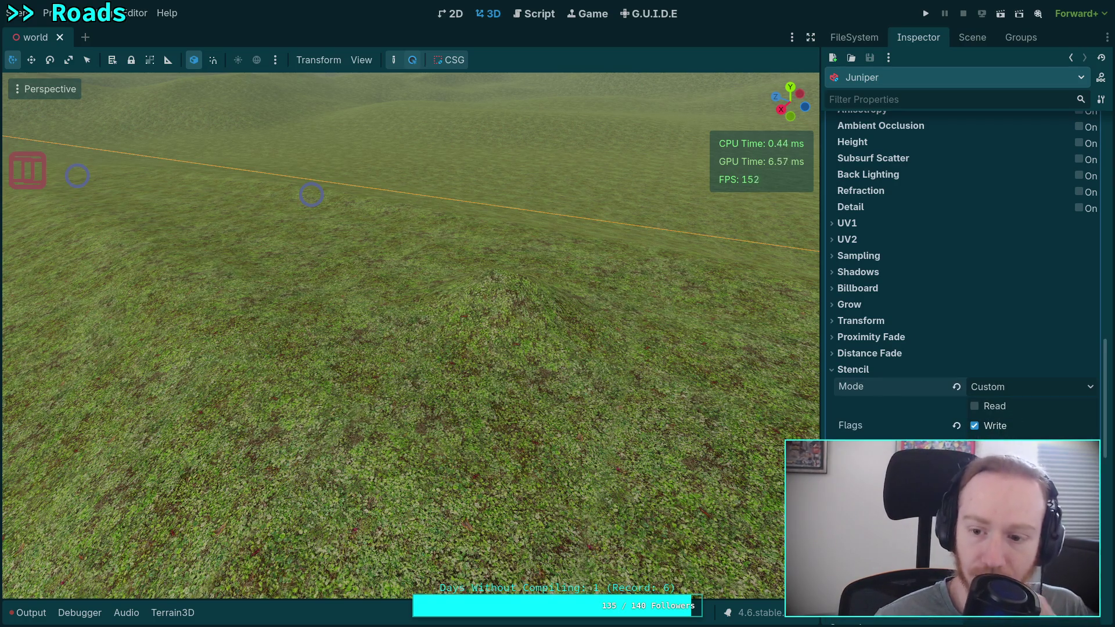
scroll(962, 261, "up", 15)
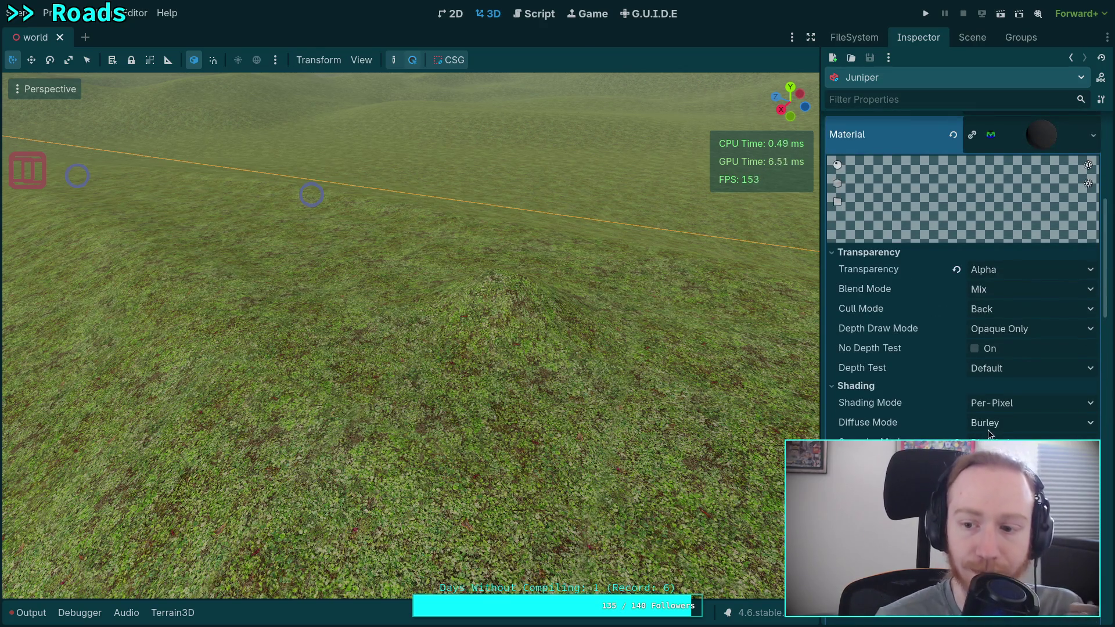
left_click(1015, 330)
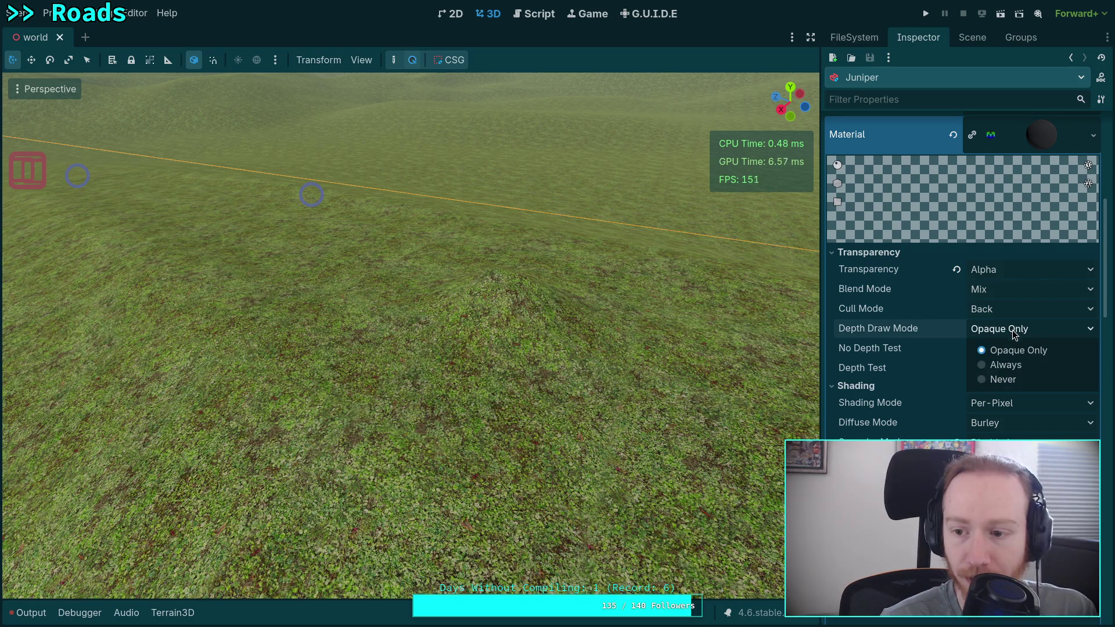
Step: Set the Juniper material's Depth Draw Mode to Always
left_click(1019, 371)
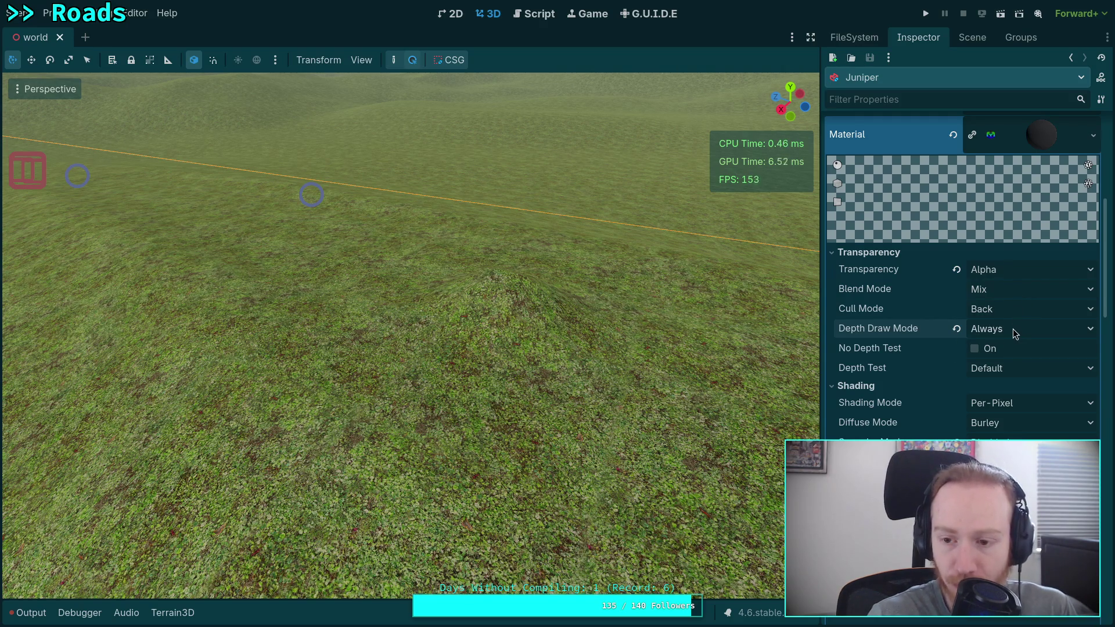
scroll(929, 382, "down", 4)
scroll(925, 380, "down", 3)
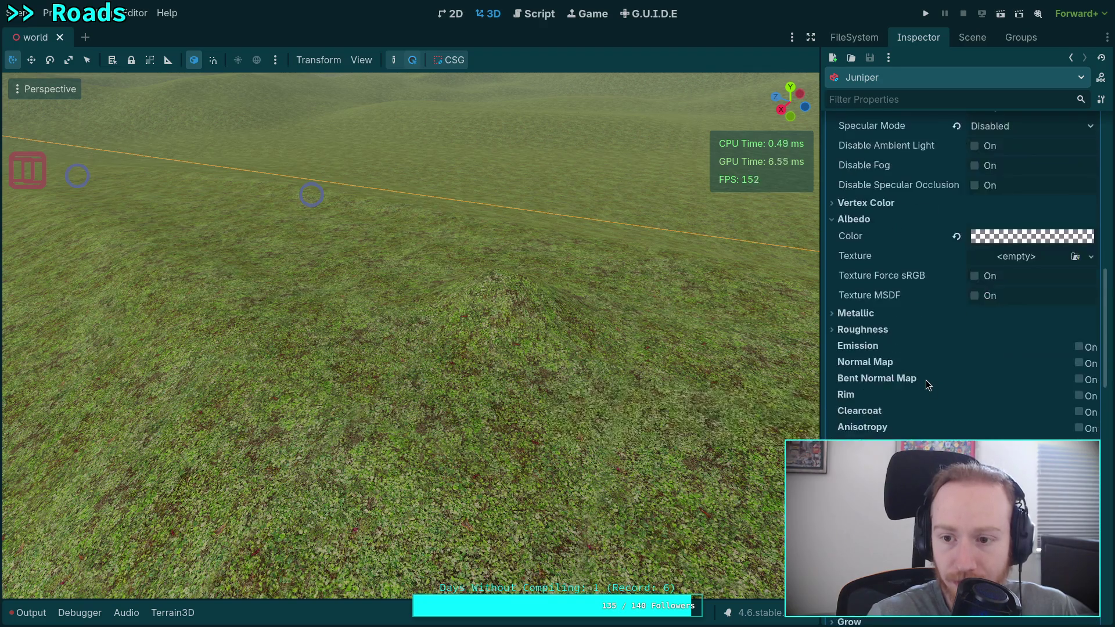
scroll(926, 380, "up", 6)
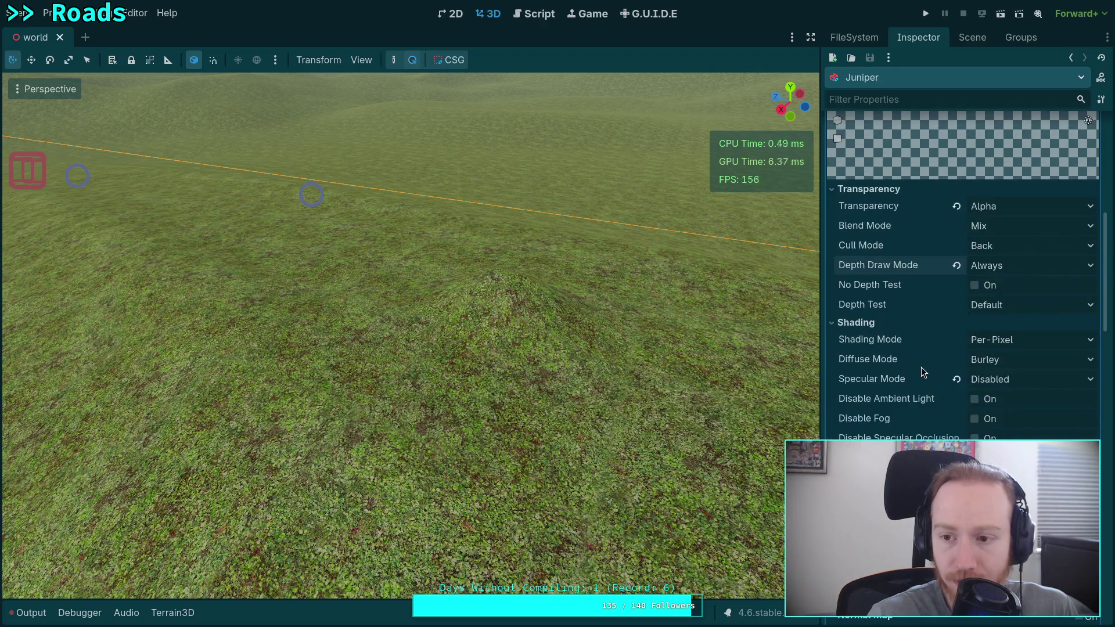
left_click(1025, 266)
left_click(1014, 288)
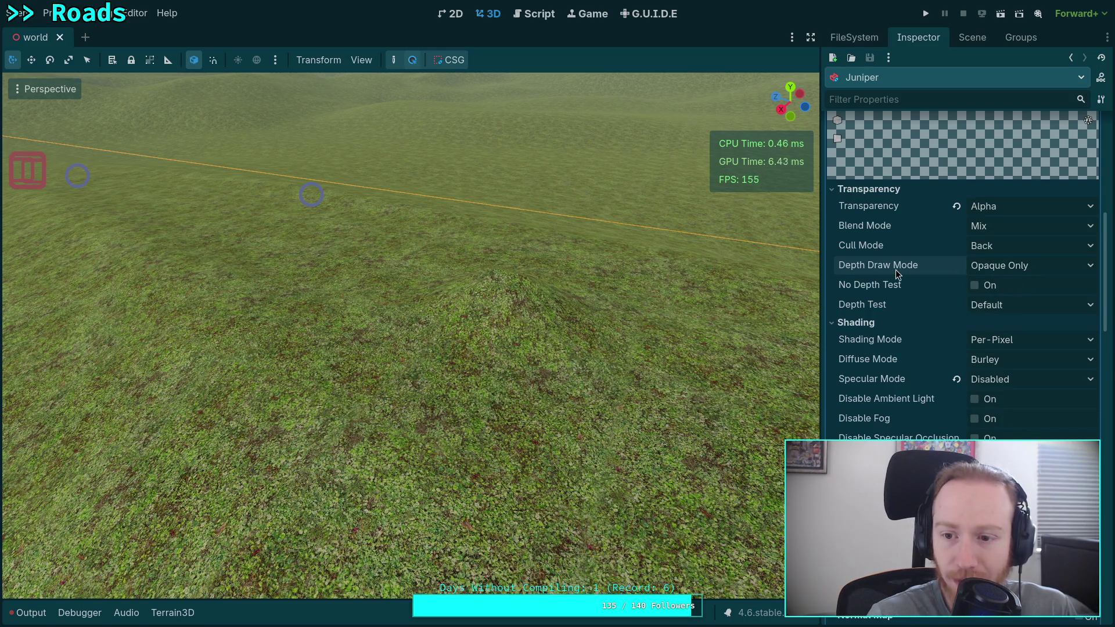
mouse_move(897, 271)
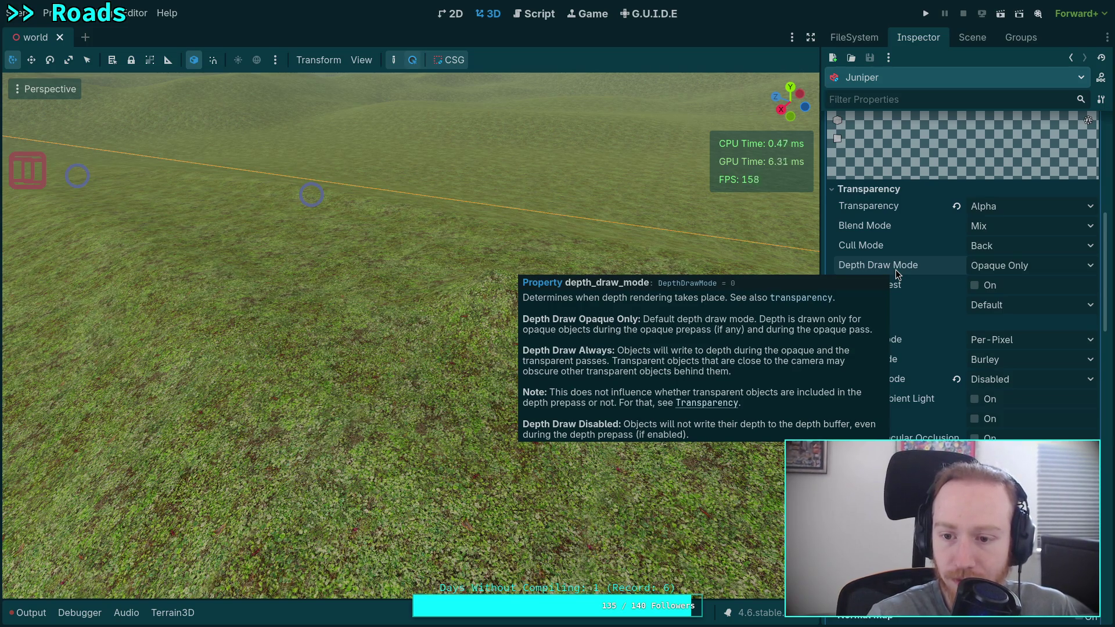
left_click(1000, 266)
left_click(1005, 301)
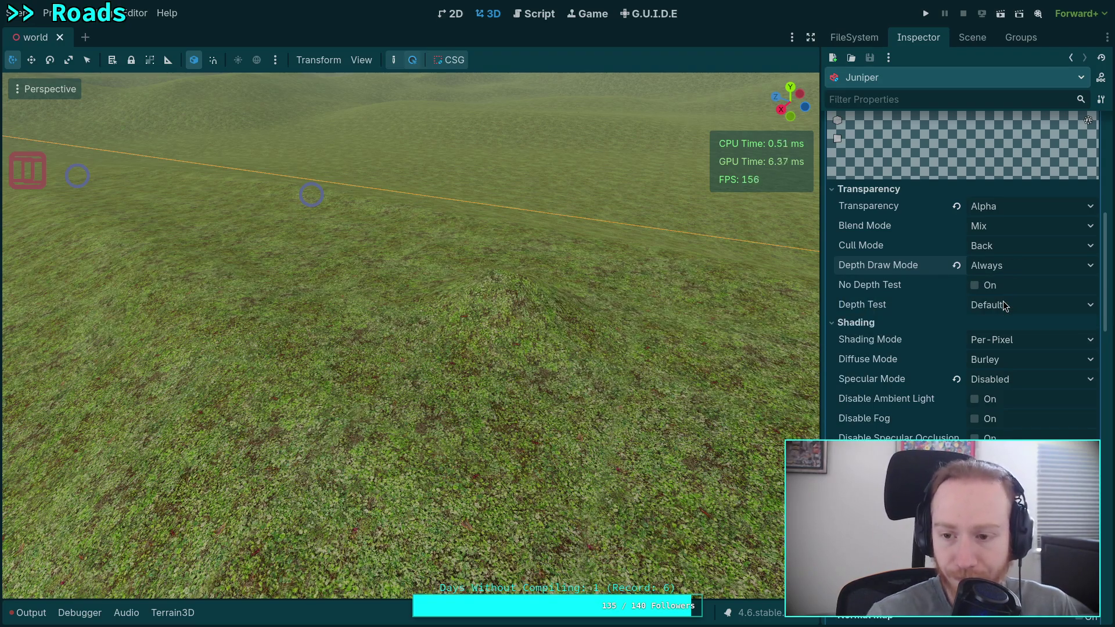
scroll(930, 386, "down", 10)
scroll(951, 384, "up", 4)
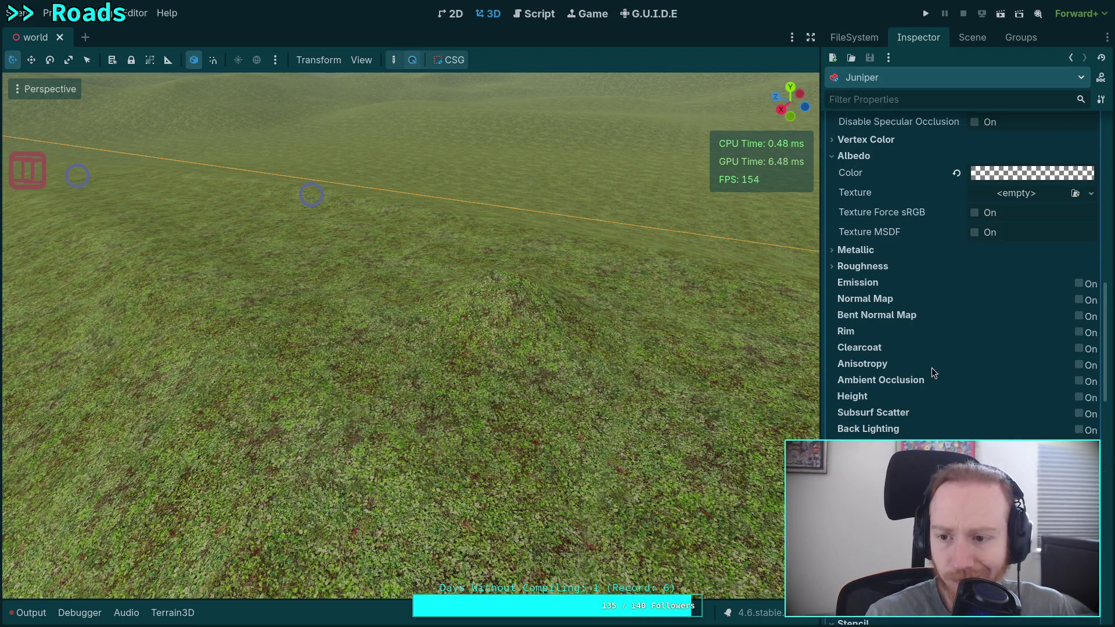
Step: Collapse Albedo and create a new material in the Next Pass slot
left_click(881, 158)
scroll(935, 389, "down", 6)
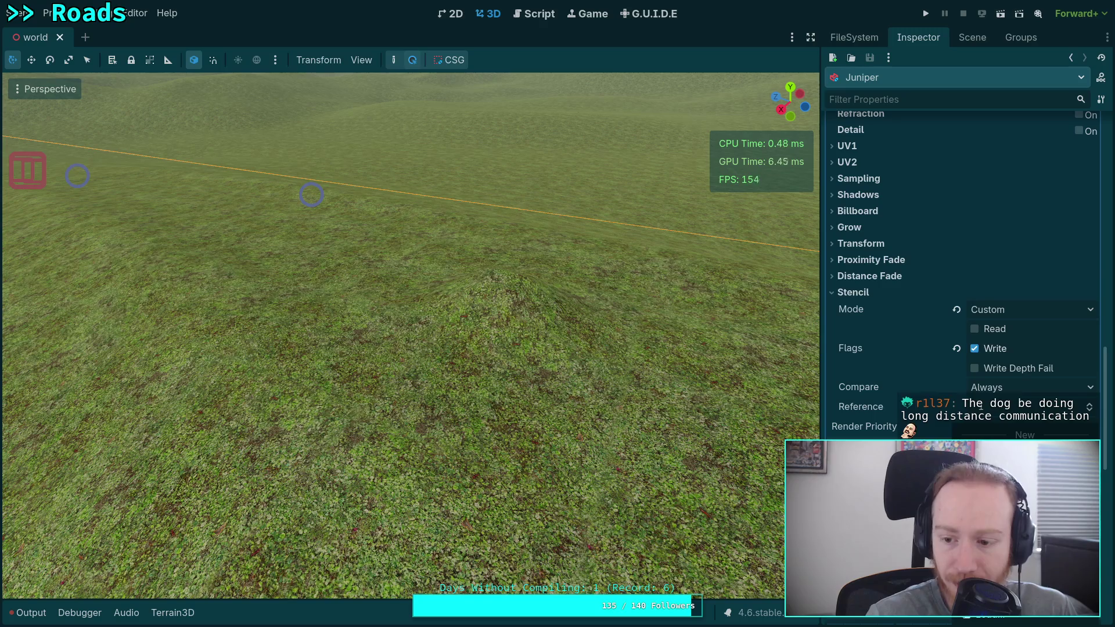
scroll(932, 415, "down", 3)
left_click(1048, 337)
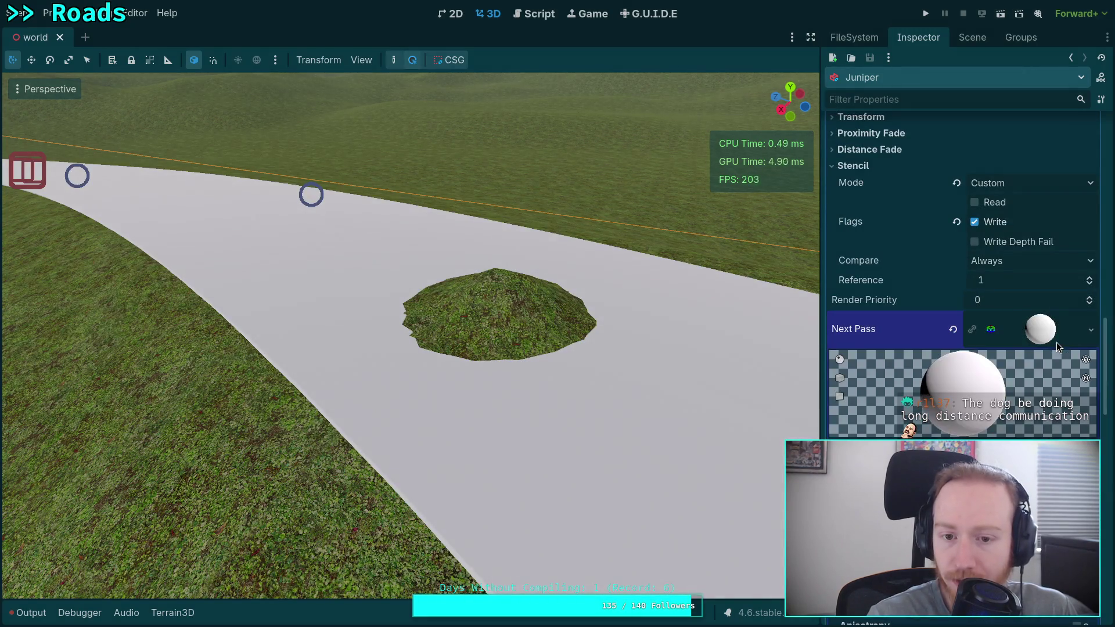
Step: Give the next-pass material a Custom stencil with the Read flag and Equal compare
scroll(915, 378, "down", 10)
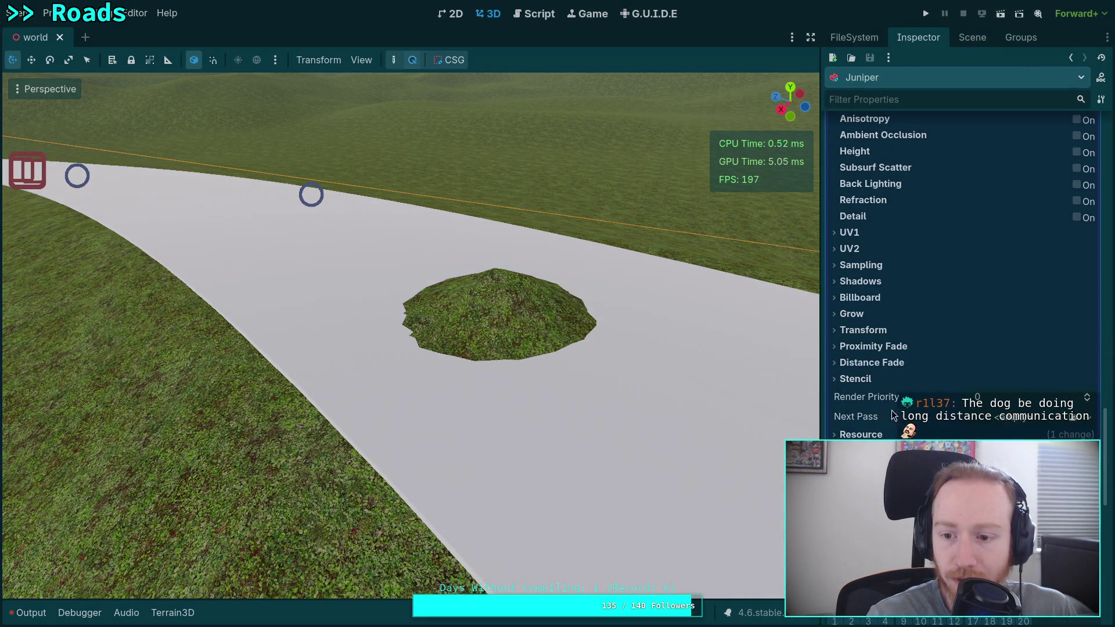
left_click(855, 378)
left_click(1018, 396)
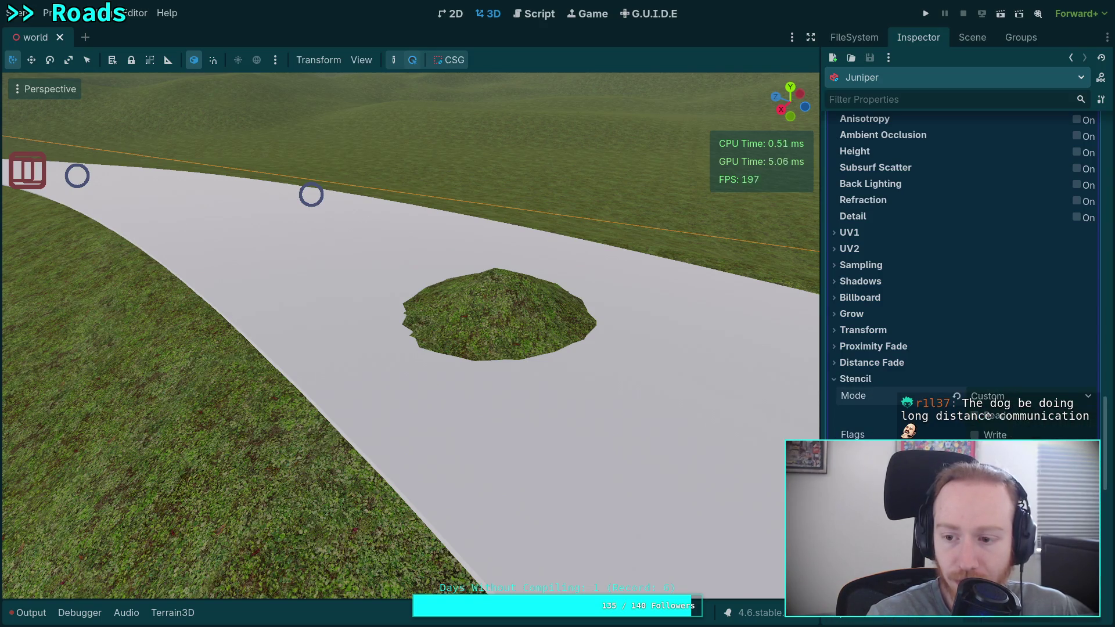
left_click(1003, 418)
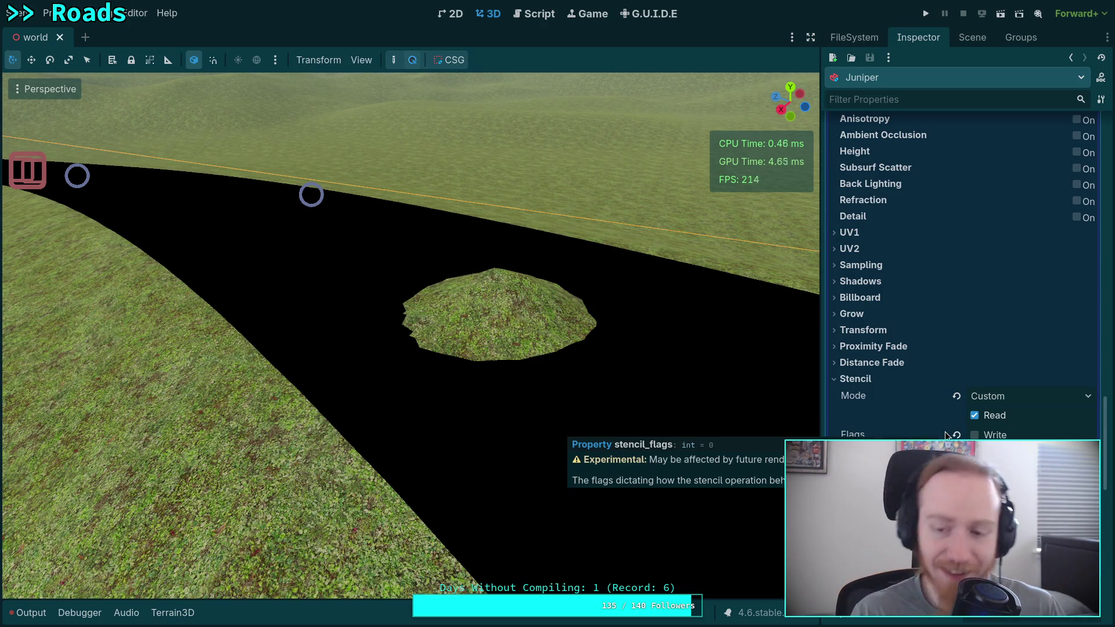
scroll(915, 433, "up", 10)
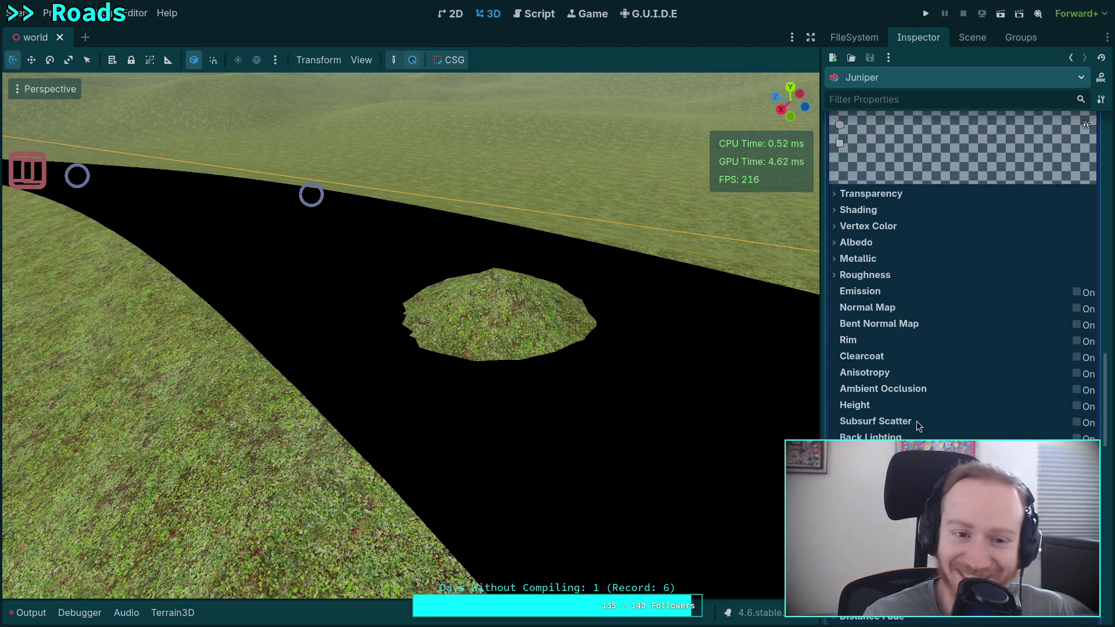
scroll(910, 429, "up", 3)
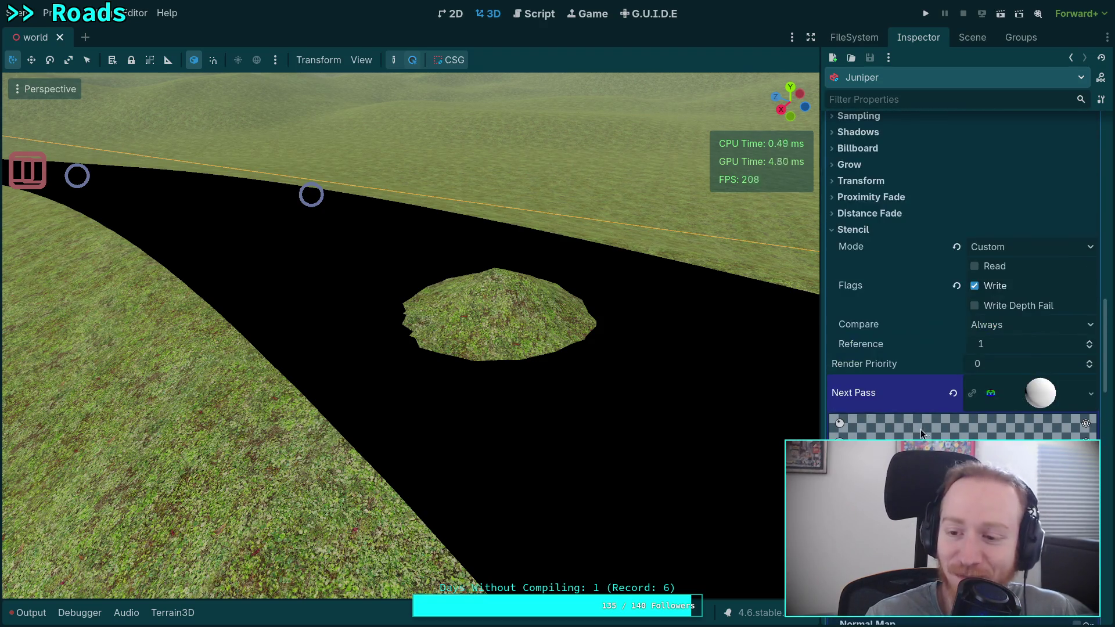
scroll(1027, 398, "down", 8)
scroll(1027, 398, "down", 9)
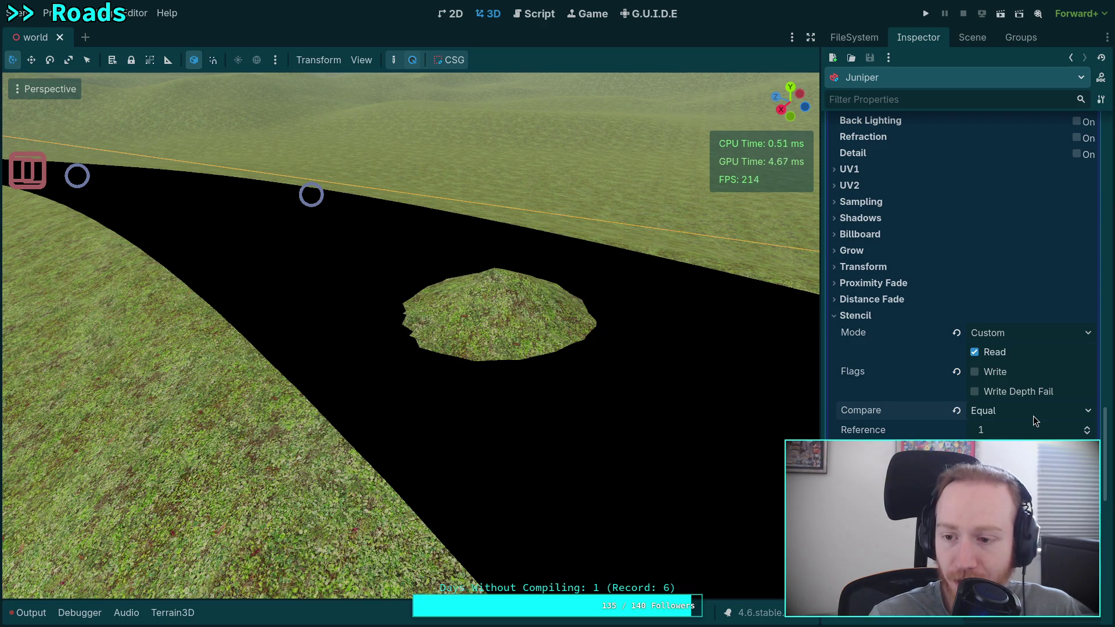
scroll(947, 413, "up", 8)
scroll(944, 414, "up", 4)
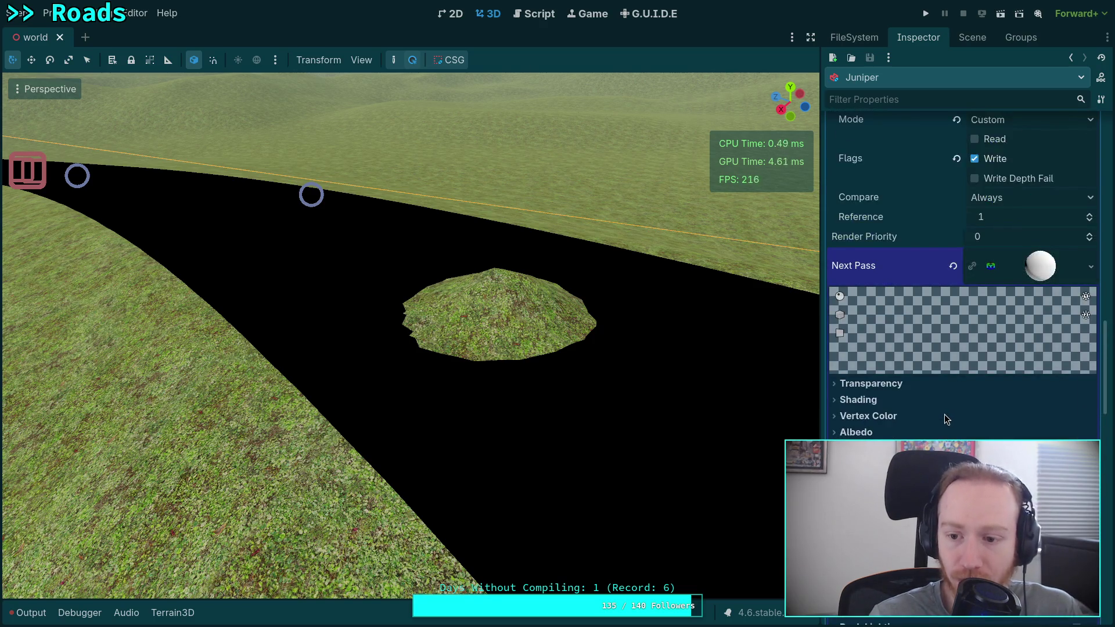
Step: Set the stencil-read pass to Alpha transparency with its albedo alpha at 0
left_click(871, 383)
left_click(1033, 405)
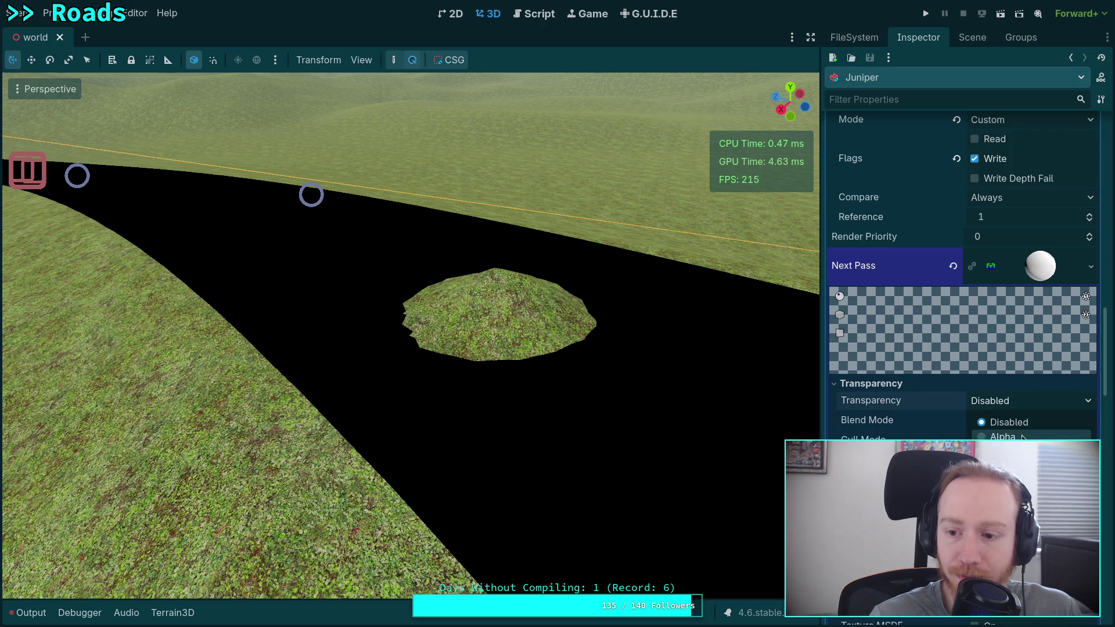
left_click(1003, 436)
scroll(935, 429, "down", 3)
left_click(1031, 437)
left_click(1022, 350)
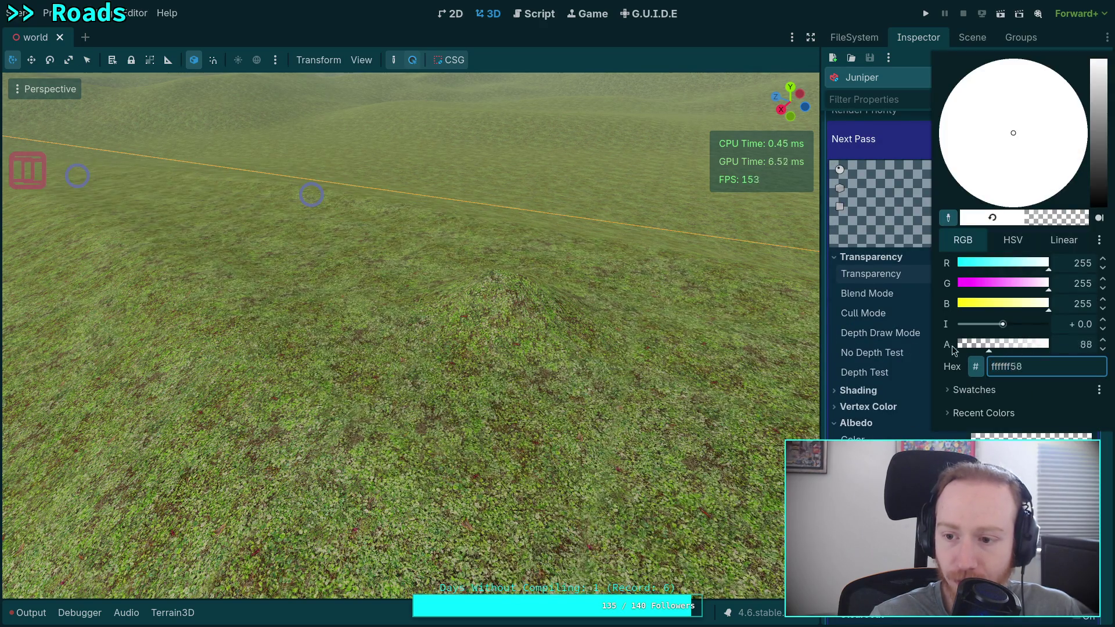
left_click(879, 394)
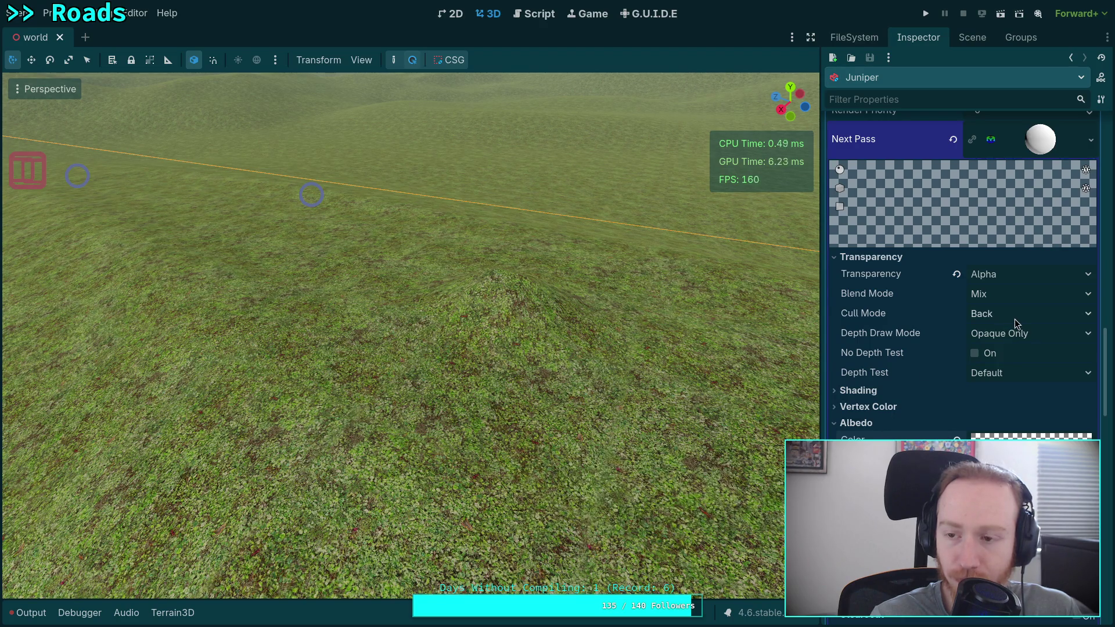
Step: Chain a new material into the read pass's Next Pass slot
scroll(1017, 323, "up", 3)
left_click(1041, 272)
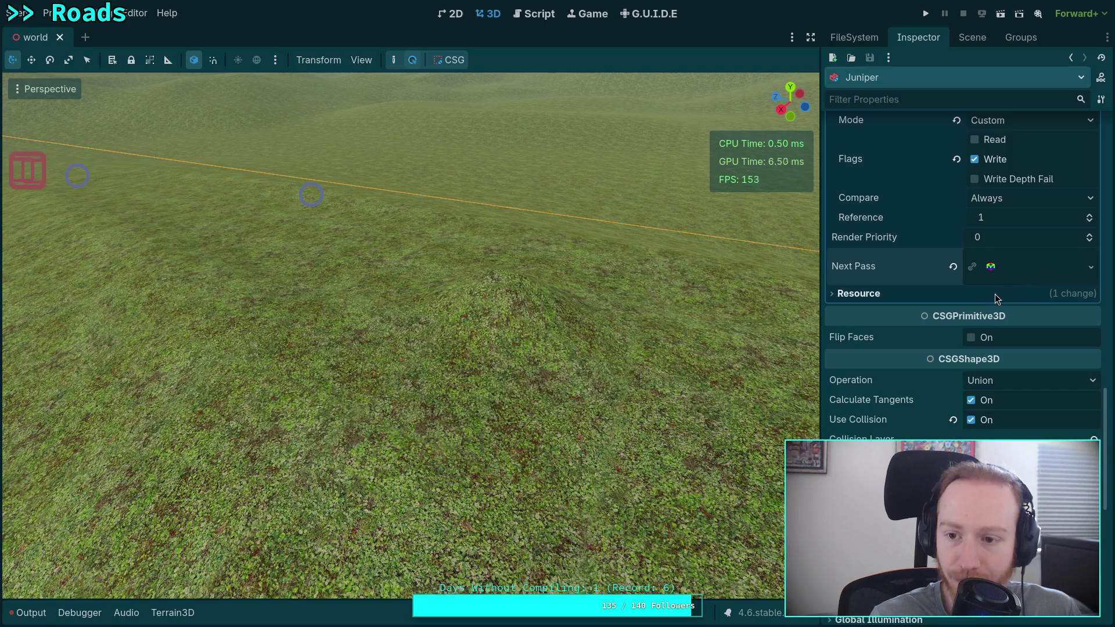
left_click(1022, 276)
scroll(950, 346, "down", 10)
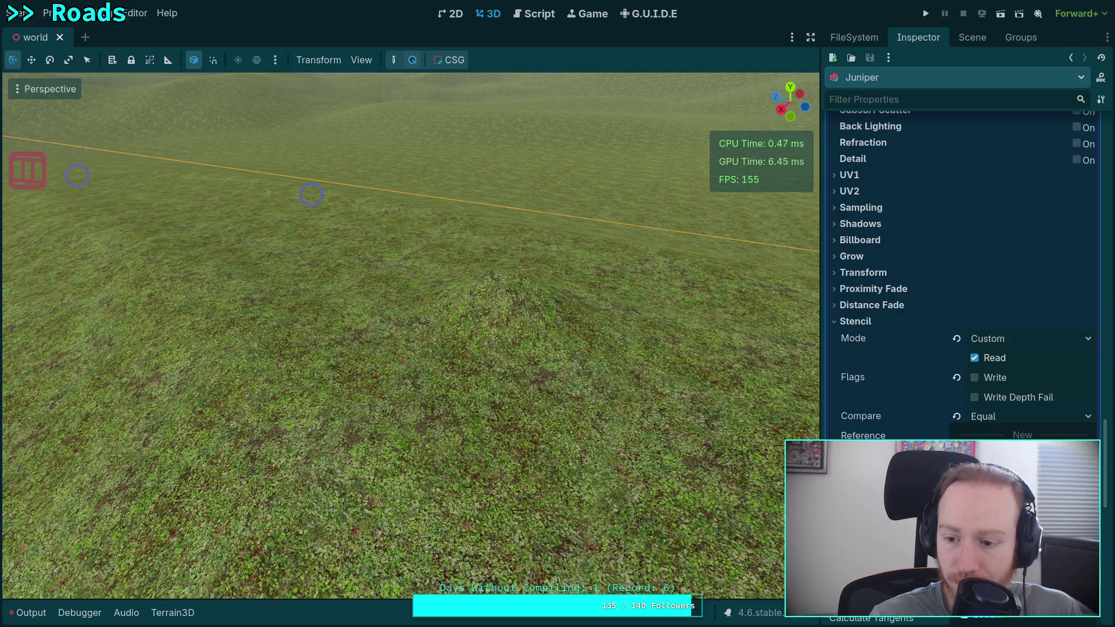
left_click(987, 456)
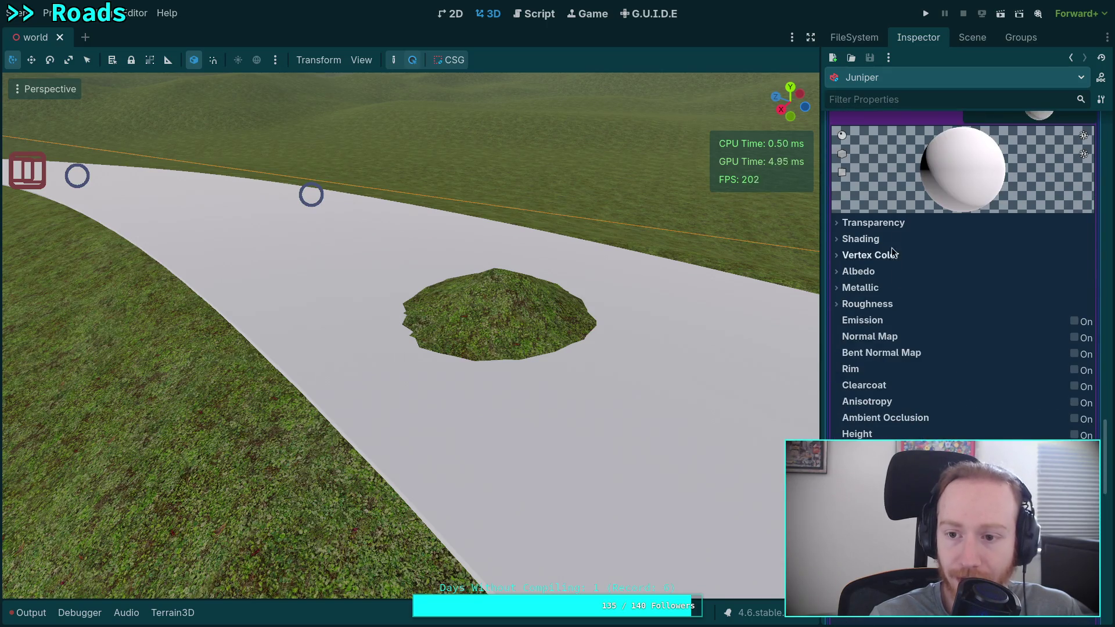
Step: Give the new pass material Alpha transparency, Front cull mode and Inverted depth test
left_click(873, 222)
left_click(999, 247)
left_click(1016, 274)
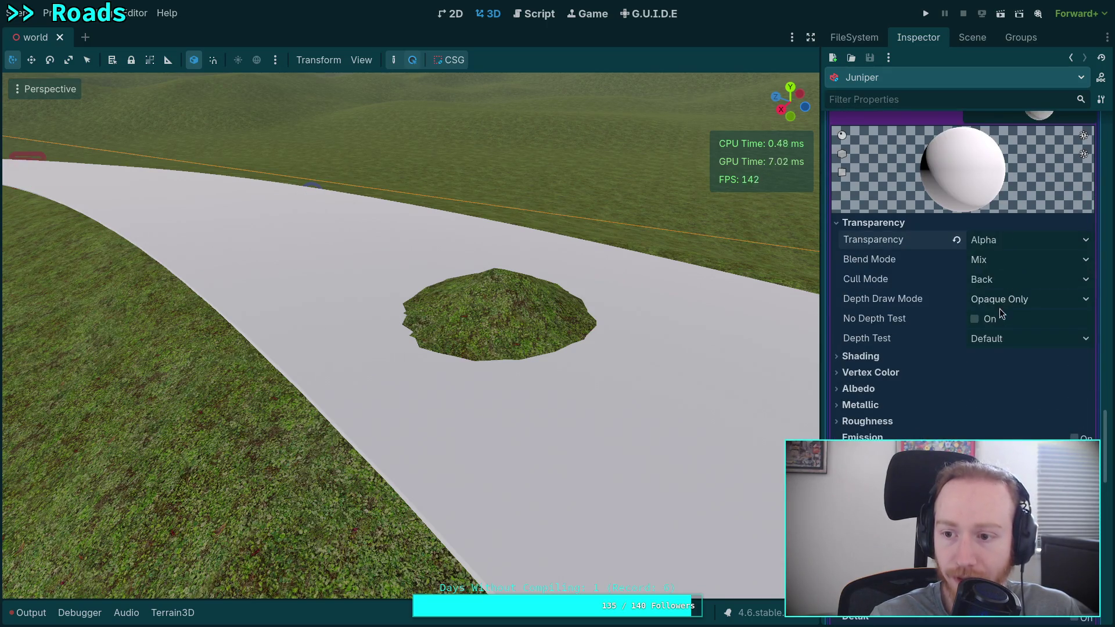
left_click(991, 281)
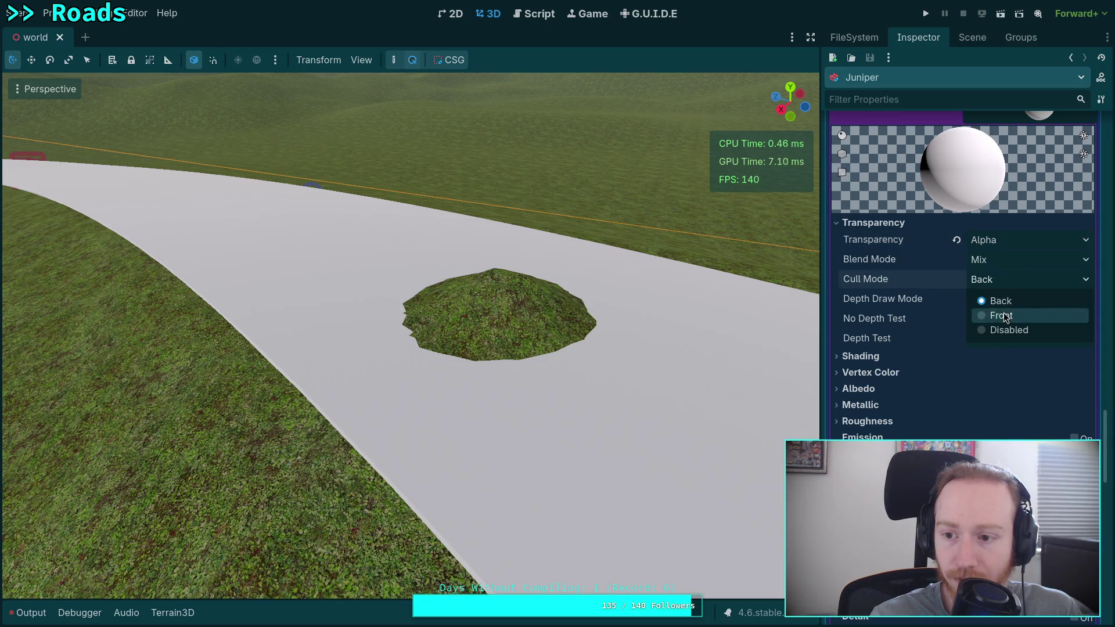
left_click(1004, 313)
left_click(1019, 343)
left_click(1015, 377)
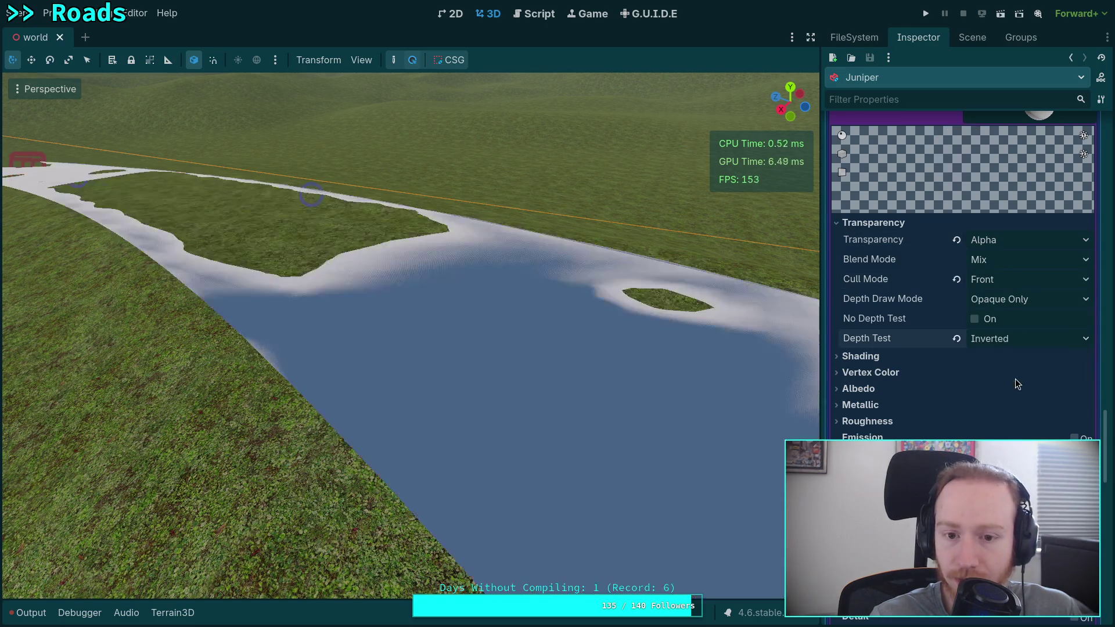
Step: Set the pass material's Shading Mode to Unshaded
left_click(891, 357)
left_click(1022, 374)
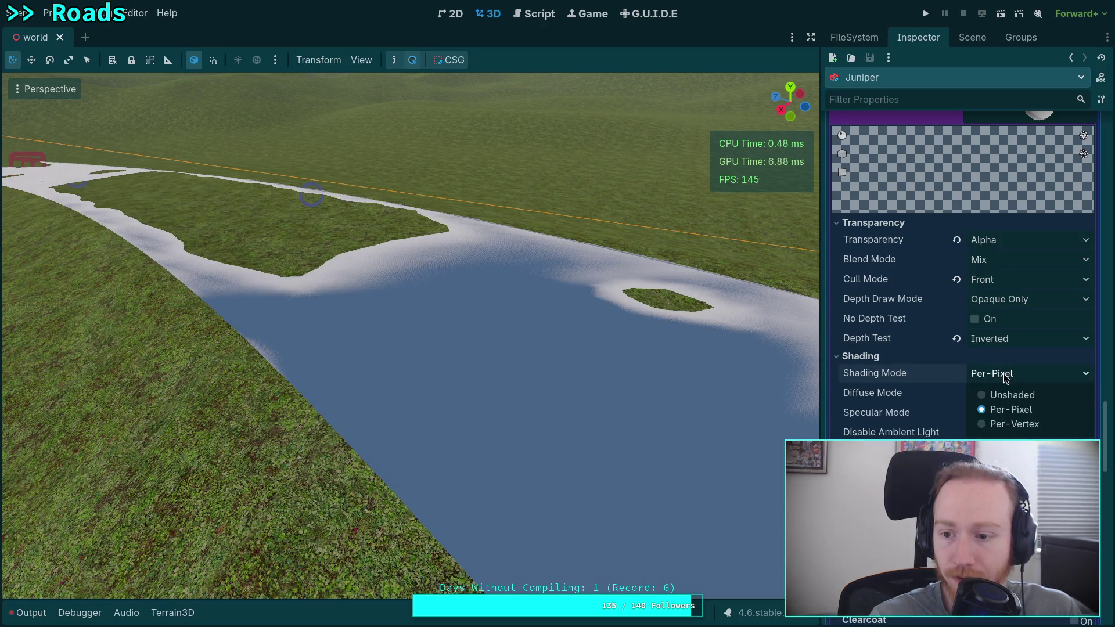
left_click(998, 394)
scroll(848, 319, "down", 5)
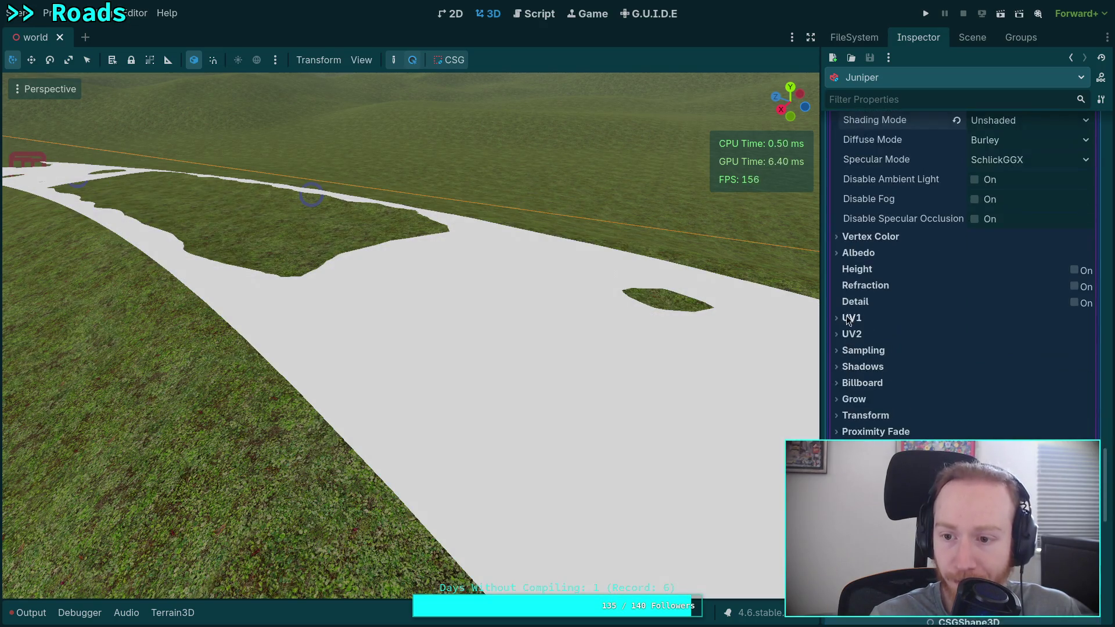
Step: Enable only the Write Depth Fail stencil flag, leaving Read and Write off
mouse_move(708, 313)
left_mouse_down()
mouse_move(485, 279)
mouse_move(523, 298)
mouse_move(518, 321)
mouse_move(431, 237)
mouse_move(472, 281)
left_mouse_up()
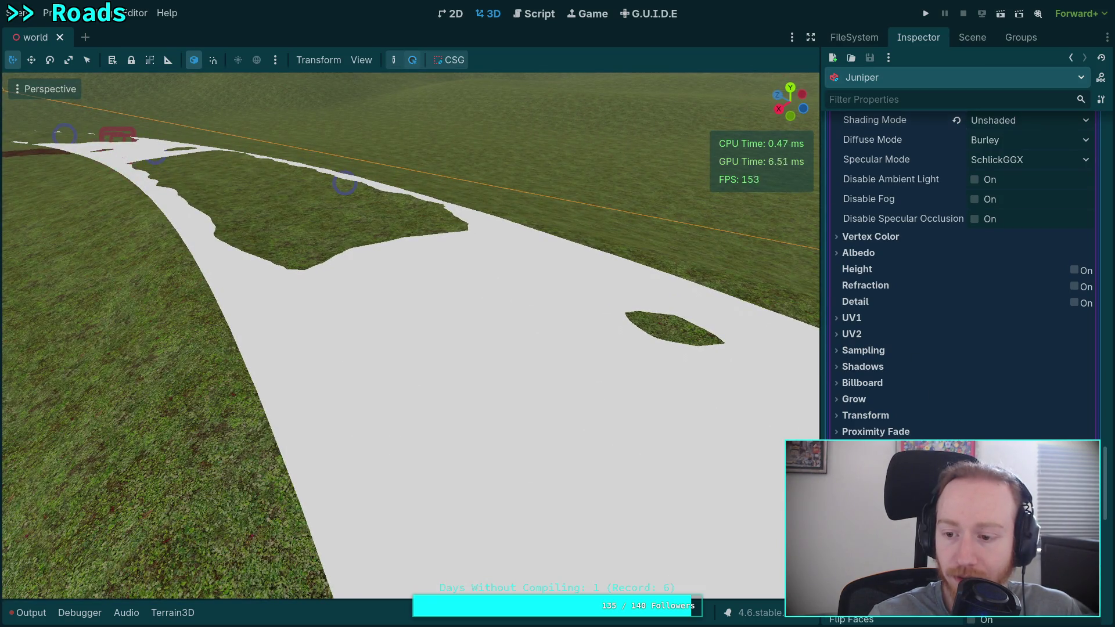
scroll(987, 372, "down", 3)
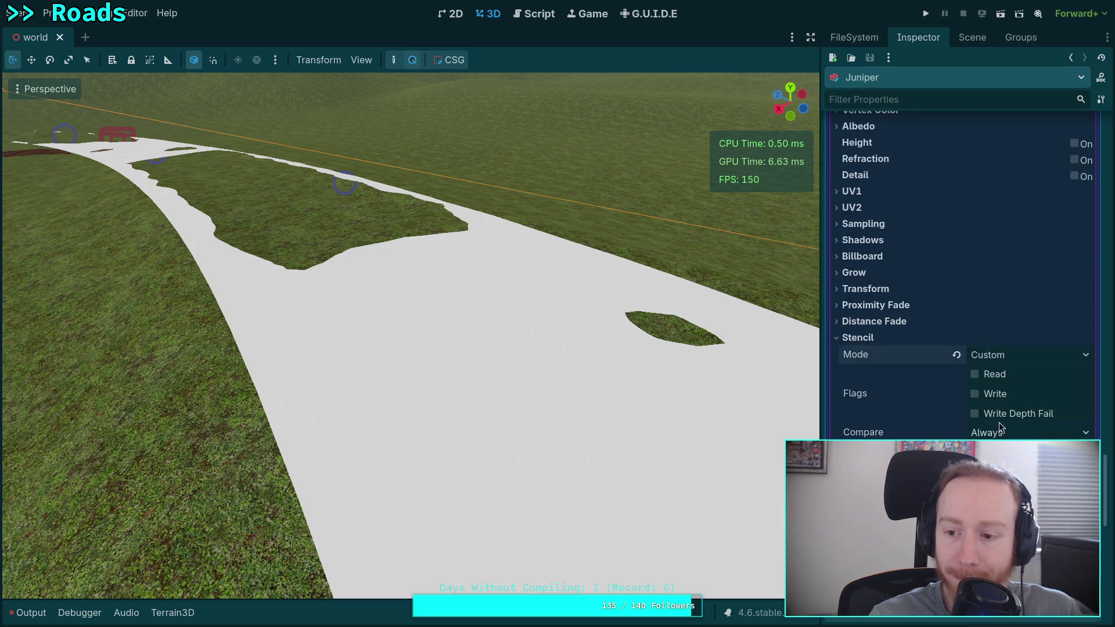
left_click(985, 375)
left_click(987, 378)
left_click(1010, 415)
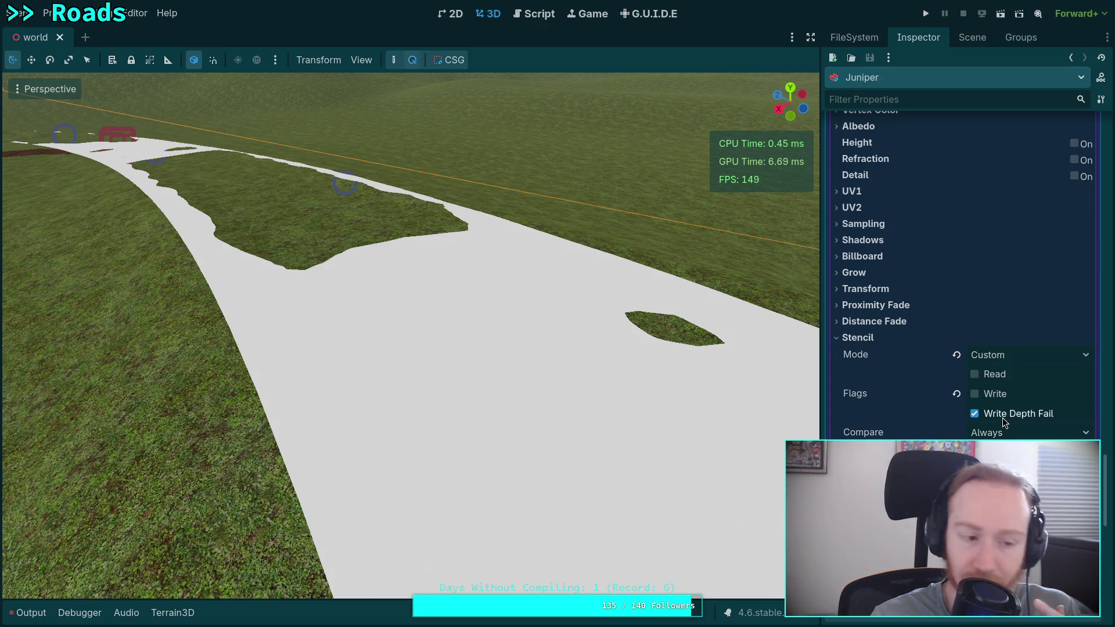
Step: Set the base material's Depth Draw Mode to Always
scroll(1003, 417, "up", 10)
scroll(1013, 413, "down", 10)
scroll(1012, 413, "up", 5)
scroll(1013, 414, "up", 8)
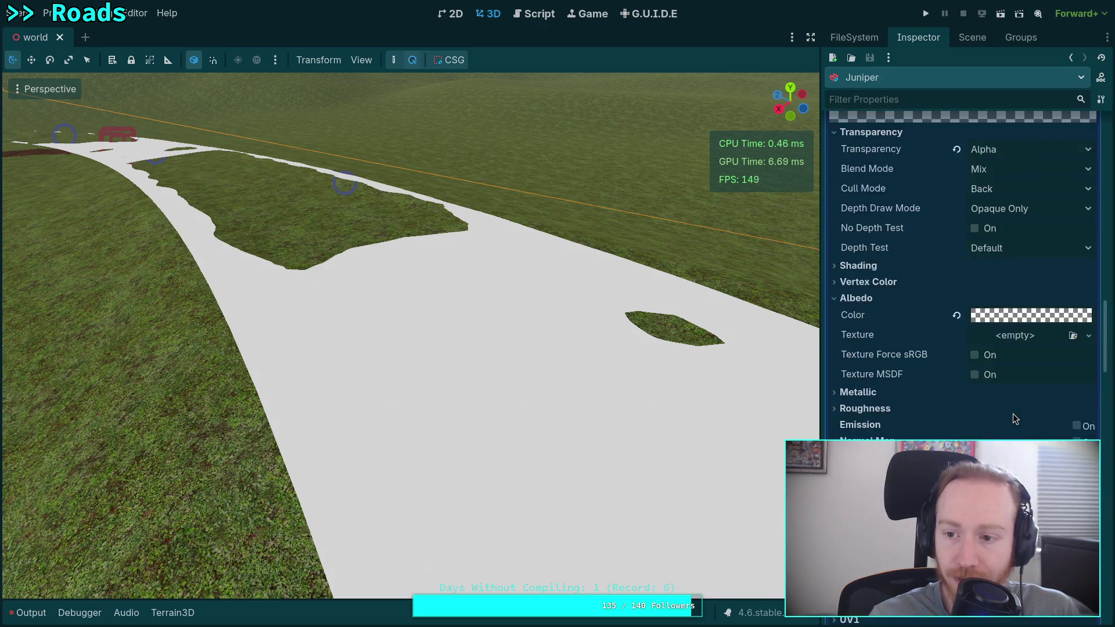
scroll(994, 412, "down", 8)
scroll(953, 410, "up", 5)
scroll(953, 410, "up", 5)
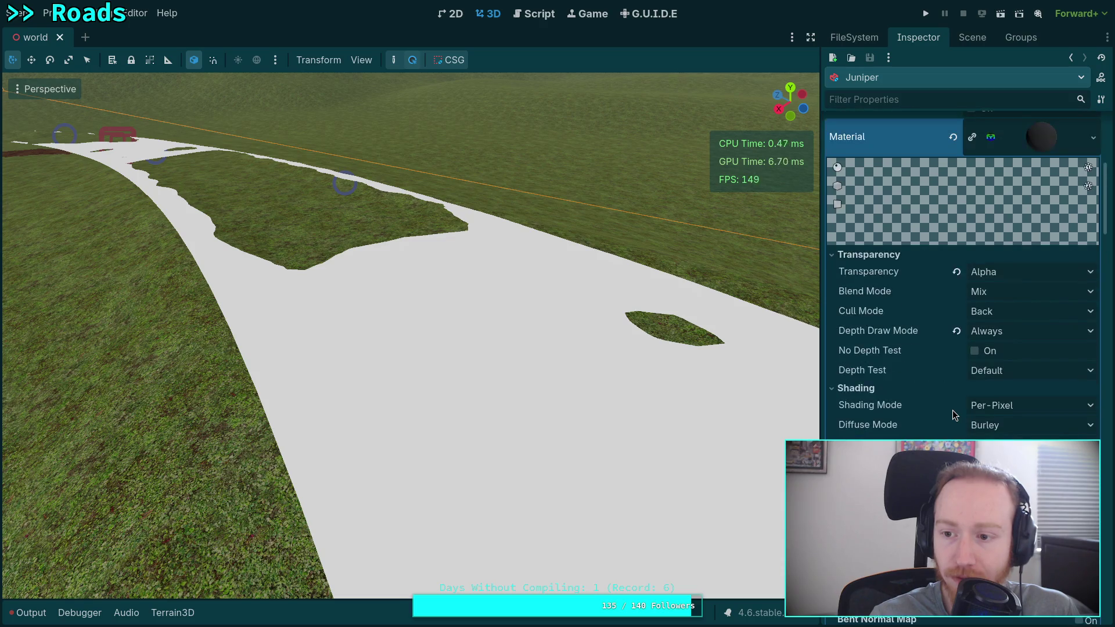
left_click(957, 332)
left_click(988, 332)
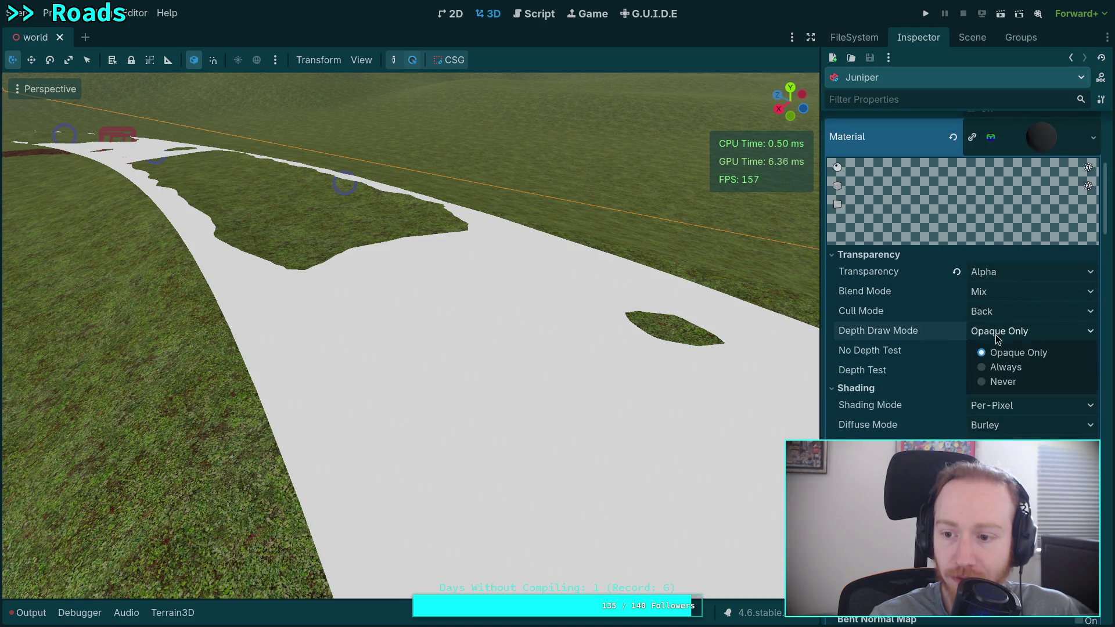
left_click(990, 367)
mouse_move(957, 357)
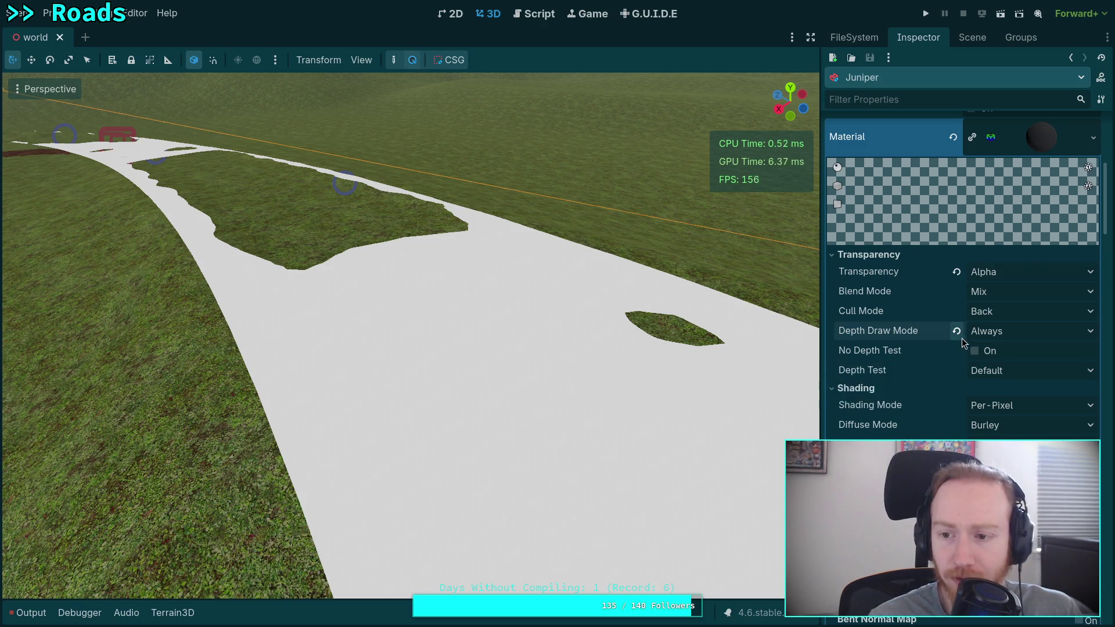
scroll(890, 391, "down", 3)
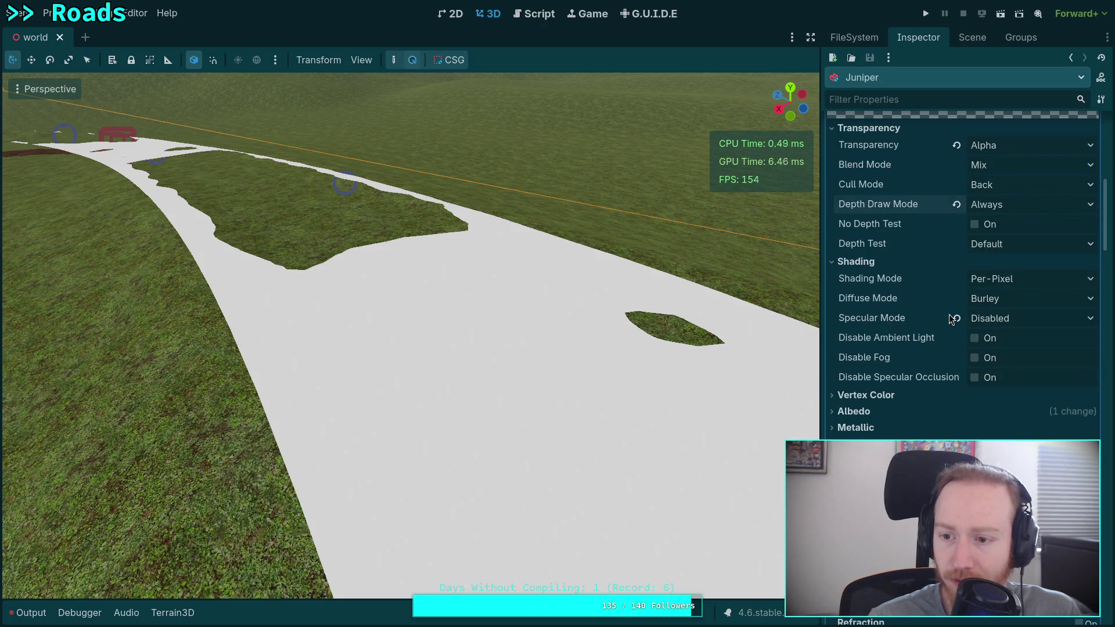
Step: Make the base material Unshaded and revert Specular Mode to its default
mouse_move(953, 318)
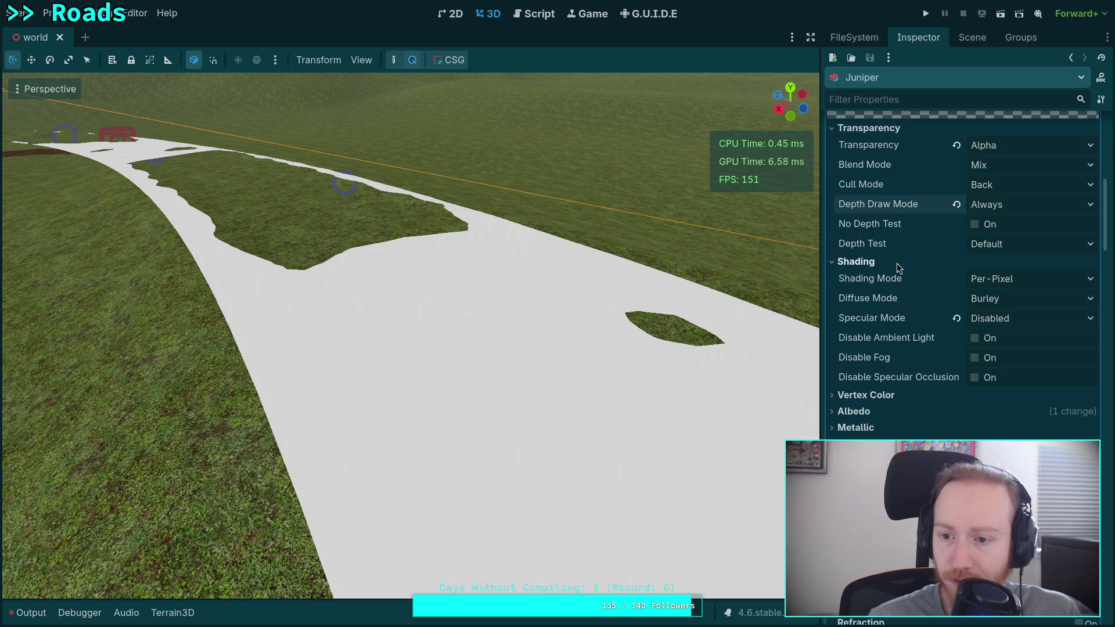
left_click(1002, 279)
left_click(1017, 298)
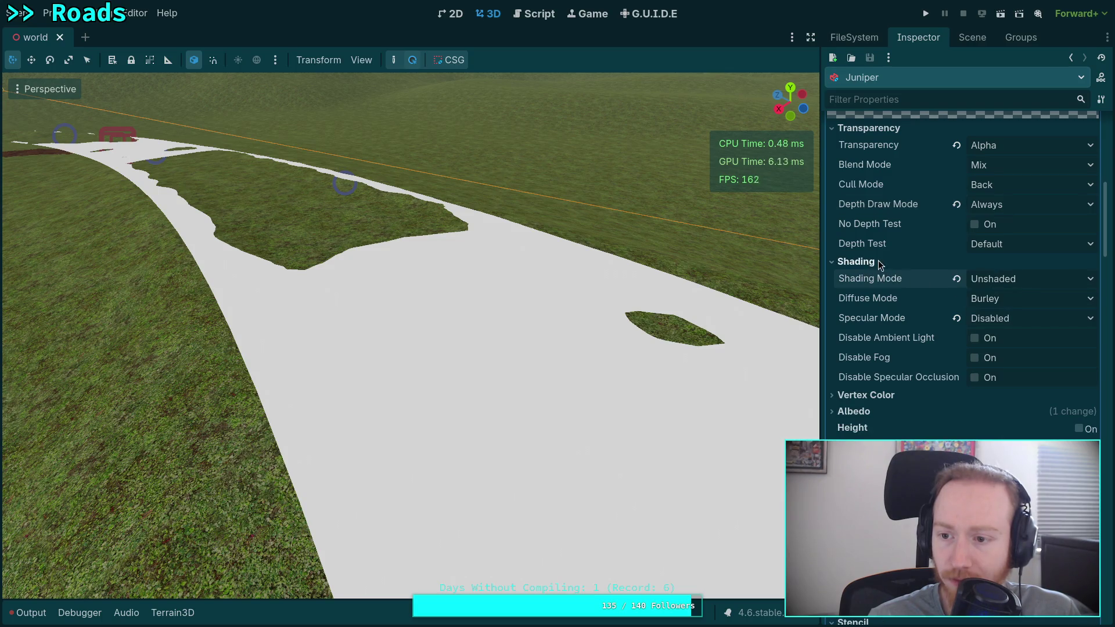
left_click(957, 318)
left_click(856, 263)
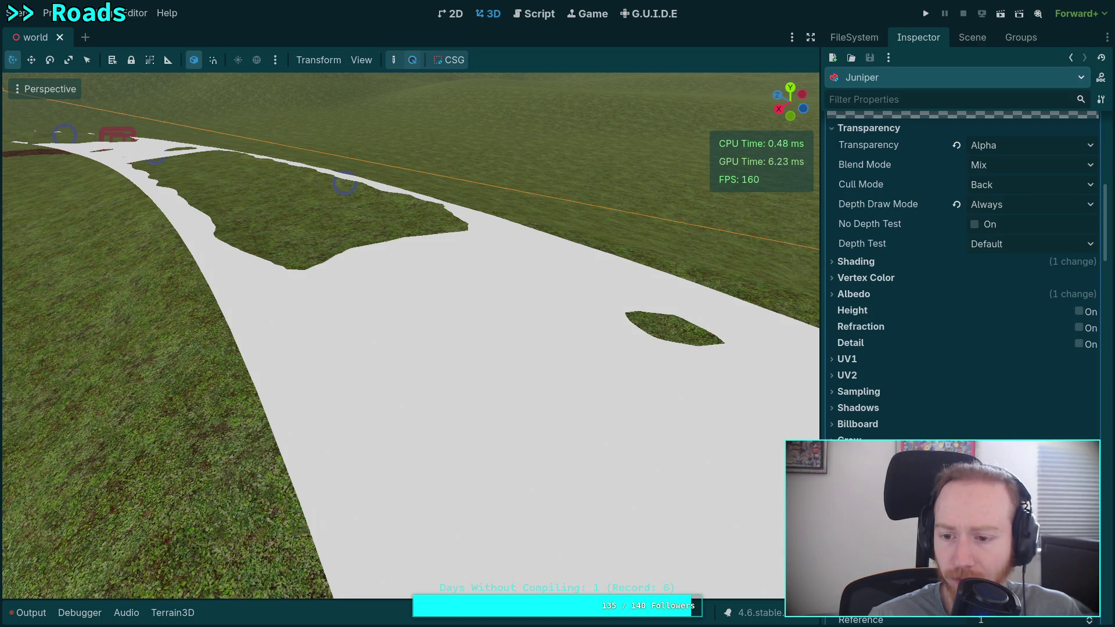
Step: Keep the base material's stencil compare at Always
scroll(906, 418, "down", 4)
scroll(912, 406, "down", 1)
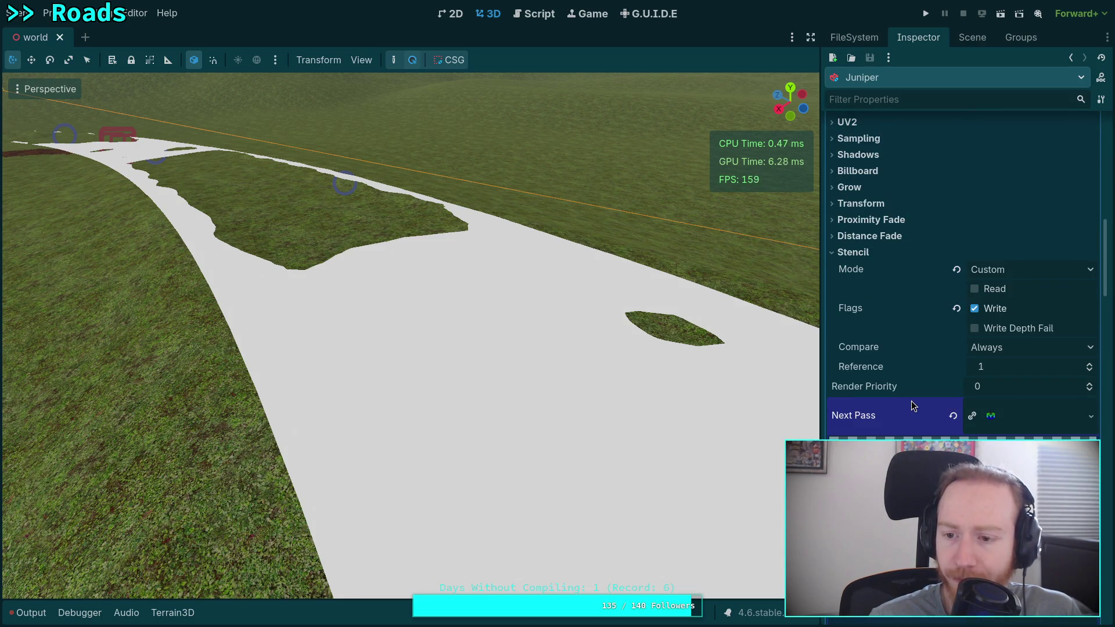
left_click(1019, 348)
left_click(1024, 348)
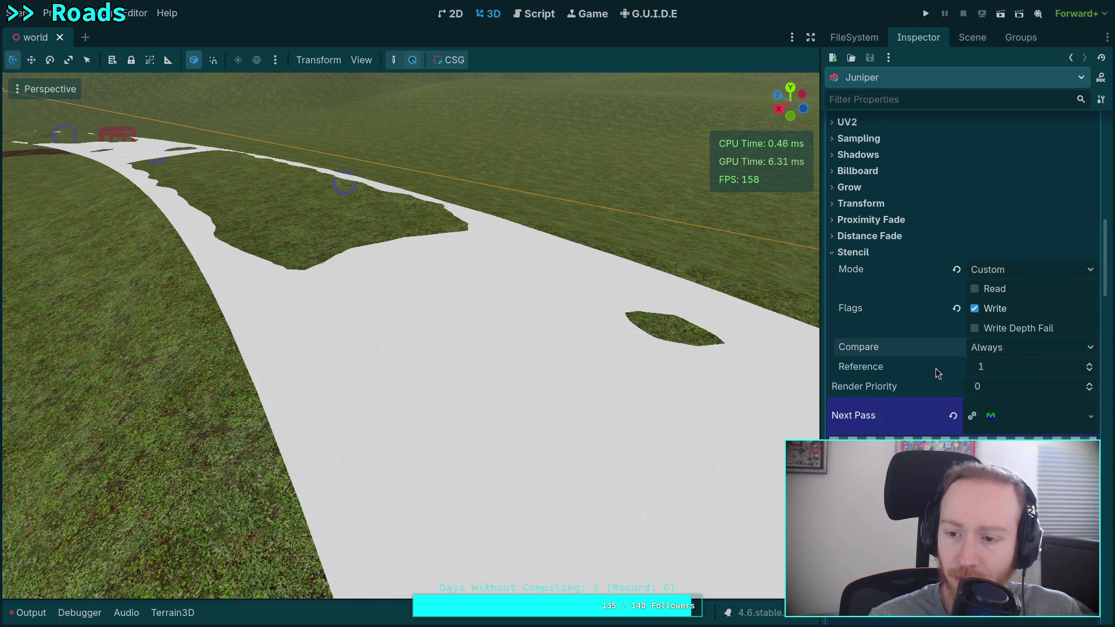
scroll(936, 368, "down", 3)
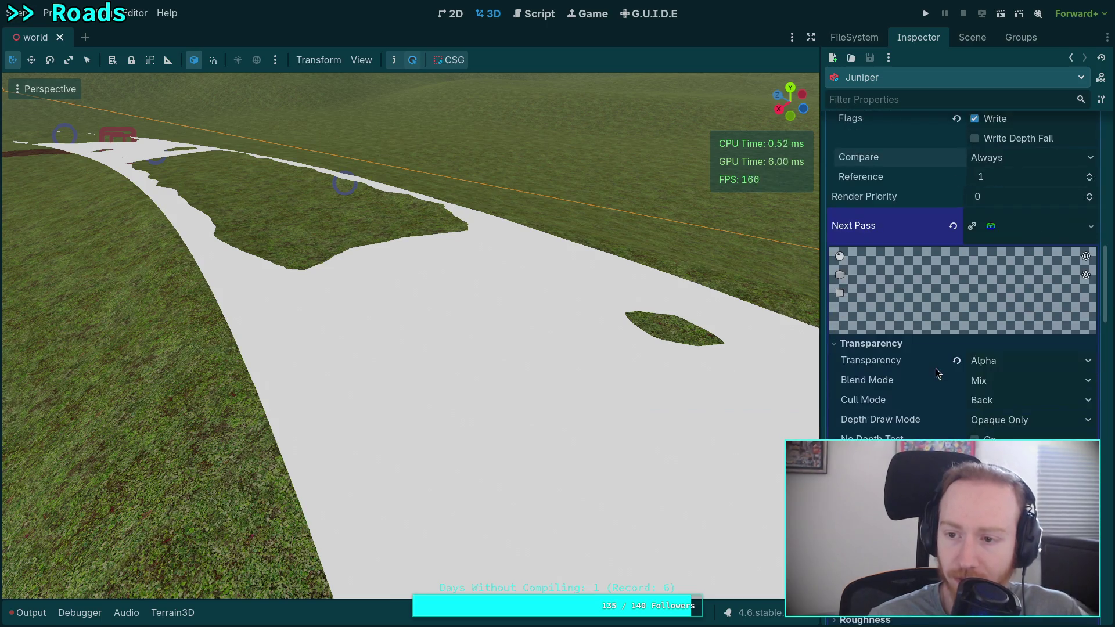
Step: Keep the second pass's Cull Mode on Back and set Depth Draw Mode to Always
scroll(935, 368, "down", 2)
scroll(935, 368, "up", 1)
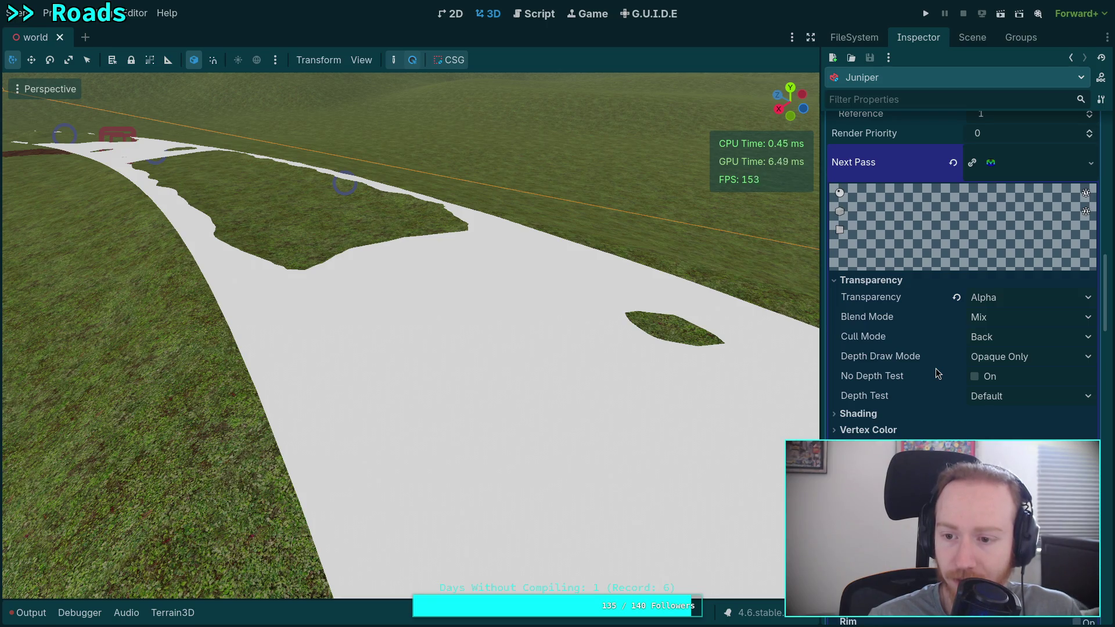
left_click(995, 338)
left_click(995, 372)
left_click(994, 338)
left_click(979, 357)
left_click(988, 358)
left_click(1004, 396)
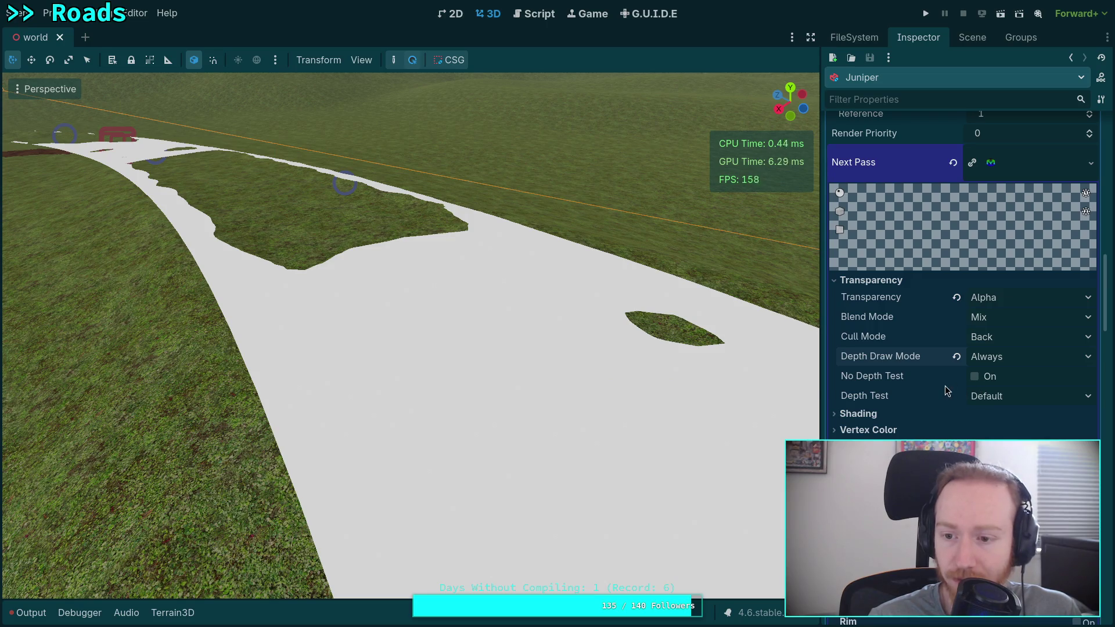
Step: Clear the extra material from the stencil-read pass's Next Pass slot
scroll(930, 401, "down", 15)
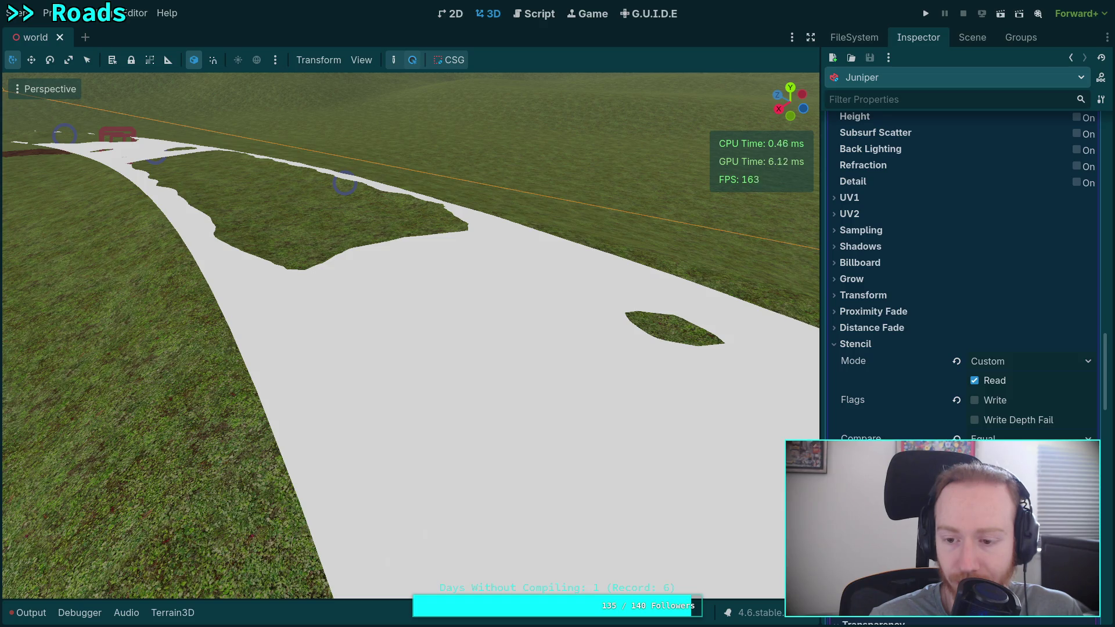
scroll(993, 356, "up", 8)
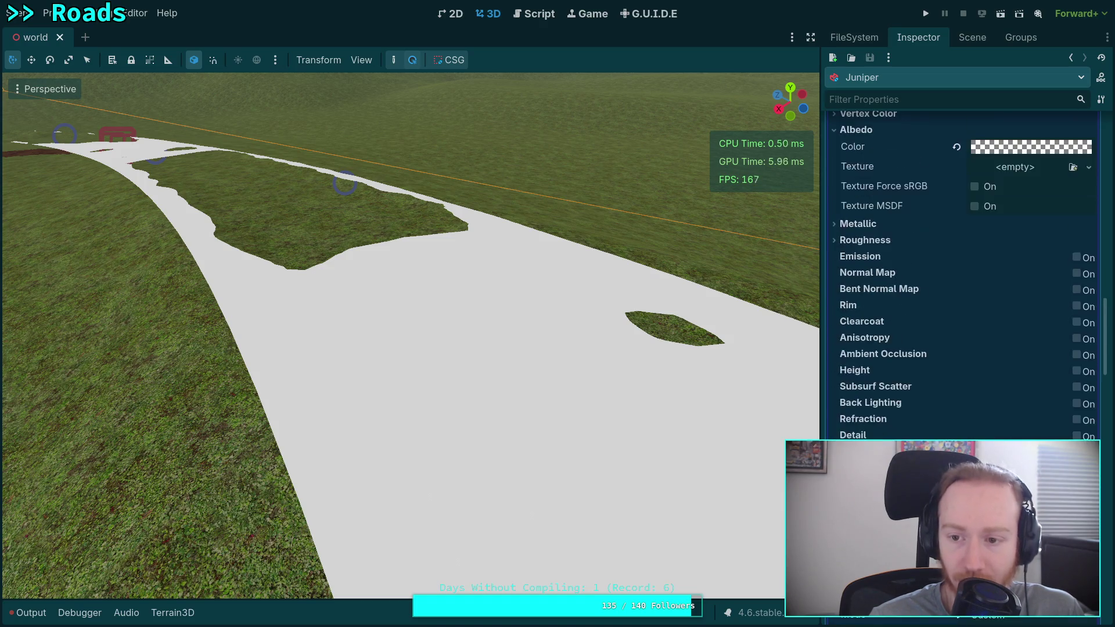
scroll(976, 378, "down", 8)
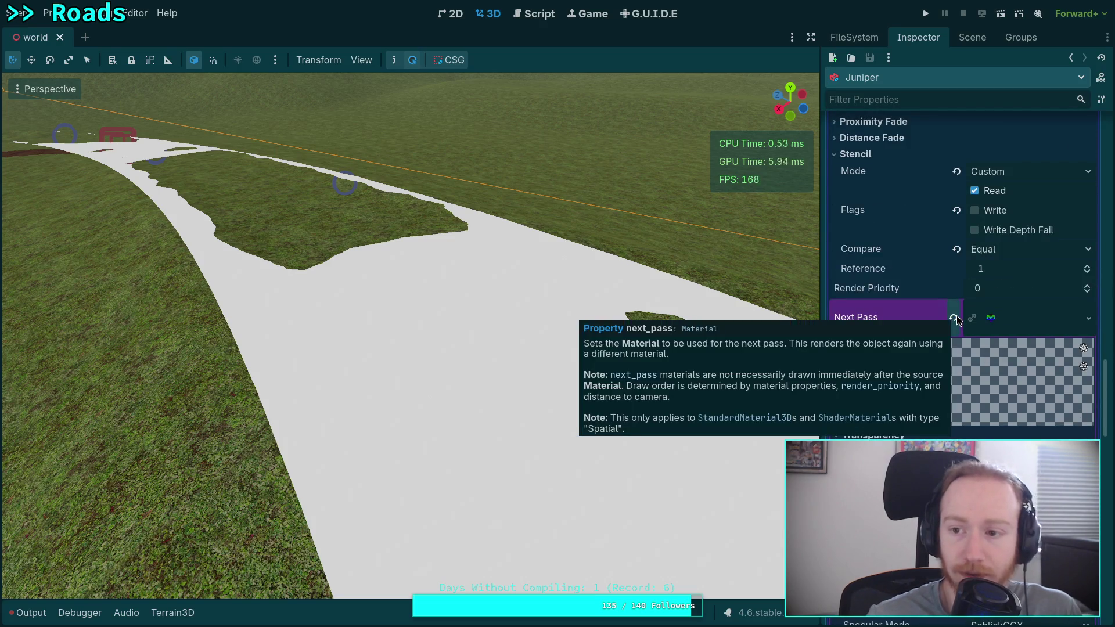
left_click(956, 318)
scroll(944, 418, "up", 10)
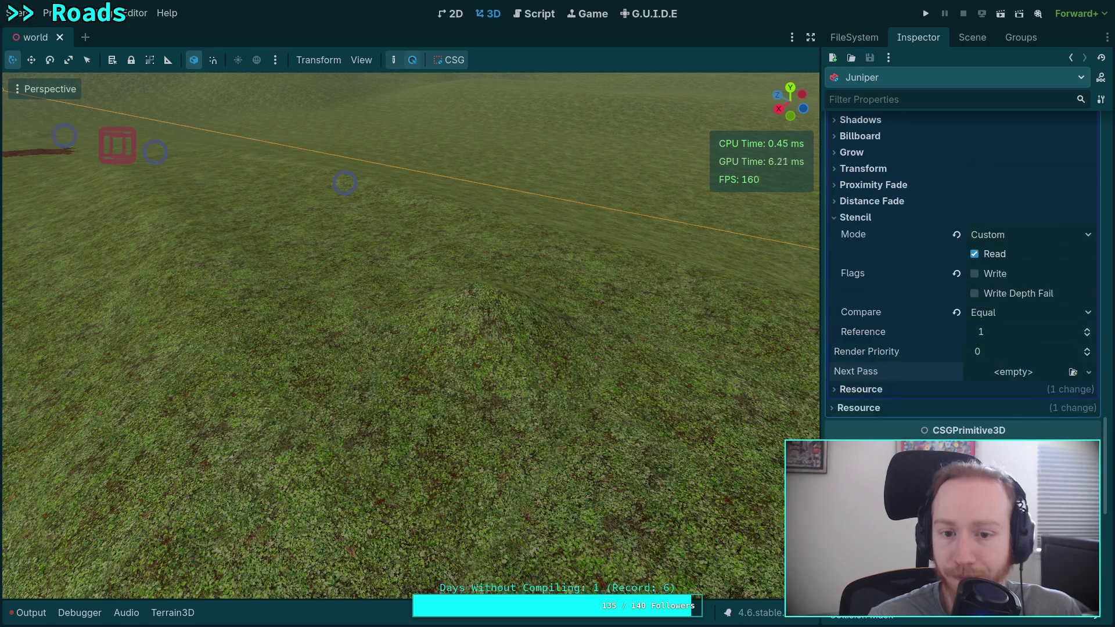
scroll(939, 428, "up", 3)
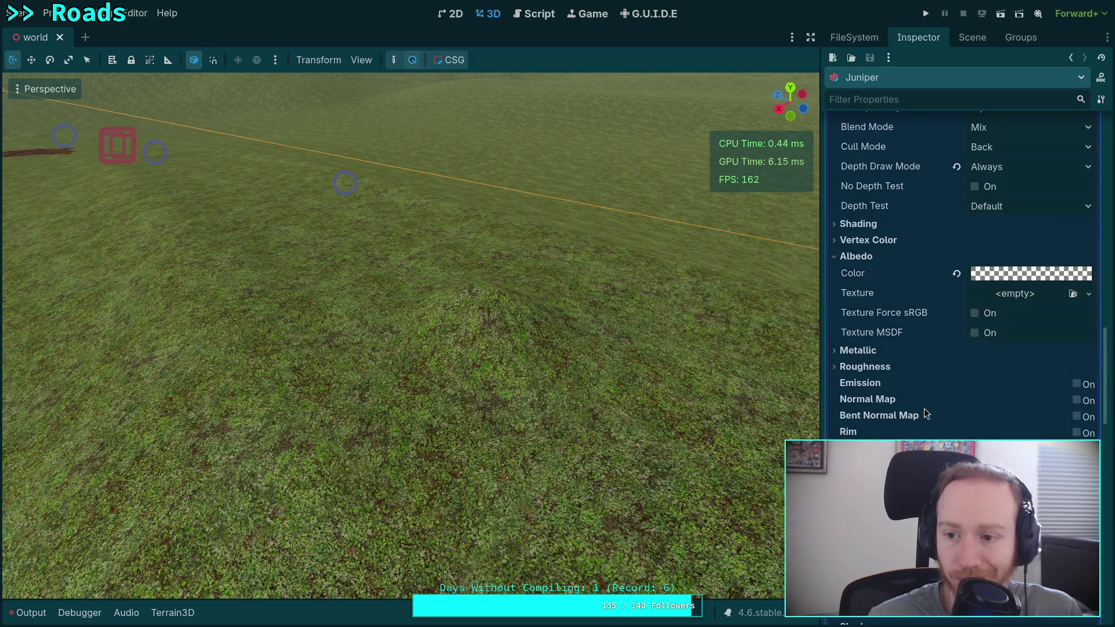
left_click(1010, 271)
left_click_drag(1086, 414, 993, 414)
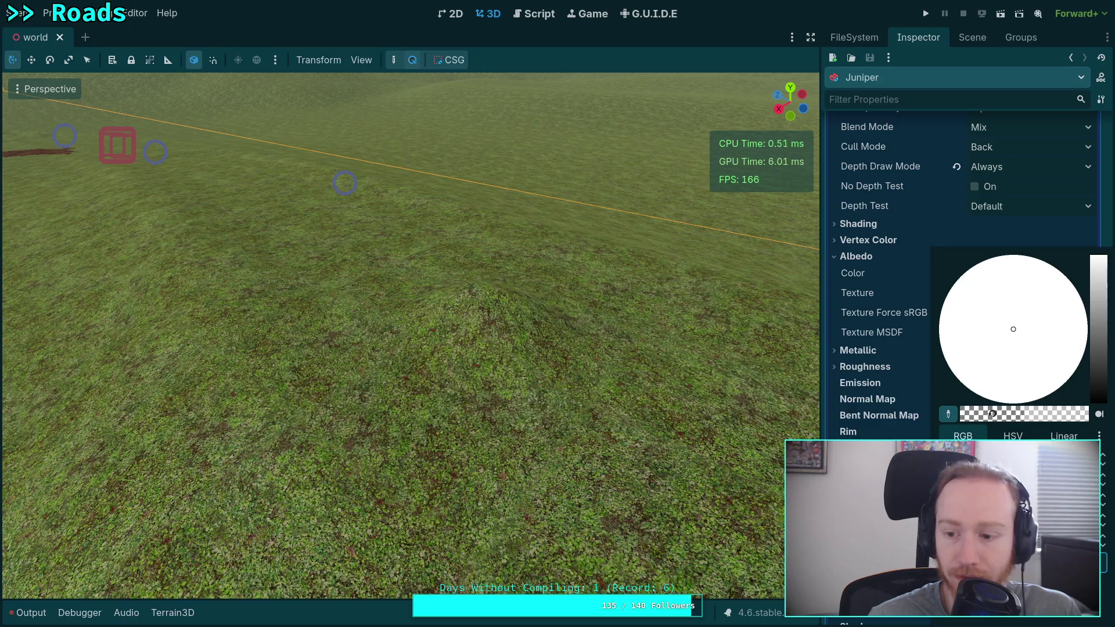
scroll(879, 319, "up", 3)
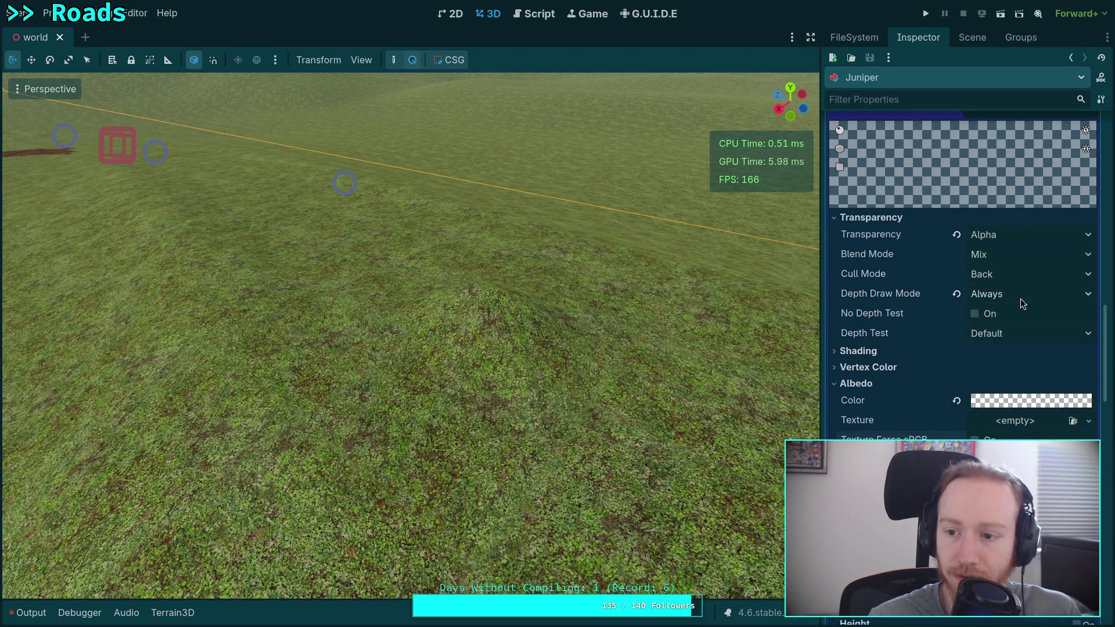
scroll(1020, 299, "up", 3)
scroll(1003, 336, "up", 1)
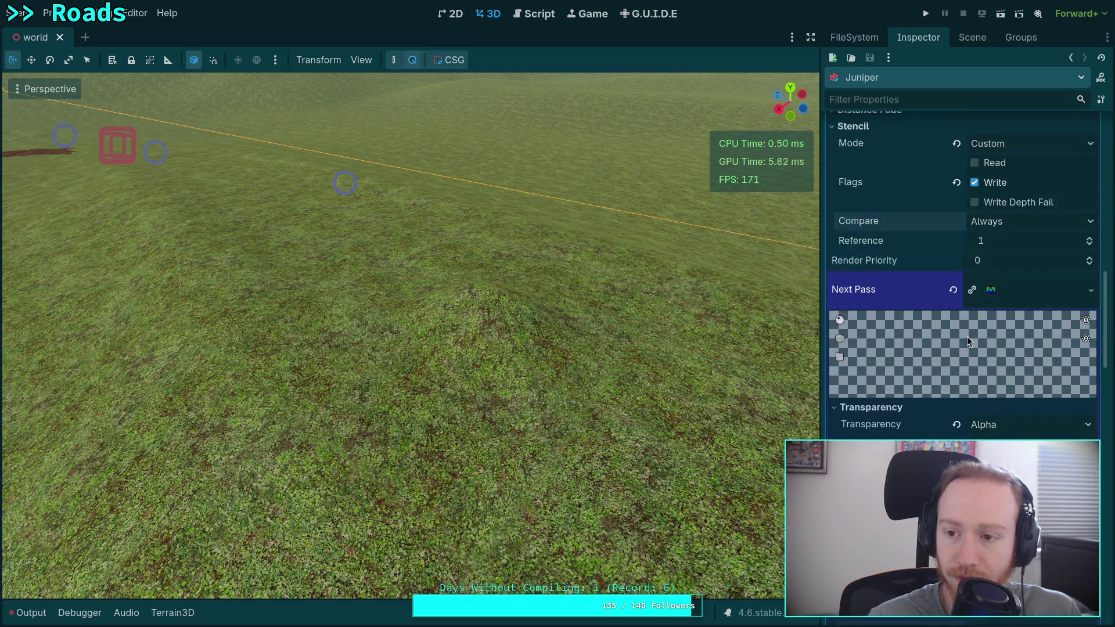
scroll(1003, 336, "down", 3)
scroll(1002, 335, "down", 1)
scroll(1004, 336, "down", 10)
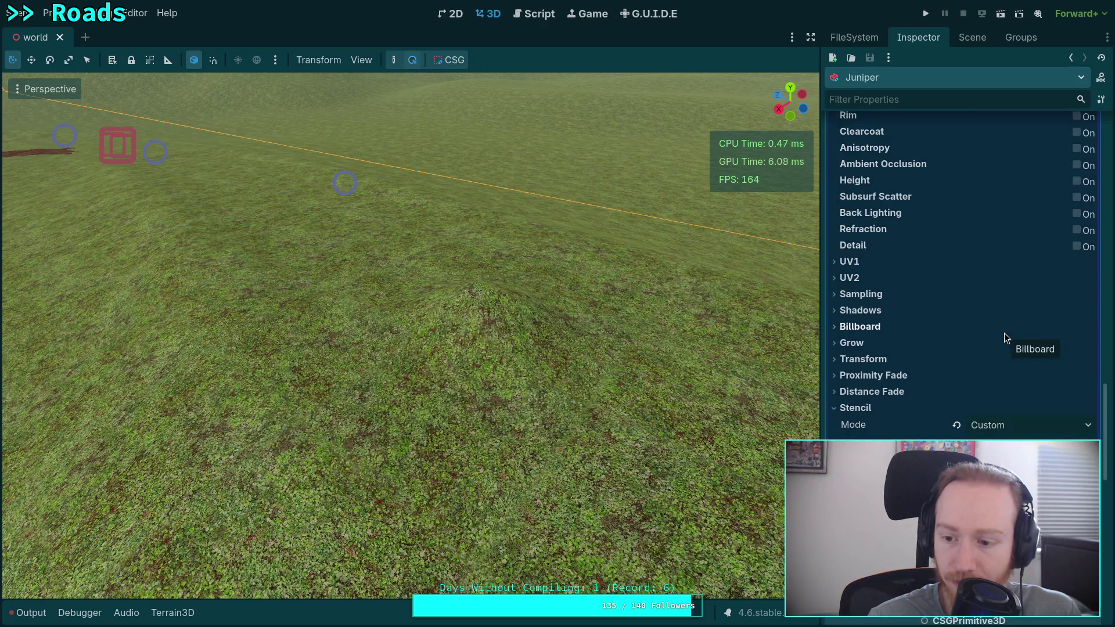
scroll(1006, 333, "up", 10)
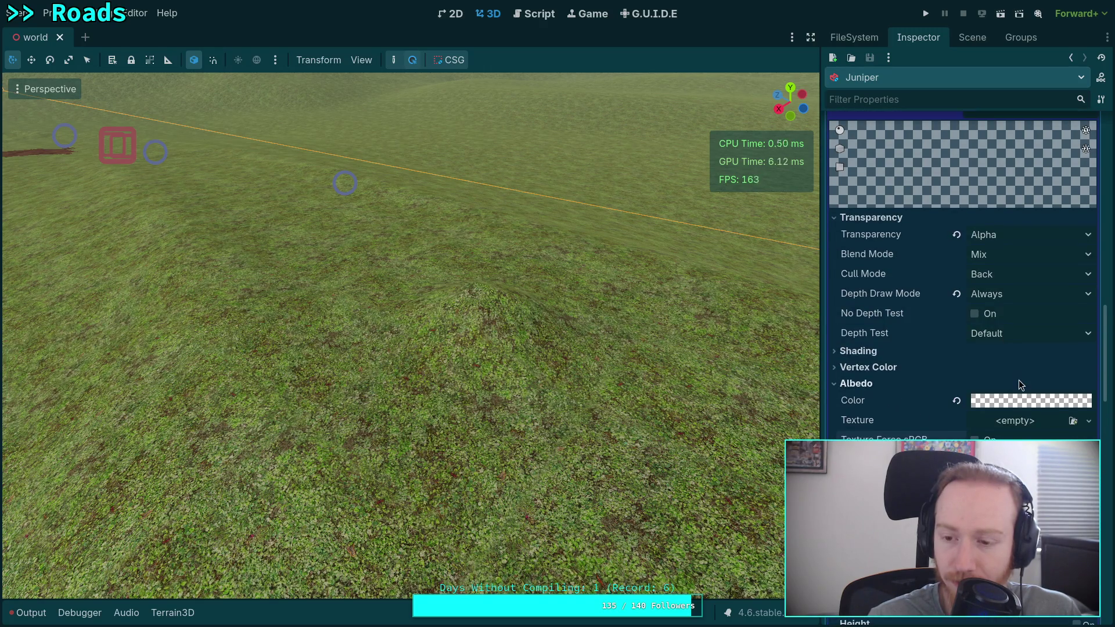
left_click(1016, 295)
left_click(1018, 295)
scroll(1018, 295, "down", 10)
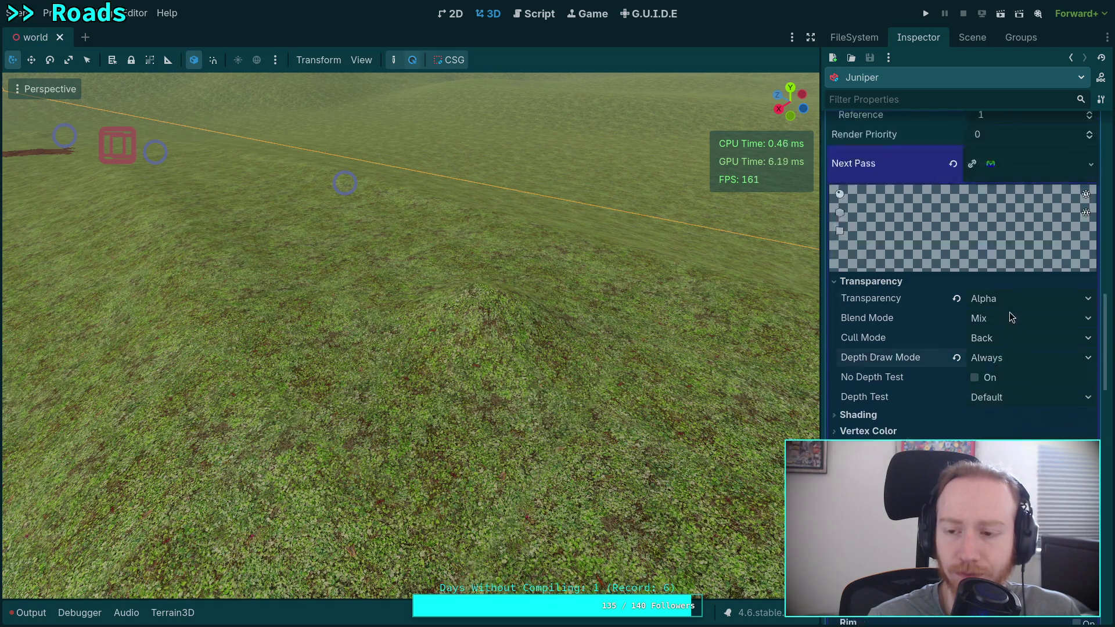
scroll(1019, 340, "up", 10)
scroll(1019, 340, "down", 4)
left_click(1017, 334)
left_click(1023, 355)
left_click(1017, 334)
left_click(1002, 365)
scroll(994, 353, "down", 15)
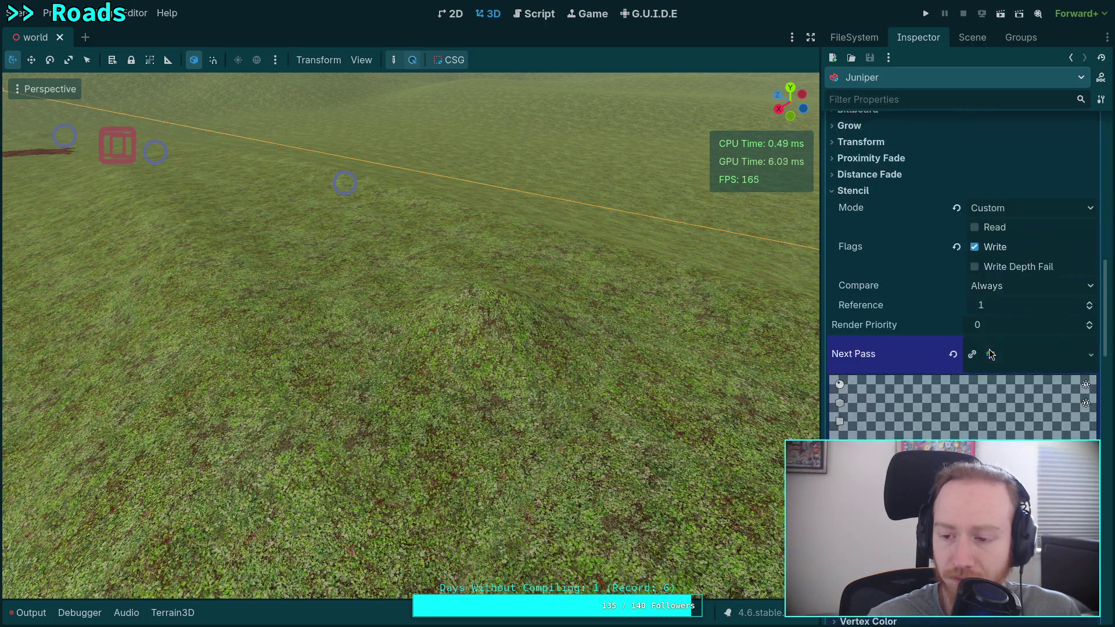
scroll(999, 356, "down", 3)
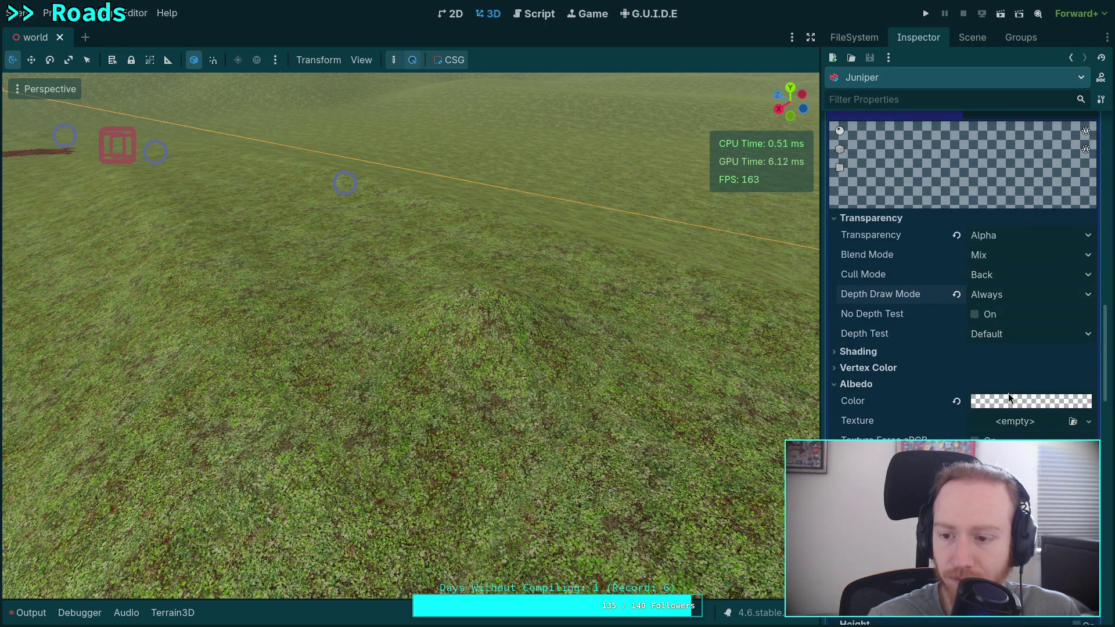
scroll(1007, 394, "down", 10)
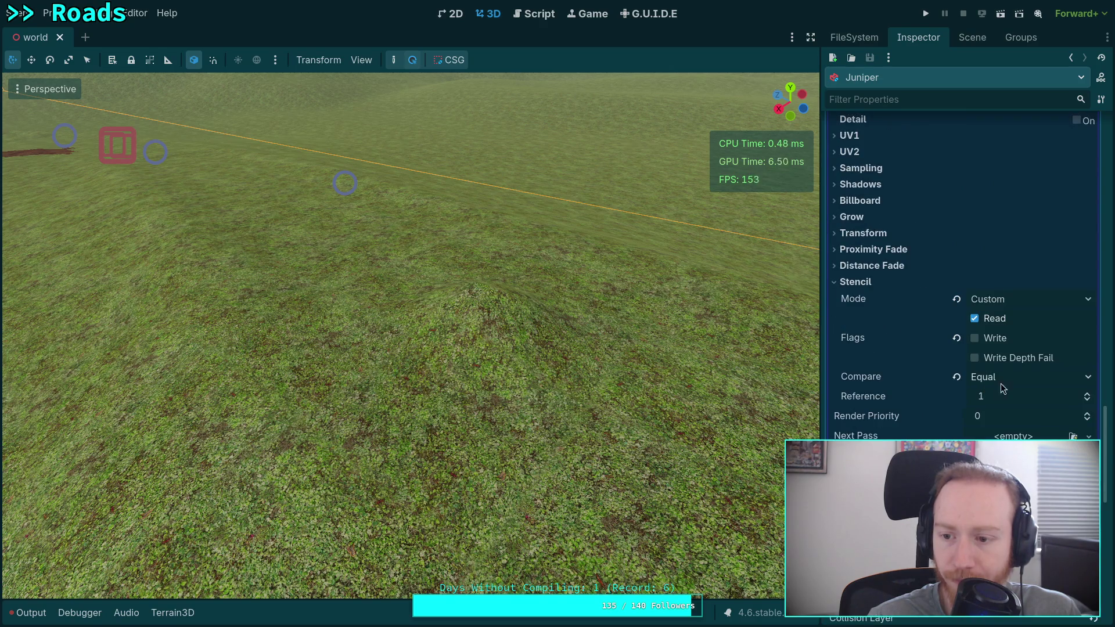
scroll(1027, 380, "up", 15)
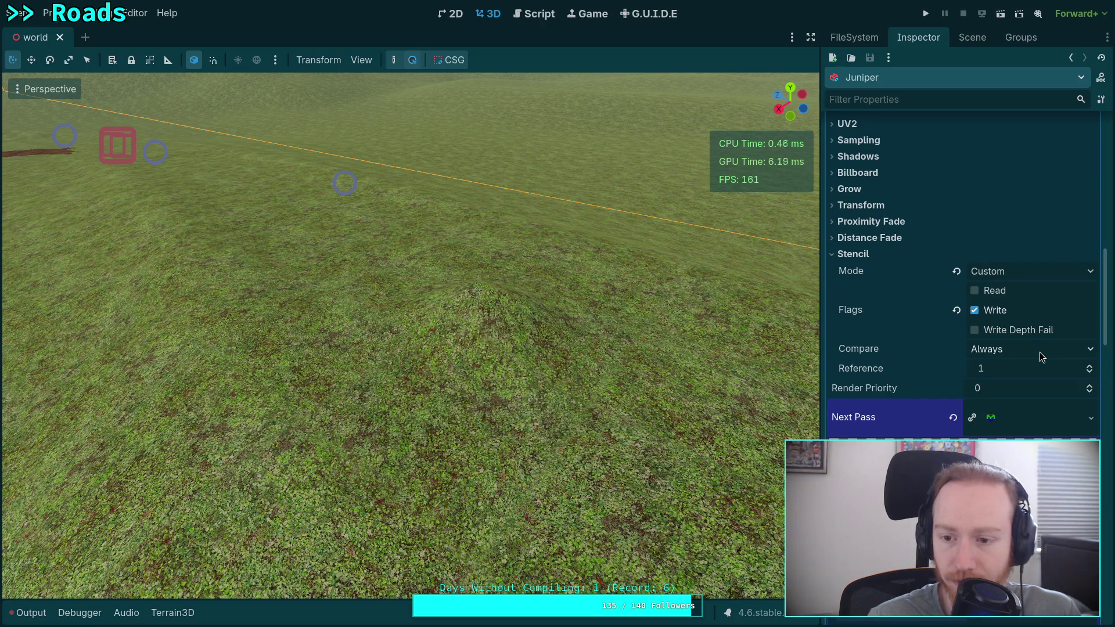
scroll(1039, 354, "up", 10)
scroll(1040, 355, "down", 10)
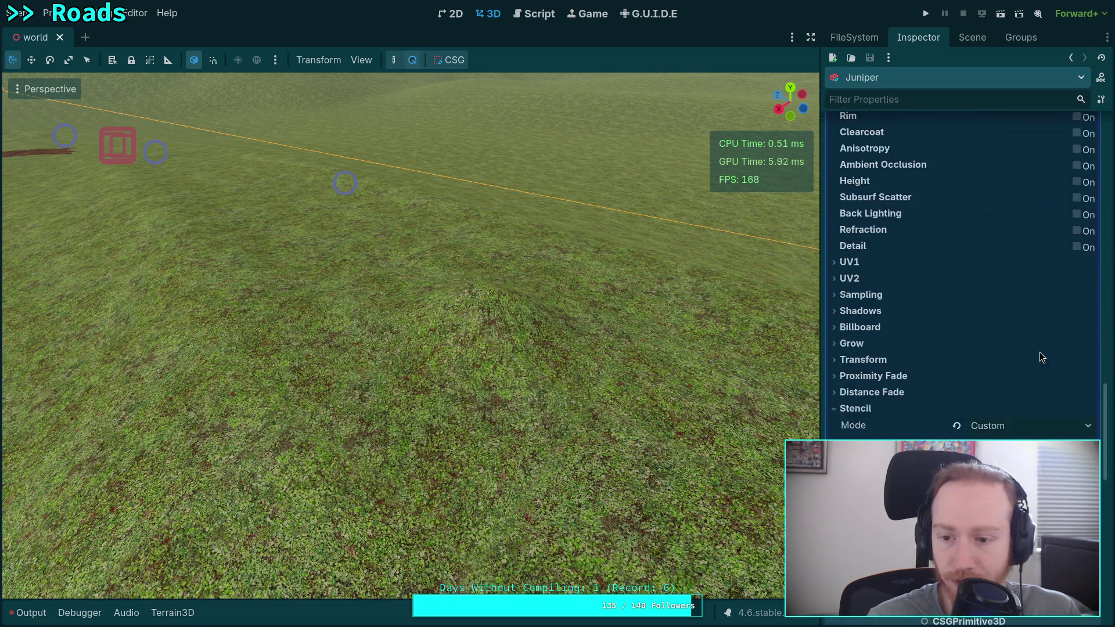
Step: Set the read pass stencil Compare to Not Equal
left_click(1087, 394)
left_click(1087, 394)
left_click(1087, 400)
left_click(1087, 377)
left_click(1000, 471)
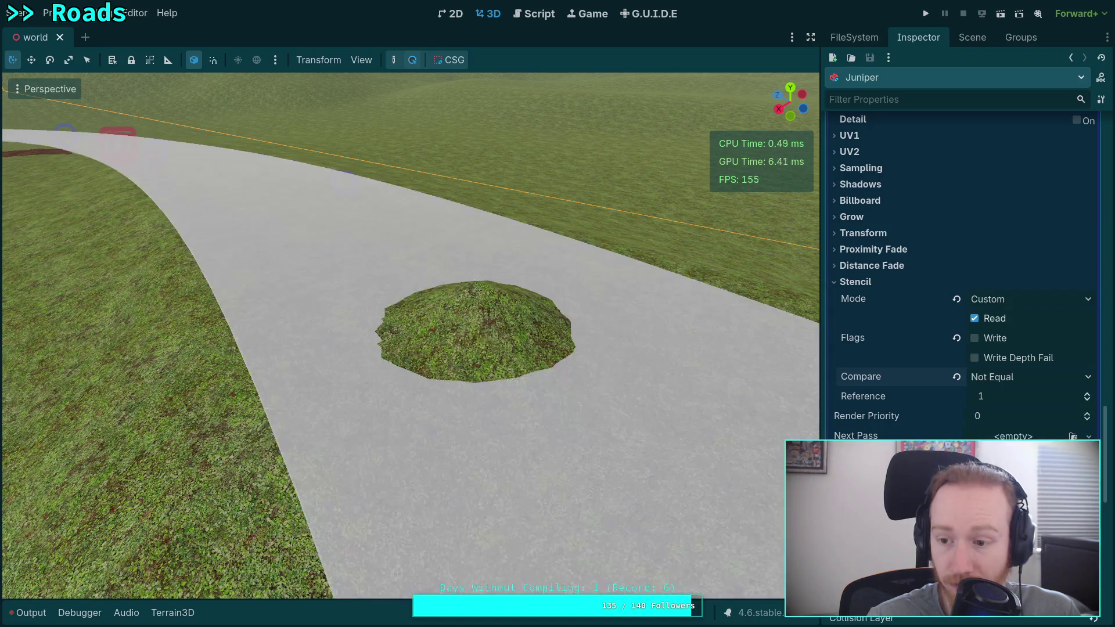
Step: Test read pass stencil reference values 0 and 1, leaving it at 1
left_click(1087, 400)
left_click(1087, 395)
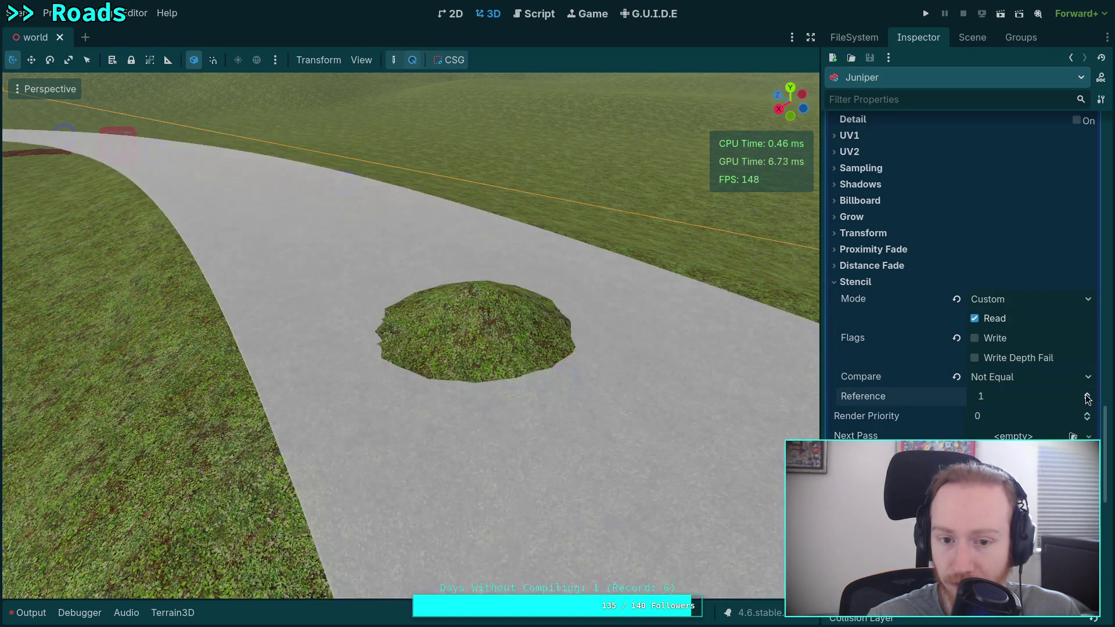
left_click(1088, 401)
left_click(1088, 402)
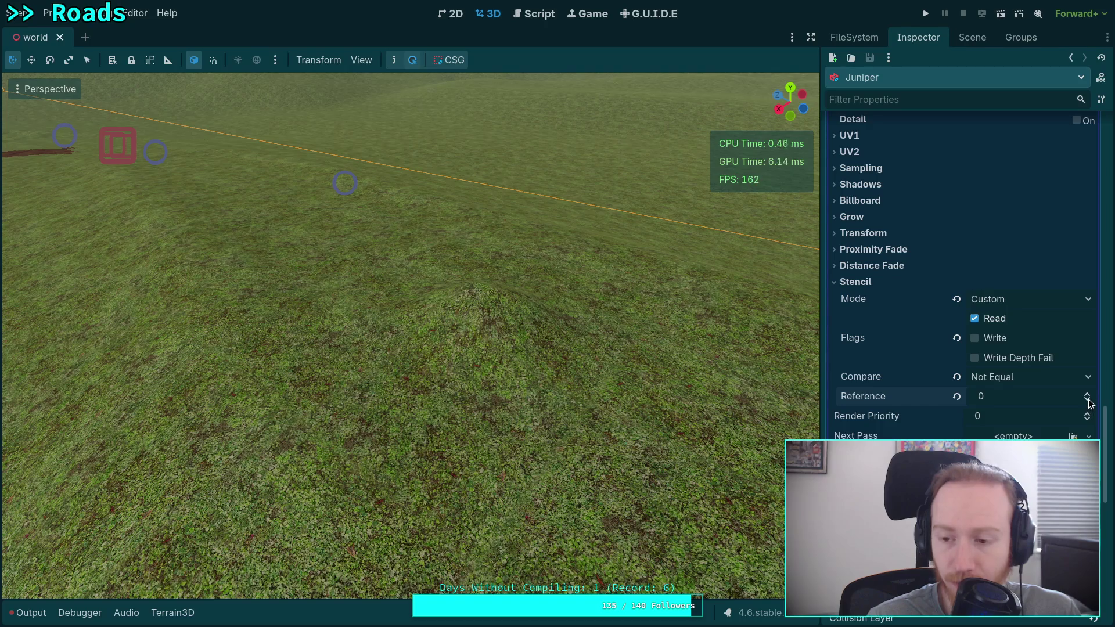
left_click(1087, 395)
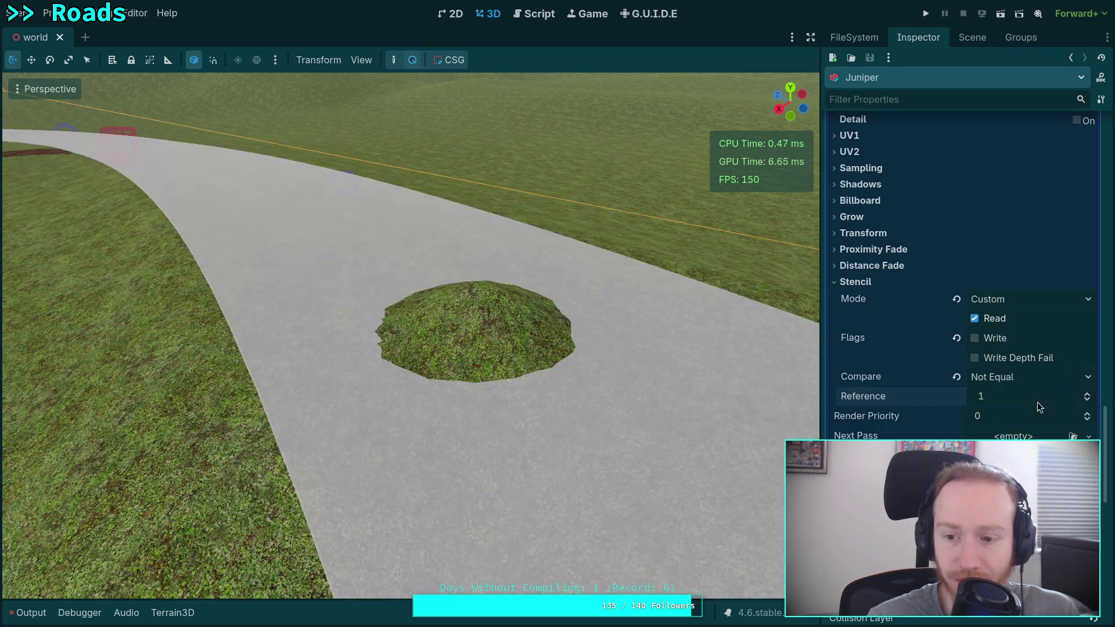
scroll(1016, 405, "up", 10)
mouse_move(647, 385)
left_mouse_down()
mouse_move(600, 344)
mouse_move(636, 371)
left_mouse_up()
scroll(929, 419, "down", 5)
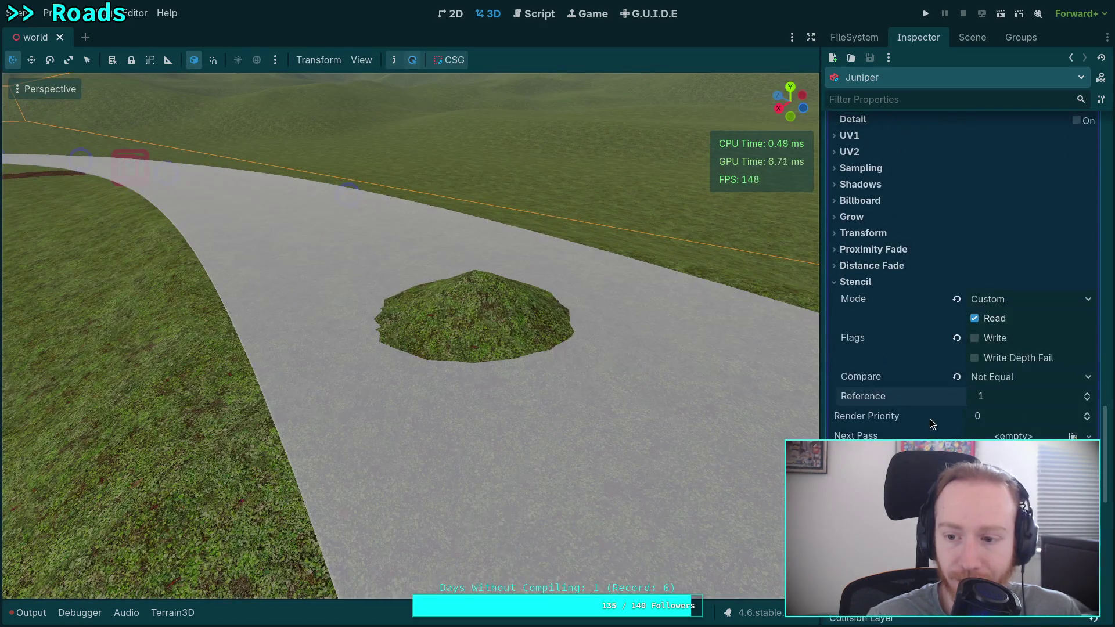
left_click(1088, 400)
left_click(1090, 393)
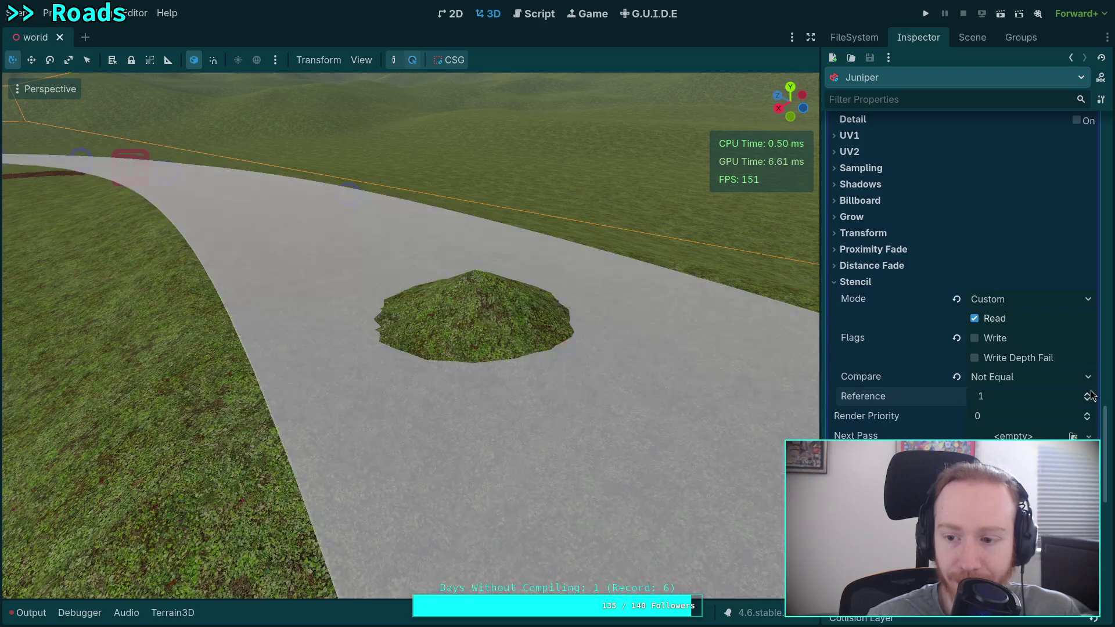
left_click(1087, 401)
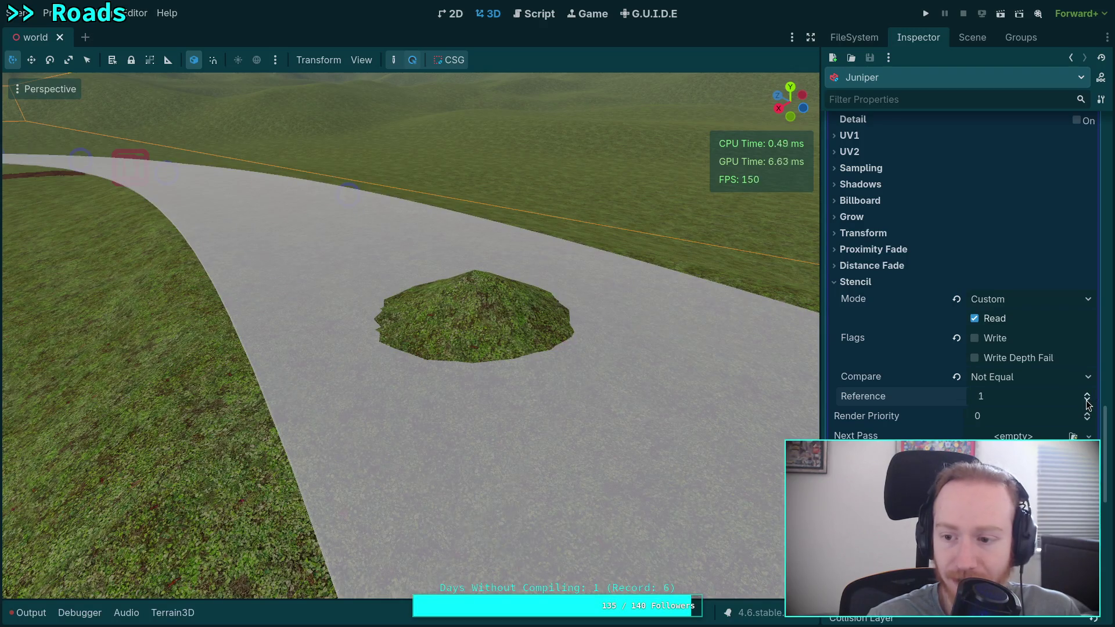
left_click(1088, 401)
left_click(1087, 400)
left_click(1088, 394)
scroll(1043, 399, "down", 1)
Step: Keep the write pass stencil on Compare Always with reference 1
left_click(1002, 395)
scroll(1002, 396, "up", 5)
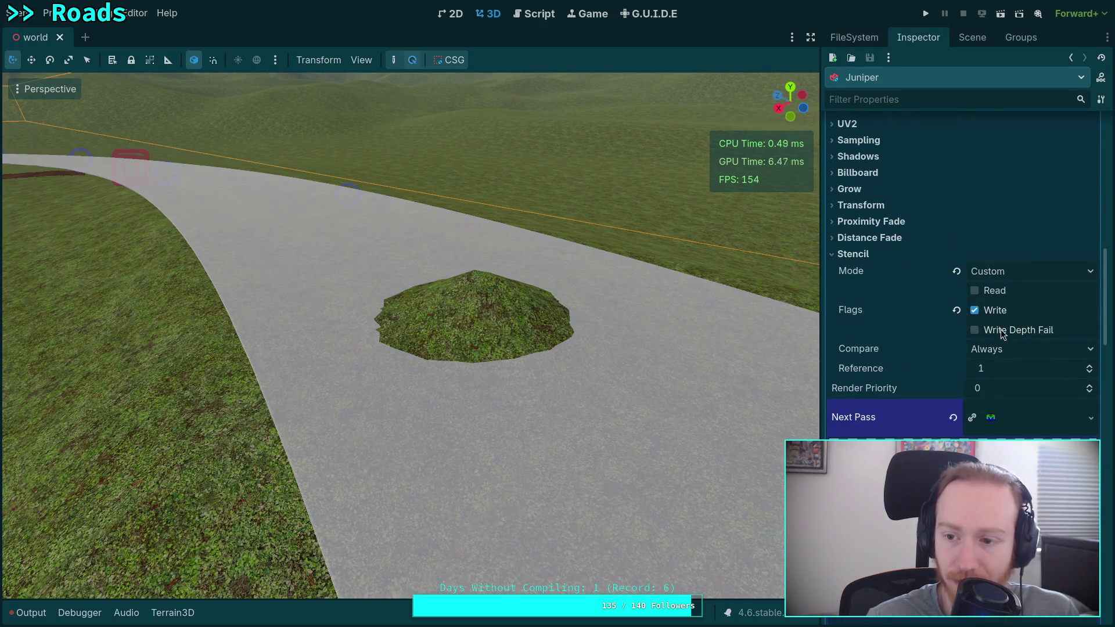
left_click(1006, 351)
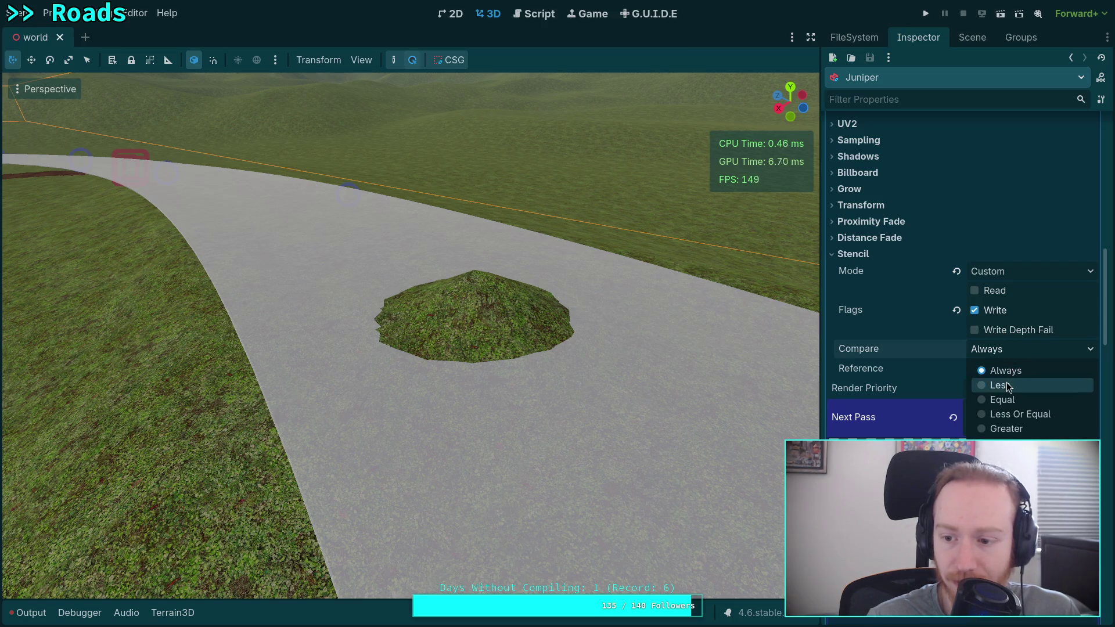
left_click(1006, 371)
left_click(1090, 366)
left_click(1090, 367)
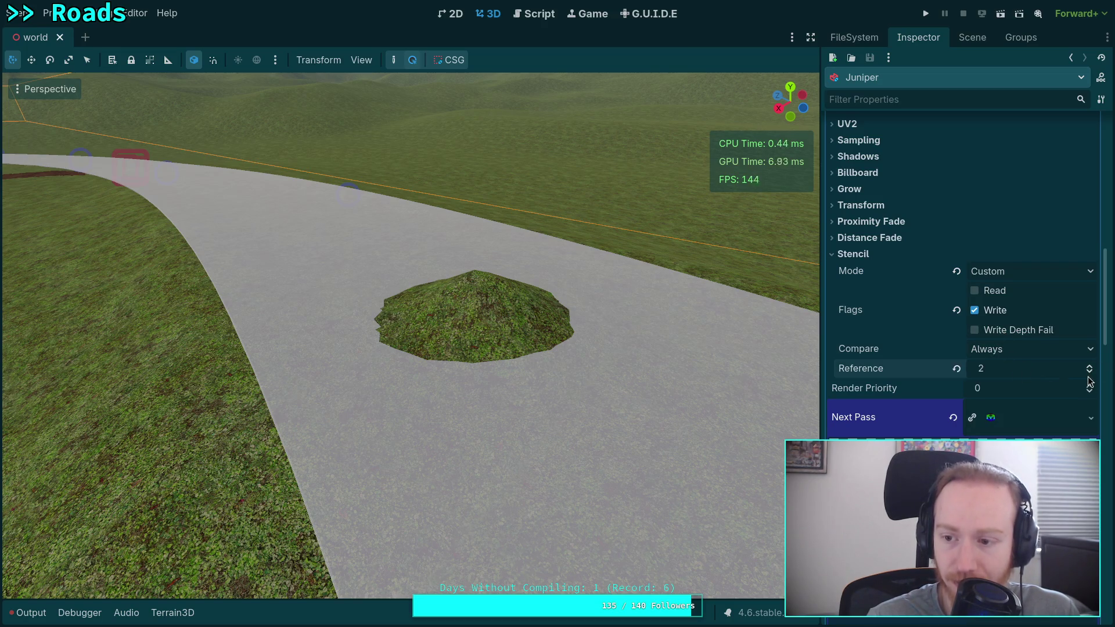
left_click(1089, 373)
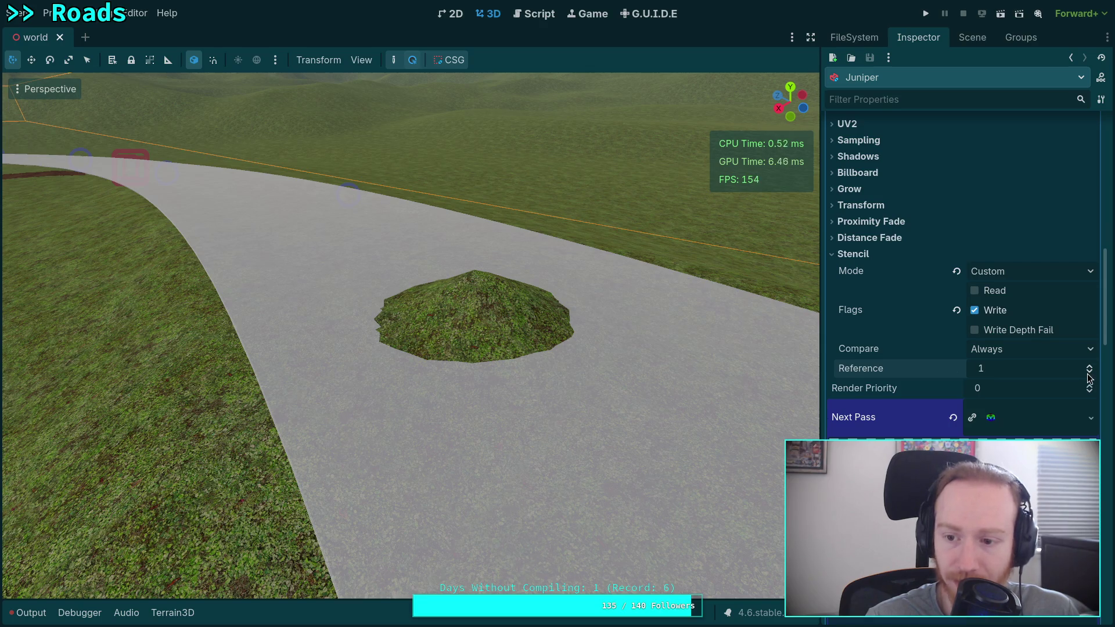
left_click(1053, 273)
Step: Keep stencil mode Custom and set the road material's transparency to Disabled
left_click(1054, 273)
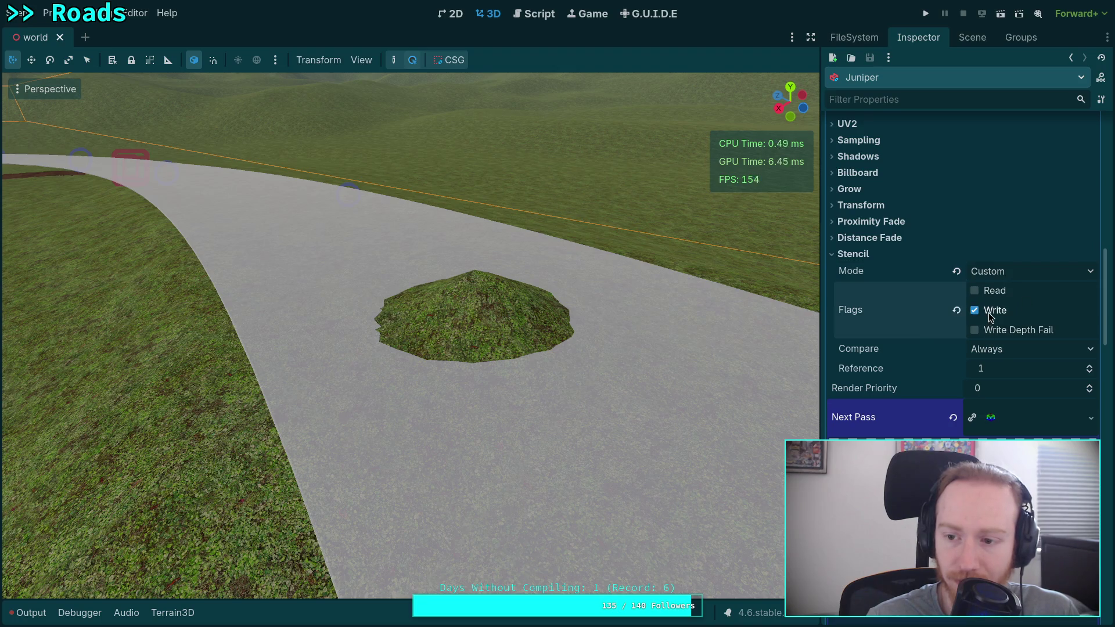
scroll(976, 361, "up", 5)
scroll(970, 379, "up", 4)
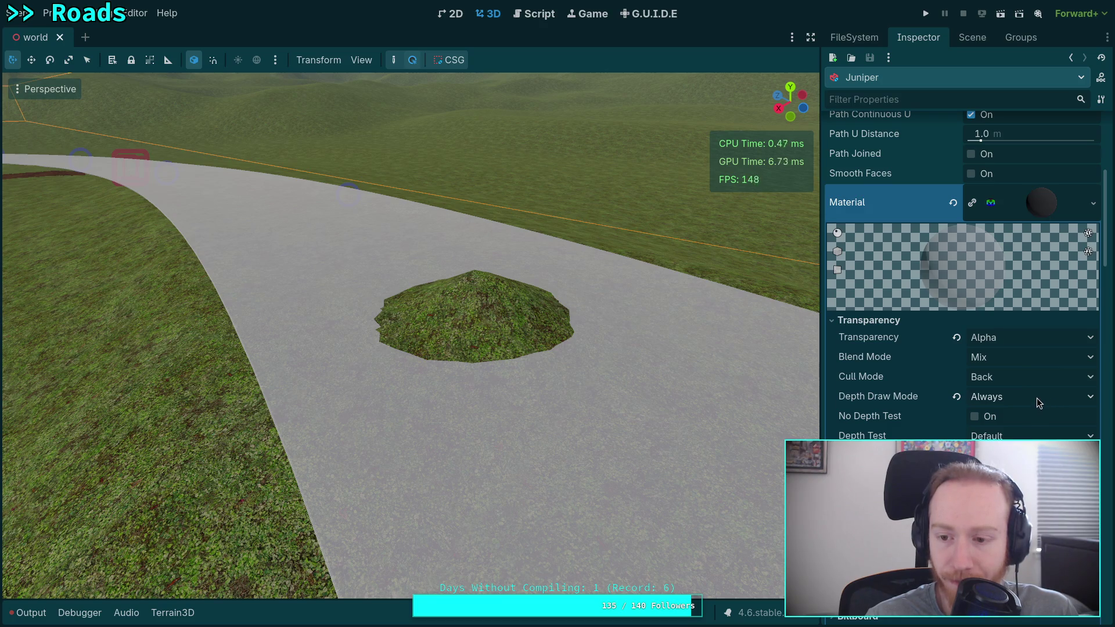
left_click(1013, 343)
left_click(1010, 417)
left_click(1026, 343)
left_click(1029, 374)
left_click(1041, 340)
left_click(1029, 356)
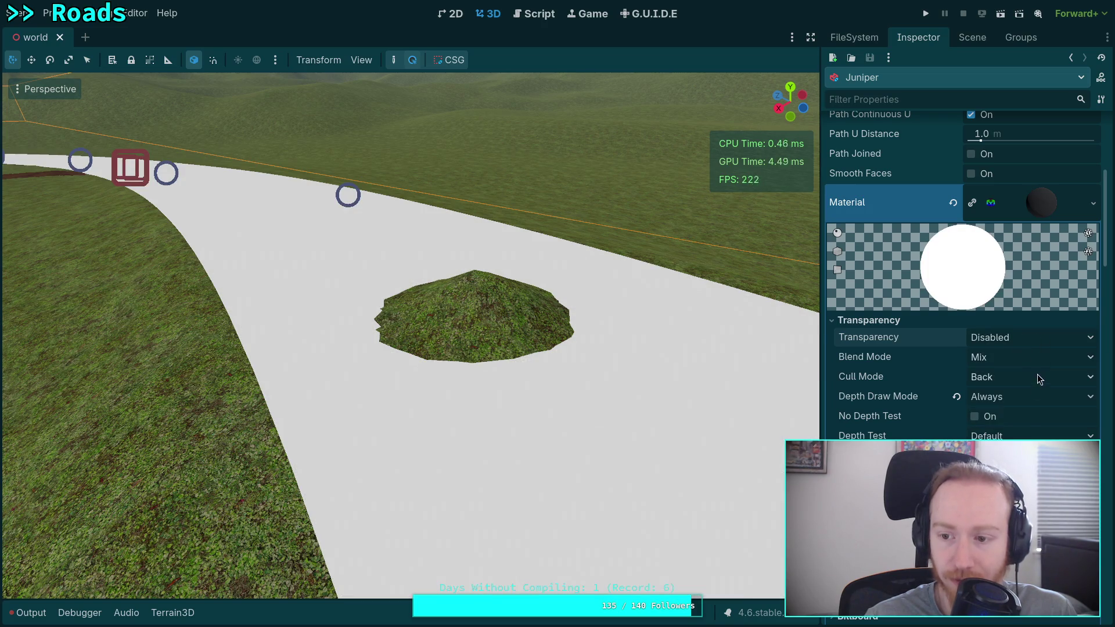
Step: Leave the road material's Depth Draw Mode on Always
left_click(1030, 402)
left_click(1031, 403)
left_click(1029, 405)
left_click(1030, 405)
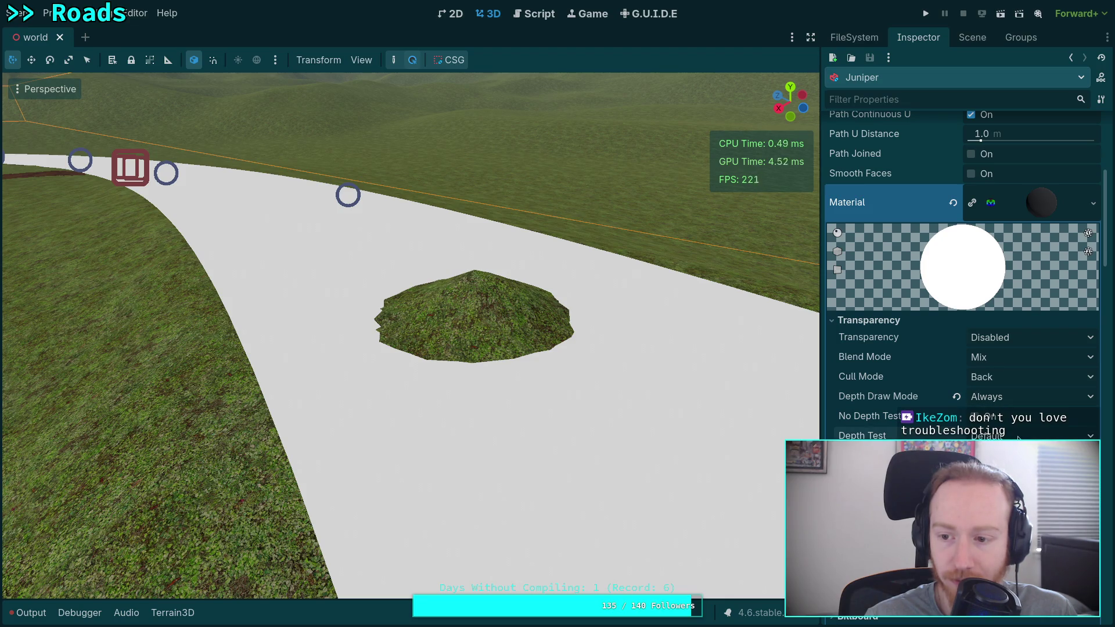
scroll(1007, 425, "down", 10)
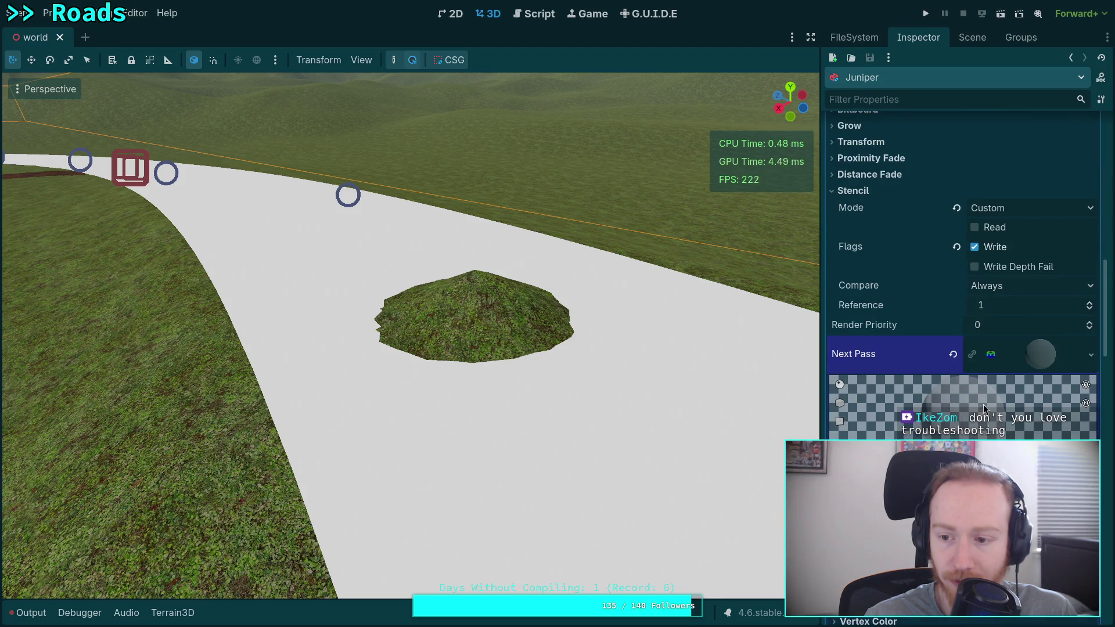
Step: Lower the write pass reference to 0 and return the read pass to Equal, reference 1
left_click(1090, 310)
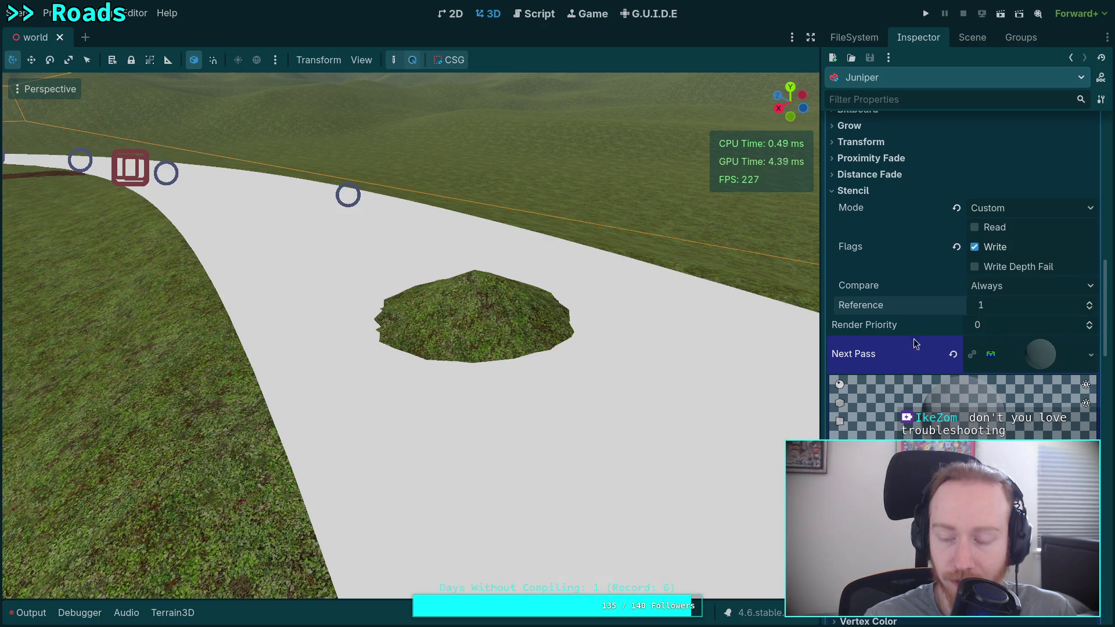
scroll(915, 345, "up", 10)
scroll(964, 356, "down", 6)
scroll(978, 379, "down", 3)
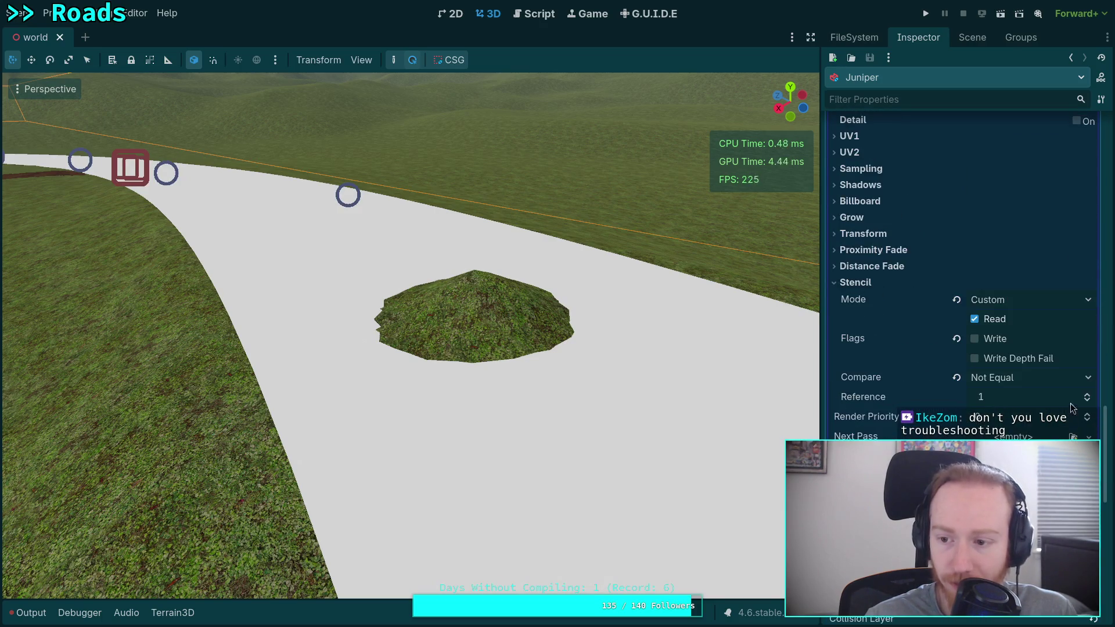
left_click(1088, 401)
left_click(1080, 378)
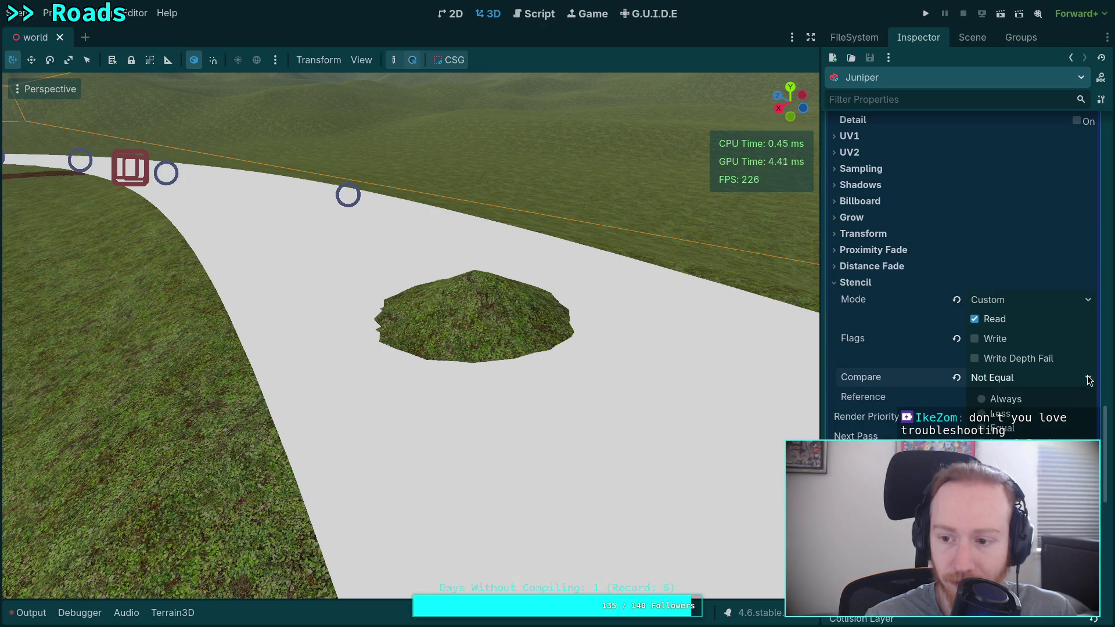
left_click(999, 428)
Step: Expand the Albedo settings and inspect the base albedo colour
mouse_move(676, 387)
left_mouse_down()
mouse_move(632, 341)
mouse_move(635, 359)
mouse_move(678, 395)
left_mouse_up()
scroll(941, 412, "down", 5)
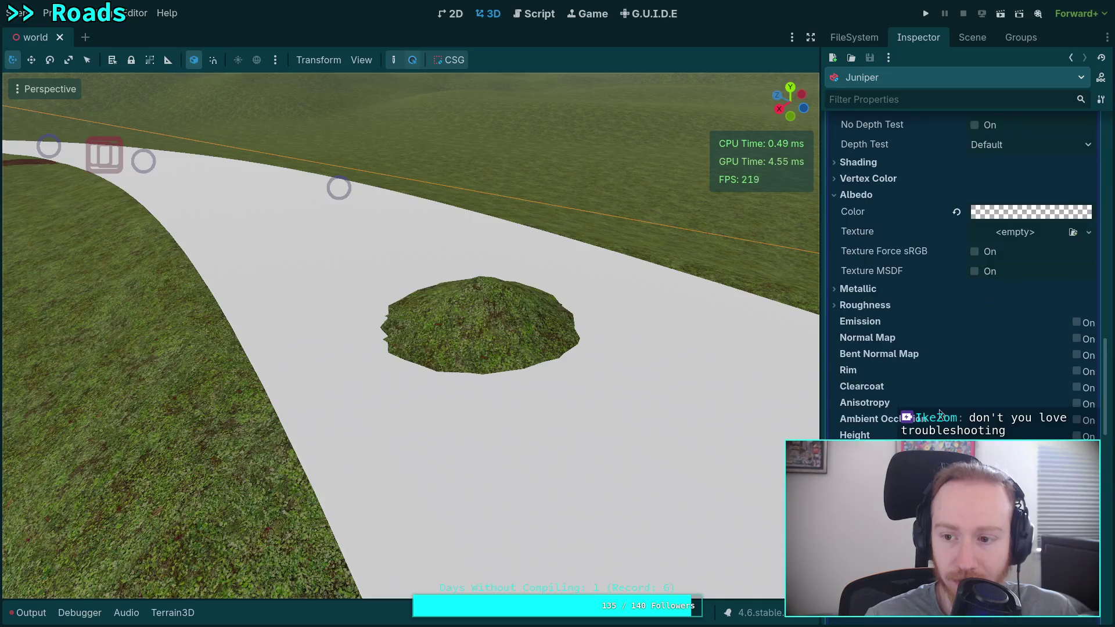
scroll(932, 409, "up", 3)
mouse_move(921, 407)
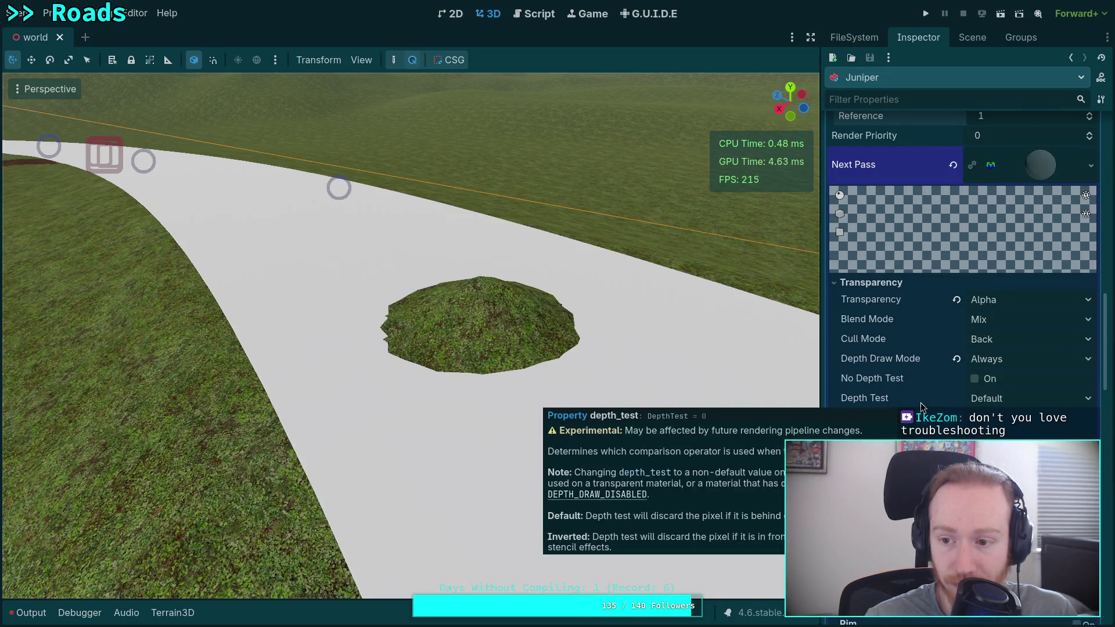
scroll(916, 406, "down", 5)
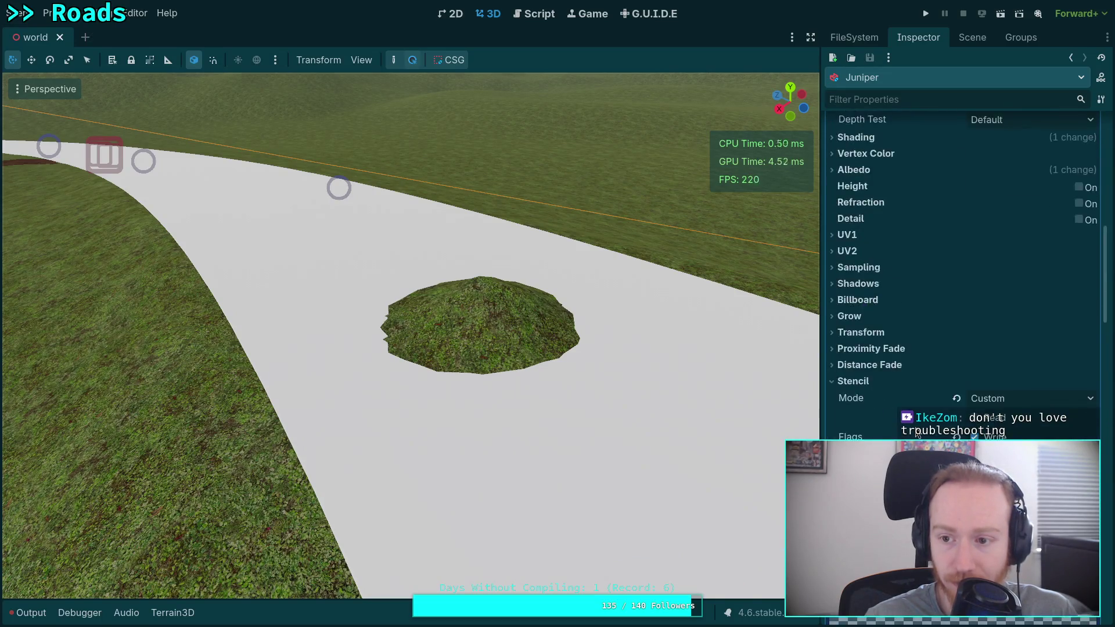
scroll(907, 290, "down", 5)
left_click(902, 234)
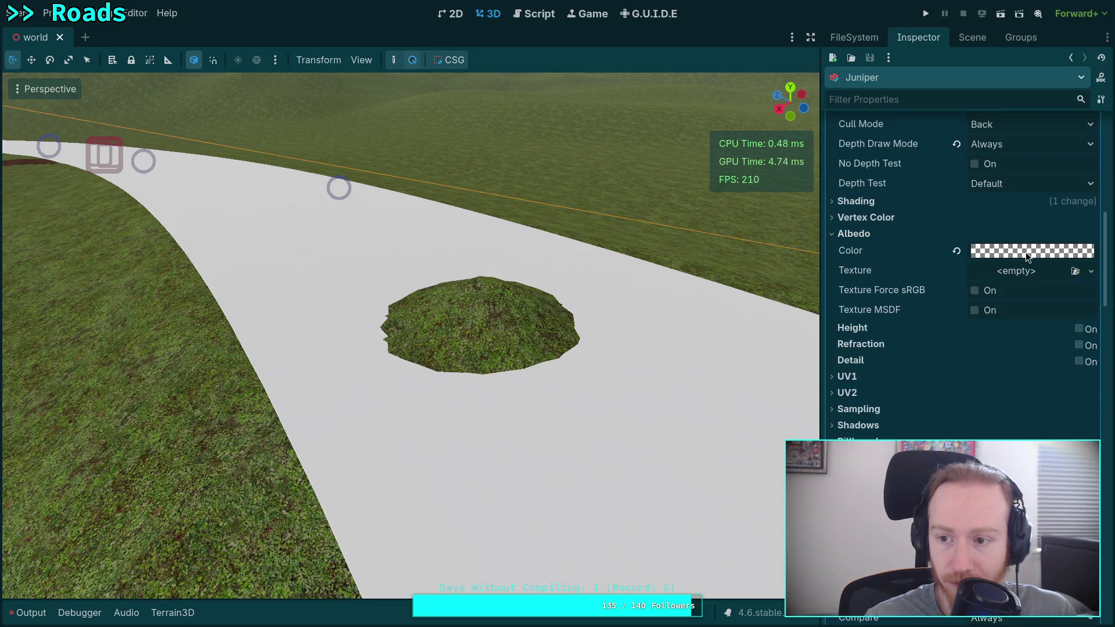
left_click(1026, 252)
left_click(901, 309)
Step: Drag the next-pass albedo alpha to 0, giving colour ffffff00
scroll(901, 312, "up", 5)
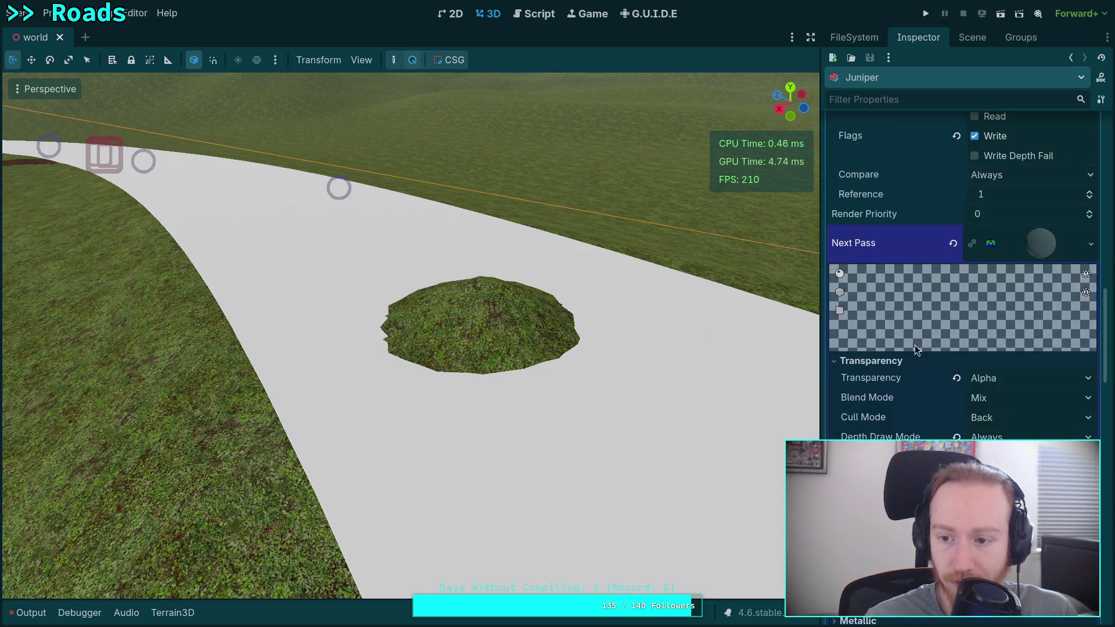
scroll(915, 345, "down", 2)
left_click(1024, 417)
left_click_drag(1010, 329, 936, 324)
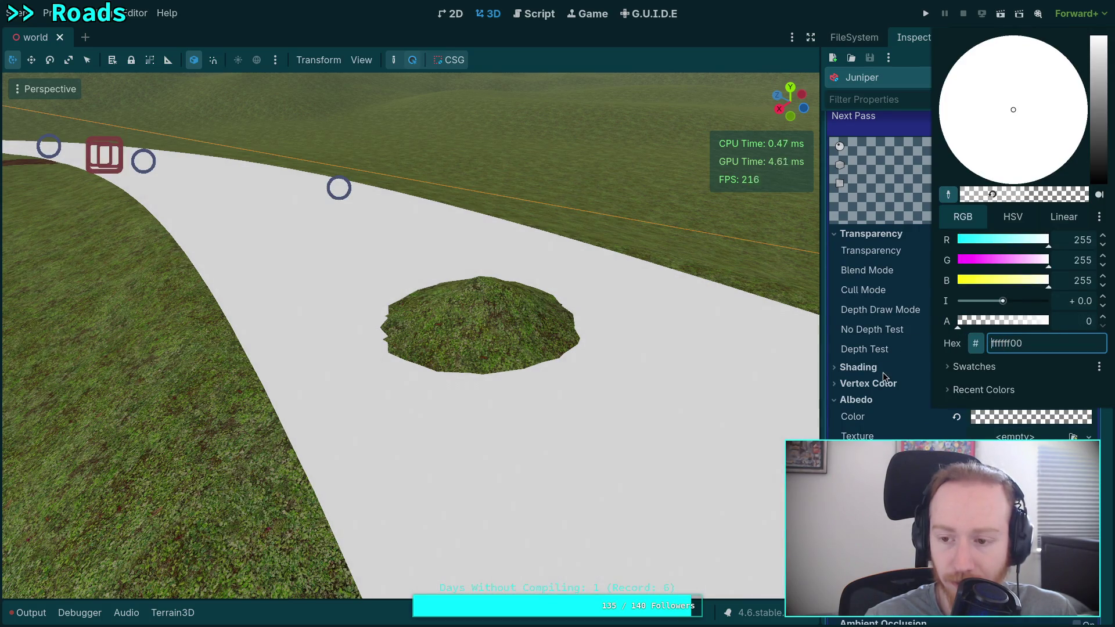
Step: Close the color picker and try Front cull mode, leaving it back on Back
left_click(916, 343)
scroll(953, 393, "down", 10)
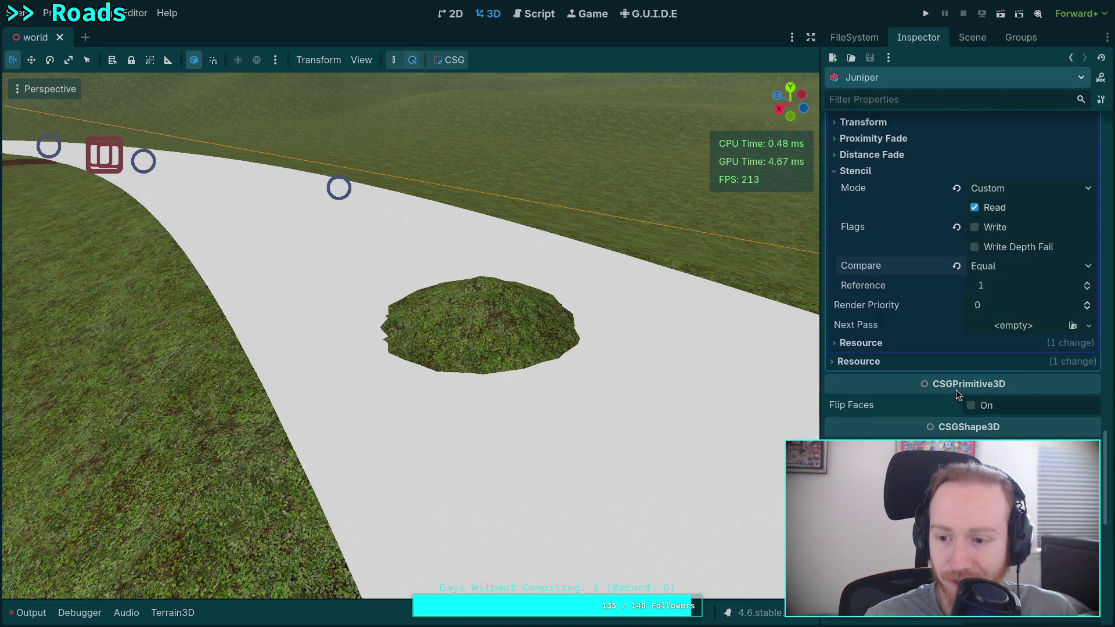
scroll(898, 378, "up", 3)
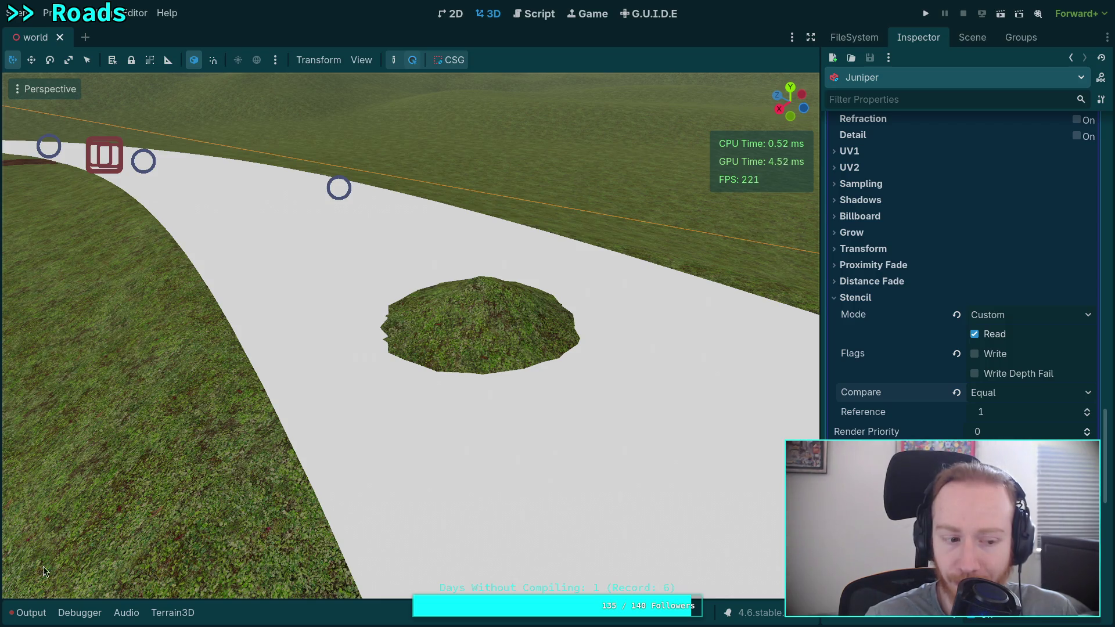
scroll(913, 430, "up", 10)
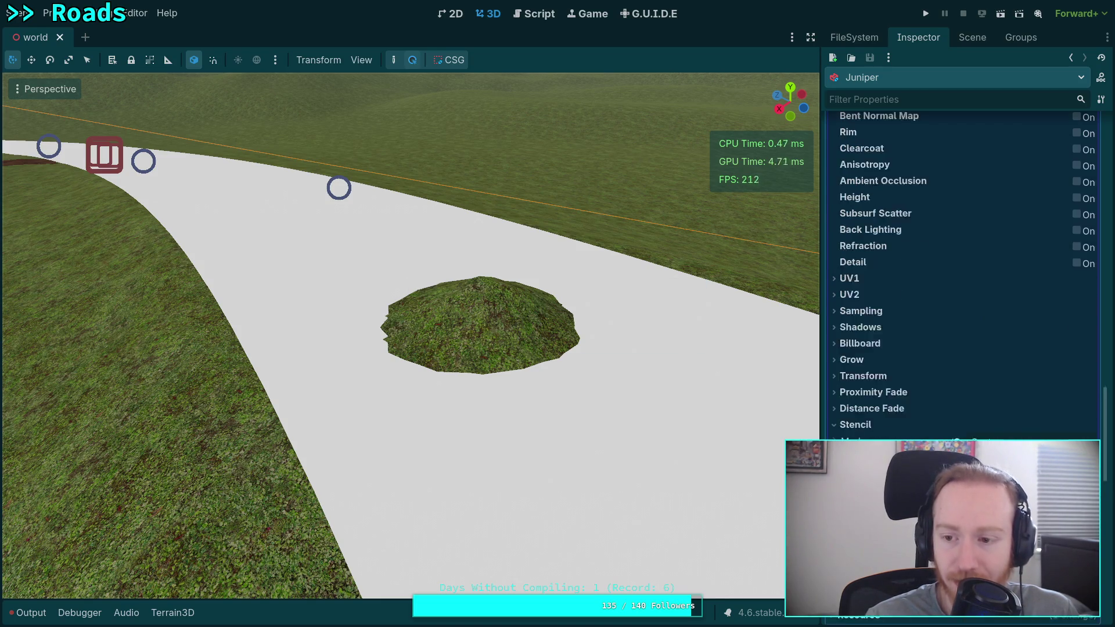
scroll(963, 262, "up", 3)
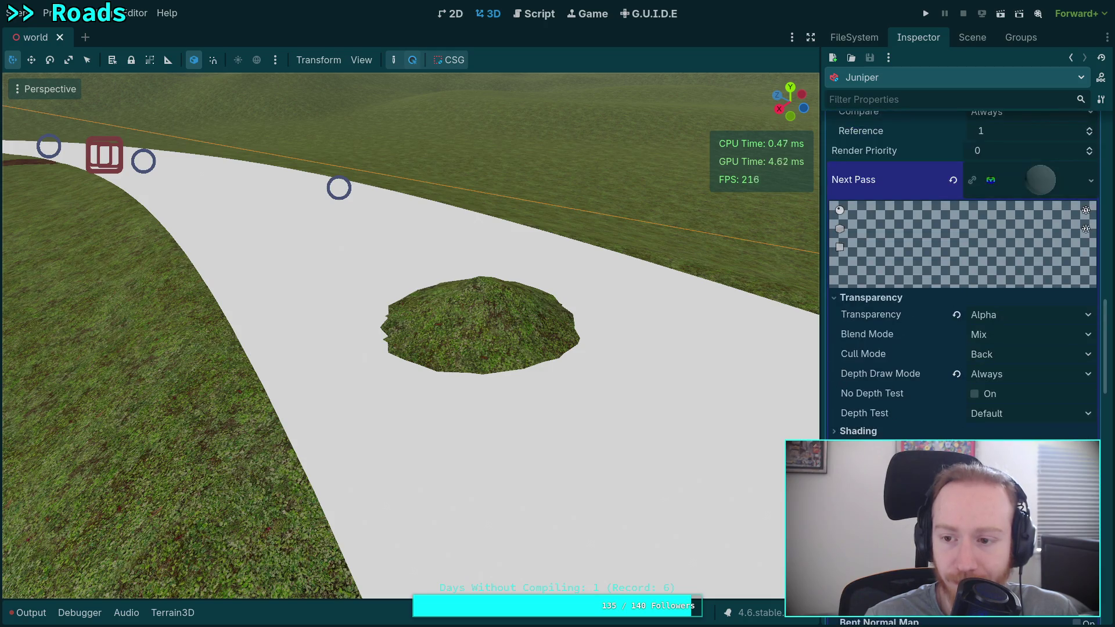
left_click(1019, 357)
left_click(1012, 389)
left_click(1014, 355)
left_click(1013, 376)
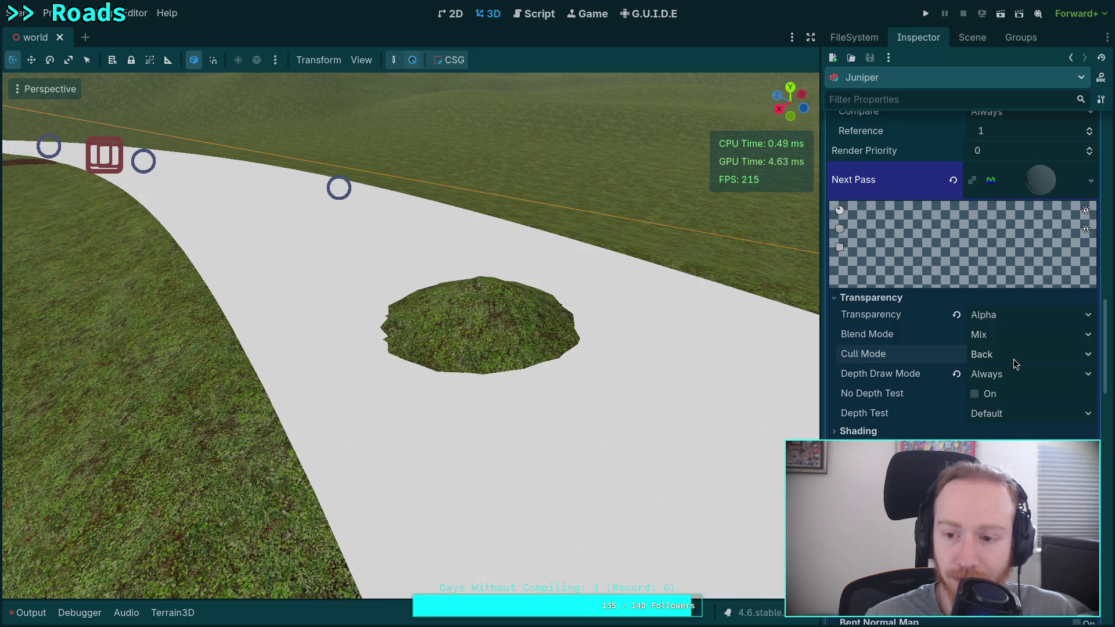
left_click(1007, 364)
left_click(999, 386)
scroll(999, 374, "up", 3)
scroll(998, 381, "down", 3)
left_click(1002, 355)
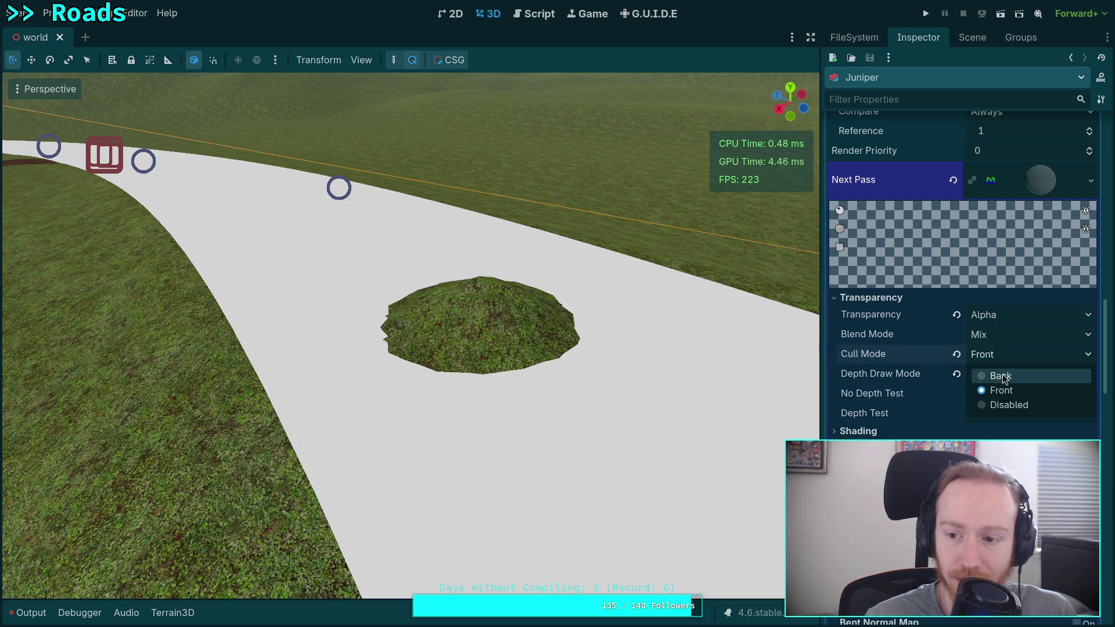
left_click(1004, 378)
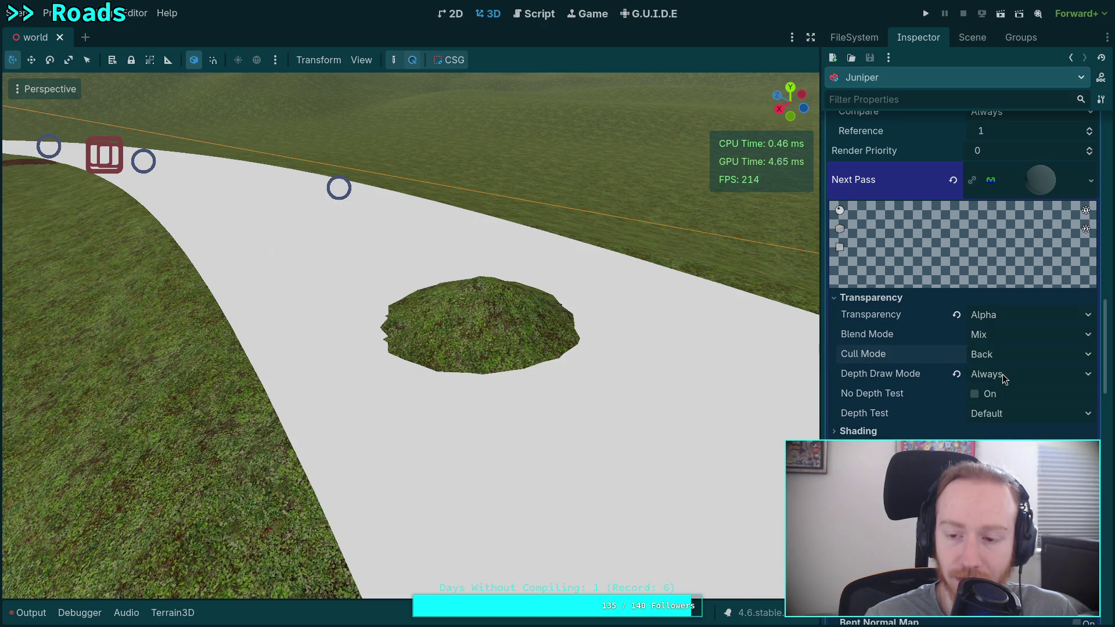
Step: Set the stencil flags to Write plus Write Depth Fail, with Read unchecked
scroll(1002, 374, "up", 5)
left_click(995, 370)
left_click(995, 418)
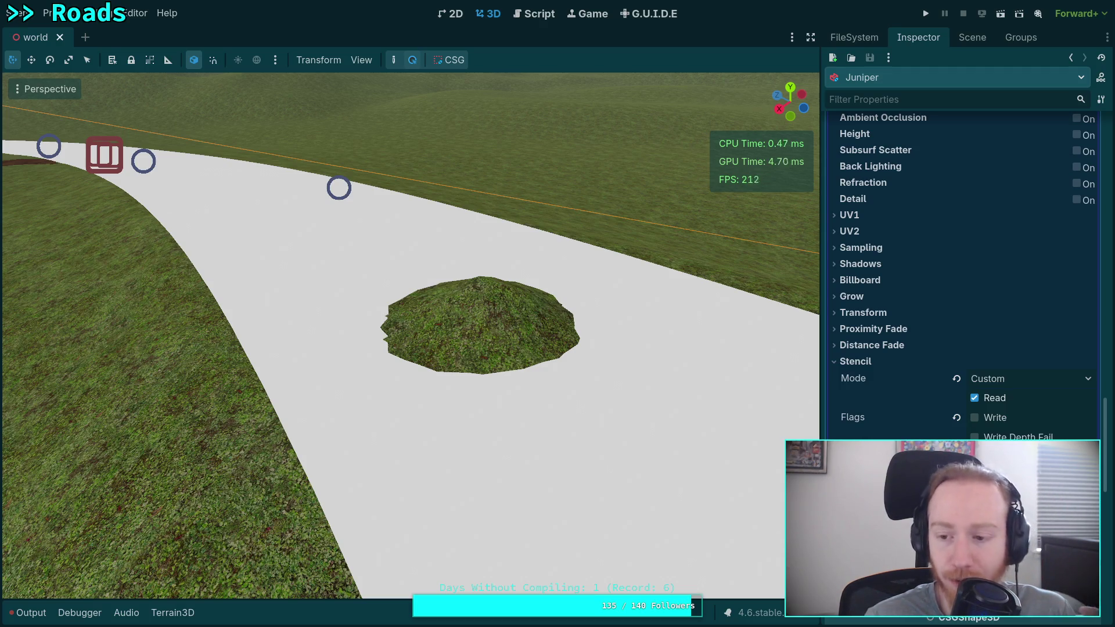
left_click(975, 398)
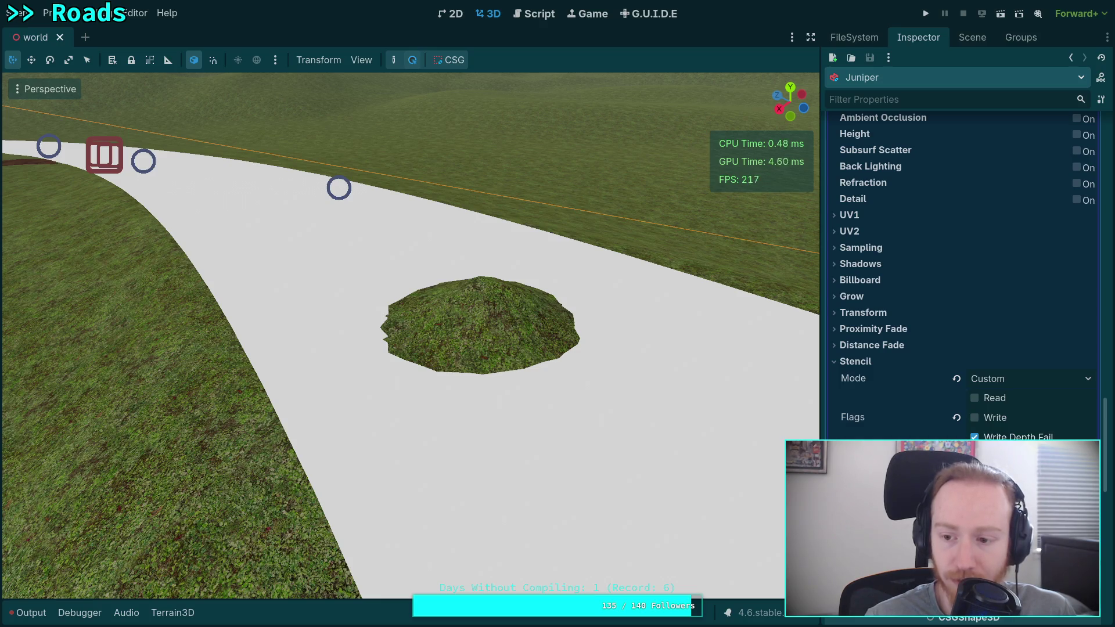
mouse_move(853, 456)
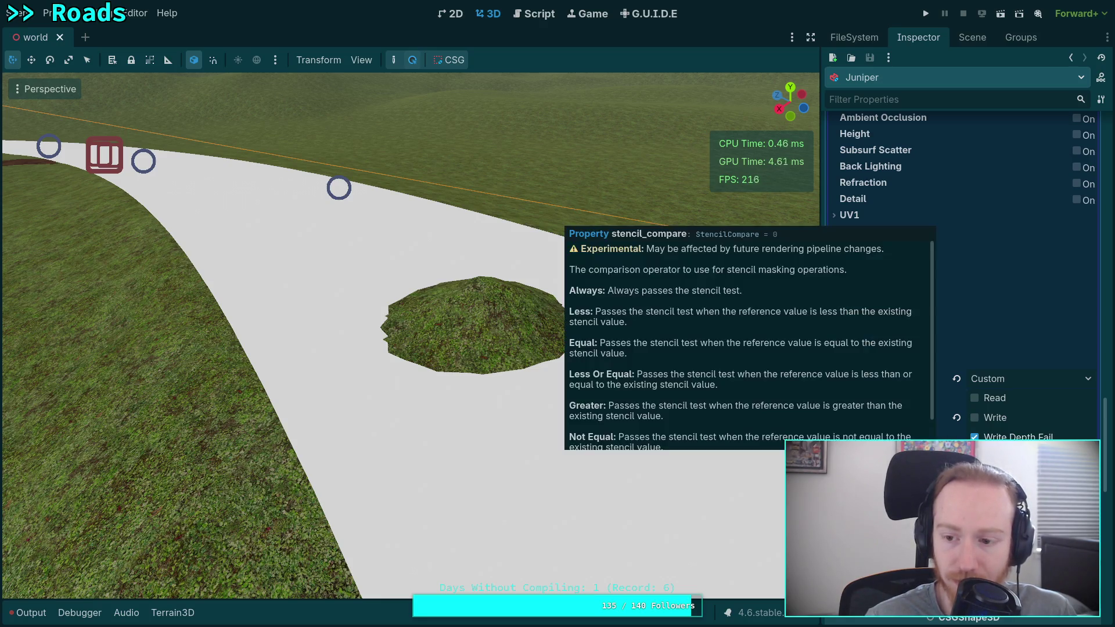
left_click(975, 419)
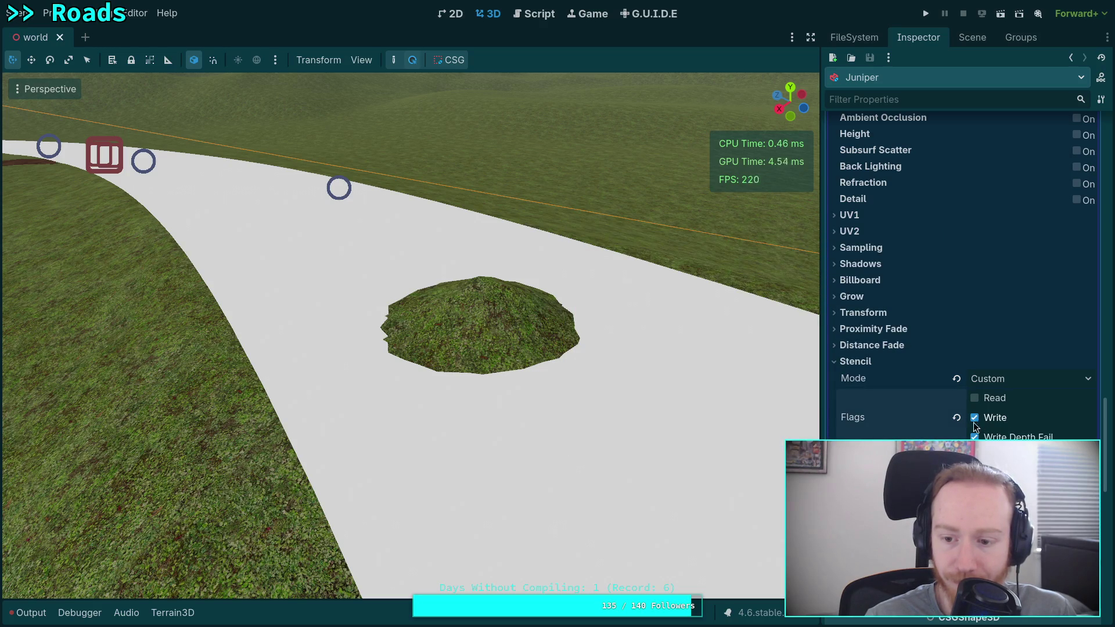
scroll(963, 279, "up", 10)
scroll(963, 279, "down", 10)
scroll(963, 279, "up", 15)
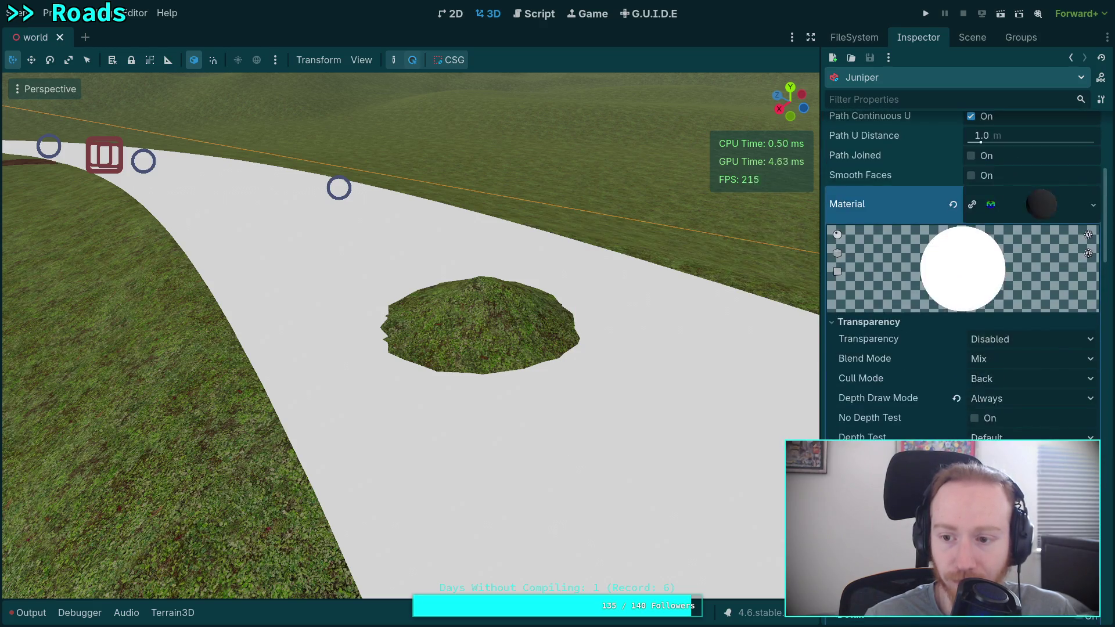
scroll(903, 429, "down", 15)
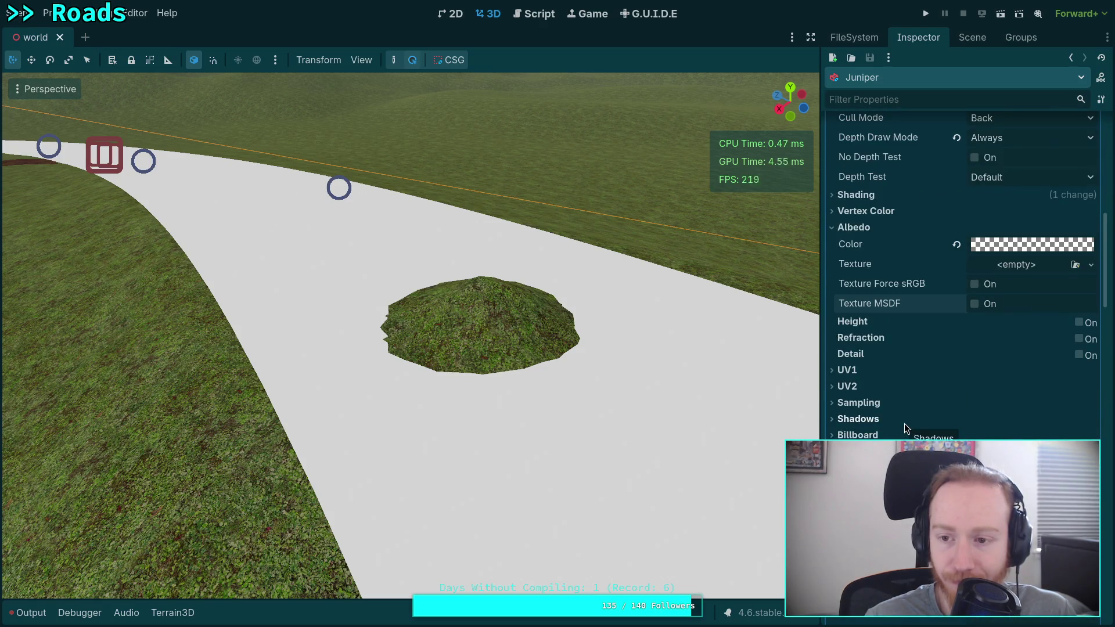
scroll(905, 424, "up", 15)
left_click(1094, 376)
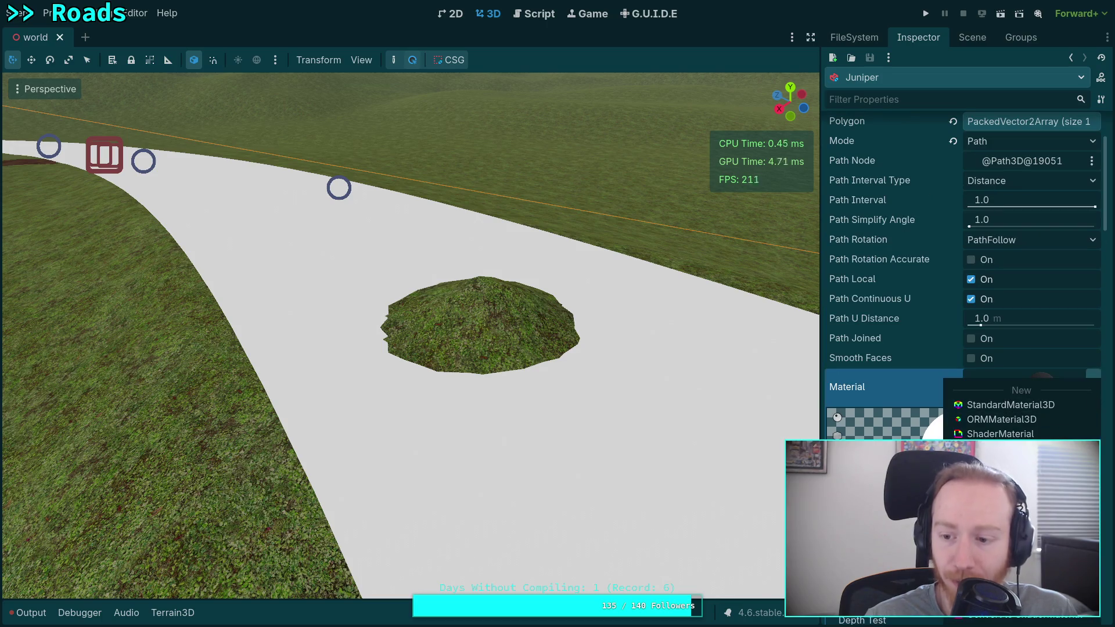
Step: Load glass_black.tres as the road material and set its Stencil Mode to X-Ray
left_click(999, 494)
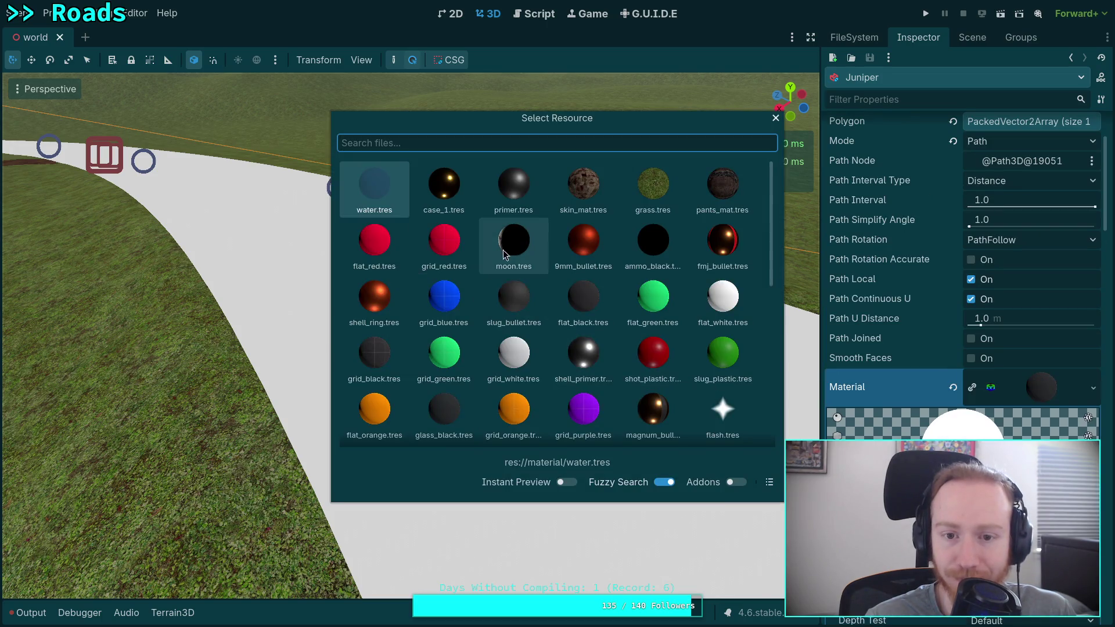
double_click(441, 401)
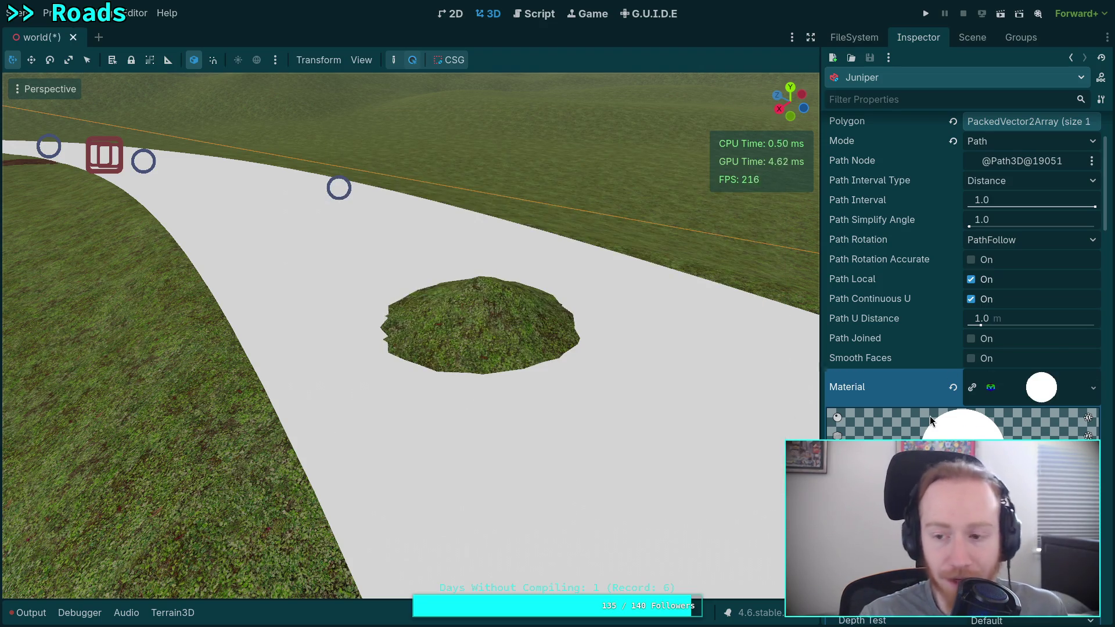
scroll(941, 407, "down", 5)
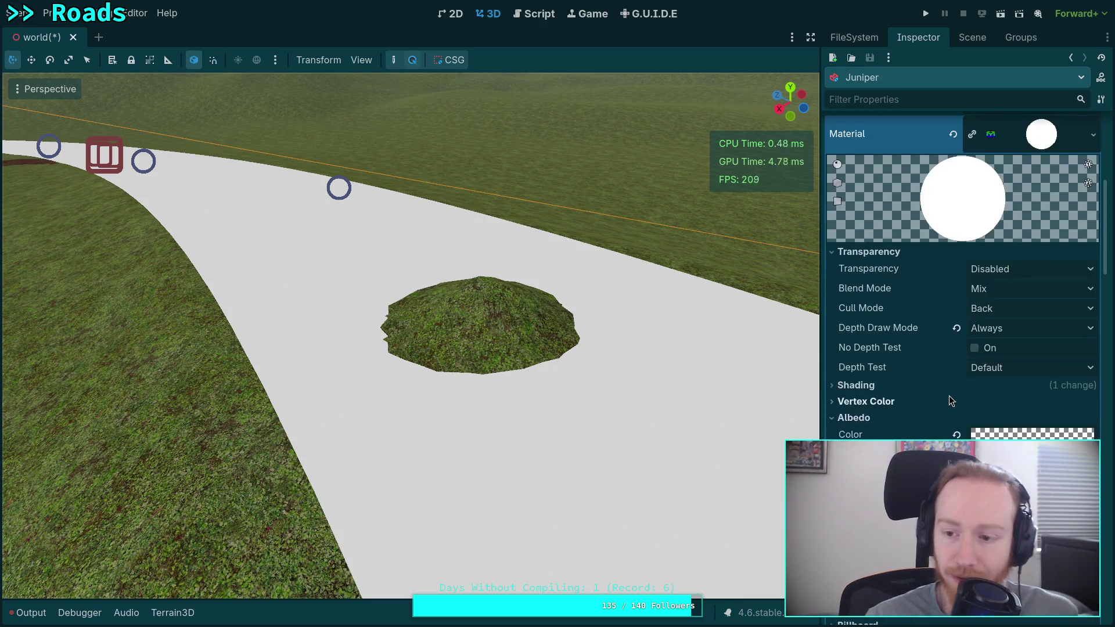
scroll(950, 396, "down", 10)
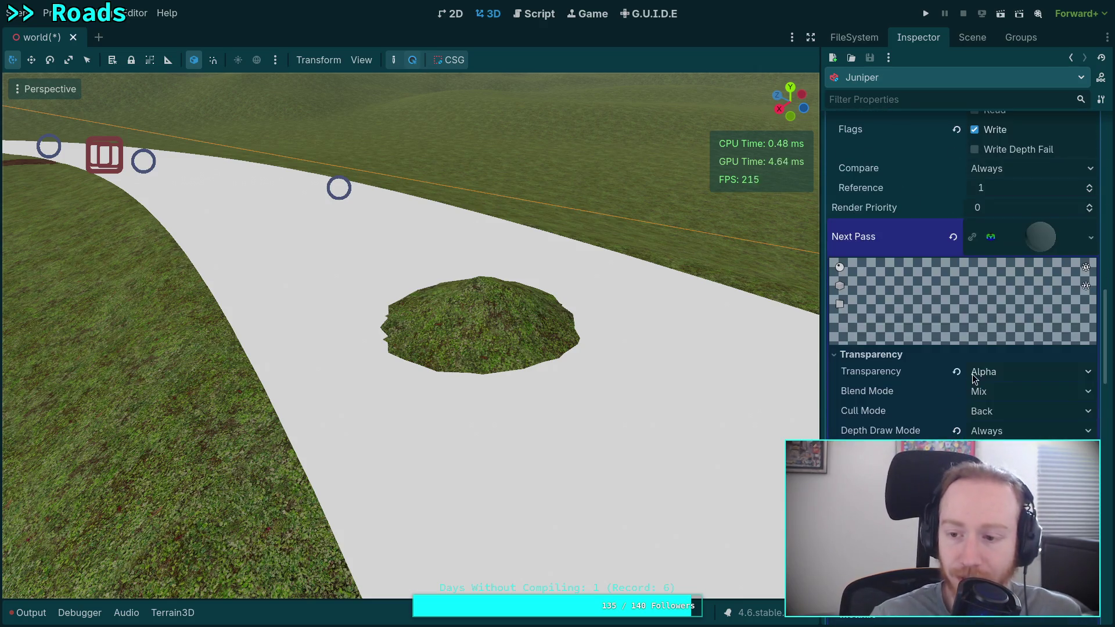
scroll(961, 261, "up", 4)
left_click(1009, 280)
left_click(1005, 335)
Step: Set the next-pass albedo color to hex 333333 and adjust its alpha
left_click(1020, 323)
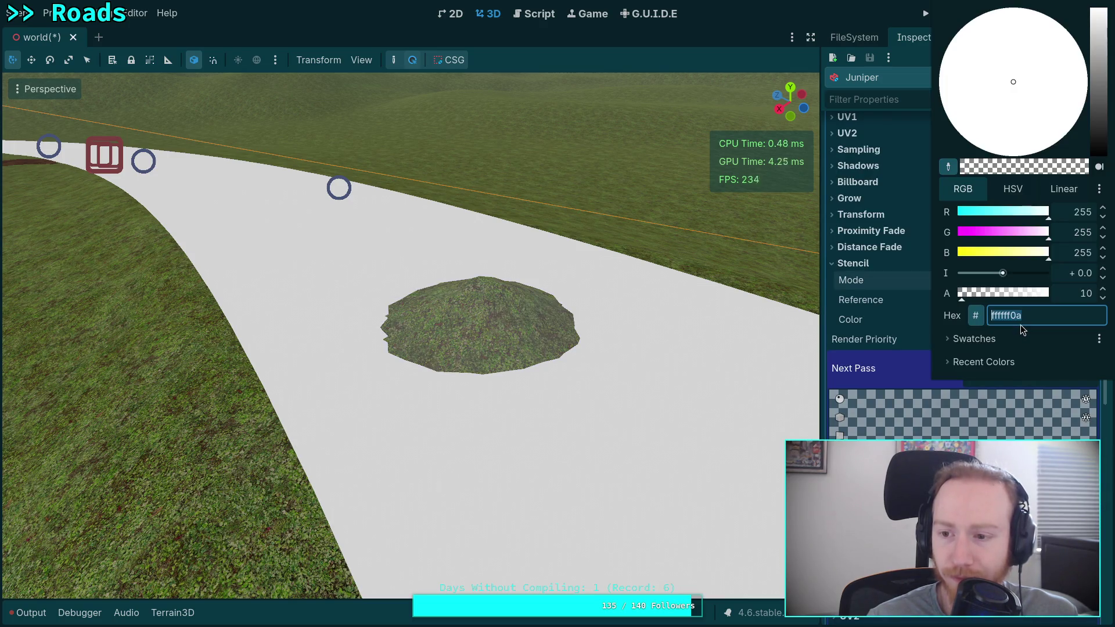
left_click(877, 334)
left_click(1022, 370)
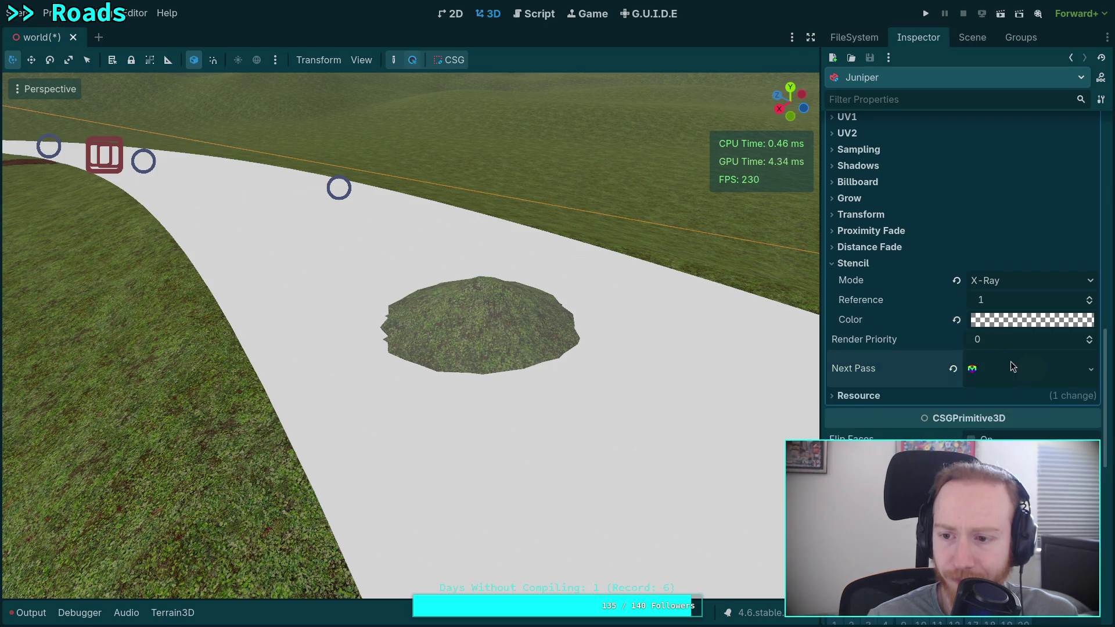
left_click(991, 381)
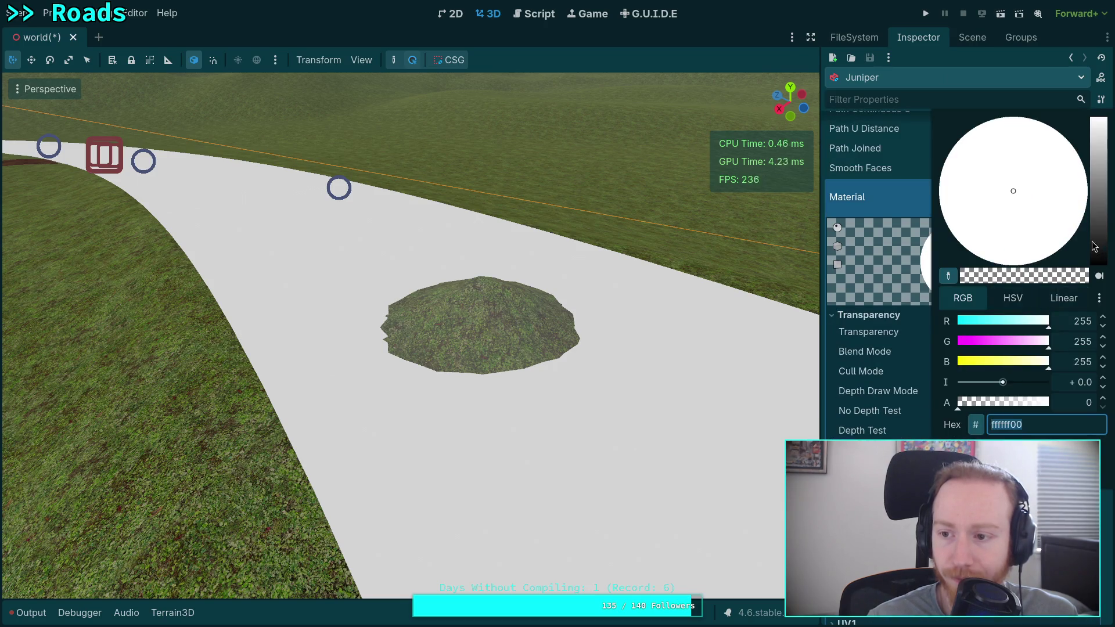
type("32")
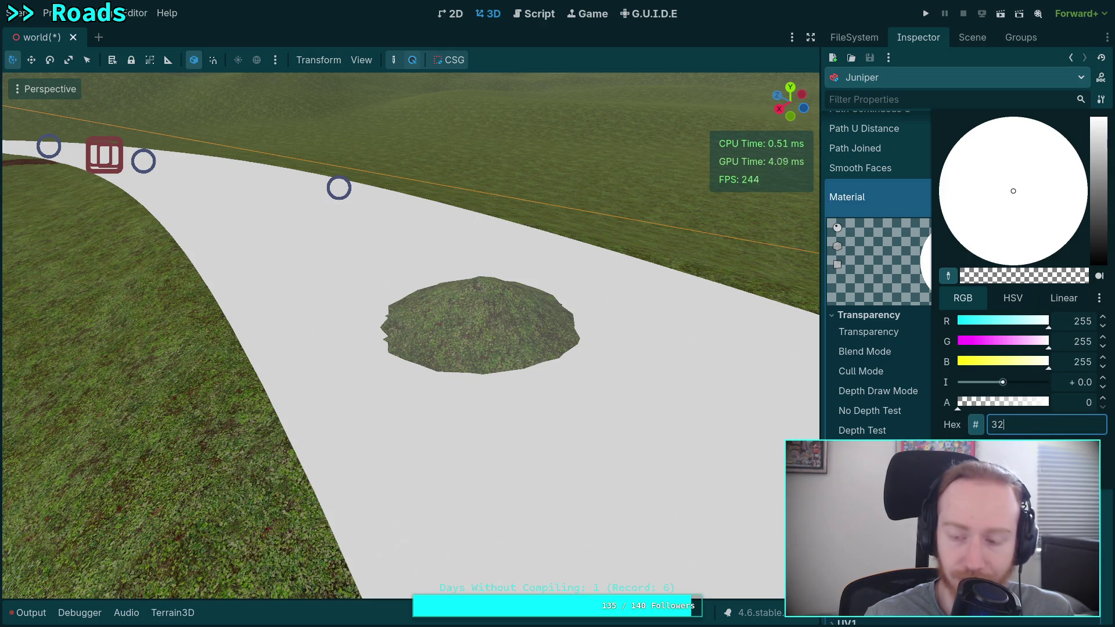
key("BackSpace")
type("33333")
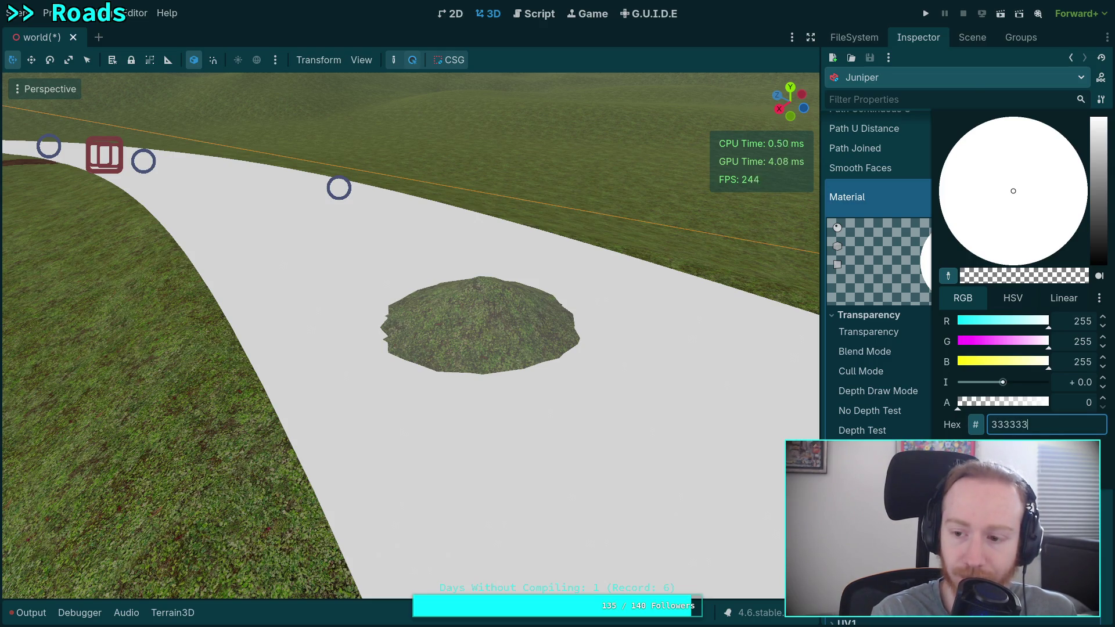
key("Return")
left_click(1034, 500)
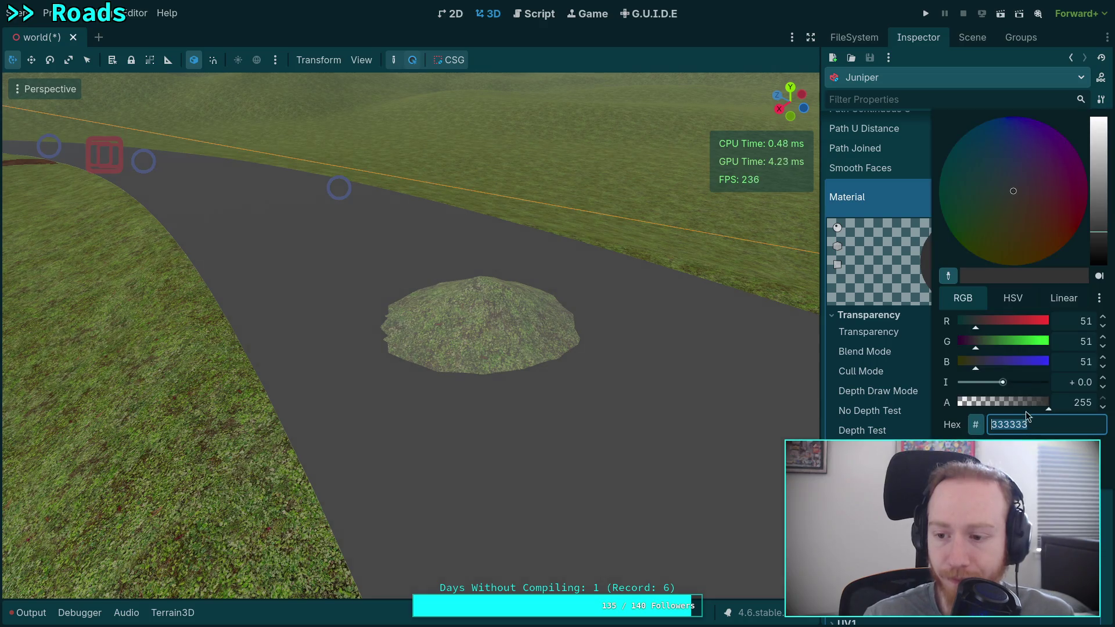